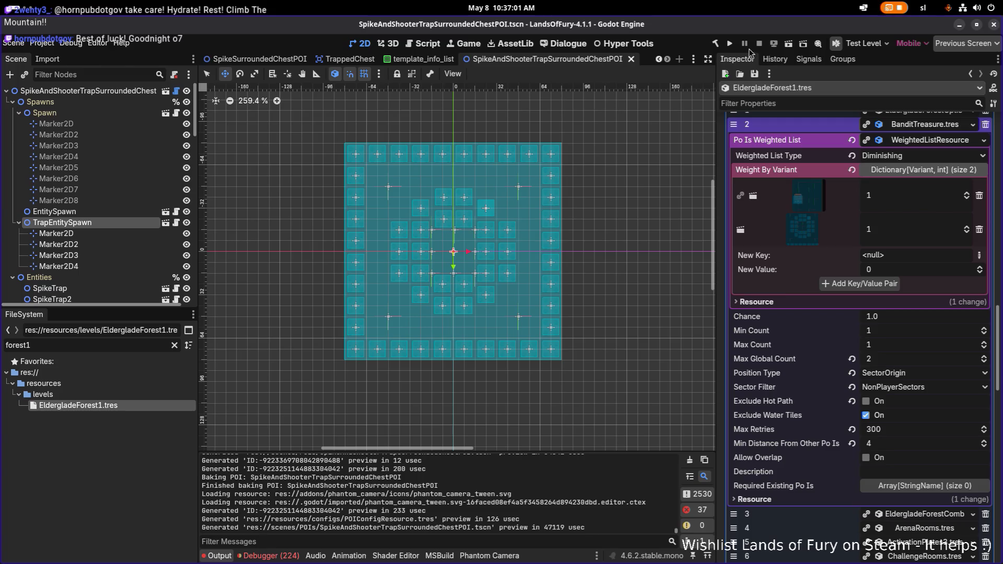
# Build and run the Lands of Fury project, then start a new run from the main menu
pyautogui.click(733, 45)
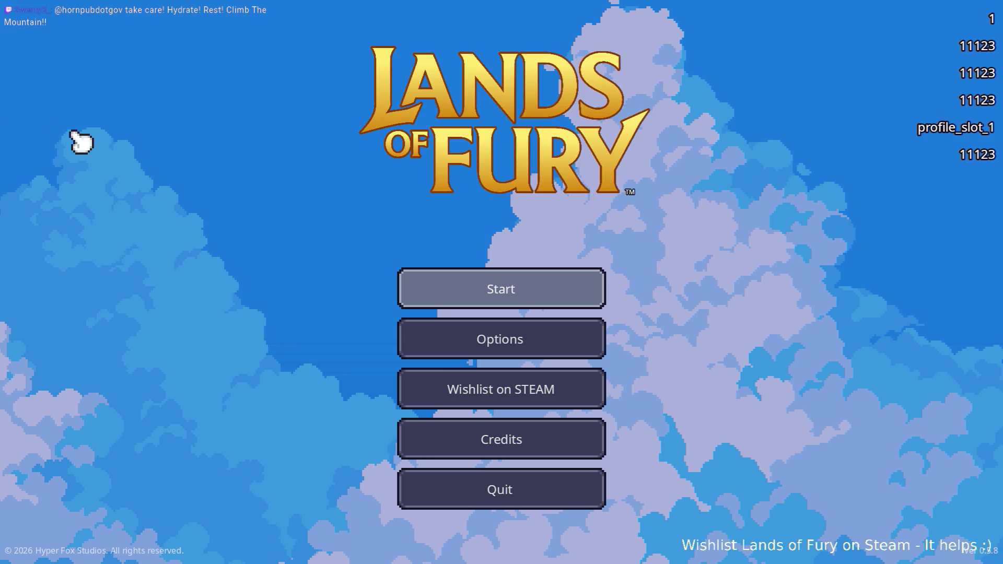
pyautogui.click(502, 286)
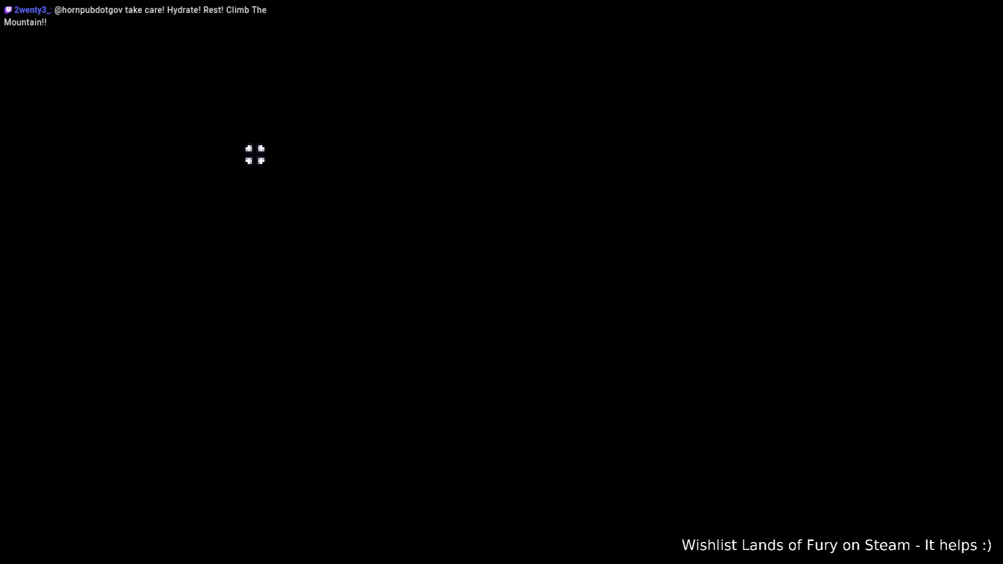
# Enter the Glade portal into Elderglade Forest and walk over to the anvil area
pyautogui.press('w')
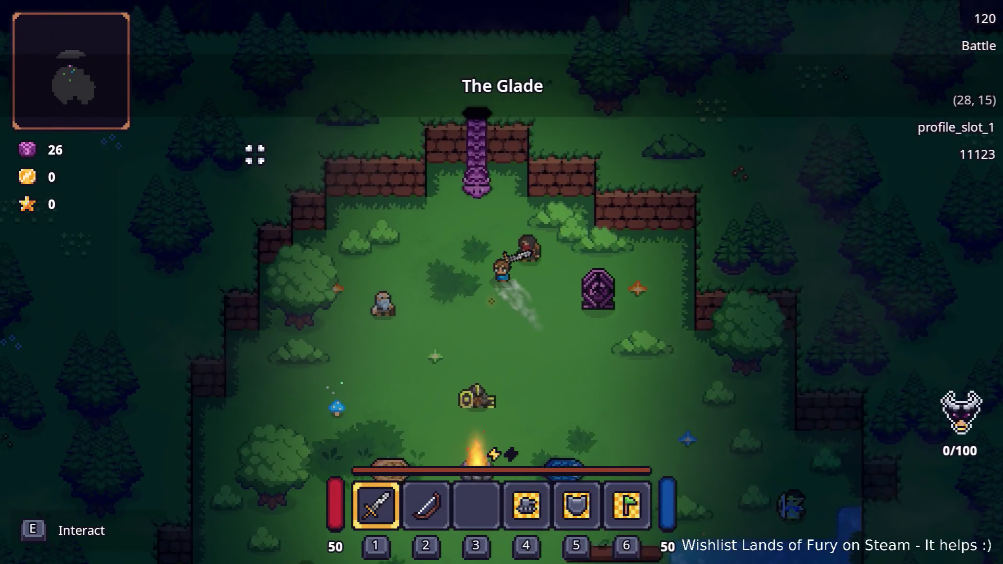
pyautogui.press('e')
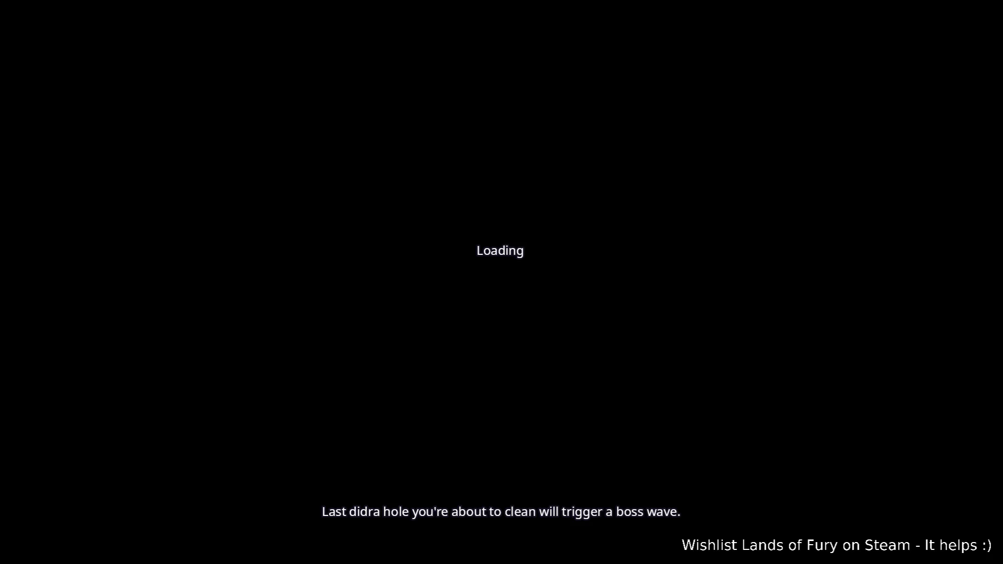
pyautogui.press('w')
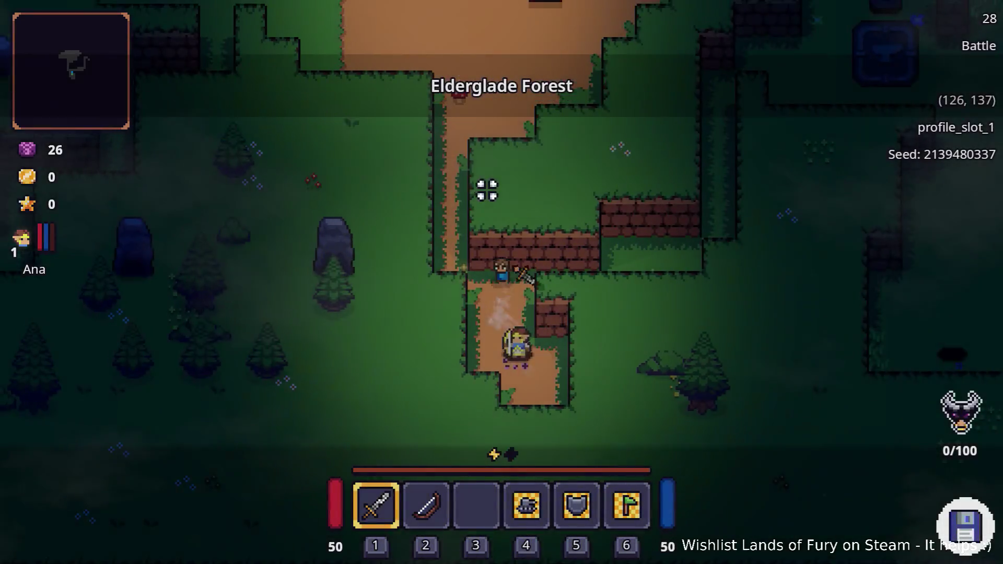
pyautogui.press('a')
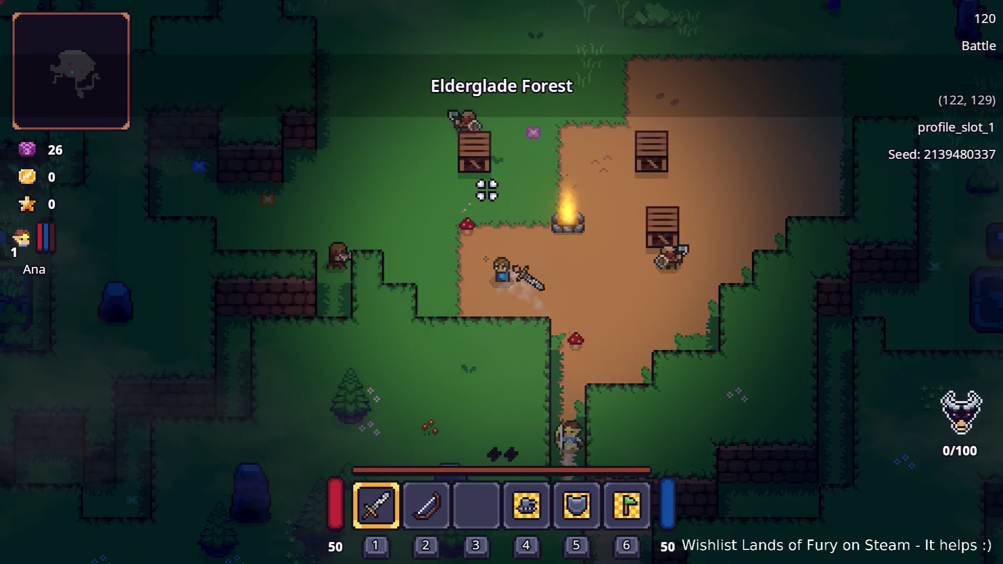
pyautogui.press('w')
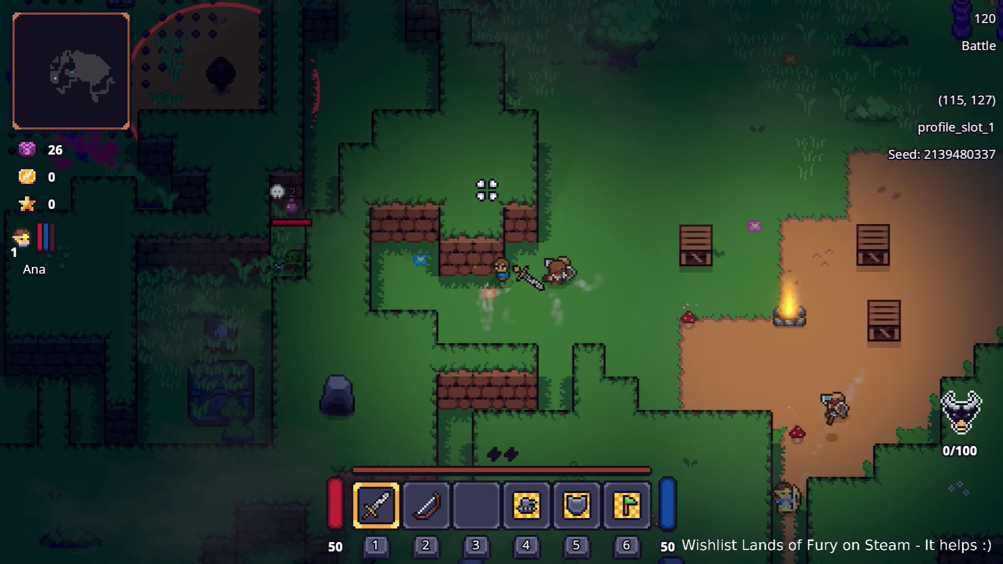
pyautogui.press('d')
pyautogui.press('d')
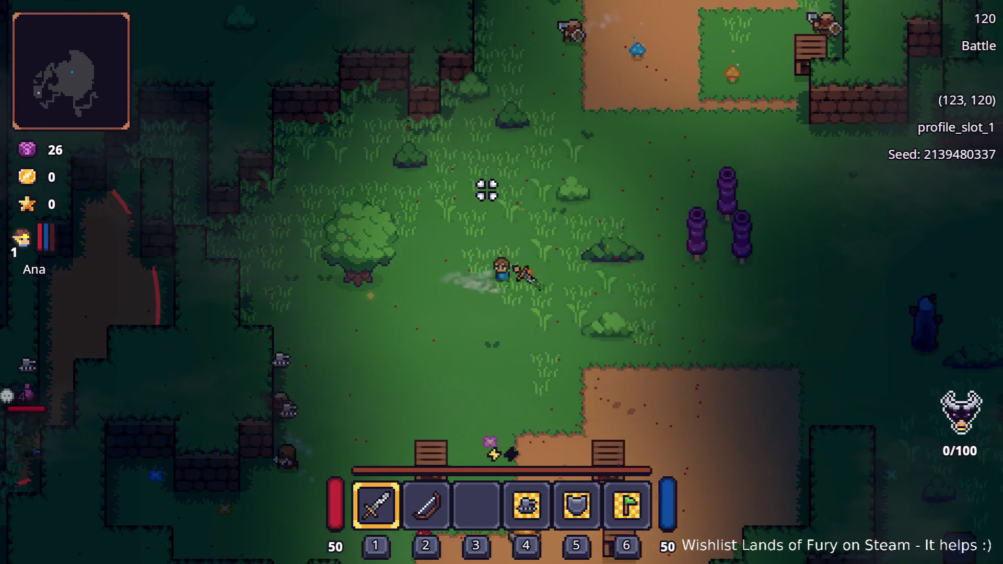
pyautogui.press('d')
pyautogui.press('s')
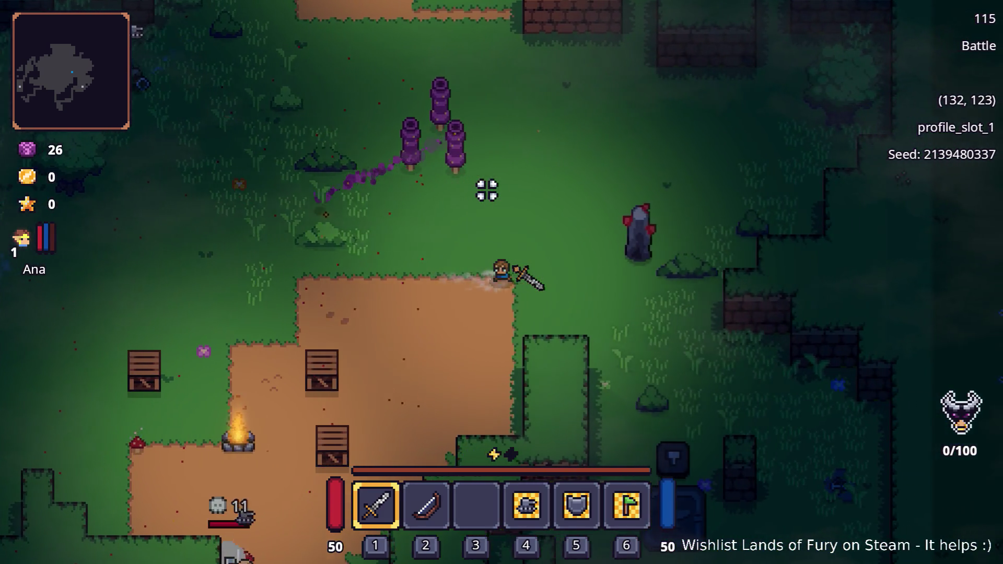
pyautogui.press('s')
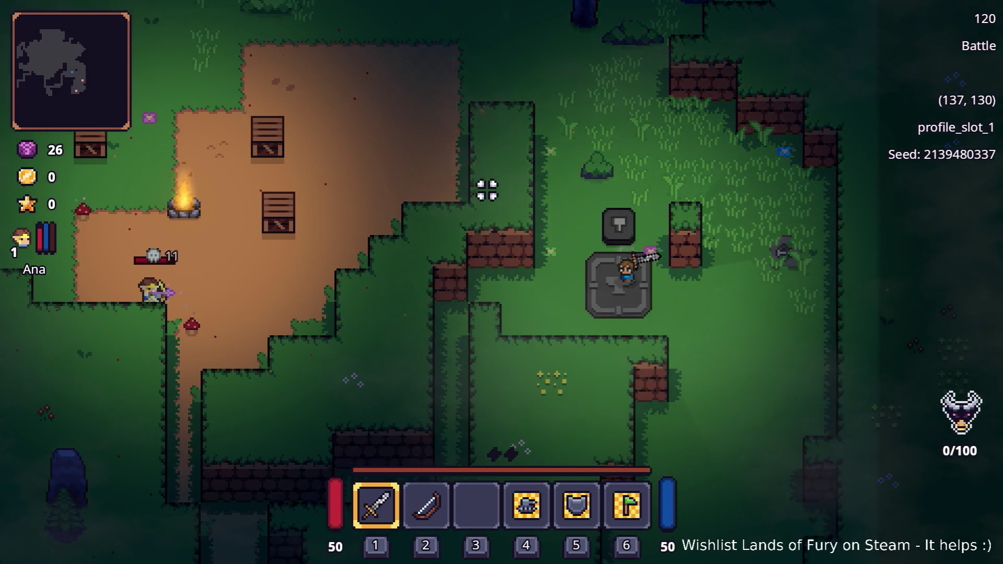
pyautogui.press('d')
pyautogui.press('w')
# Head north past the walls and campfire clearing toward the gravestone
pyautogui.press('w')
pyautogui.press('a')
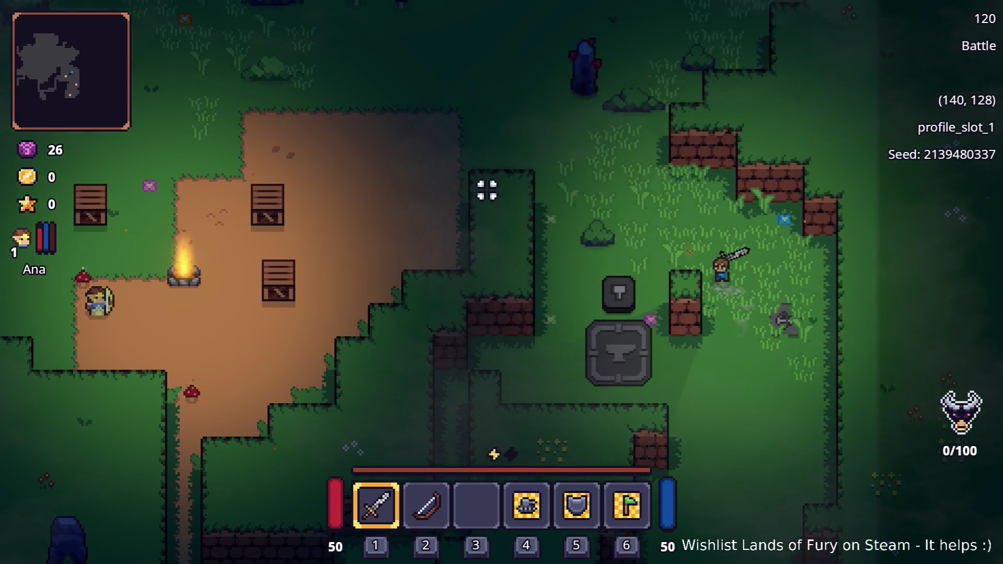
pyautogui.press('w')
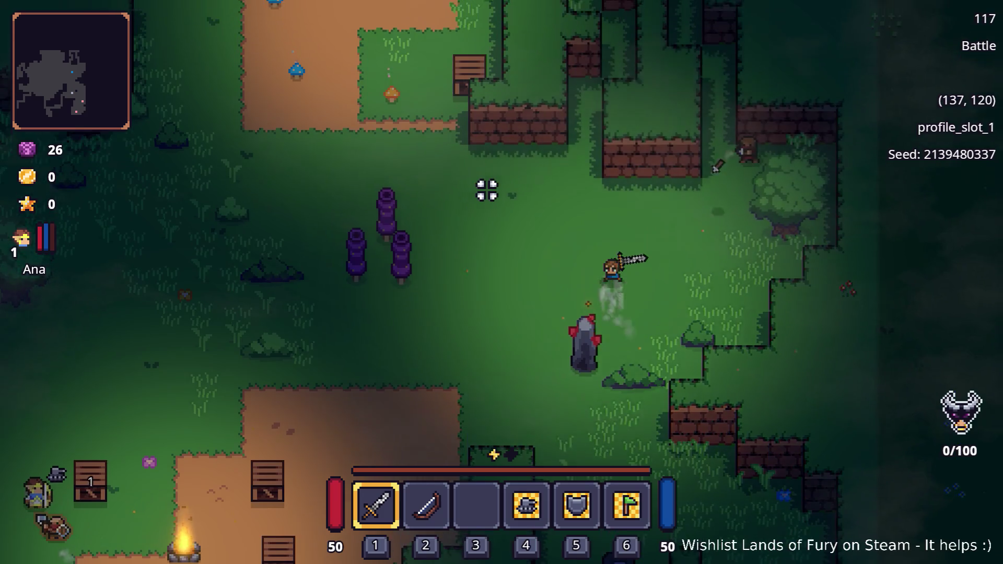
pyautogui.press('a')
pyautogui.press('d')
pyautogui.press('w')
pyautogui.press('a')
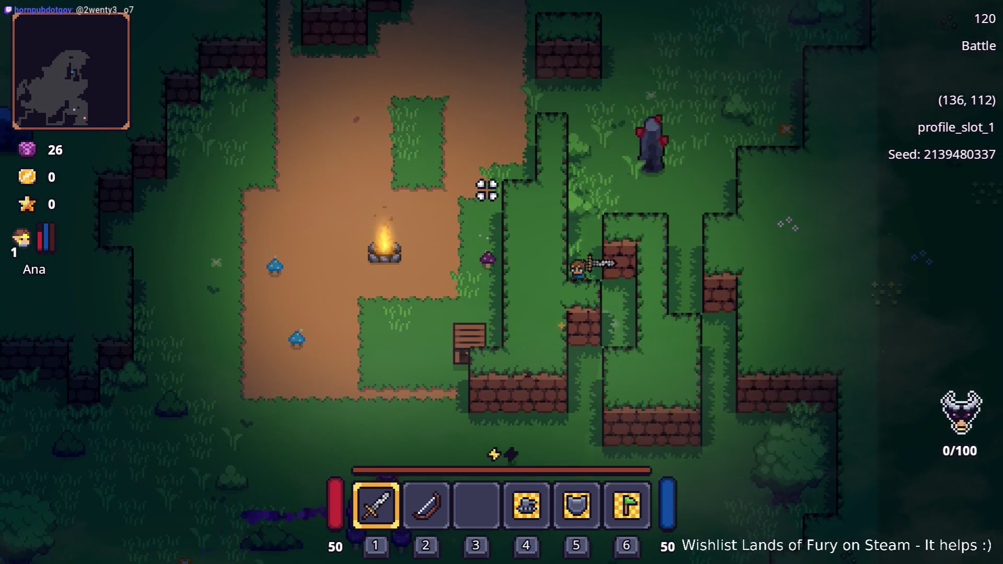
pyautogui.press('d')
pyautogui.press('w')
pyautogui.press('d')
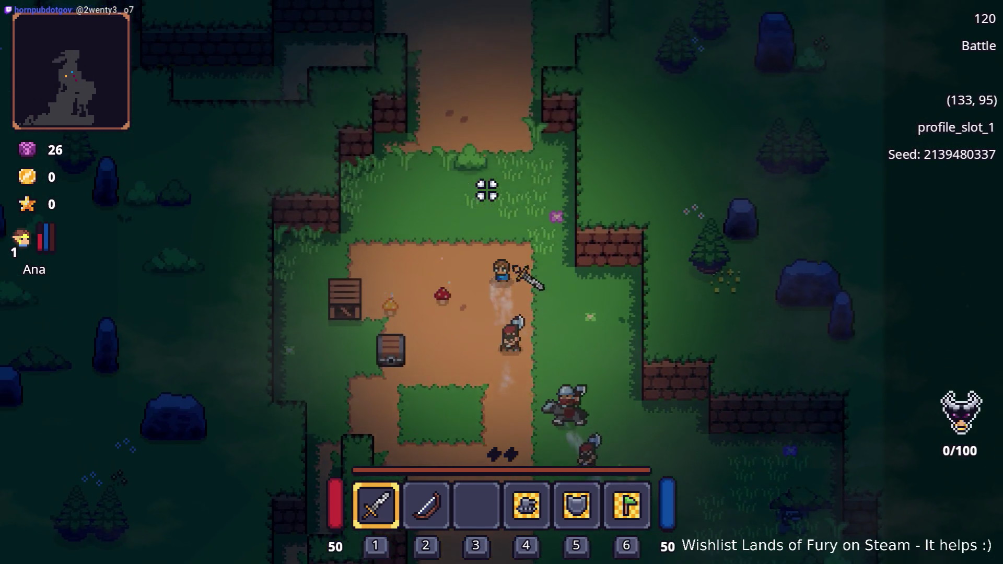
pyautogui.press('w')
pyautogui.press('a')
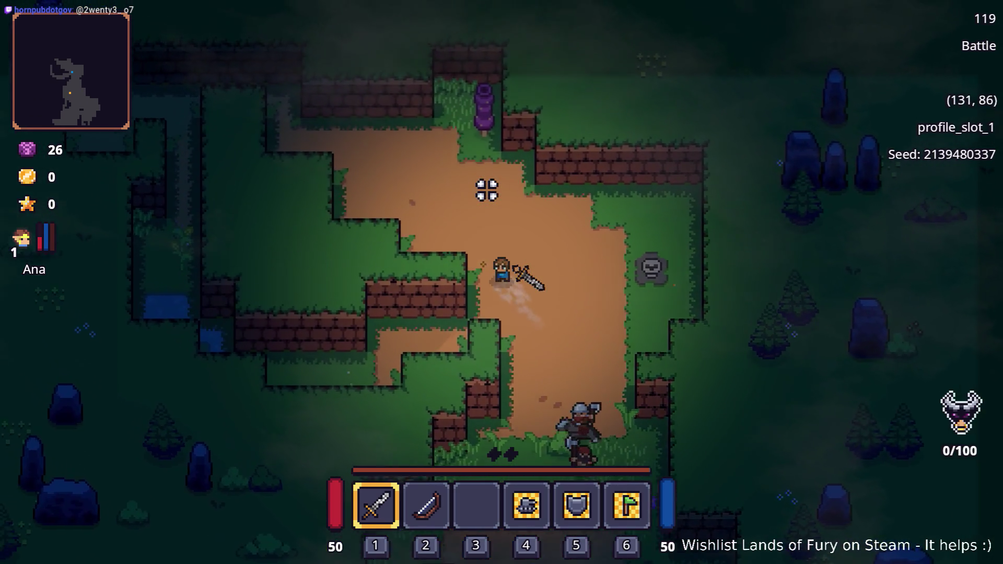
pyautogui.press('d')
pyautogui.press('w')
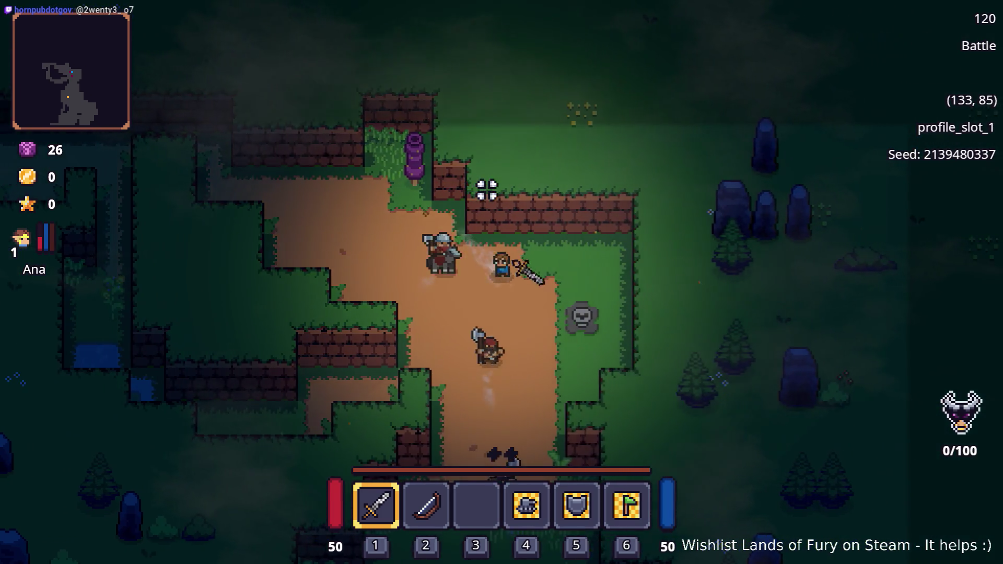
# Pick up the crystal item and dash south-west away from attacking enemies
pyautogui.press('s')
pyautogui.press('a')
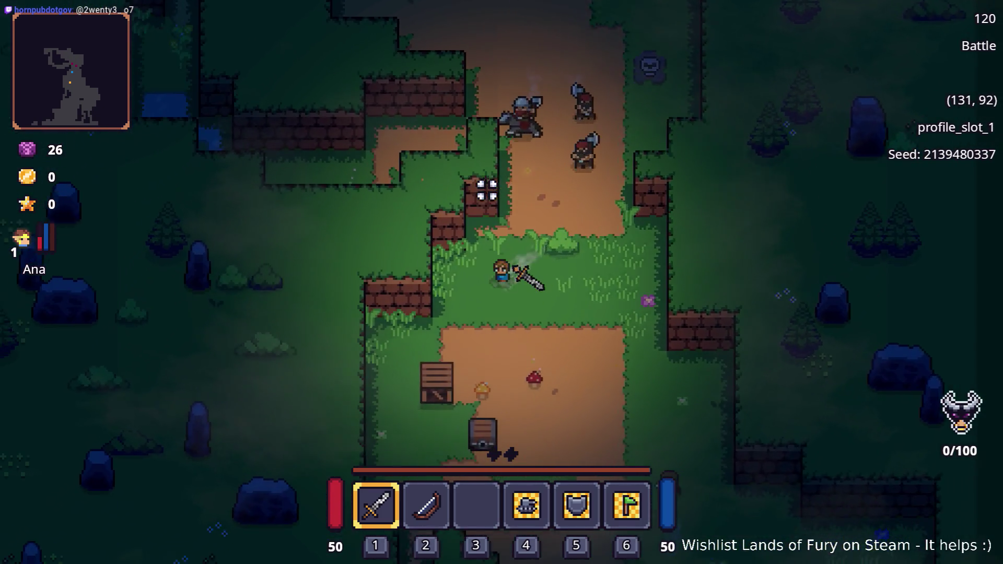
pyautogui.press('s')
pyautogui.press('a')
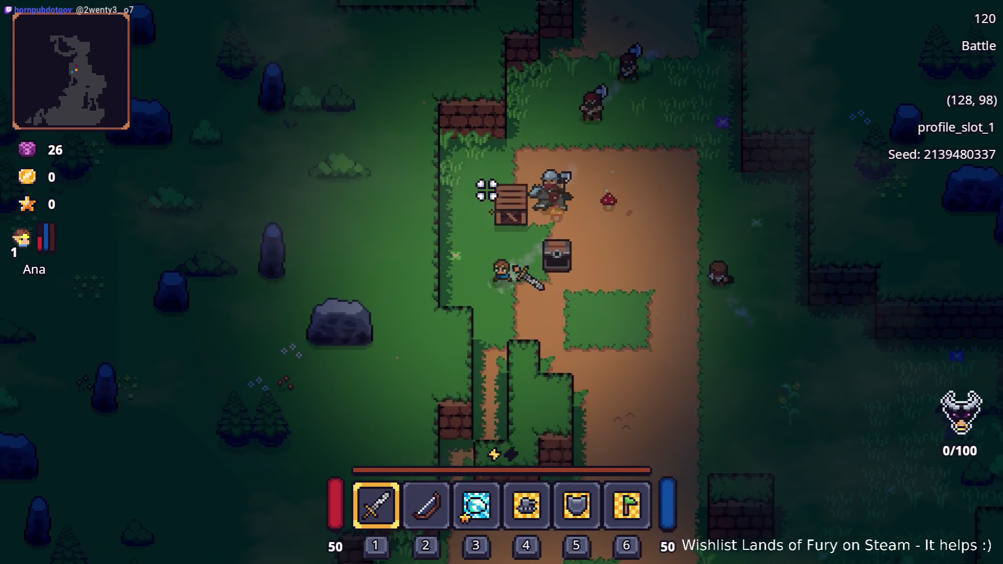
pyautogui.press('s')
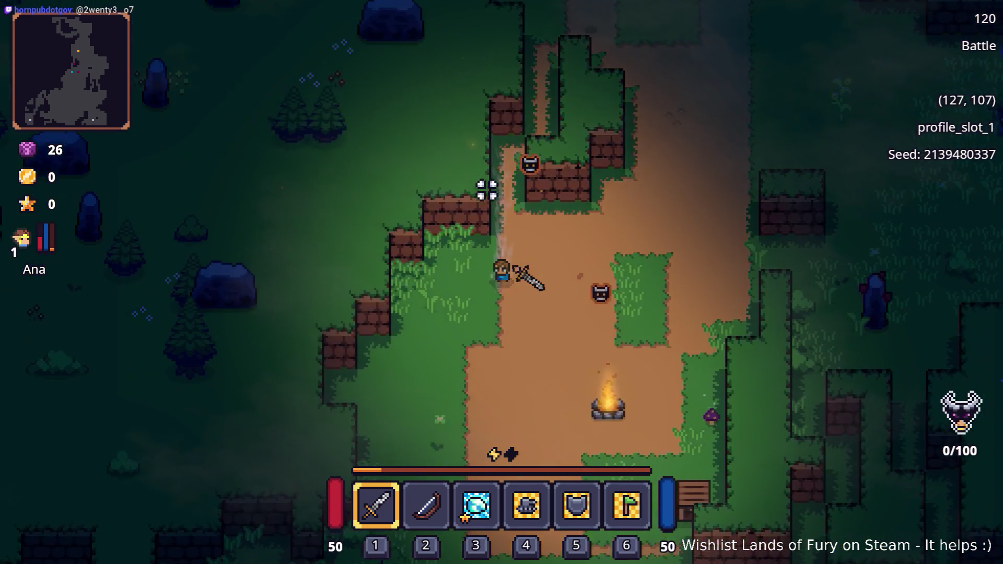
pyautogui.press('s')
pyautogui.press('a')
pyautogui.press('space')
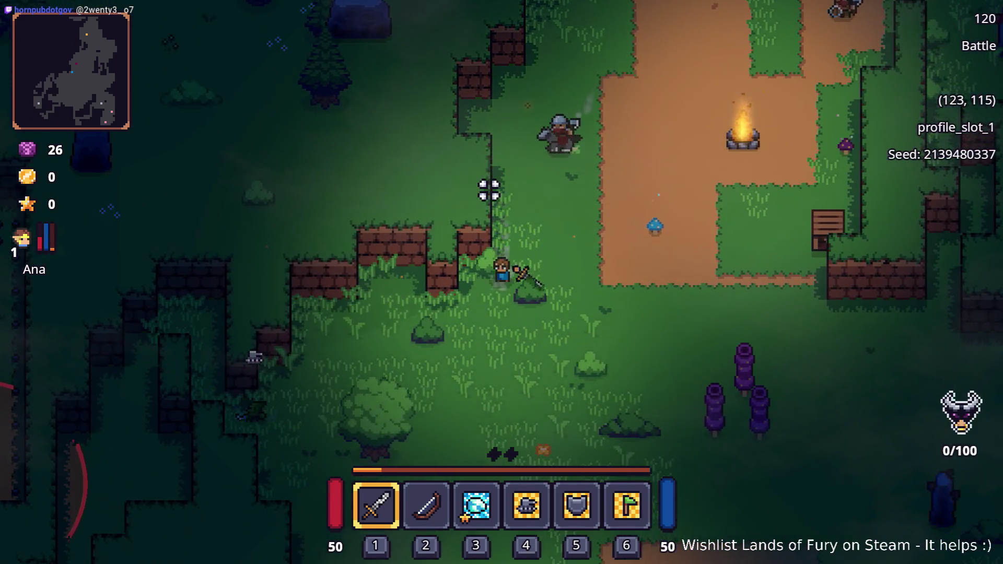
pyautogui.press('s')
pyautogui.press('a')
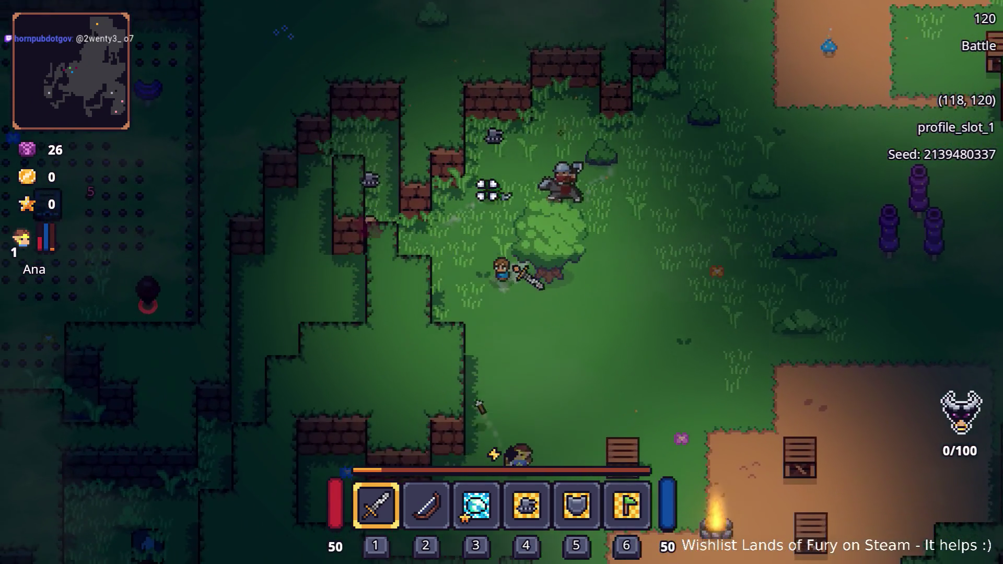
pyautogui.press('s')
pyautogui.press('a')
pyautogui.press('space')
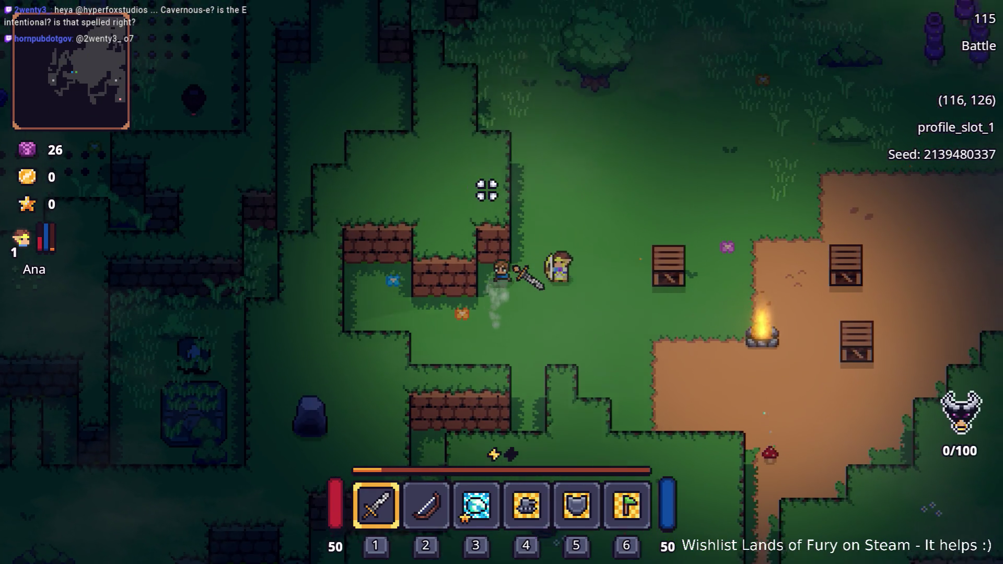
# Walk back north and west to the fenced area and strike the enemy with the sword
pyautogui.press('w')
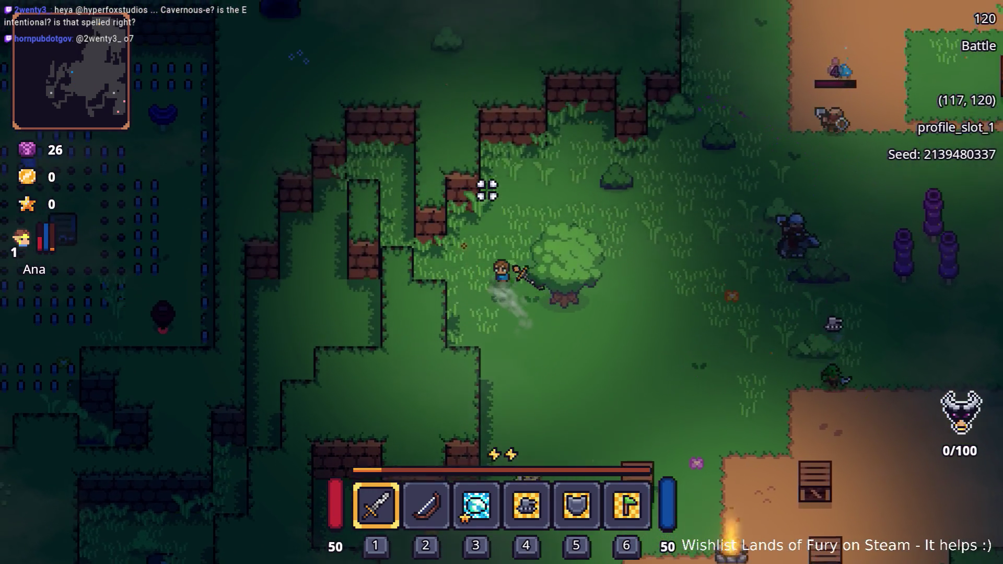
pyautogui.press('w')
pyautogui.press('s')
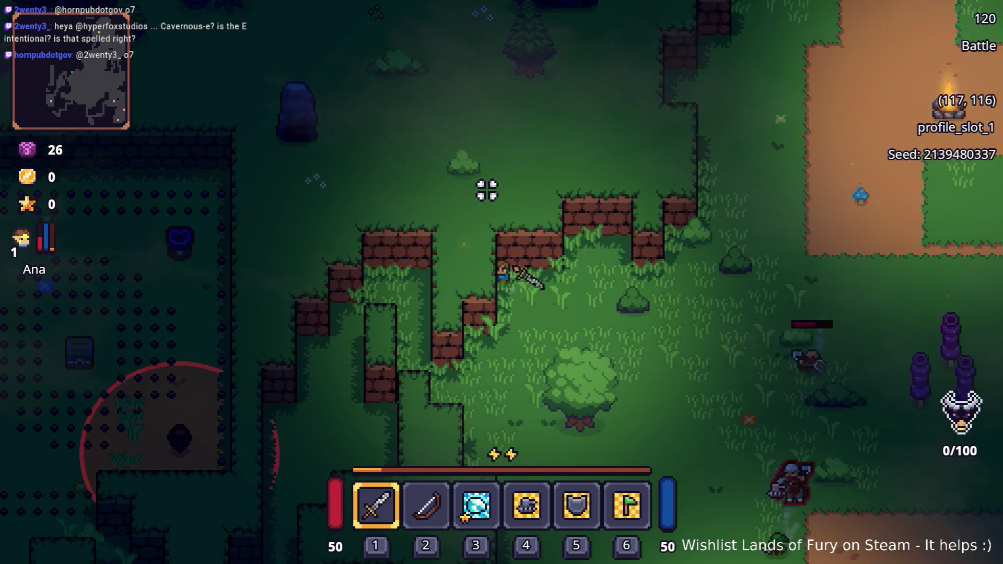
pyautogui.press('a')
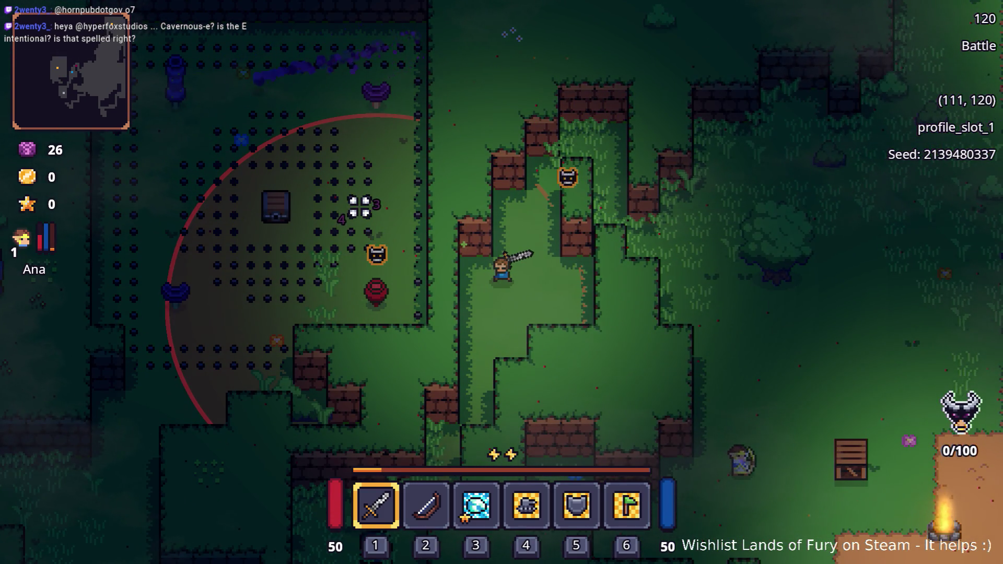
pyautogui.press('a')
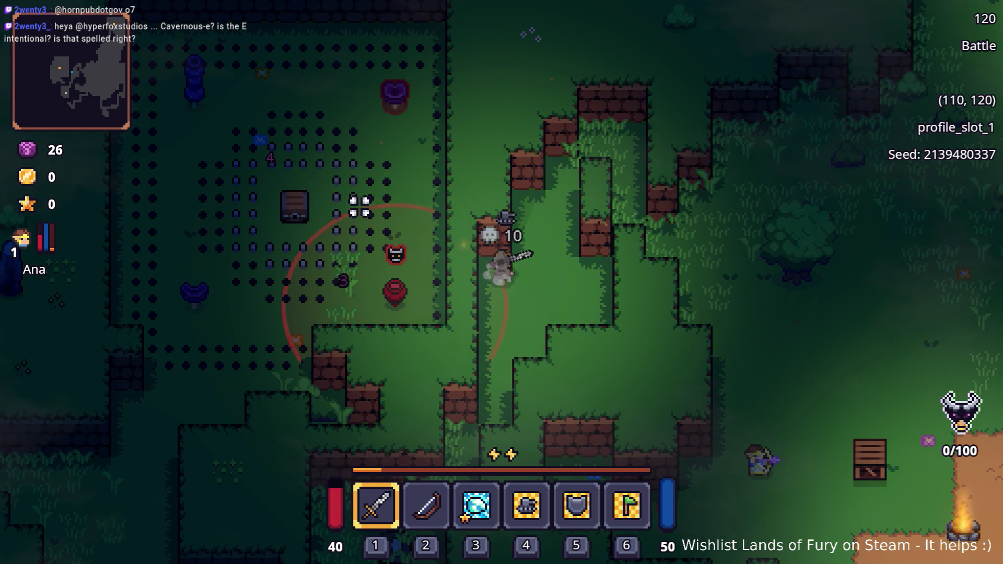
pyautogui.press('s')
pyautogui.press('w')
pyautogui.click(551, 132)
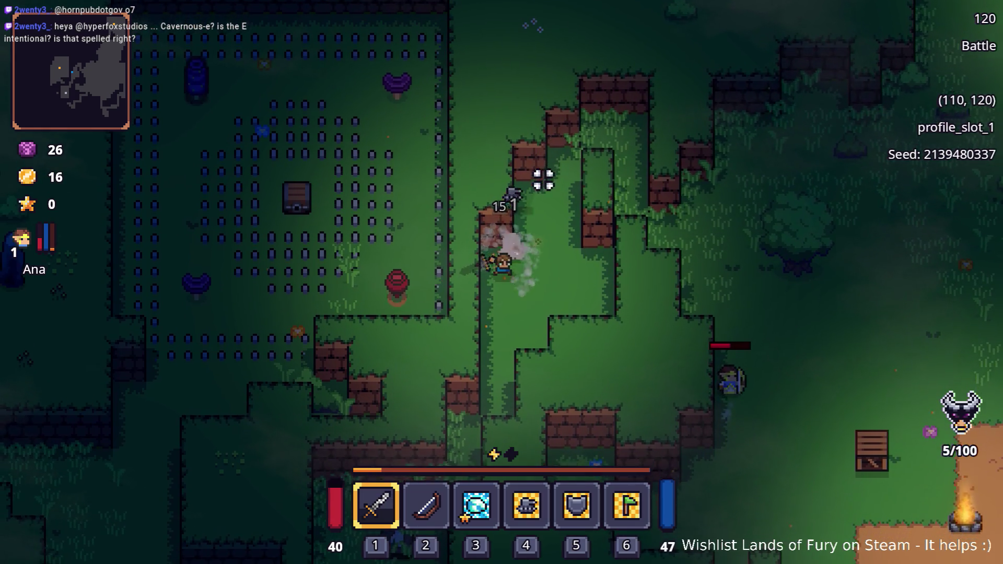
# Fight down the narrow south-west path, swinging the sword at nearby enemies
pyautogui.press('s')
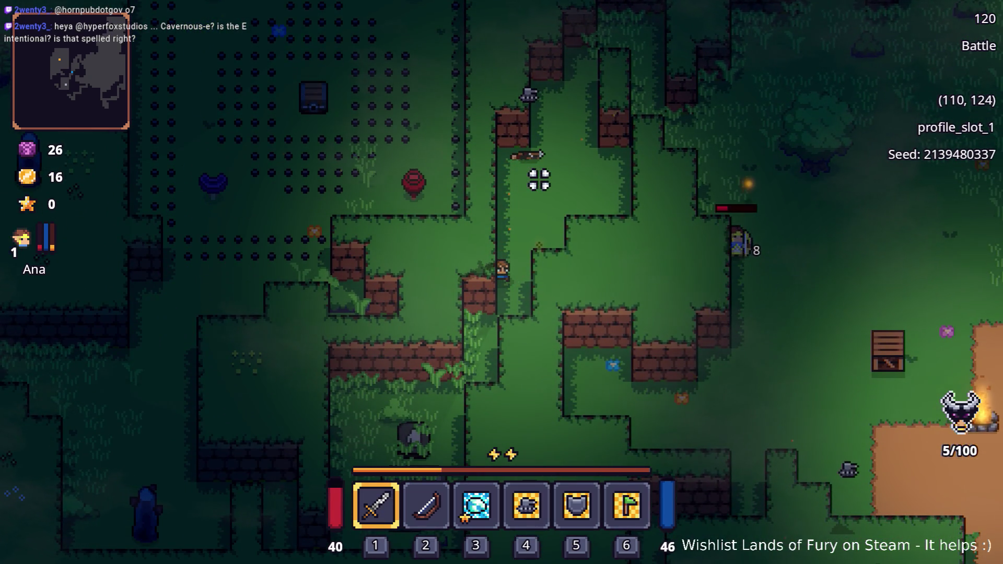
pyautogui.press('s')
pyautogui.press('a')
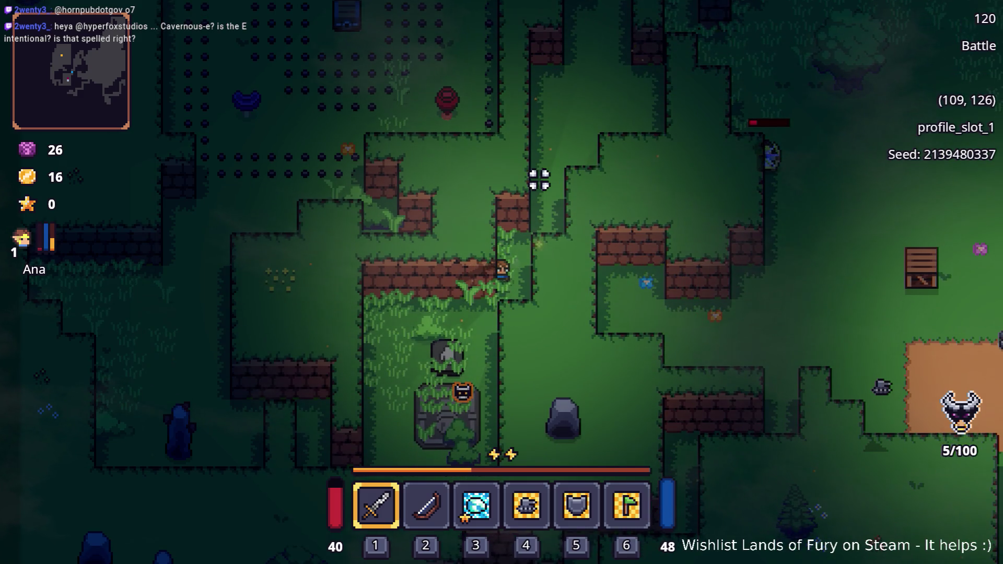
pyautogui.press('s')
pyautogui.press('a')
pyautogui.click(418, 394)
pyautogui.click(502, 410)
pyautogui.click(533, 396)
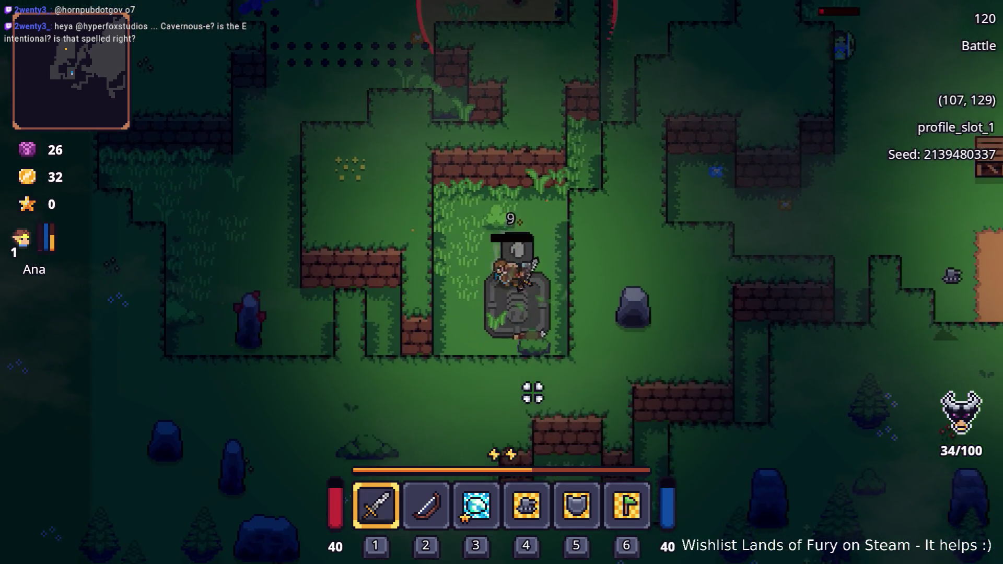
pyautogui.press('s')
pyautogui.click(515, 179)
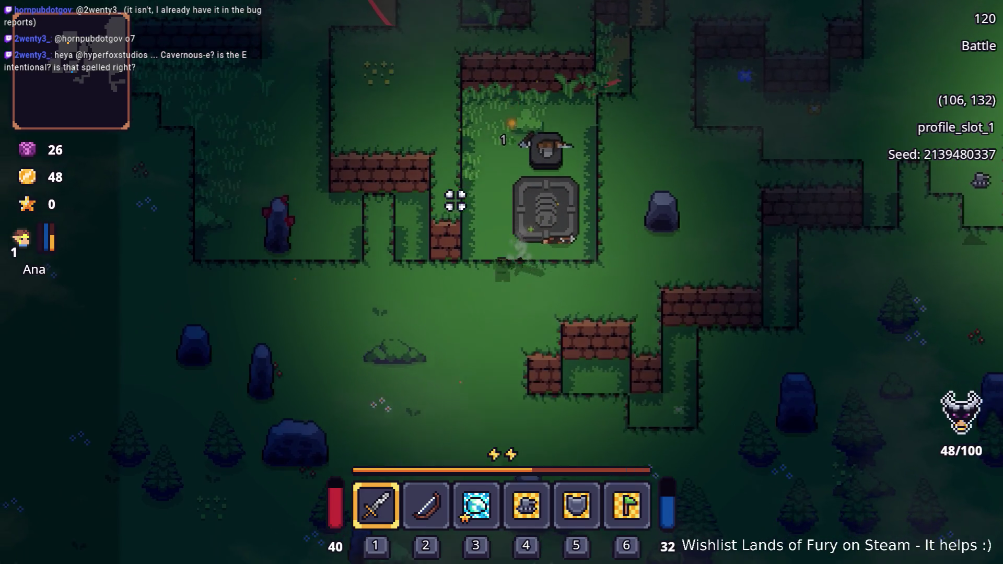
pyautogui.press('a')
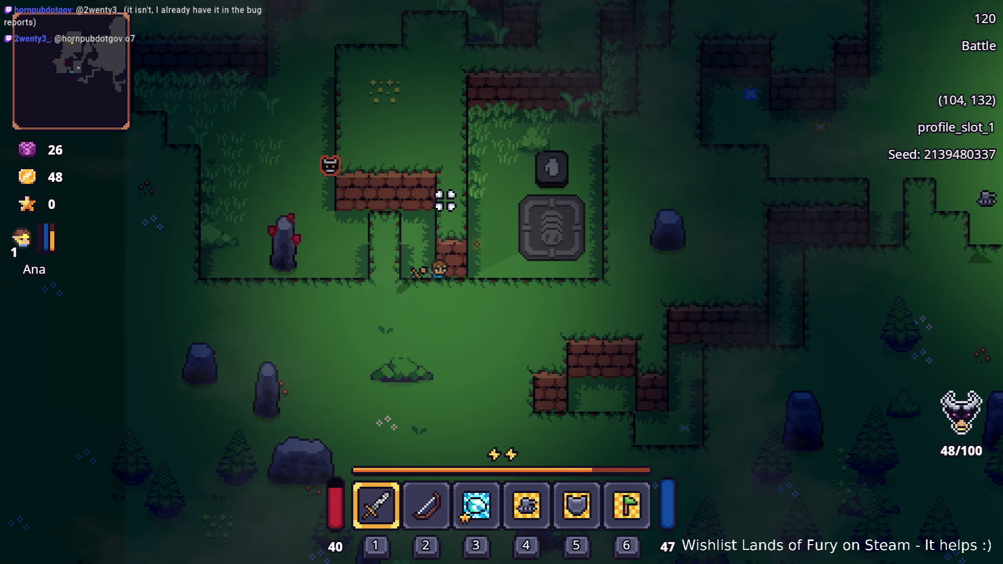
# Push north-west and strike the remaining enemies until Ana and Max level up
pyautogui.press('w')
pyautogui.press('a')
pyautogui.click(460, 180)
pyautogui.press('w')
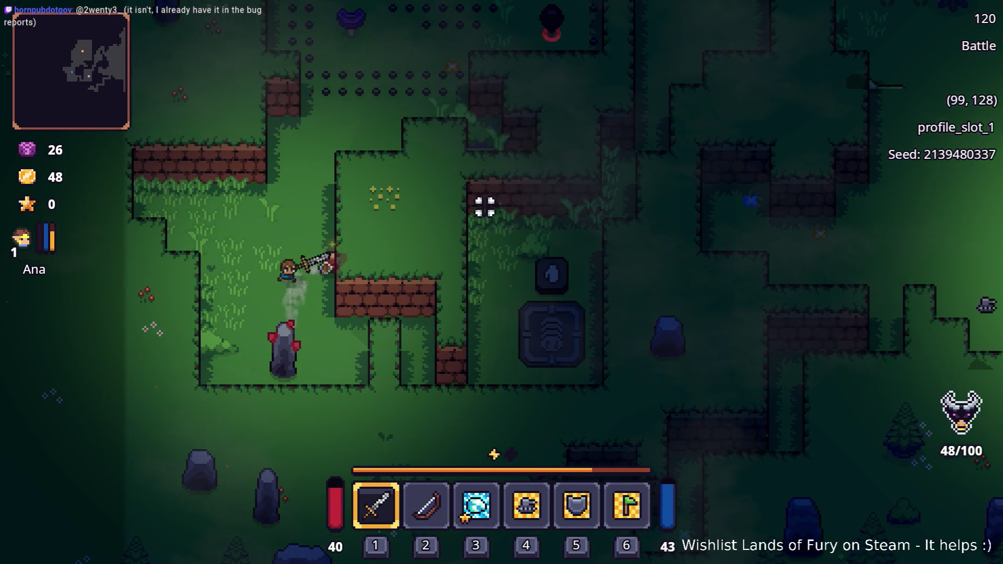
pyautogui.click(418, 311)
pyautogui.press('w')
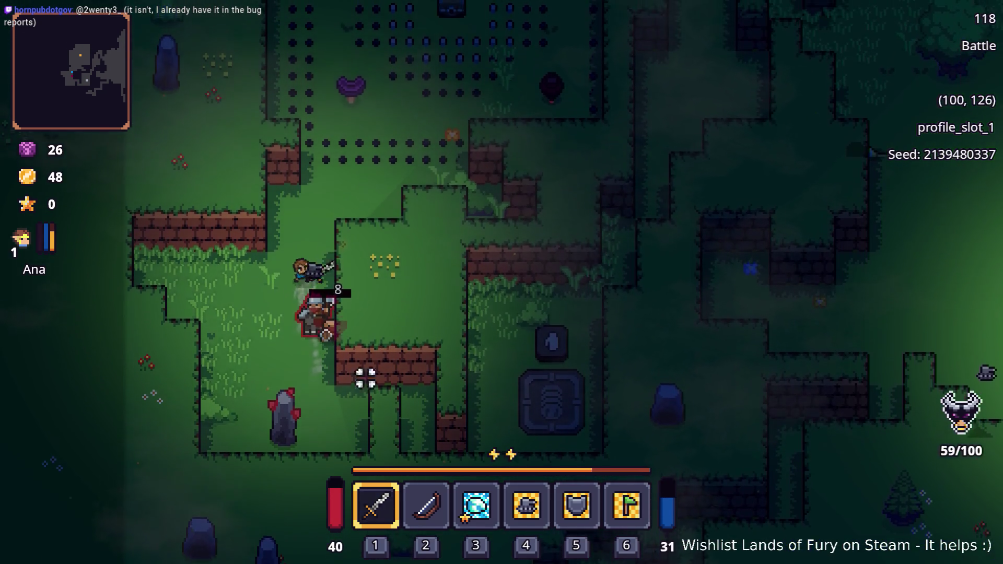
pyautogui.press('s')
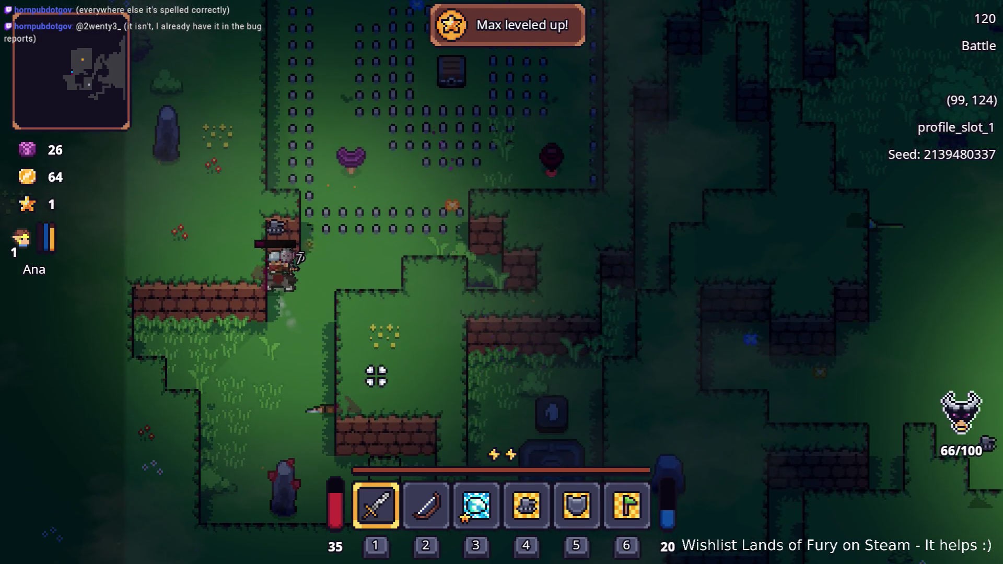
pyautogui.click(259, 297)
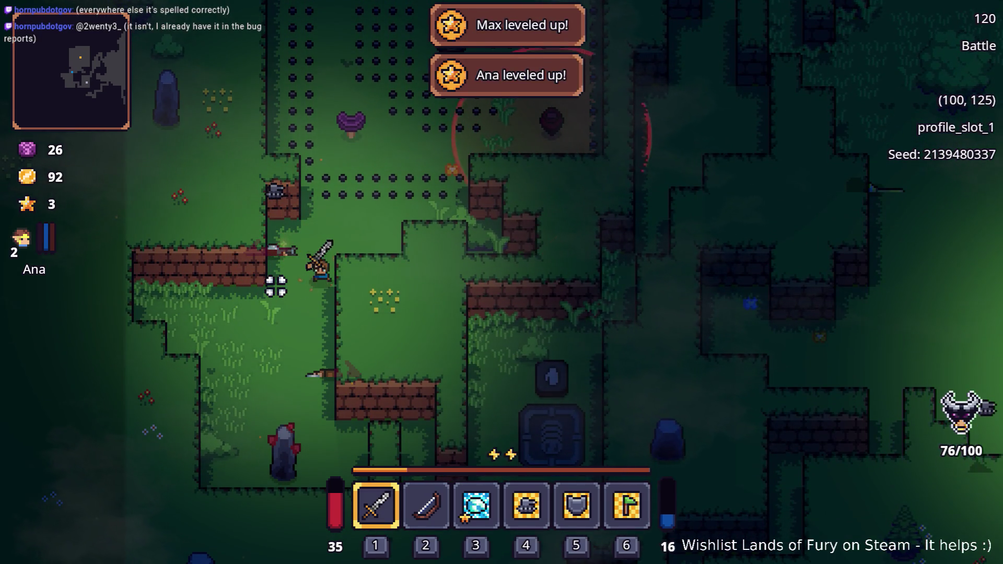
# Enter the walled arena and attack enemies while moving east
pyautogui.press('w')
pyautogui.press('d')
pyautogui.press('w')
pyautogui.click(291, 247)
pyautogui.click(295, 246)
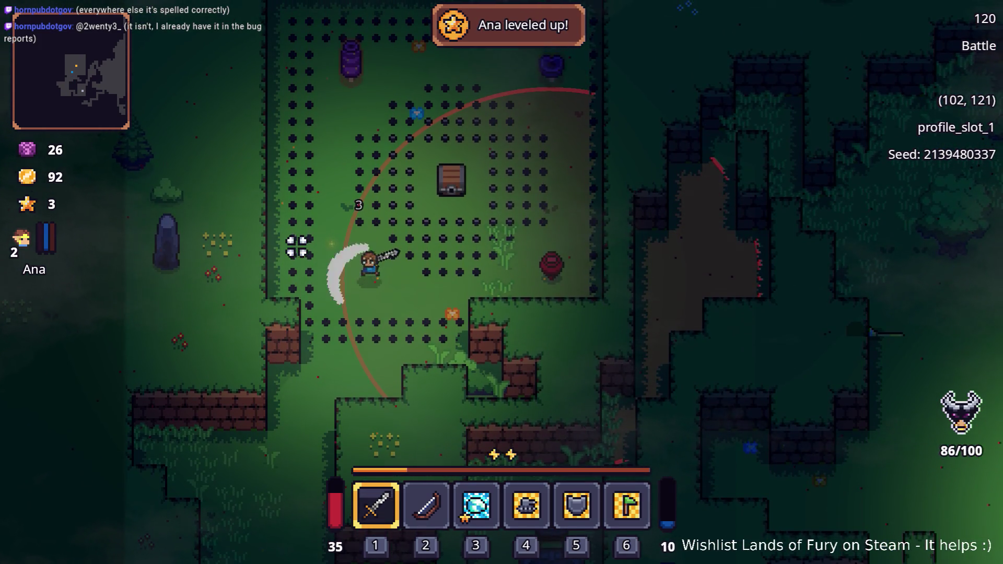
pyautogui.press('d')
pyautogui.click(442, 240)
pyautogui.press('d')
pyautogui.click(599, 221)
pyautogui.click(562, 213)
pyautogui.click(557, 215)
# Defeat the purple mushroom enemy, dashing west to finish it off
pyautogui.press('w')
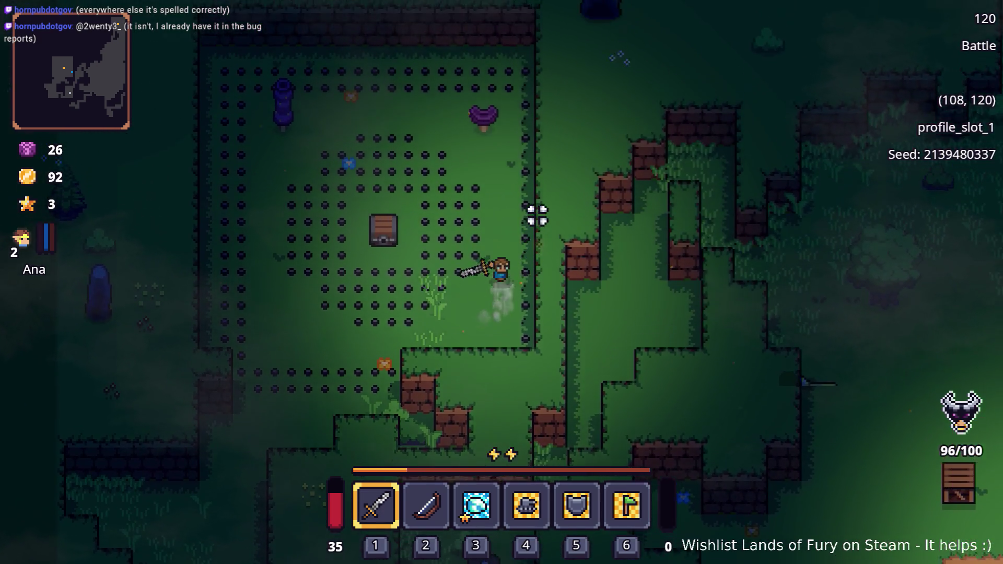
pyautogui.click(486, 205)
pyautogui.click(483, 205)
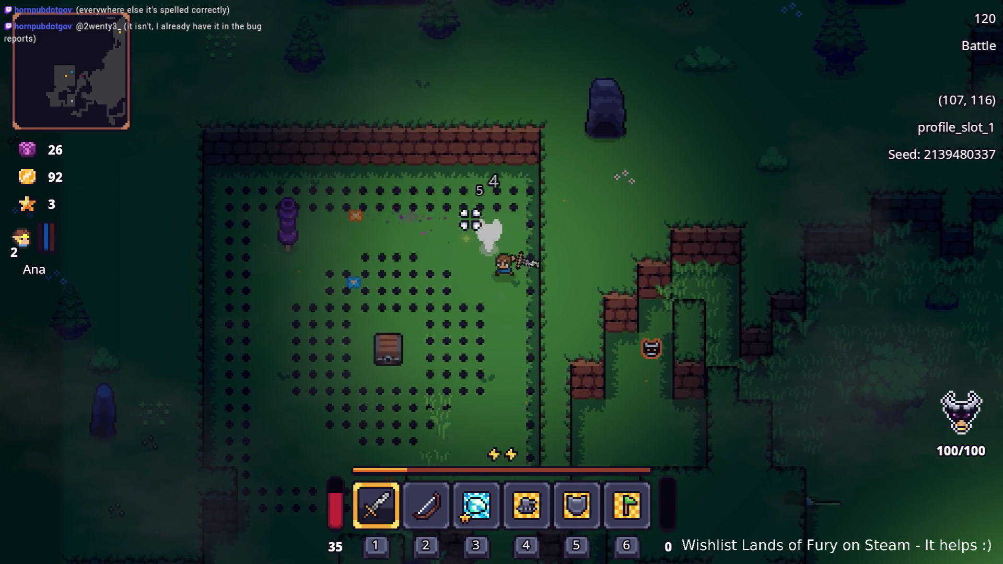
pyautogui.press('w')
pyautogui.press('a')
pyautogui.press('a')
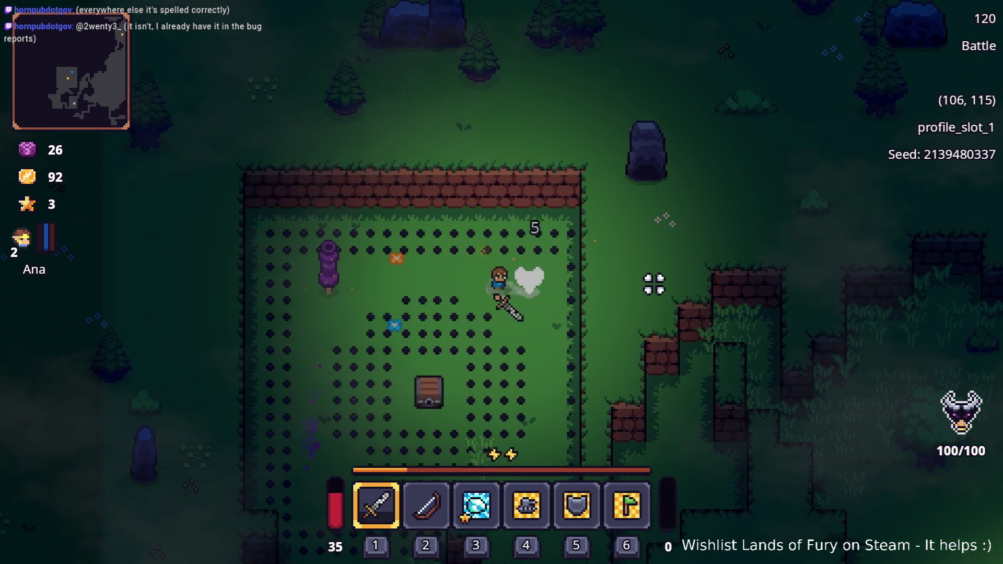
pyautogui.press('space')
pyautogui.press('a')
pyautogui.click(339, 282)
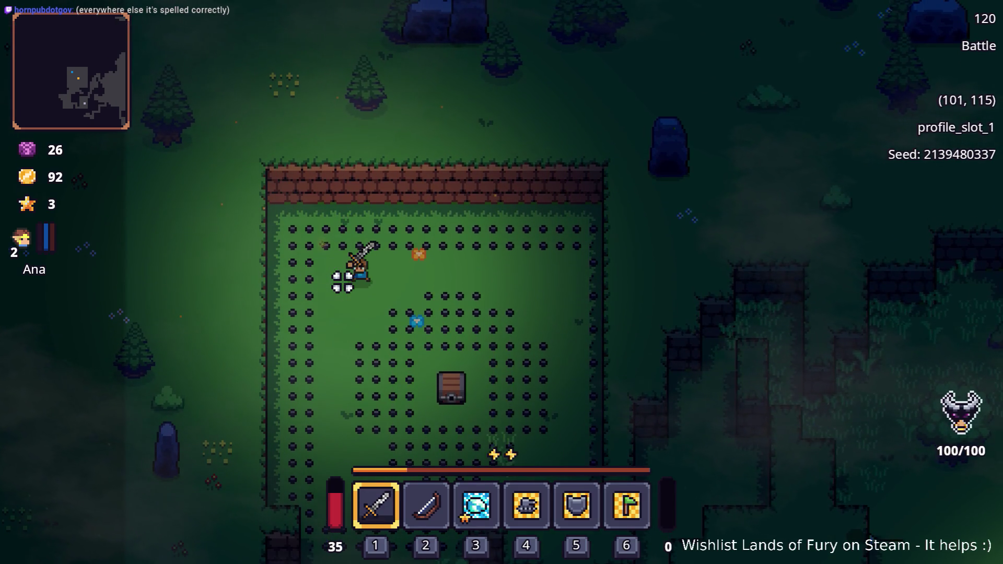
# Walk past the chest and out of the arena, then pause and quit to desktop
pyautogui.press('d')
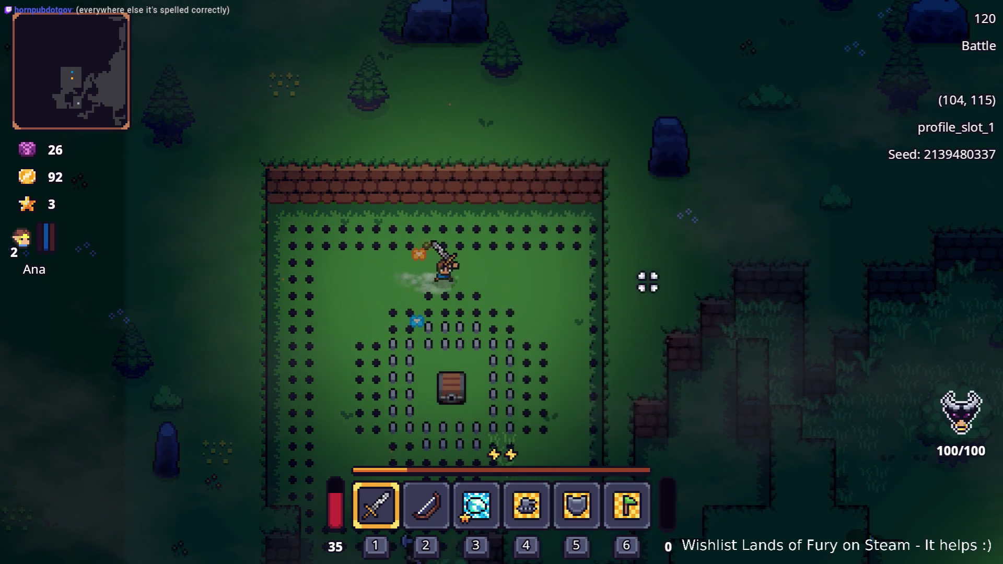
pyautogui.press('s')
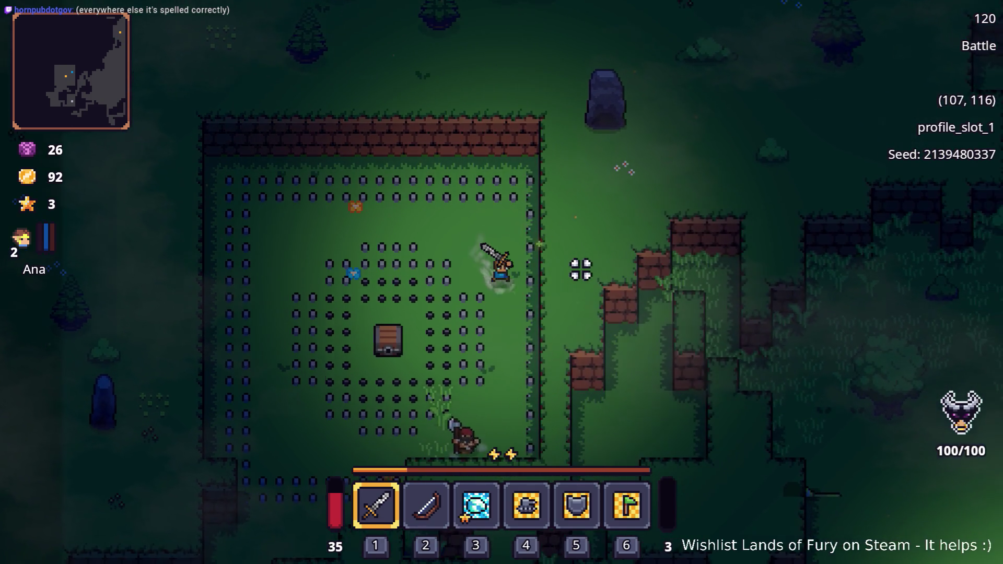
pyautogui.press('d')
pyautogui.press('a')
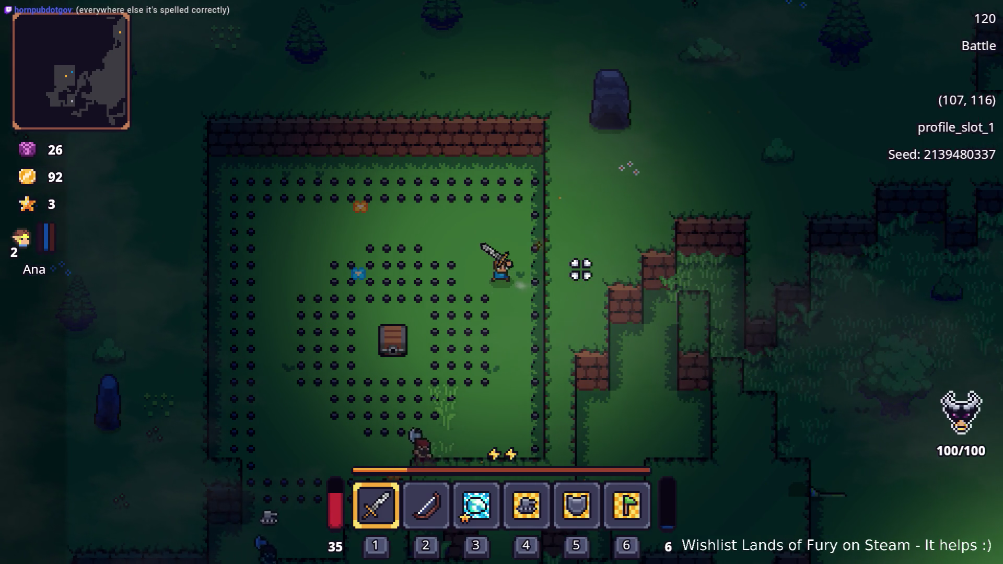
pyautogui.press('s')
pyautogui.press('s')
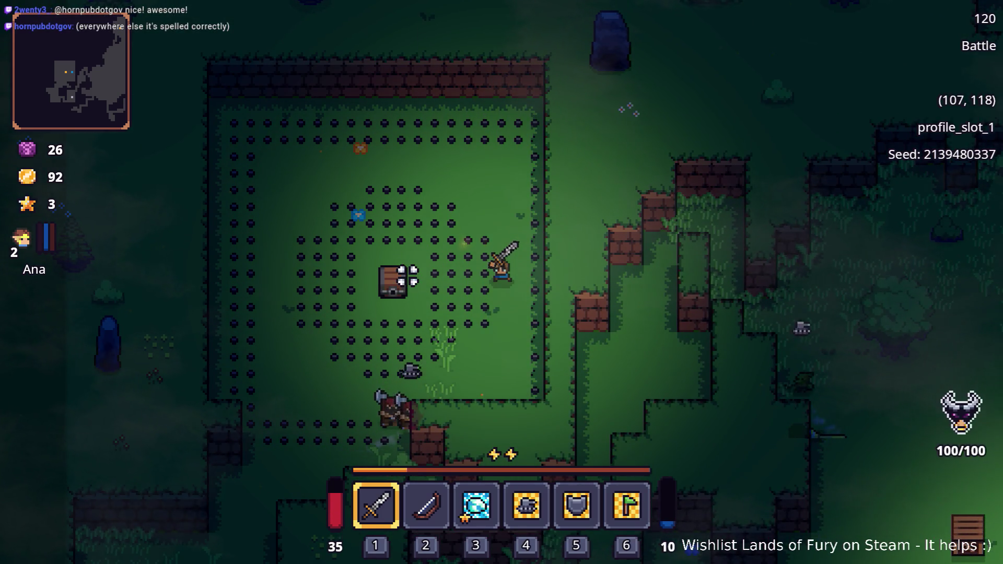
pyautogui.press('a')
pyautogui.press('a')
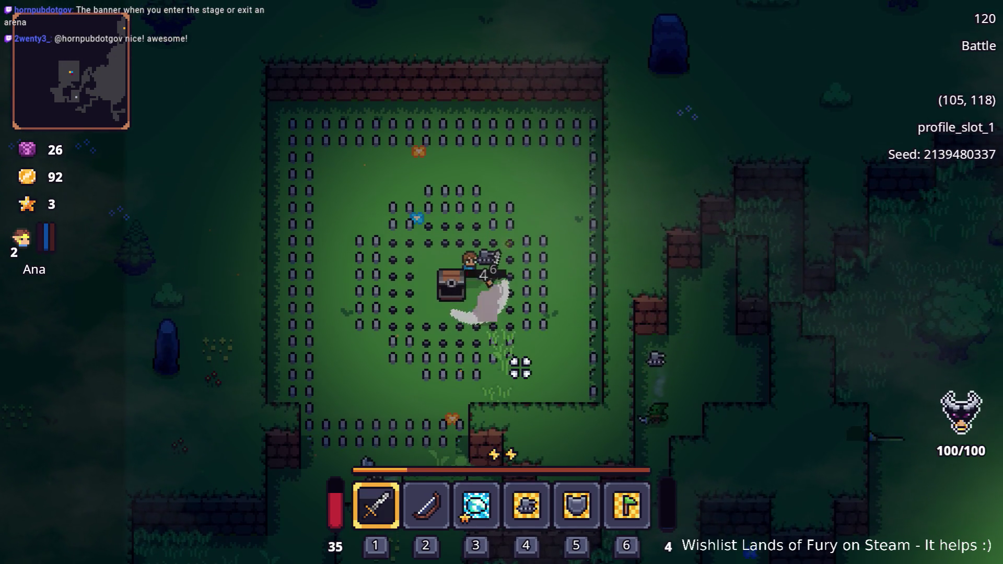
pyautogui.press('s')
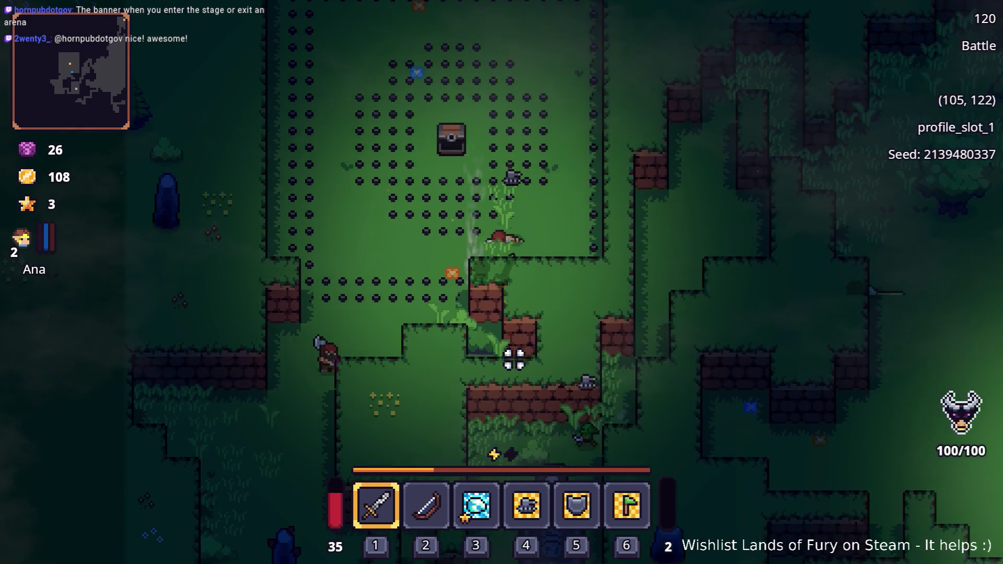
pyautogui.press('a')
pyautogui.press('a')
pyautogui.press('a')
pyautogui.press('s')
pyautogui.press('s')
pyautogui.press('s')
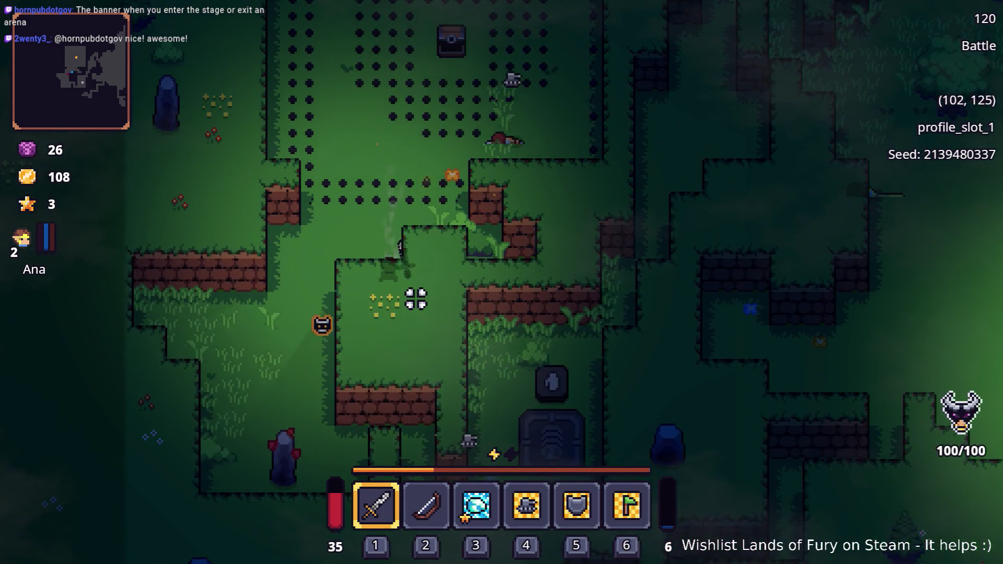
pyautogui.press('w')
pyautogui.press('a')
pyautogui.press('a')
pyautogui.press('Escape')
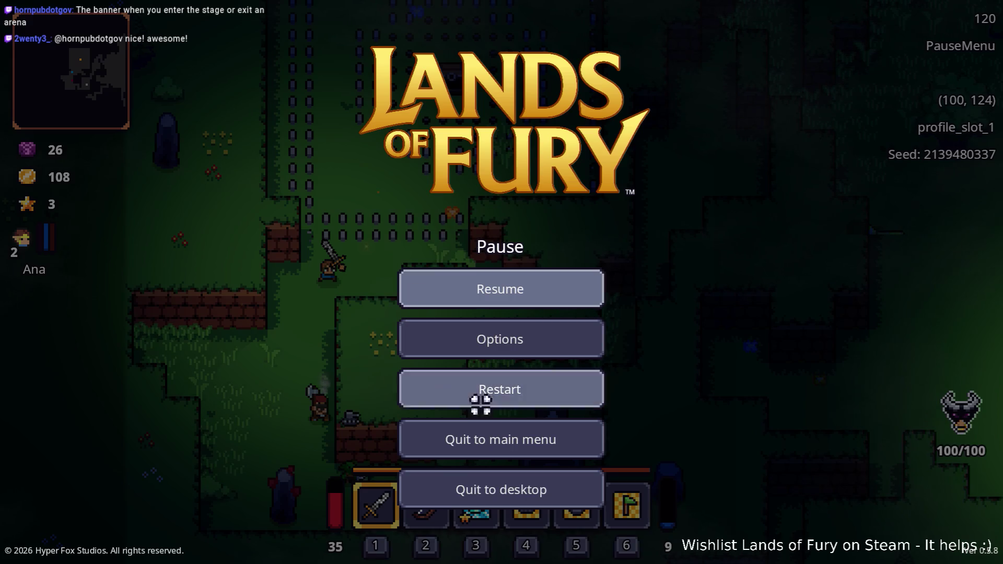
pyautogui.click(497, 481)
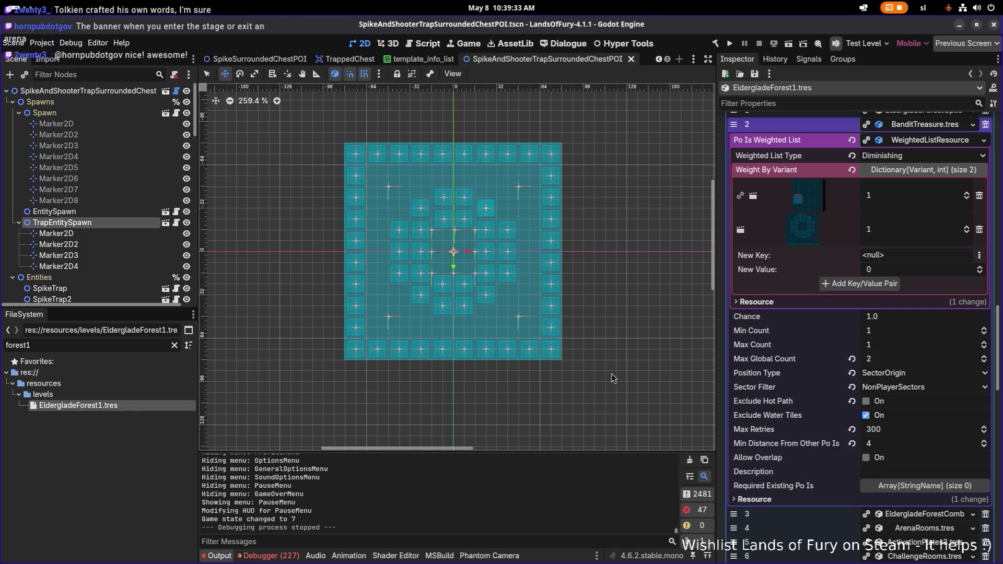
# Search 'cal' in the Activities overview and highlight the LibreOffice Calc result
pyautogui.hotkey('alt', 'Tab')
pyautogui.press('Escape')
pyautogui.press('super')
pyautogui.write('cal')
pyautogui.press('Right')
pyautogui.press('Right')
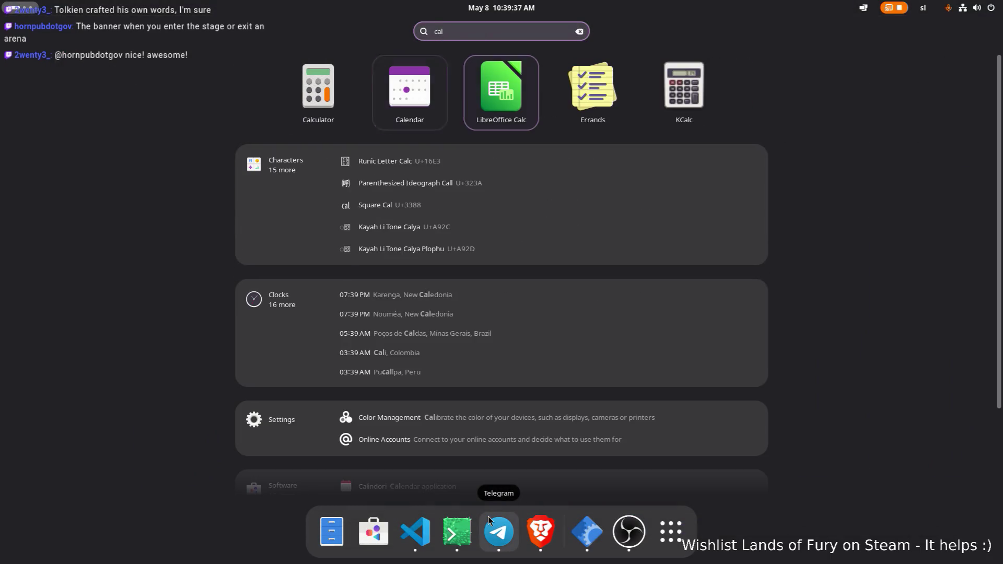
# Launch LibreOffice Calc, close the welcome dialog, and open the recent Translations.csv
pyautogui.press('Return')
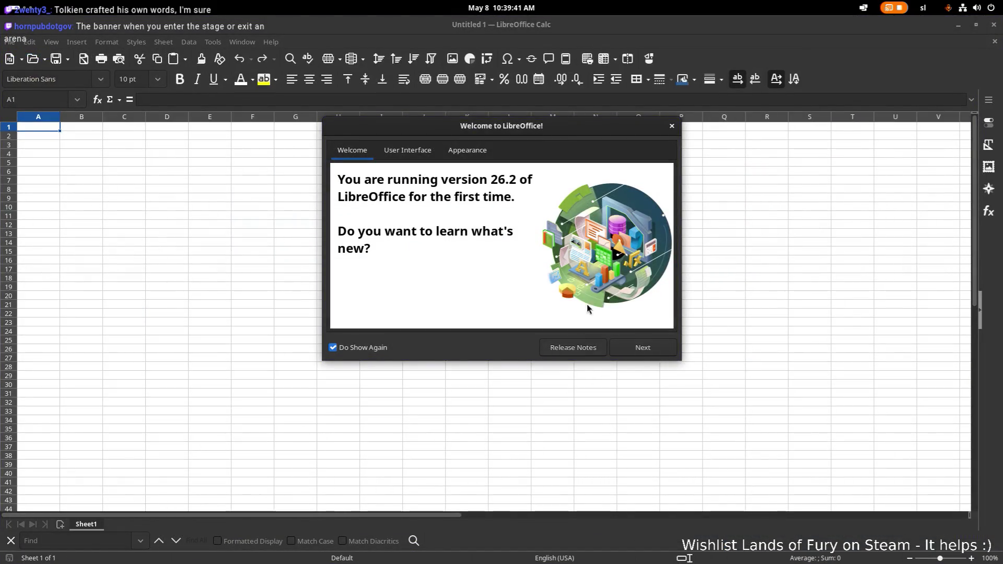
pyautogui.click(672, 126)
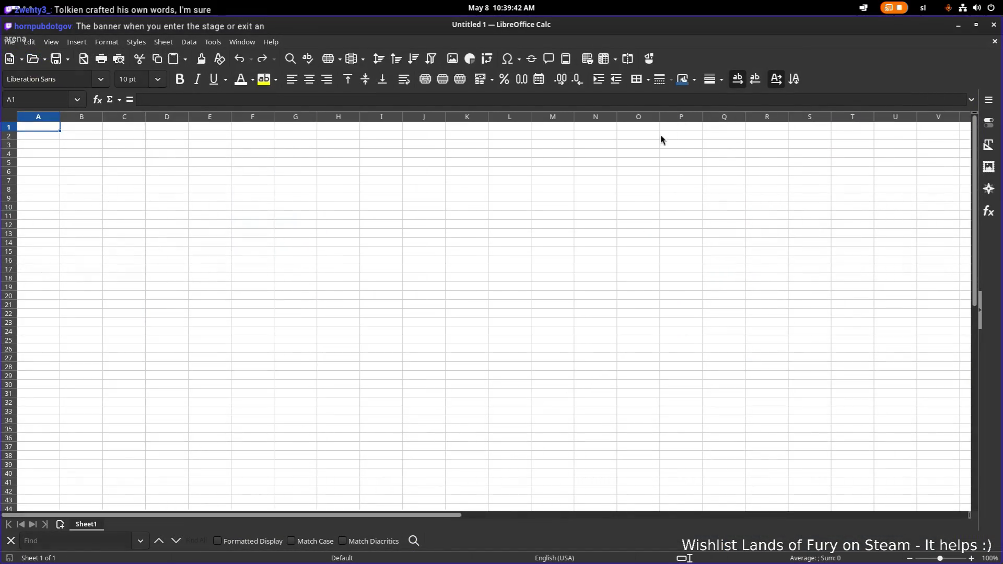
pyautogui.click(16, 43)
pyautogui.moveTo(65, 56)
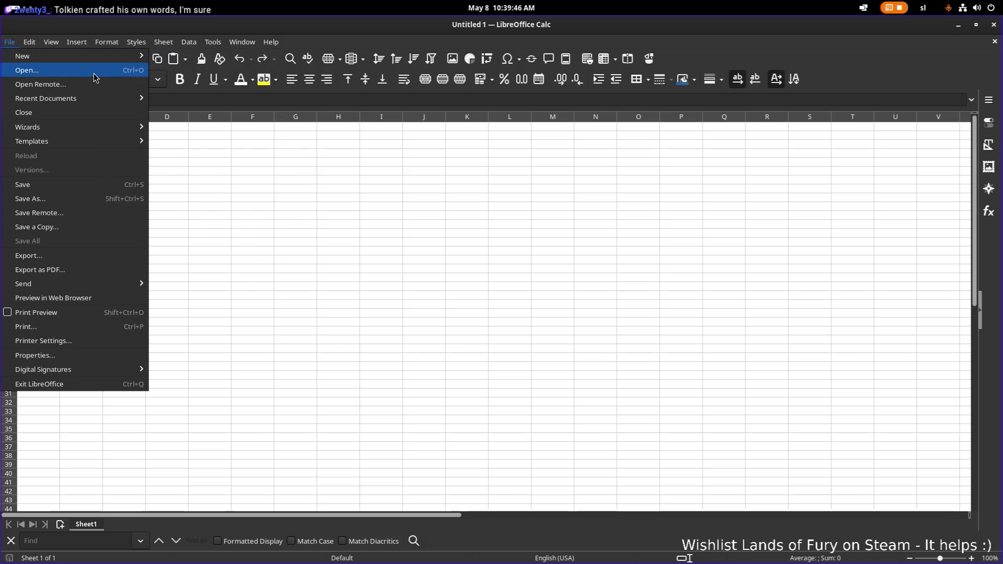
pyautogui.moveTo(100, 103)
pyautogui.click(205, 101)
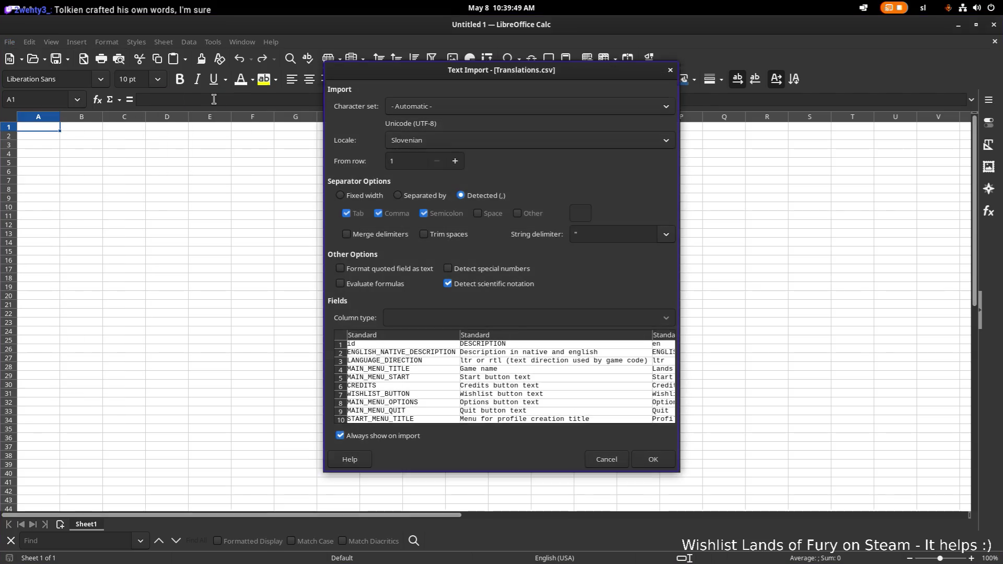
# Load Translations.csv with the default import settings and search for 'cavernouse'
pyautogui.click(654, 454)
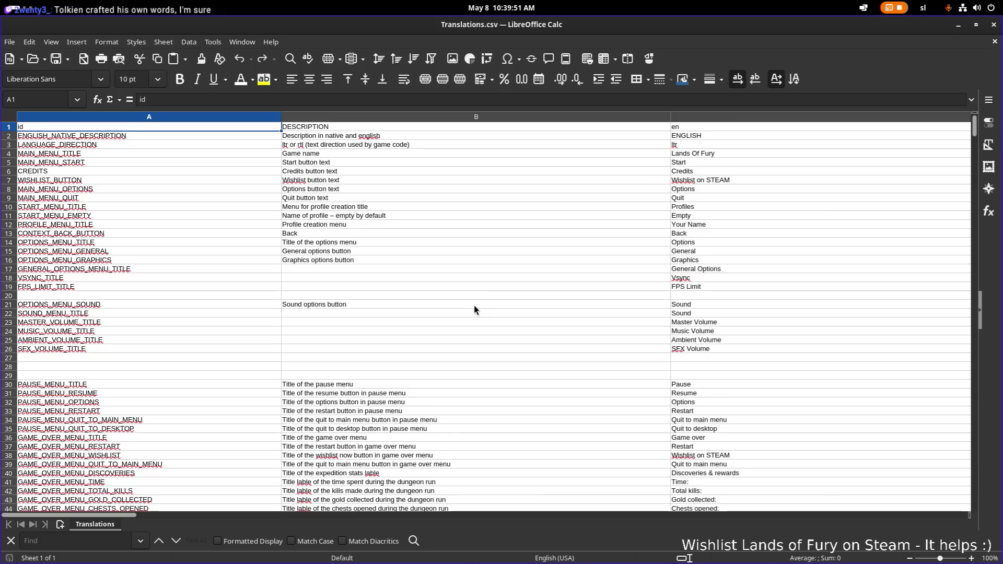
pyautogui.click(438, 324)
pyautogui.write('cavernous')
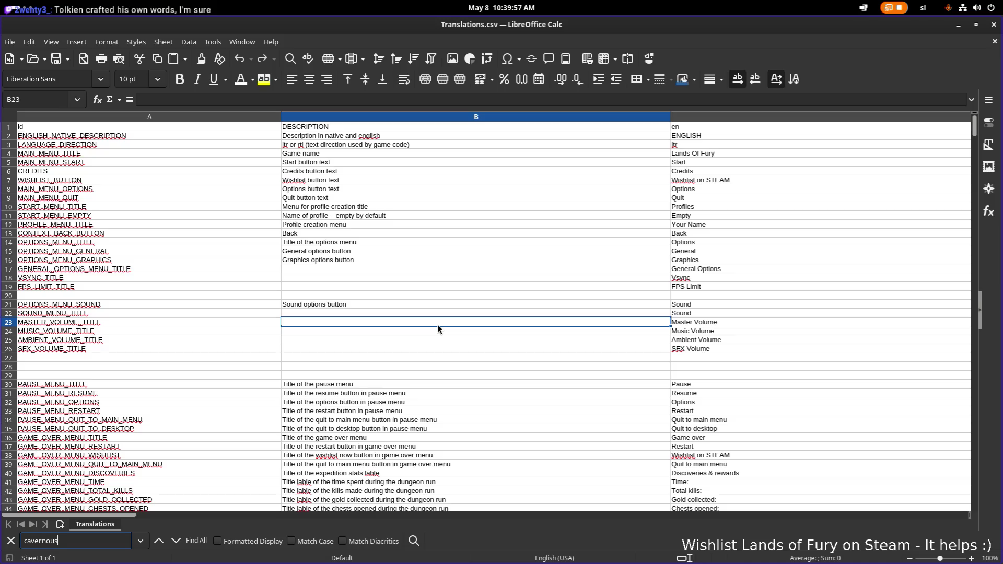
pyautogui.write('e')
pyautogui.press('Return')
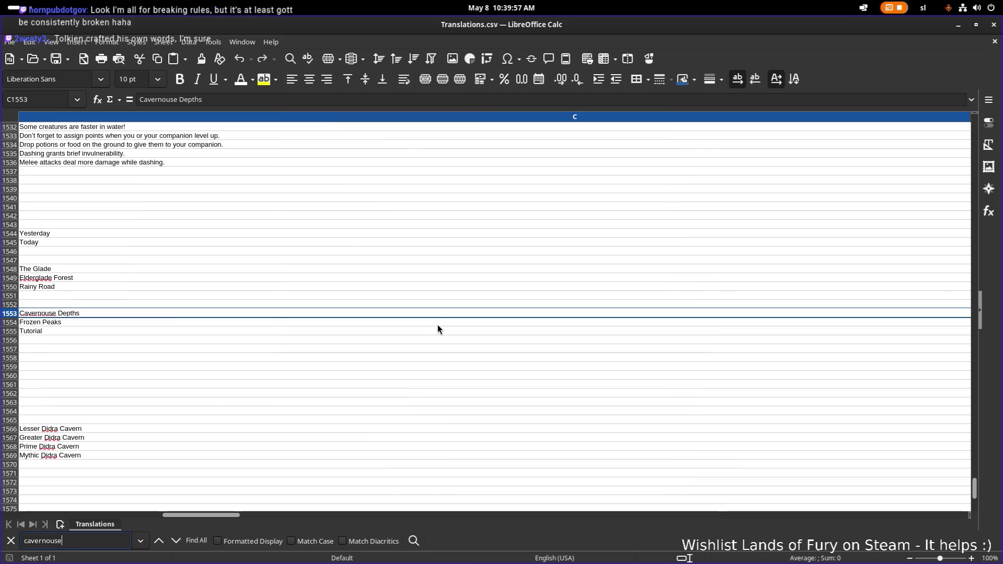
# Correct the cell to 'Cavernous Depths', check for other occurrences, and return to Godot
pyautogui.doubleClick(88, 315)
pyautogui.hotkey('ctrl', 'Left')
pyautogui.press('BackSpace')
pyautogui.click(171, 328)
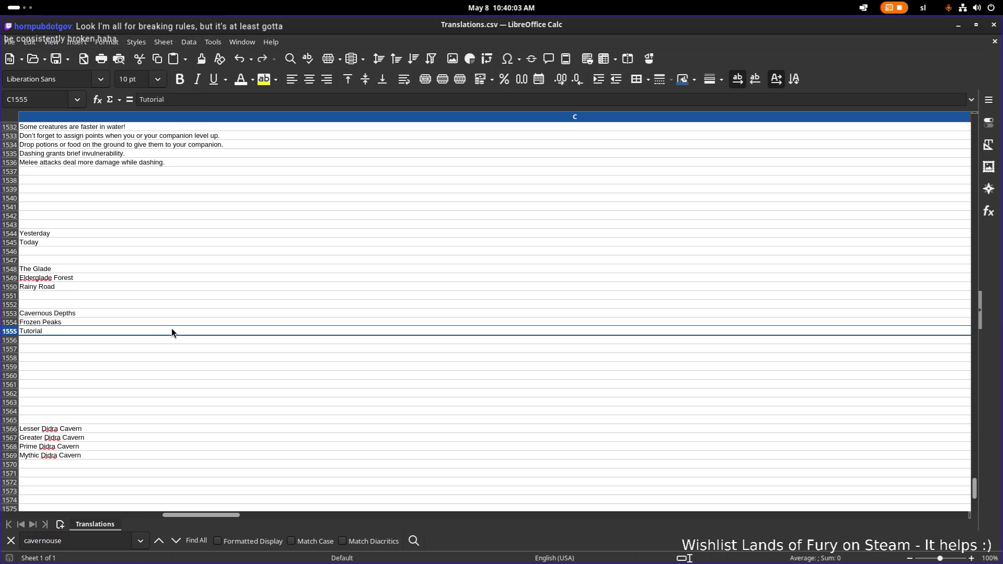
pyautogui.click(176, 544)
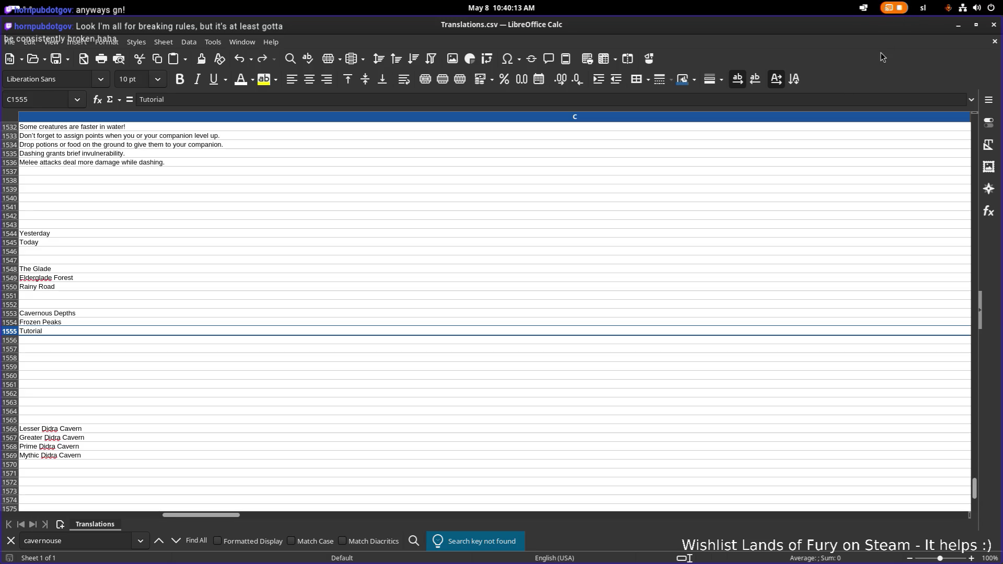
pyautogui.click(959, 25)
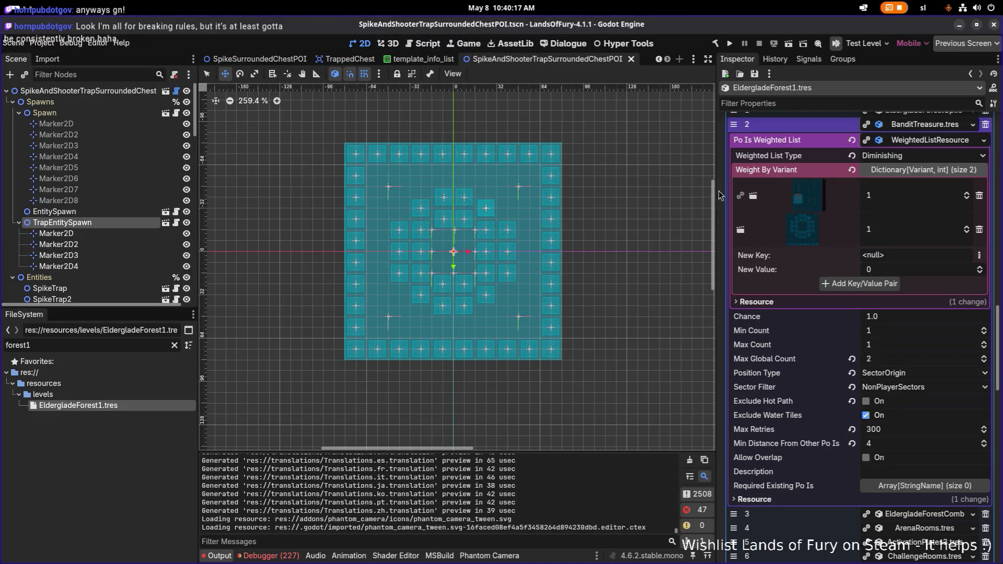
pyautogui.scroll(10, 813, 204)
pyautogui.scroll(5, 335, 161)
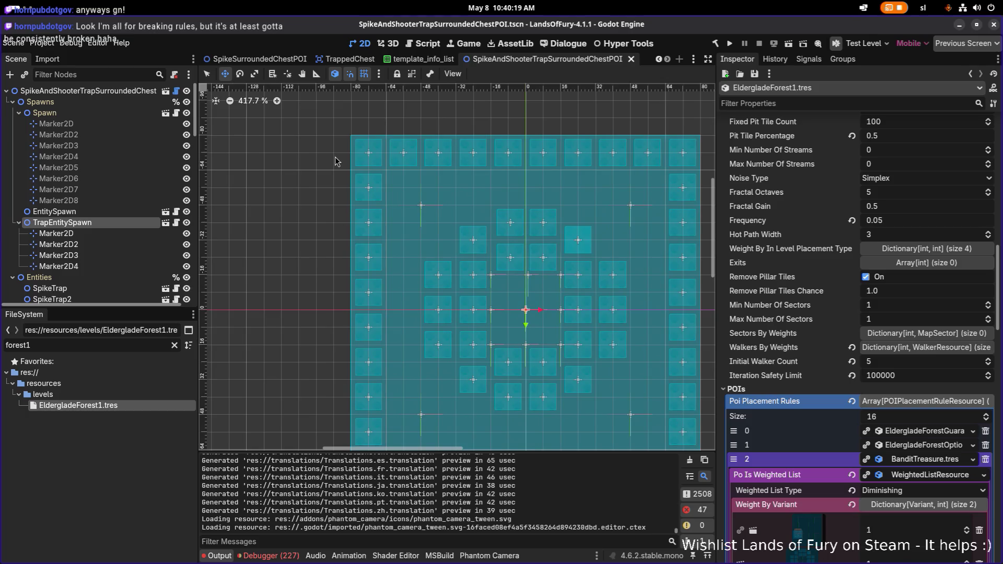
pyautogui.moveTo(574, 173); pyautogui.dragTo(518, 179)
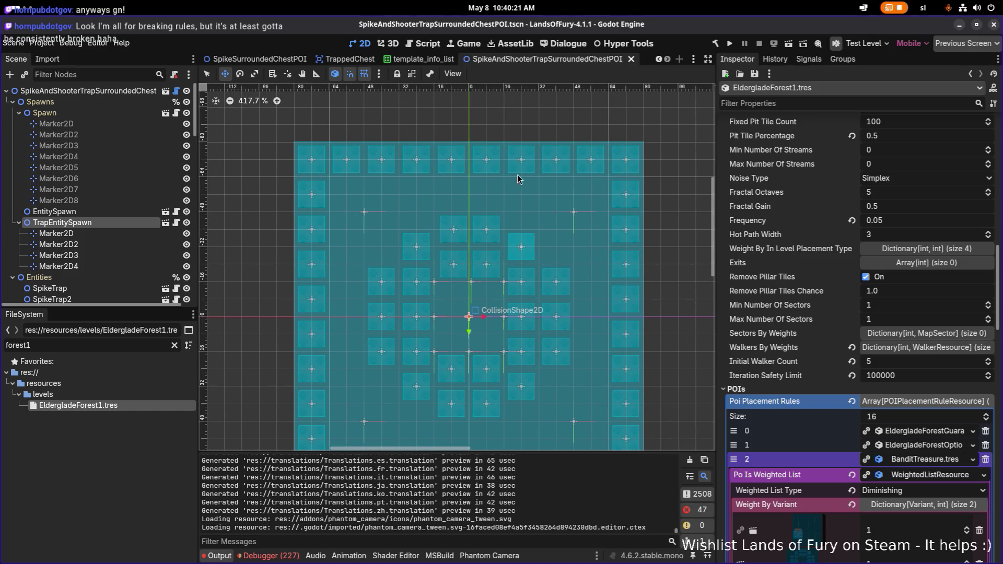
pyautogui.scroll(3, 439, 256)
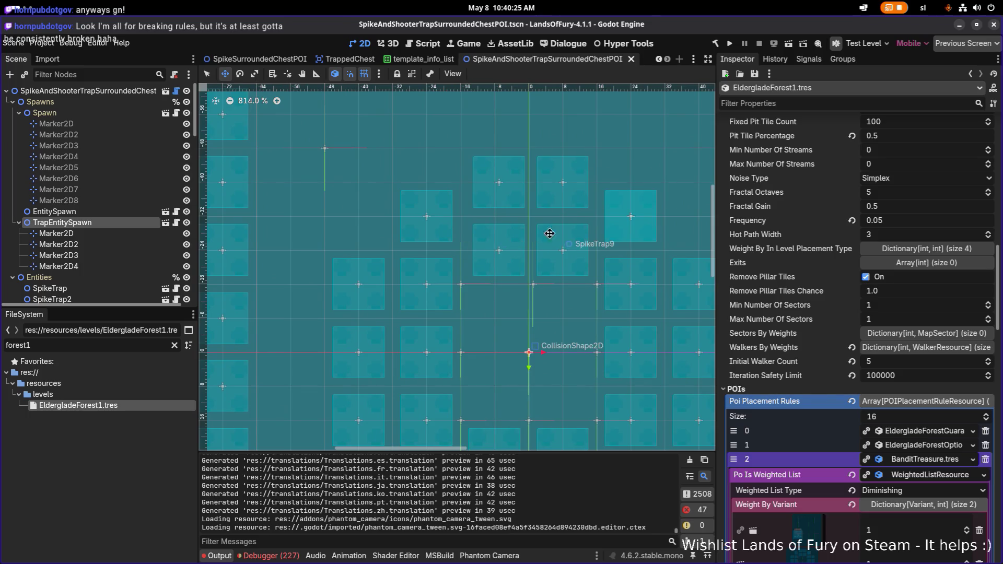
pyautogui.scroll(-1, 544, 230)
pyautogui.scroll(-1, 398, 220)
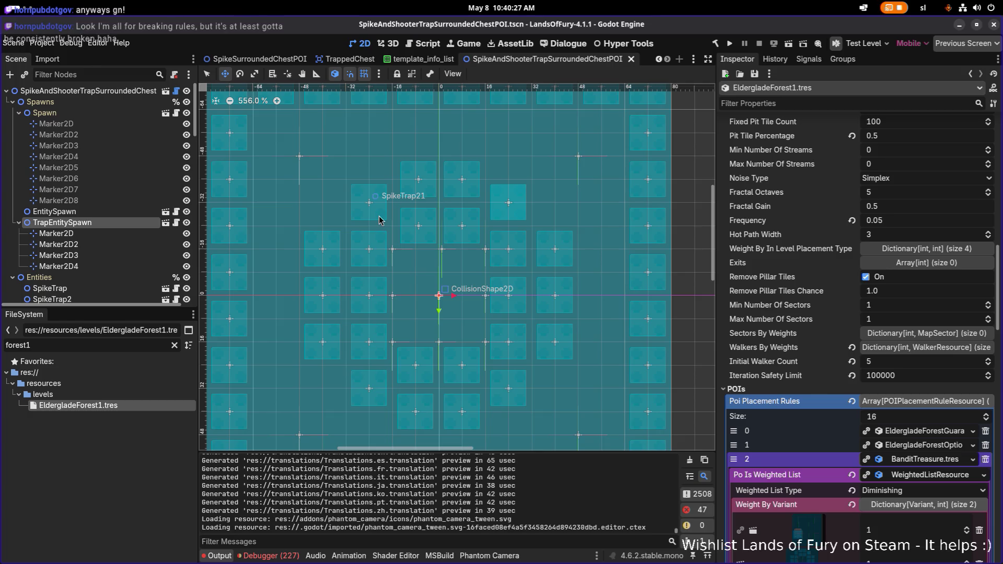
pyautogui.scroll(1, 429, 229)
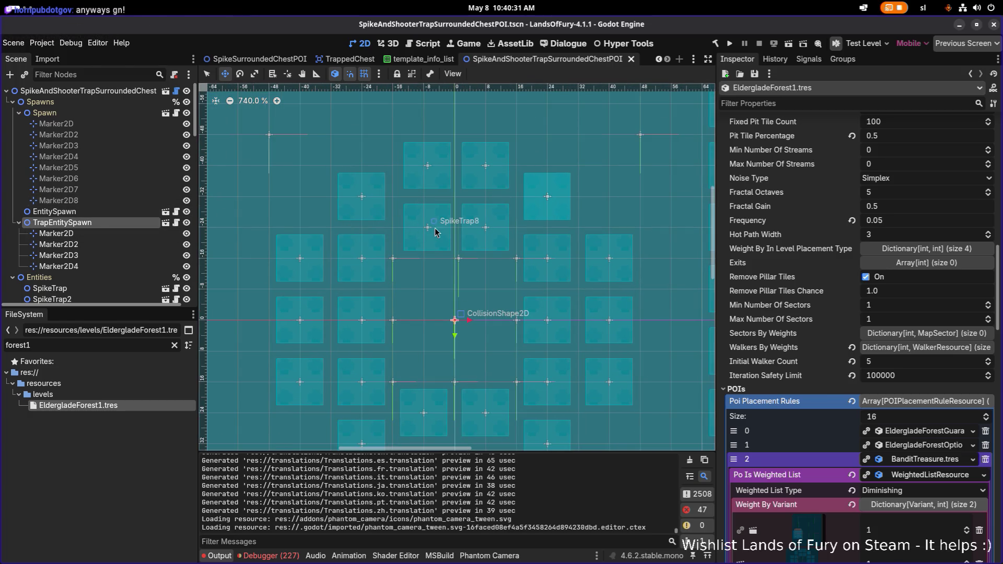
pyautogui.scroll(-5, 33, 227)
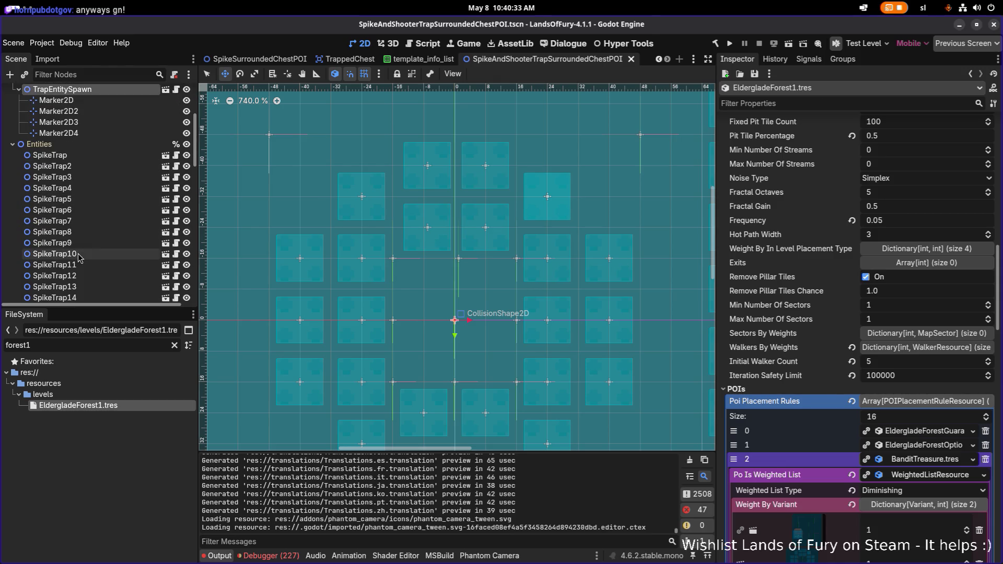
pyautogui.click(98, 231)
# Move SpikeTrap8 left to (-8, -24), comparing against SpikeTrap9, SpikeTrap7 and SpikeTrap4
pyautogui.press('q')
pyautogui.press('w')
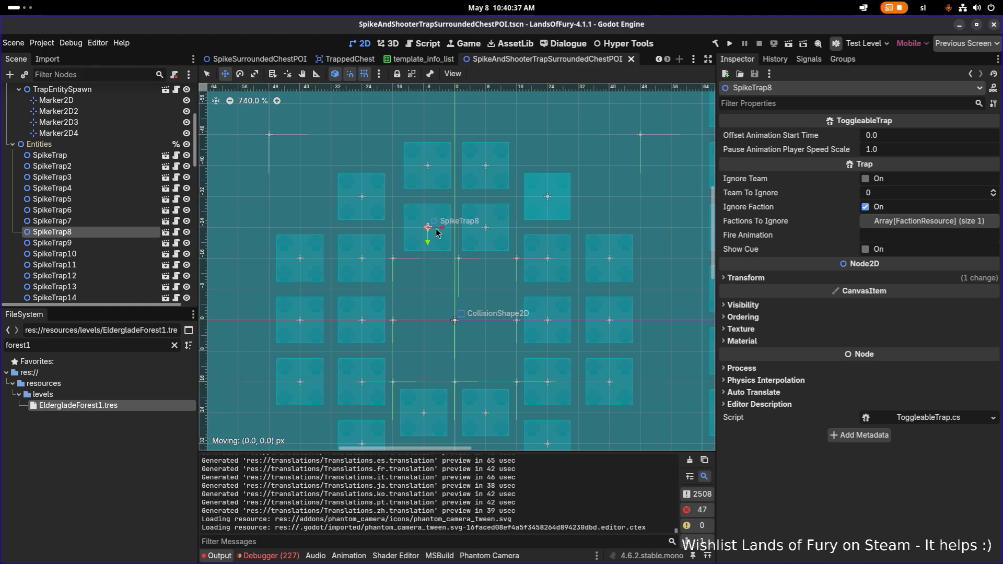
pyautogui.moveTo(439, 233); pyautogui.dragTo(430, 237)
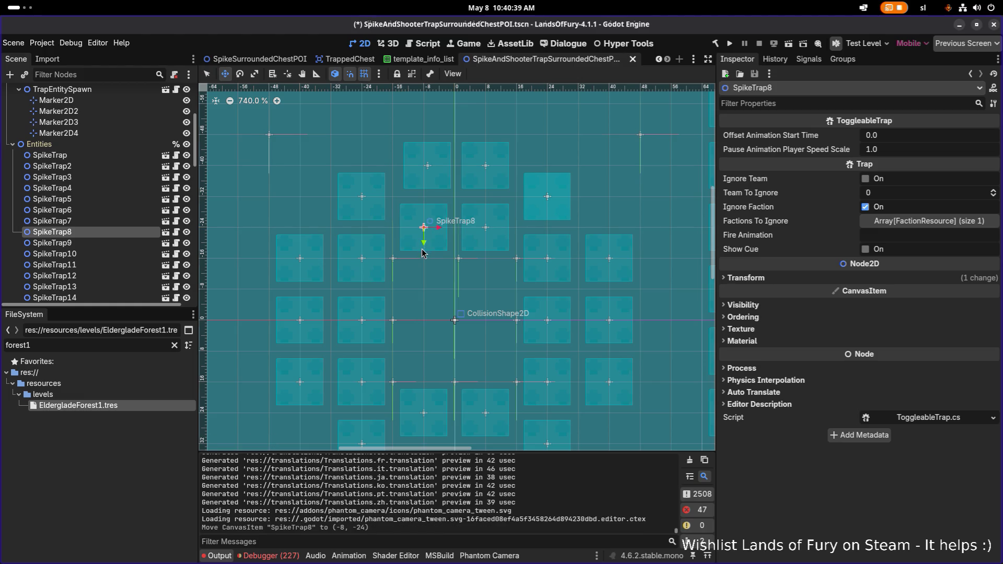
pyautogui.click(97, 242)
pyautogui.click(98, 224)
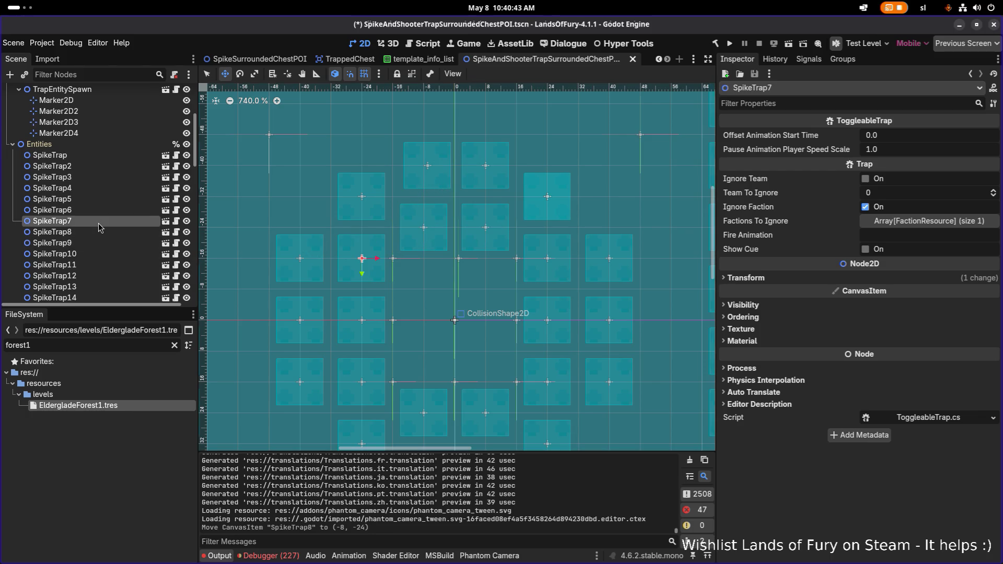
pyautogui.click(93, 189)
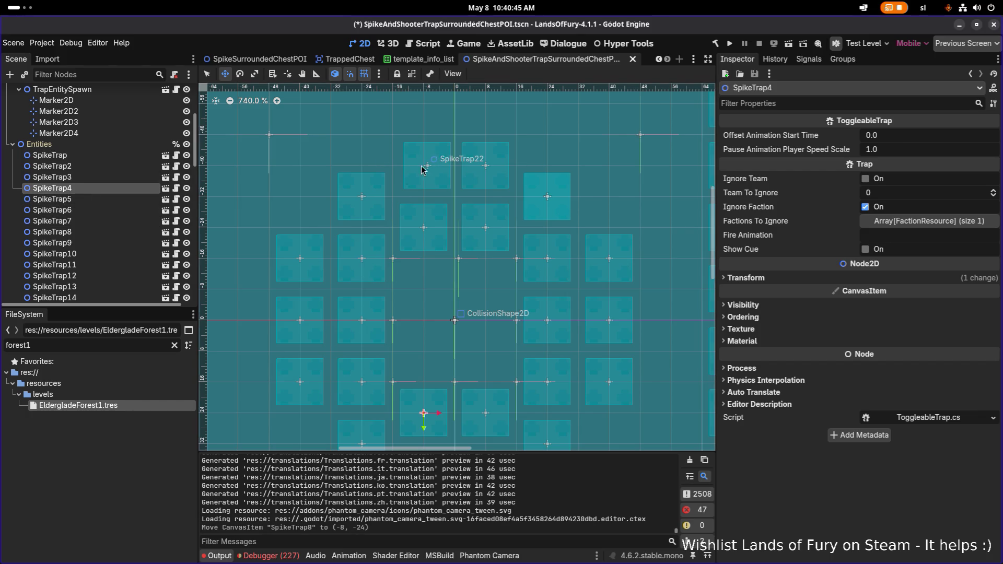
# Move SpikeTrap22 left to (-8, -40) and save the scene
pyautogui.scroll(-3, 141, 245)
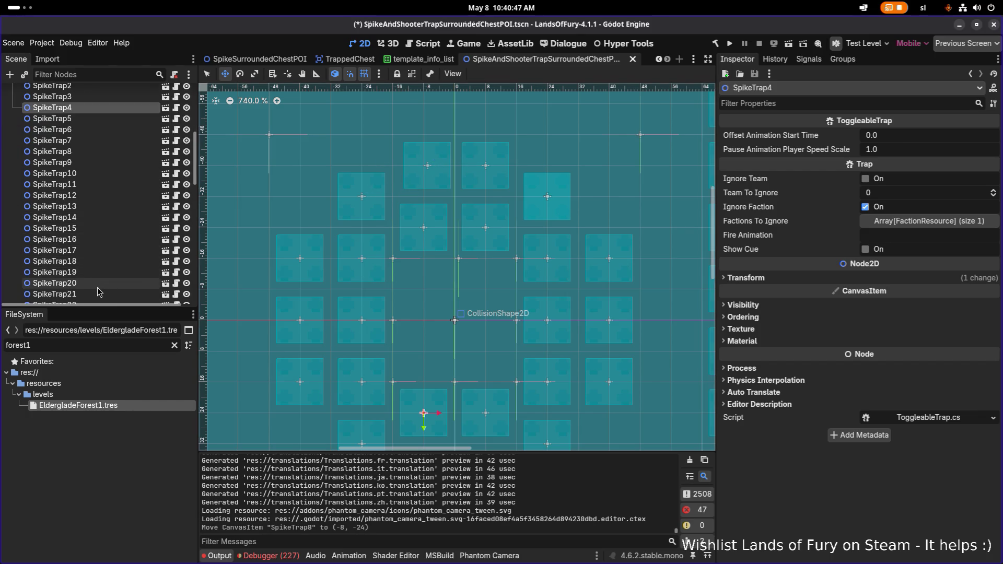
pyautogui.scroll(-2, 97, 284)
pyautogui.click(111, 252)
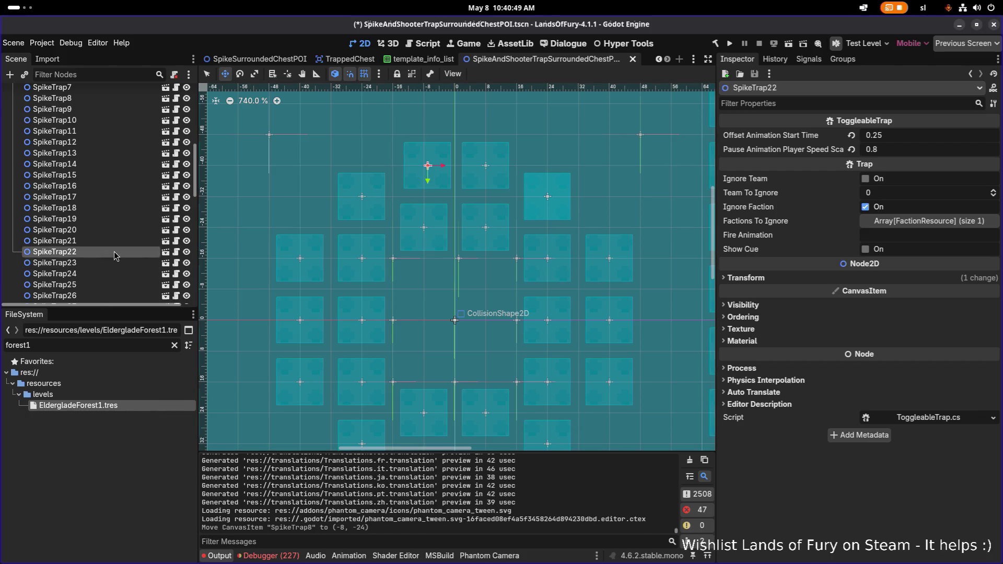
pyautogui.click(442, 171)
pyautogui.scroll(-2, 434, 209)
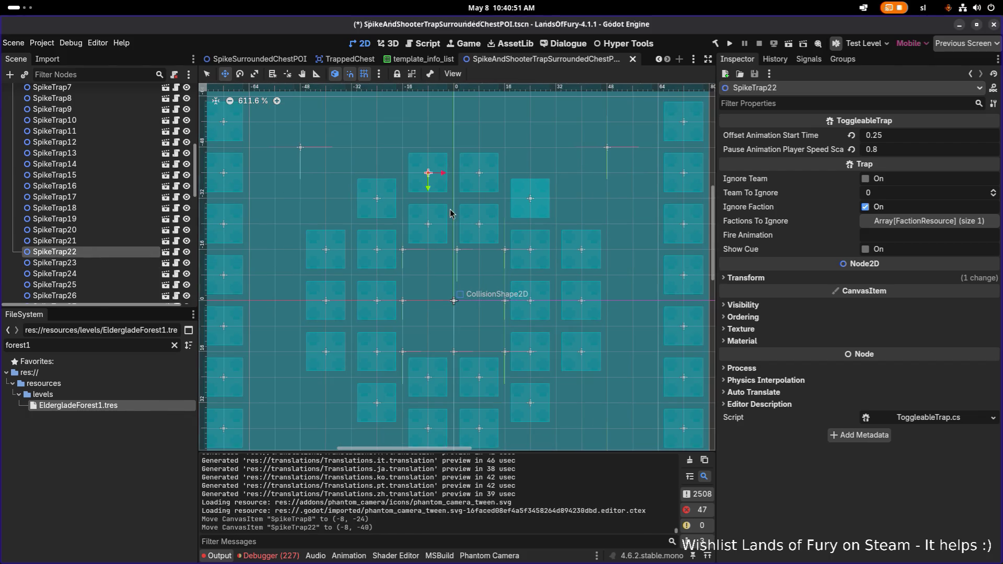
pyautogui.scroll(-2, 485, 321)
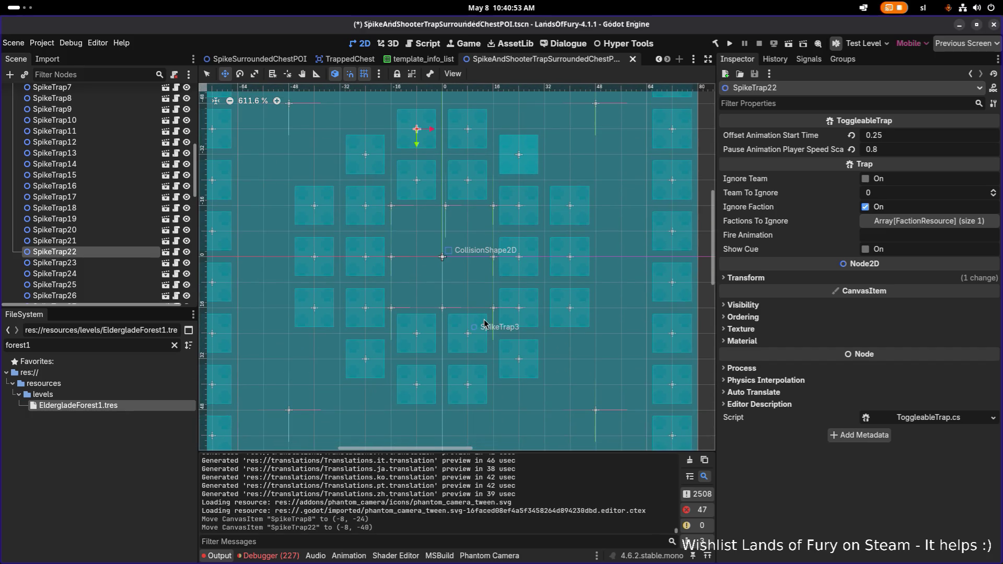
pyautogui.scroll(-3, 438, 269)
pyautogui.hotkey('ctrl', 's')
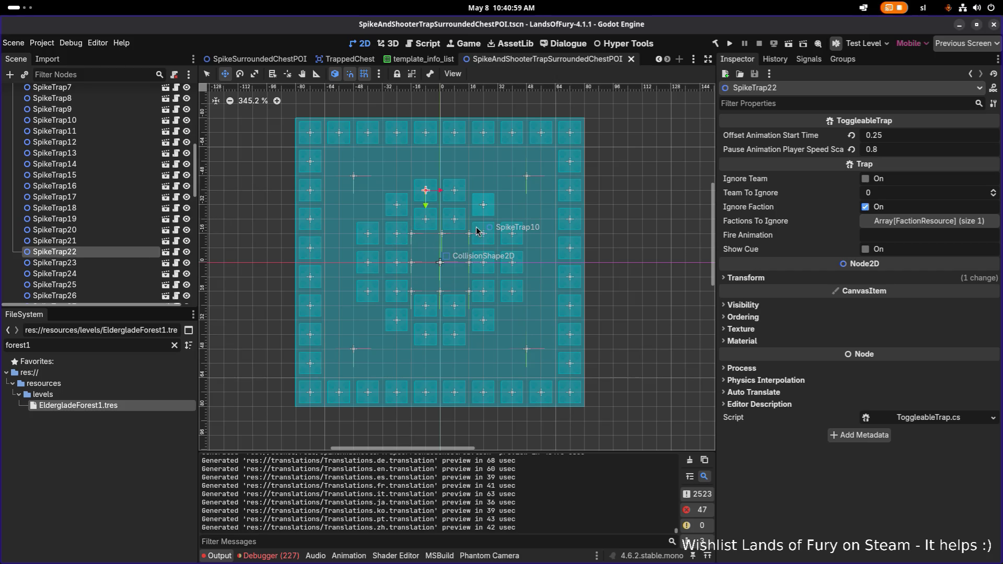
pyautogui.scroll(1, 474, 229)
pyautogui.scroll(-8, 369, 244)
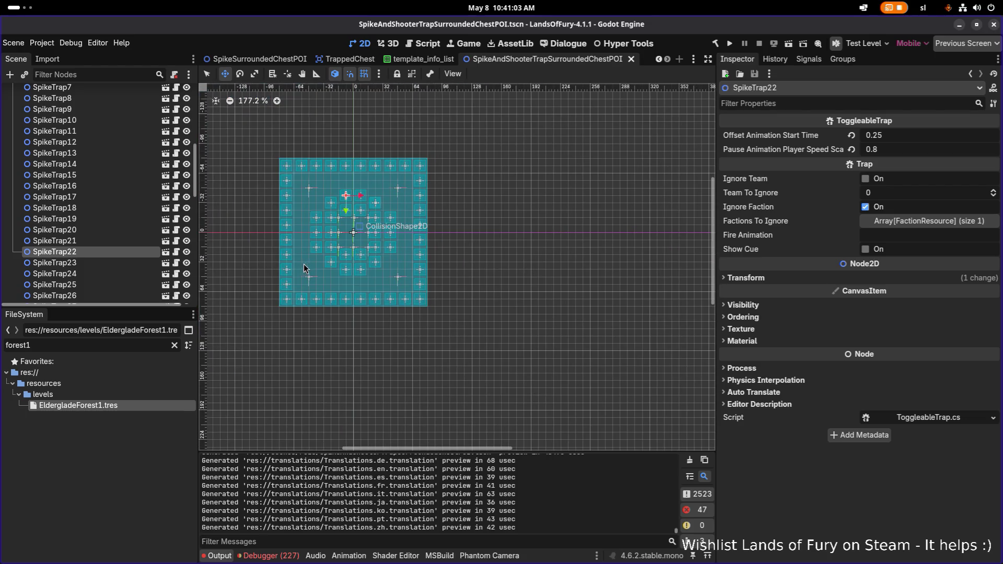
pyautogui.moveTo(330, 273); pyautogui.dragTo(433, 283)
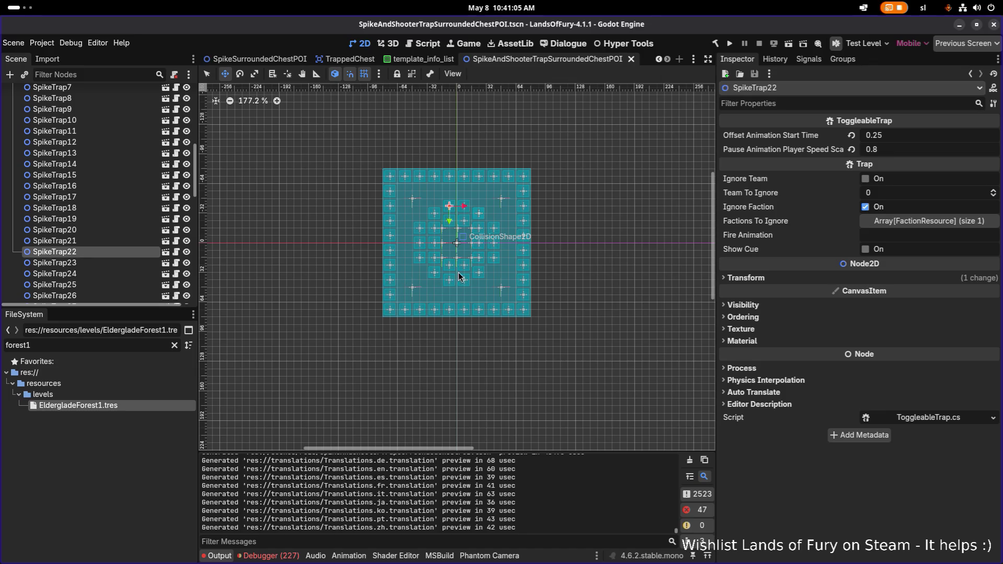
pyautogui.scroll(8, 467, 263)
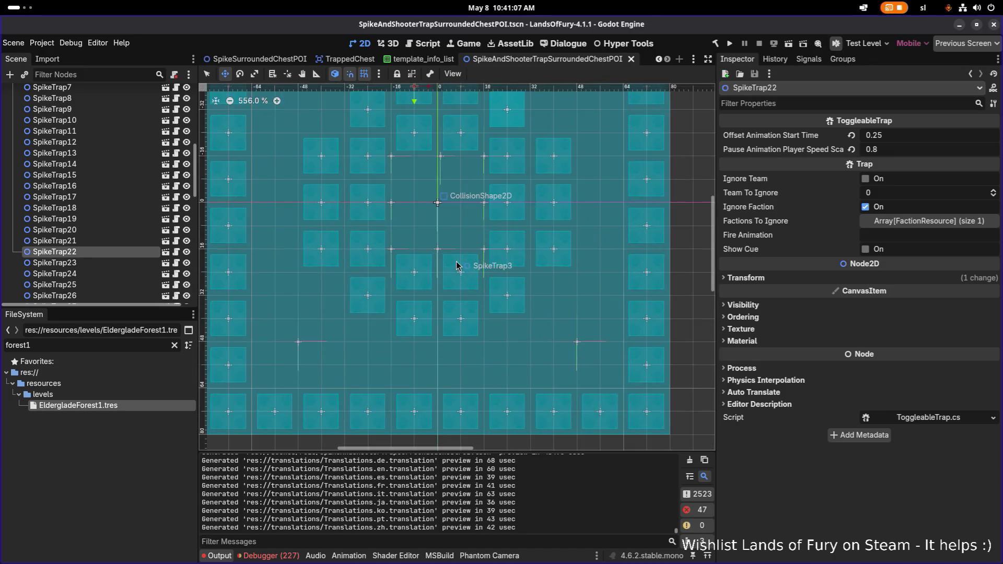
pyautogui.scroll(-10, 457, 261)
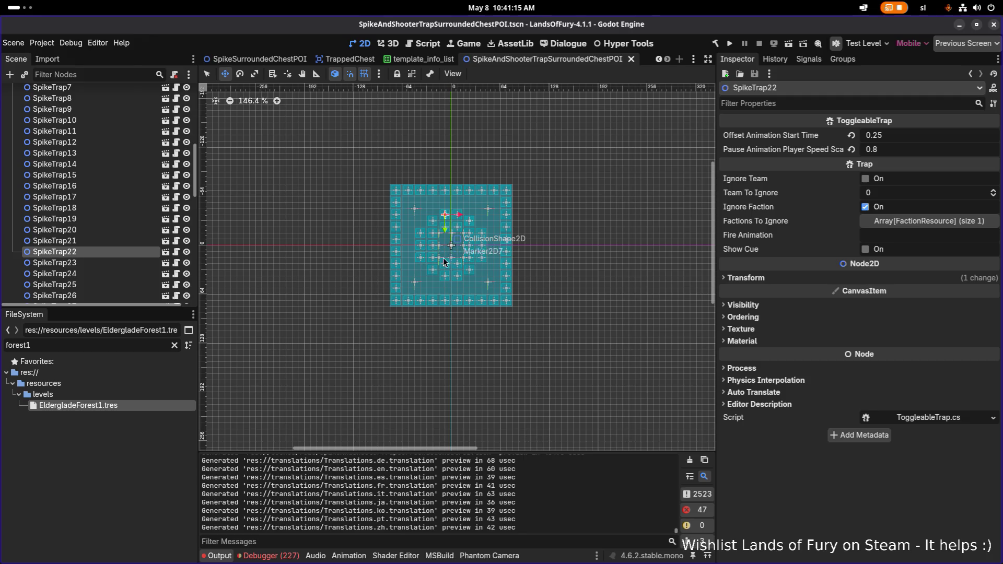
pyautogui.scroll(8, 491, 266)
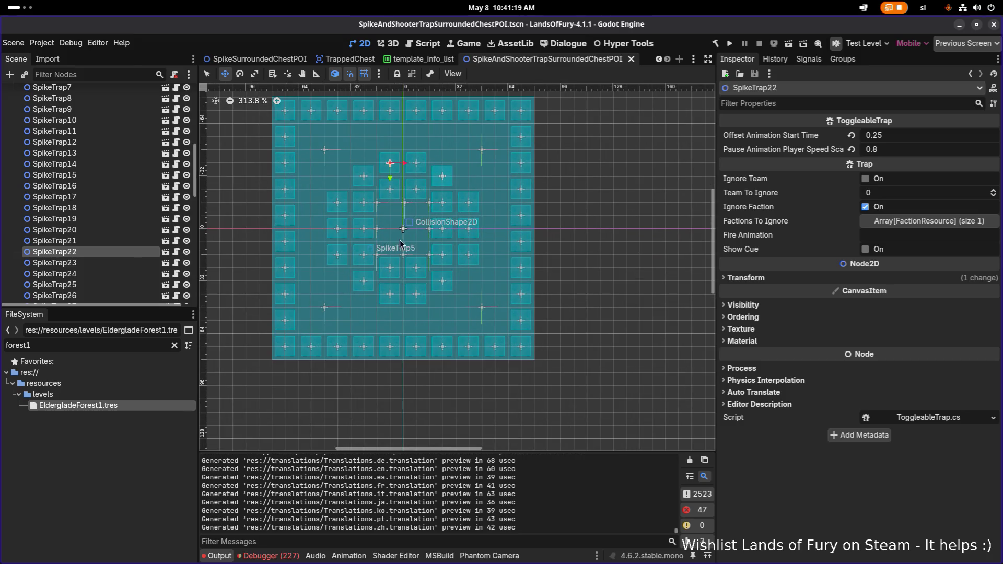
pyautogui.scroll(15, 400, 228)
pyautogui.scroll(5, 127, 197)
pyautogui.click(94, 90)
pyautogui.scroll(-12, 362, 202)
pyautogui.scroll(-1, 359, 202)
pyautogui.moveTo(360, 202); pyautogui.dragTo(388, 258)
pyautogui.scroll(-5, 483, 248)
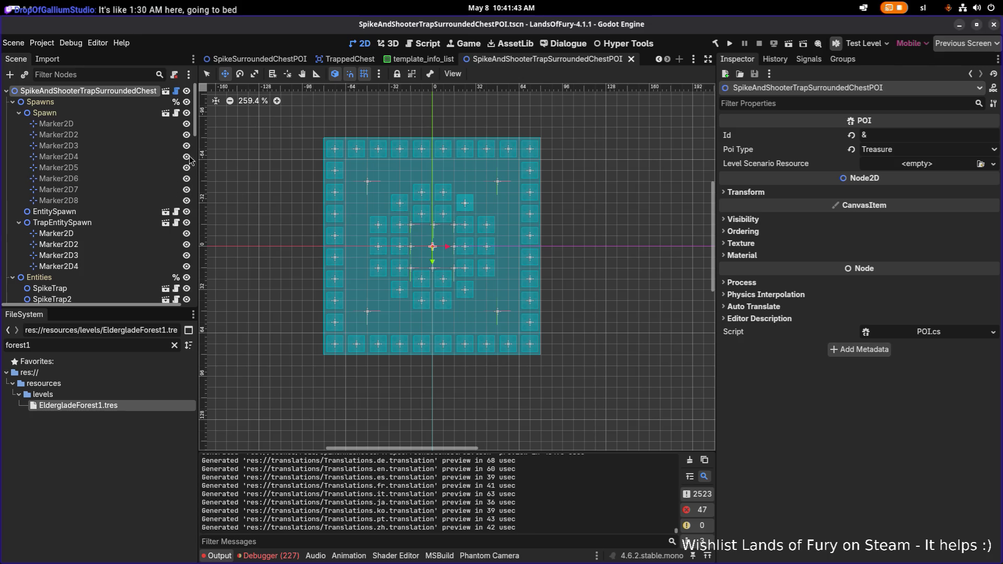
pyautogui.click(109, 103)
pyautogui.click(114, 92)
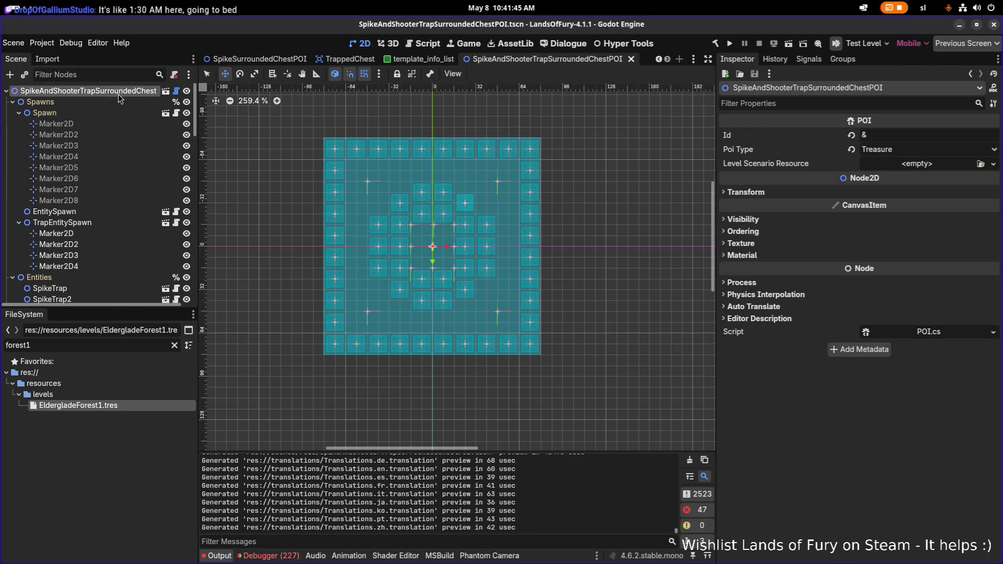
pyautogui.scroll(5, 458, 243)
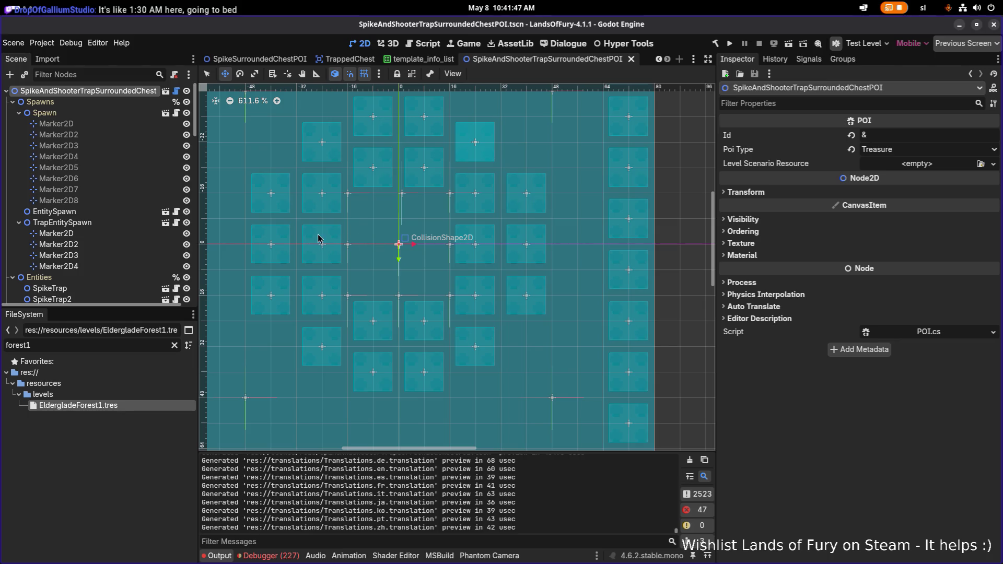
pyautogui.scroll(-3, 413, 198)
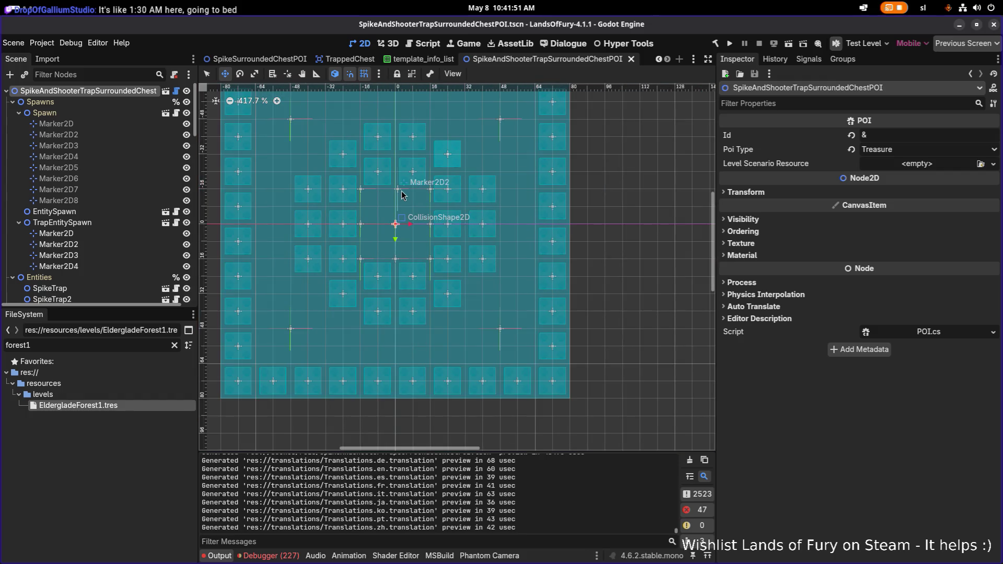
pyautogui.scroll(3, 394, 203)
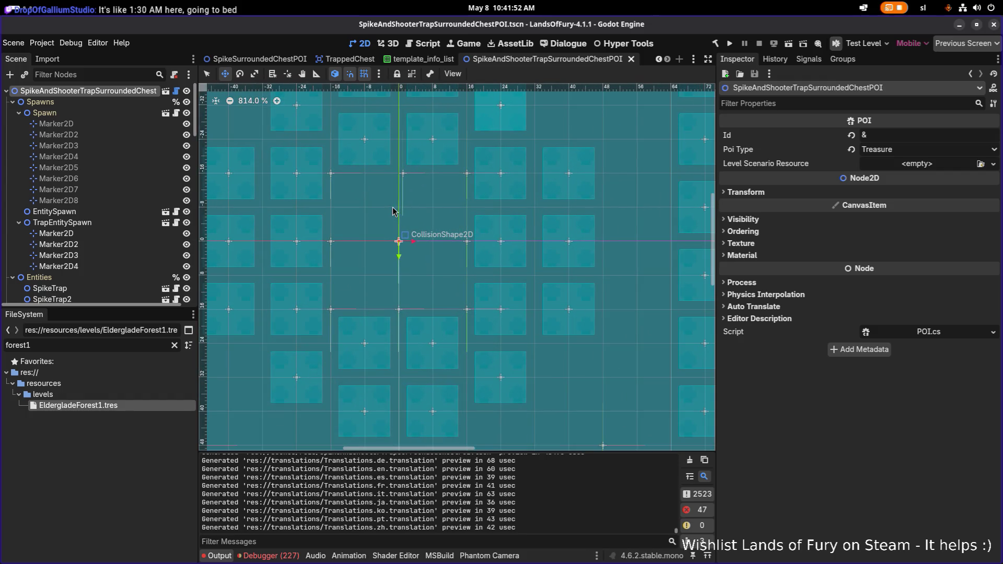
# Move the Marker2D2 spawn point to (0, -16) and save the scene
pyautogui.click(404, 176)
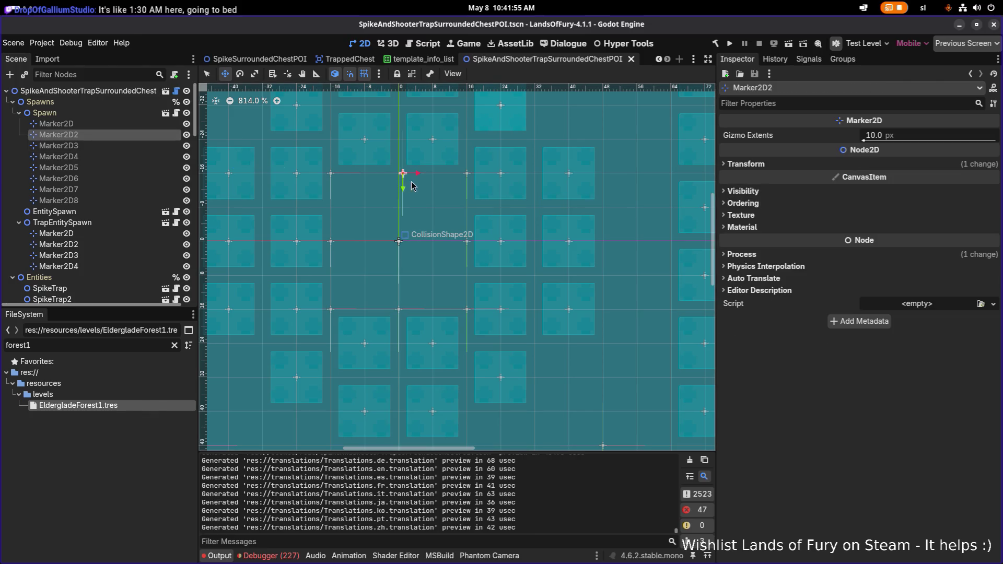
pyautogui.moveTo(417, 176); pyautogui.dragTo(412, 176)
pyautogui.scroll(-3, 414, 187)
pyautogui.hotkey('ctrl', 's')
# Scroll through the scene tree and select SpikeTrap26
pyautogui.scroll(-5, 449, 212)
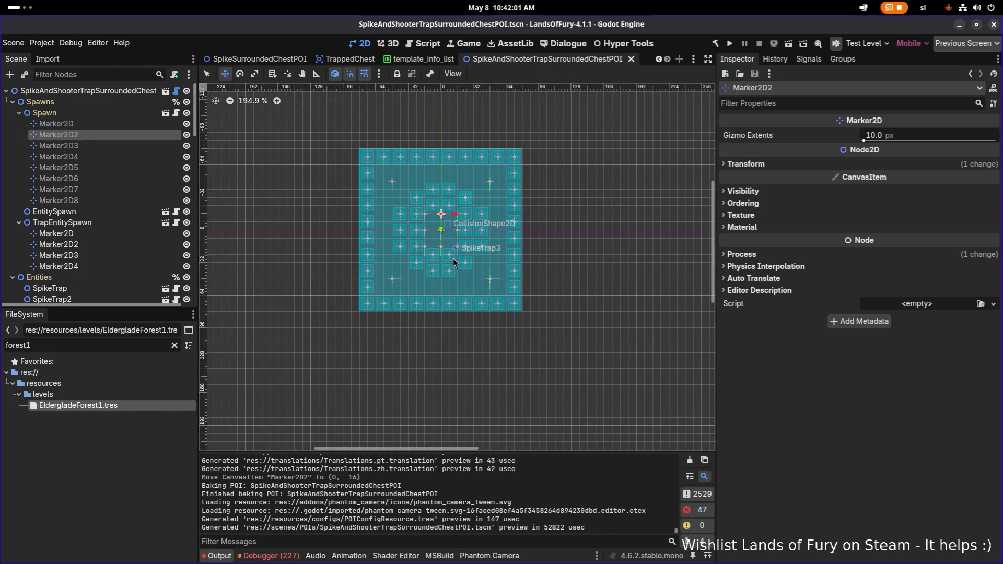
pyautogui.scroll(9, 494, 187)
pyautogui.scroll(-4, 492, 193)
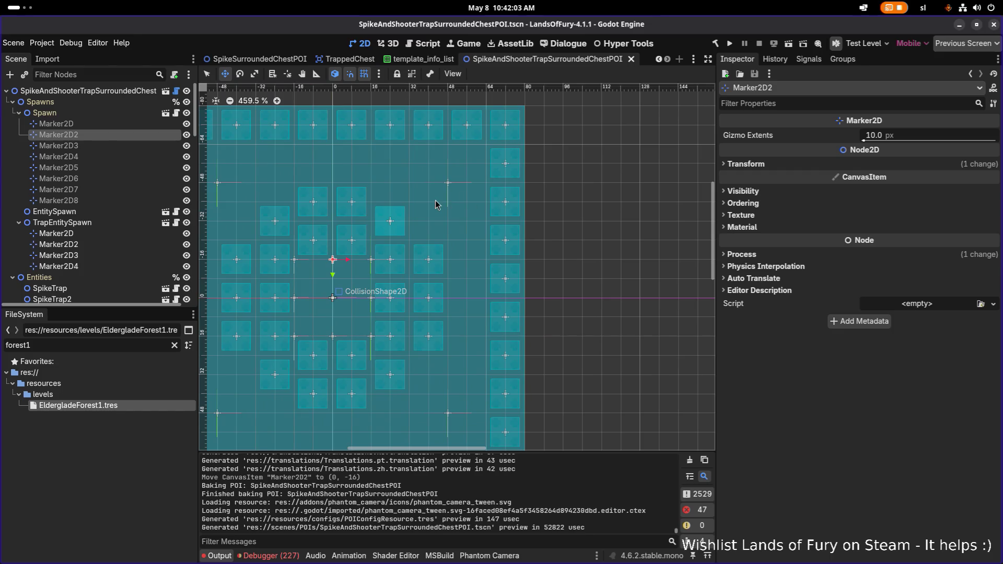
pyautogui.scroll(-8, 475, 201)
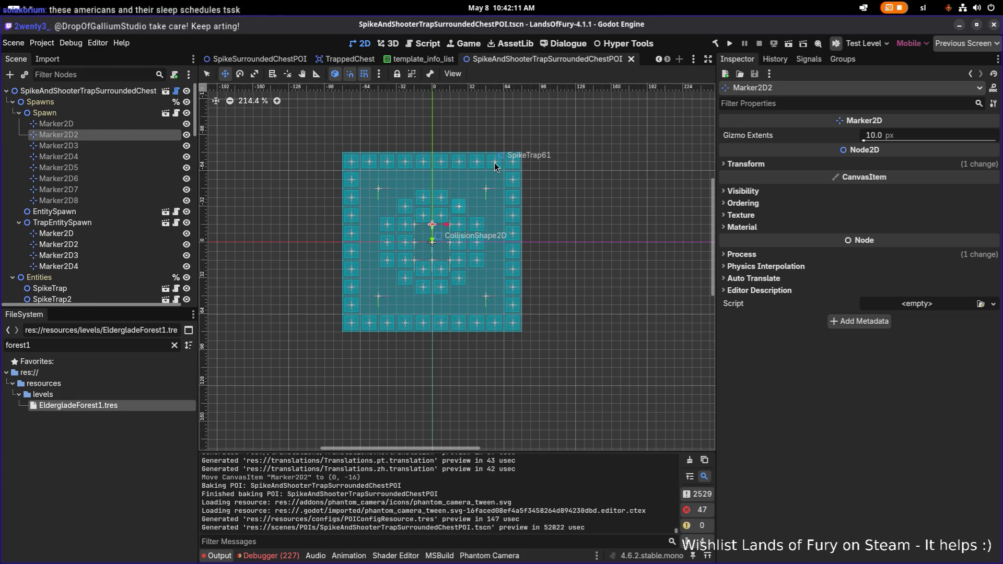
pyautogui.scroll(-15, 41, 225)
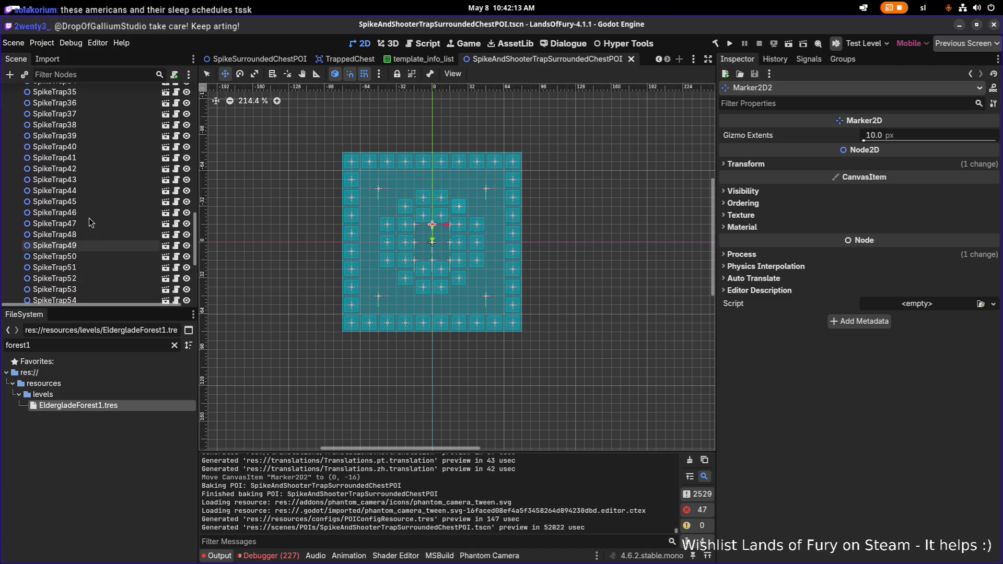
pyautogui.scroll(3, 102, 173)
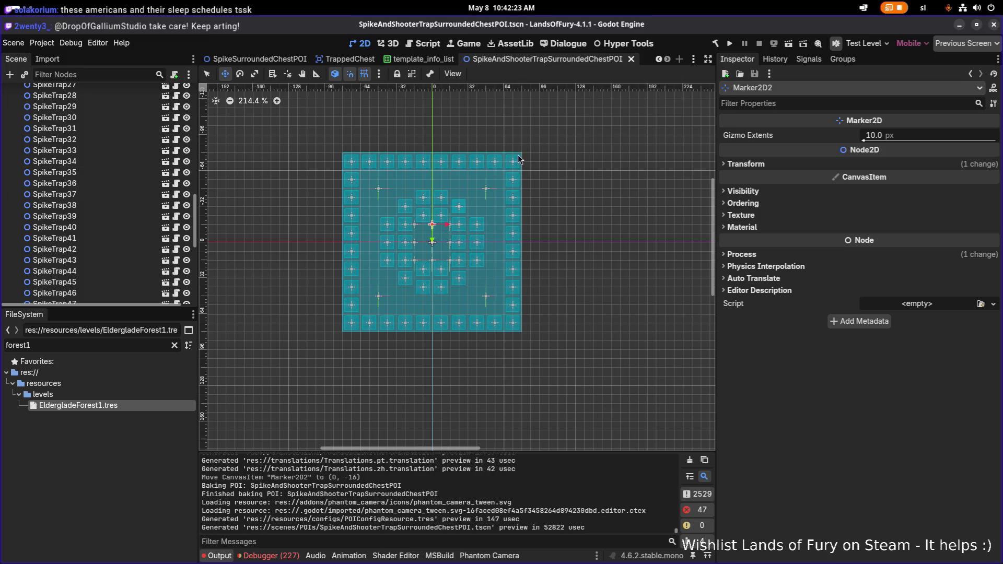
pyautogui.scroll(2, 82, 107)
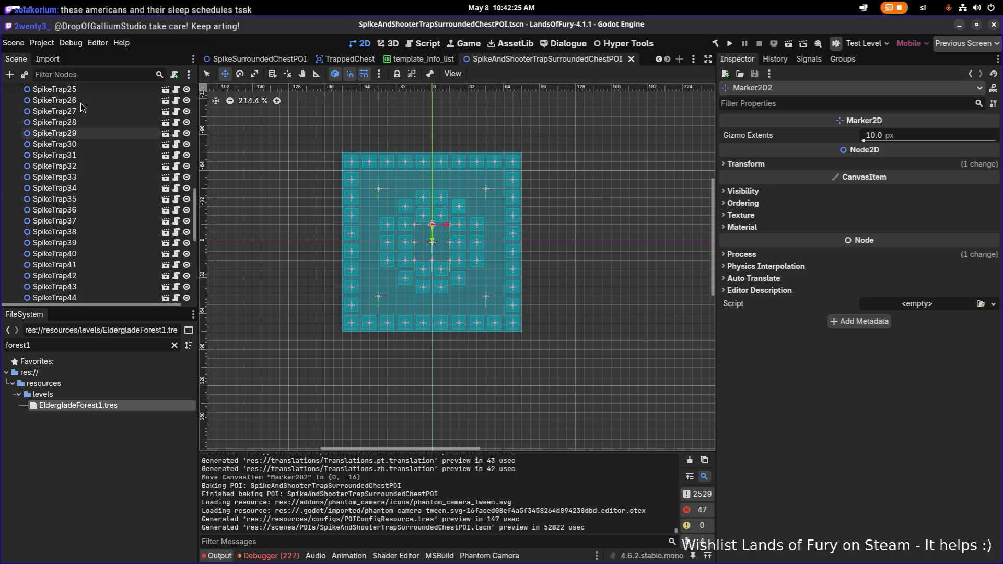
pyautogui.click(82, 101)
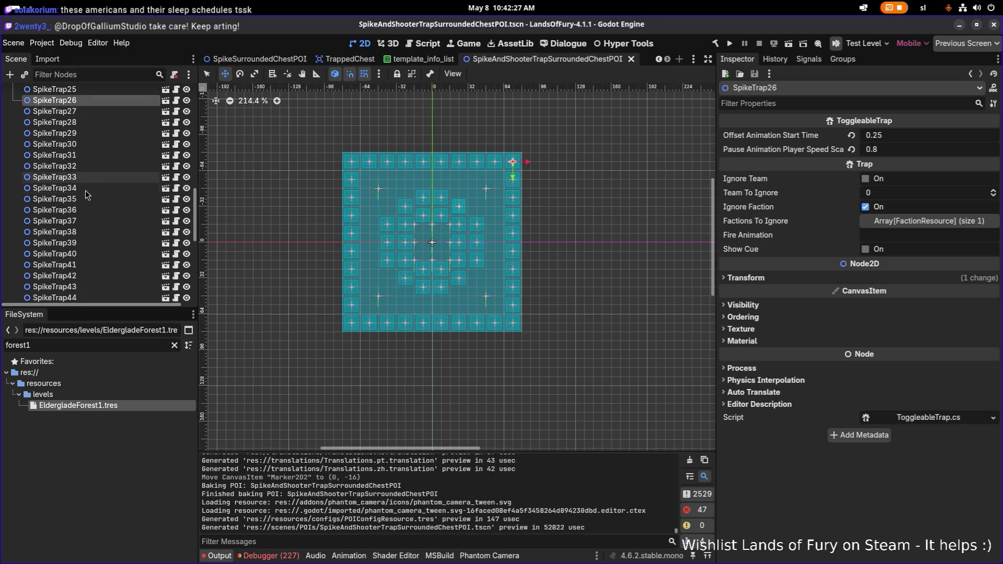
# Give SpikeTrap26–SpikeTrap61 Offset Animation Start Time 0.5 and Pause Speed Scale 0.6, then save
pyautogui.scroll(-7, 81, 217)
pyautogui.keyDown('shift'); pyautogui.click(81, 244); pyautogui.keyUp('shift')
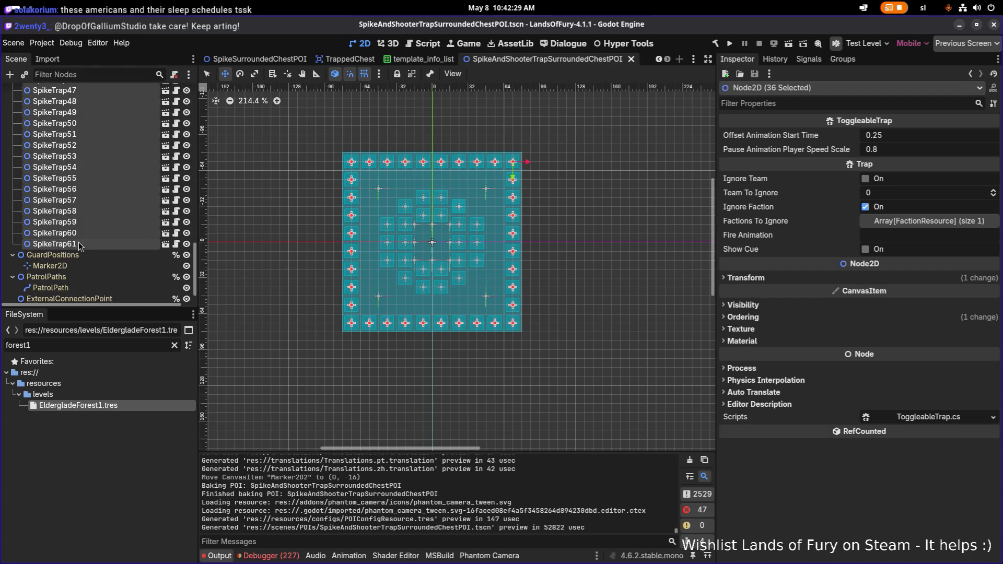
pyautogui.click(917, 134)
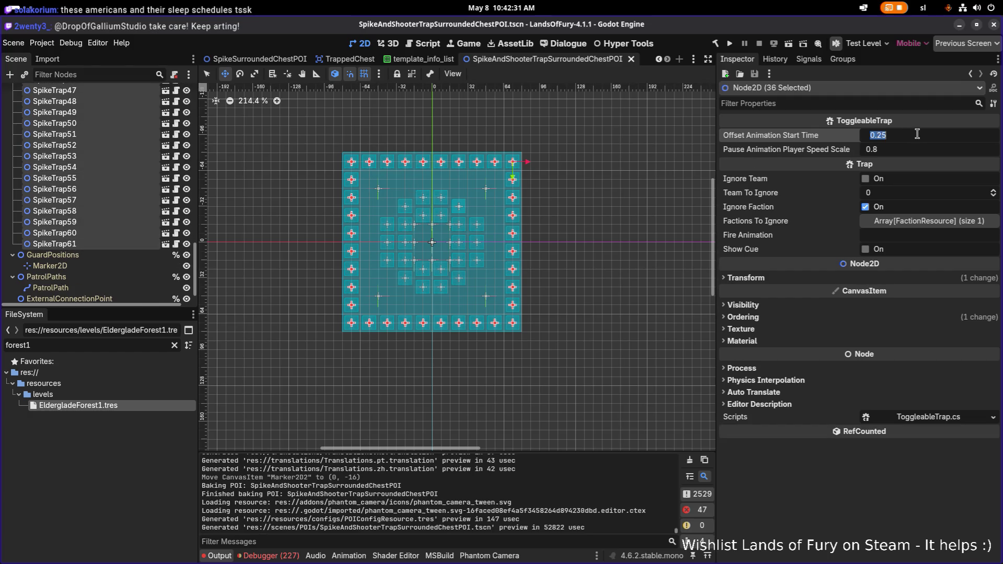
pyautogui.write('0')
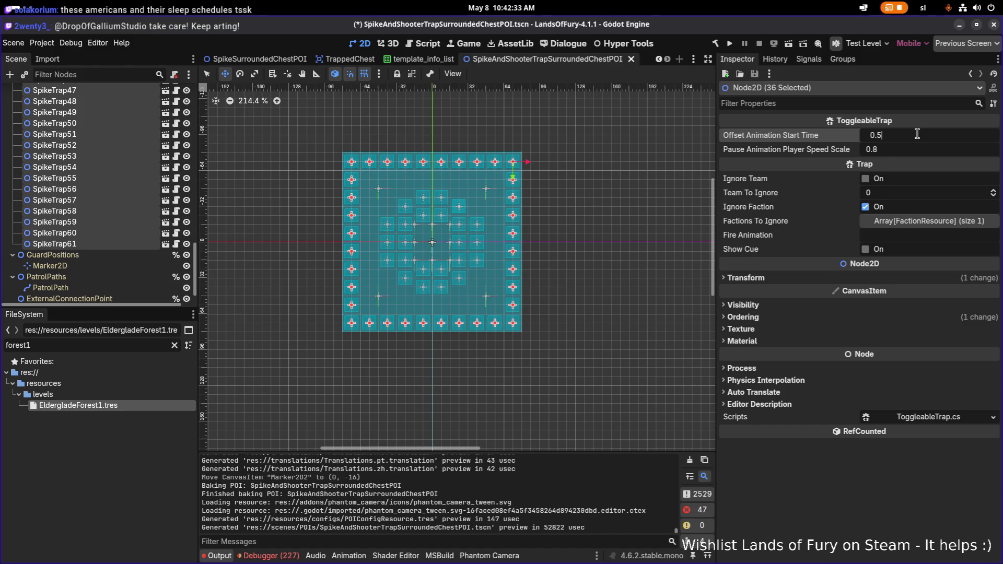
pyautogui.press('Return')
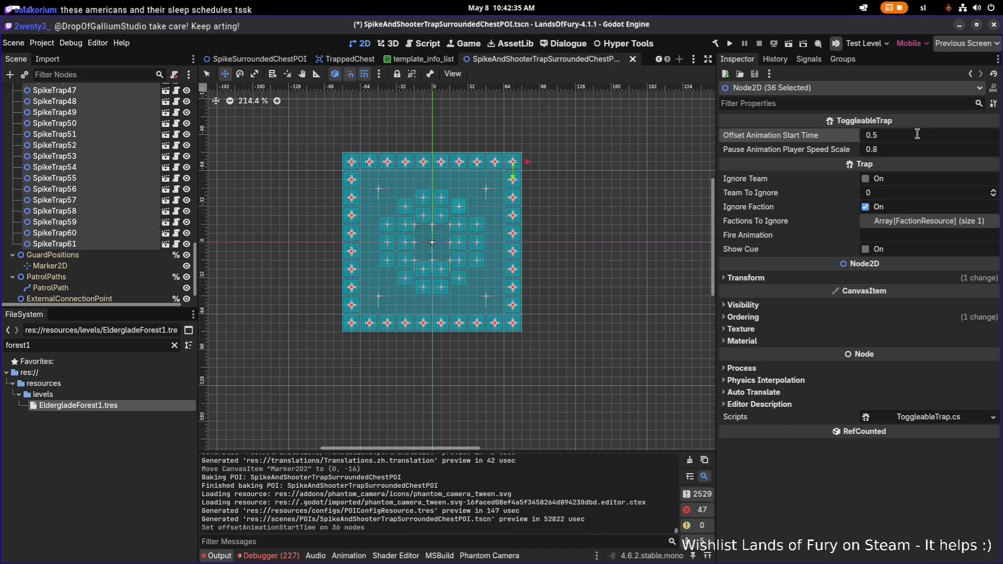
pyautogui.press('Tab')
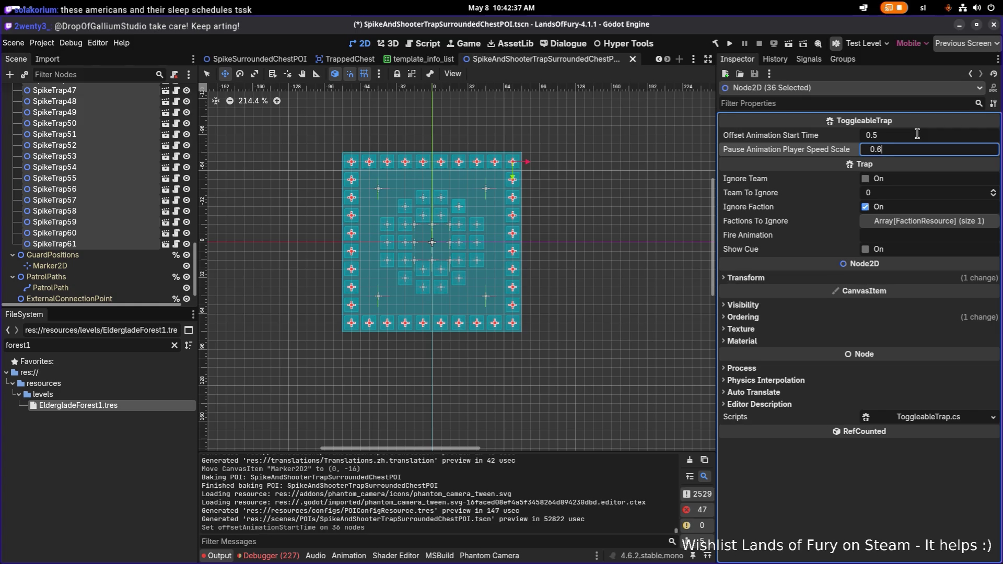
pyautogui.write('6')
pyautogui.press('Return')
pyautogui.hotkey('ctrl', 's')
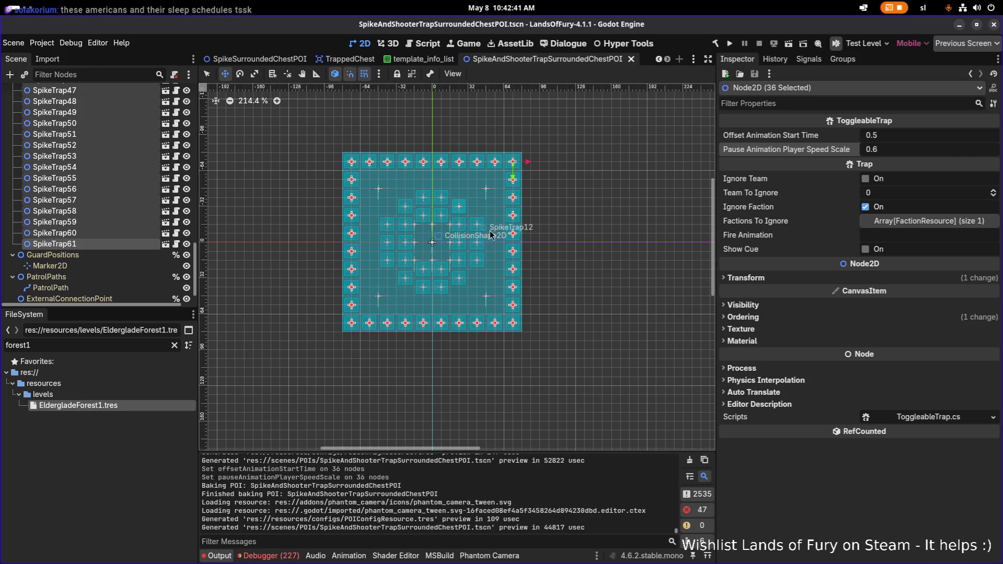
pyautogui.click(127, 177)
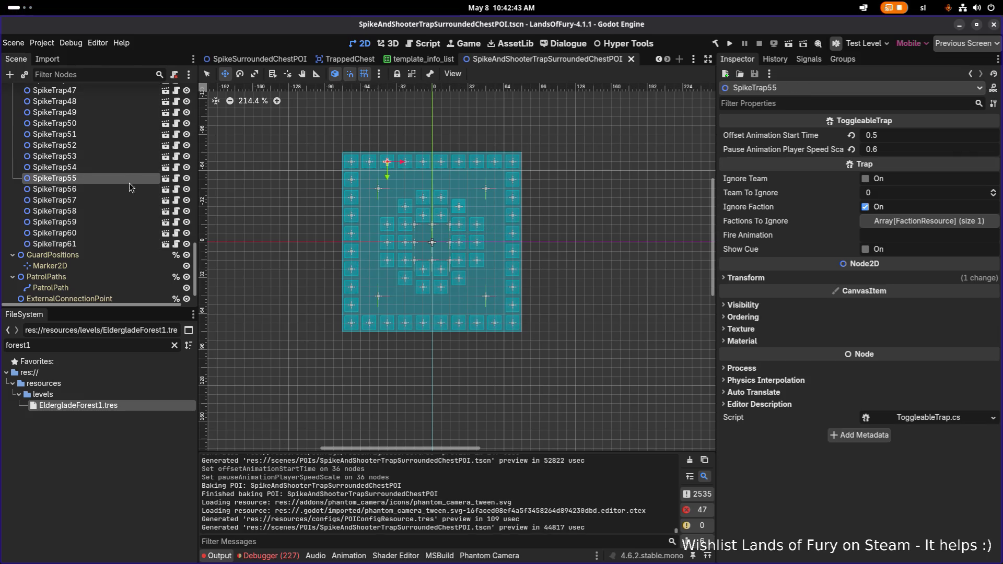
# Replace the 'forest1' file filter with 'priest' and select DinoManPriest.tres
pyautogui.scroll(-1, 387, 199)
pyautogui.scroll(7, 395, 221)
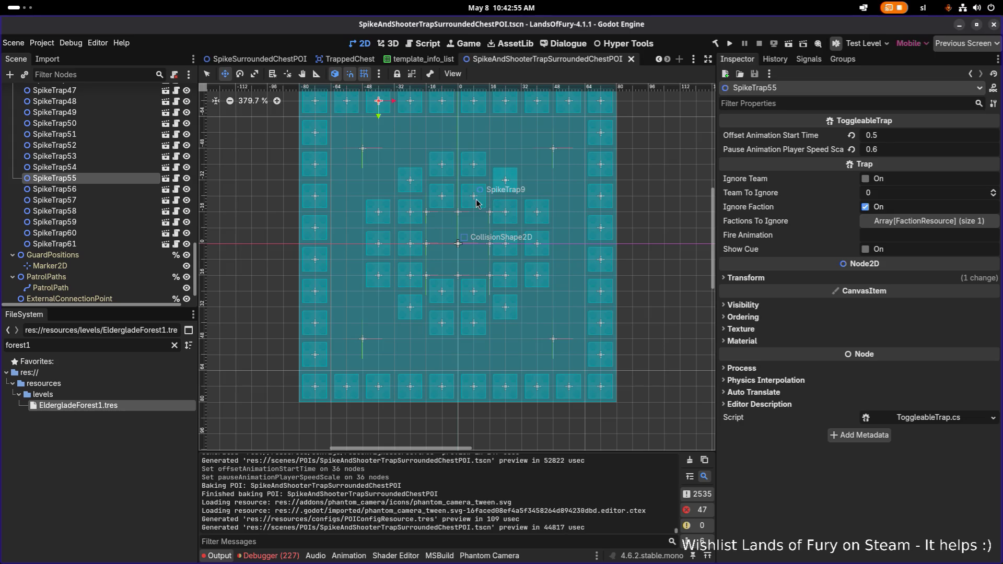
pyautogui.click(97, 341)
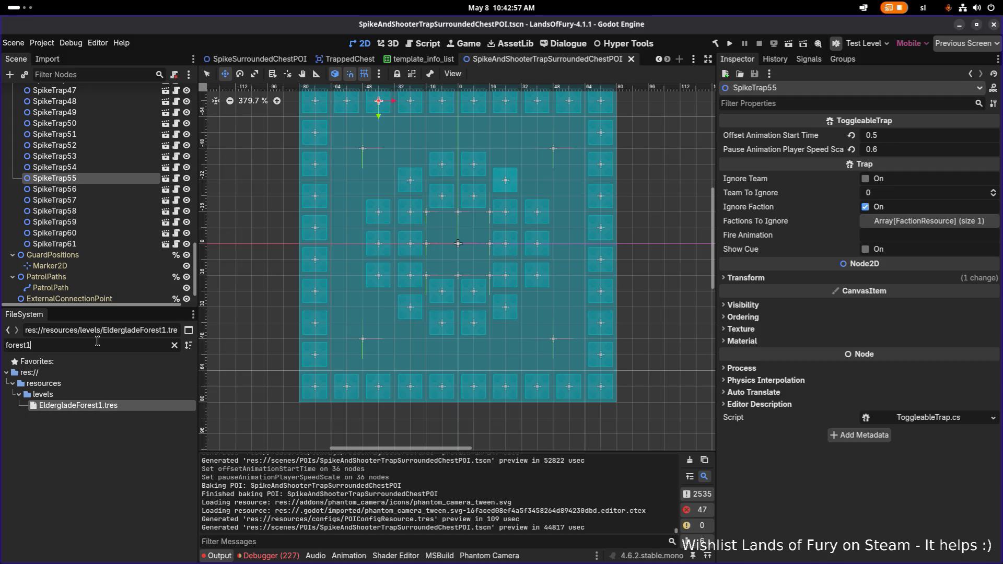
pyautogui.hotkey('ctrl', 'a')
pyautogui.press('BackSpace')
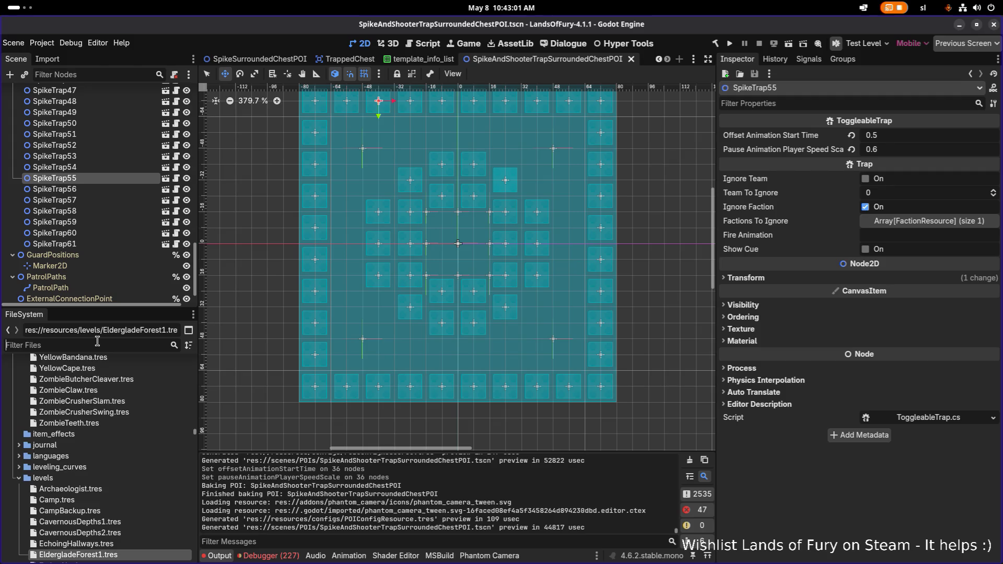
pyautogui.write('priest')
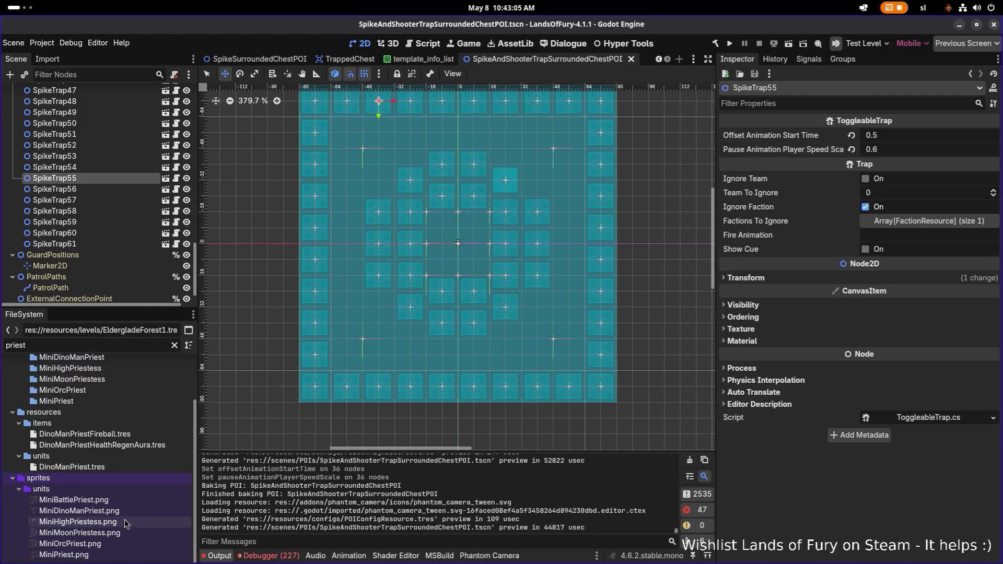
pyautogui.moveTo(132, 512)
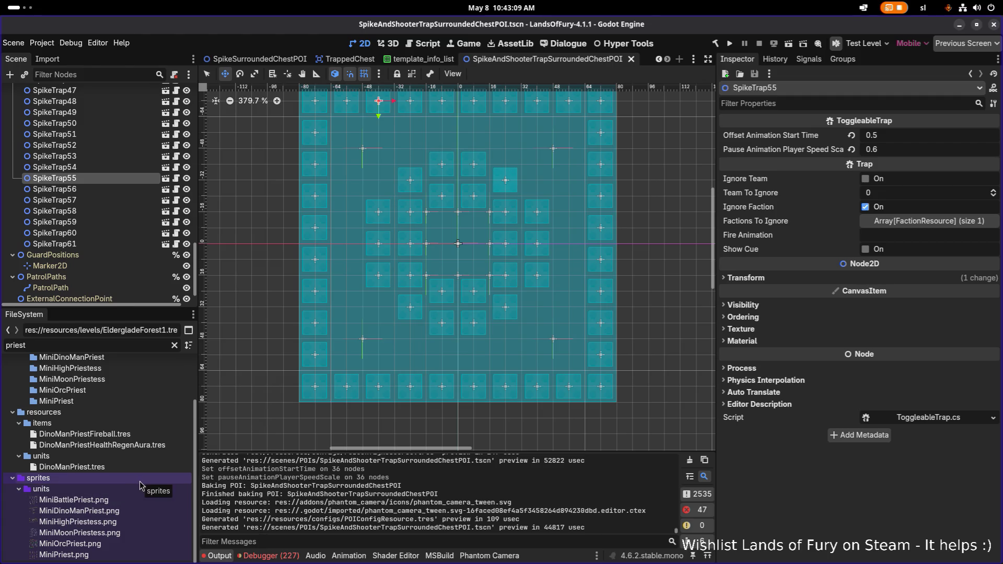
pyautogui.click(142, 466)
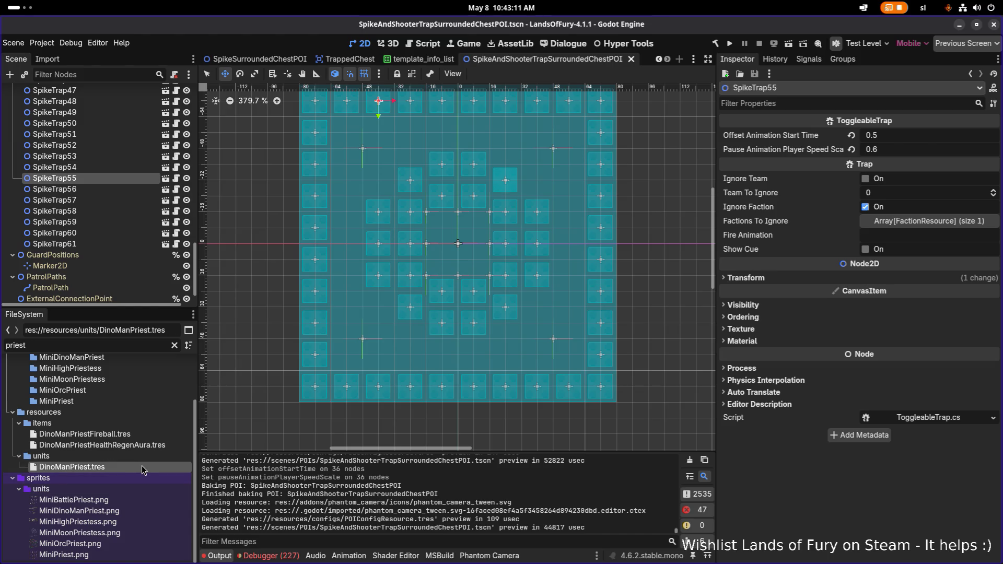
# Inspect DinoManPriest.tres, then filter the project files on 'dinoman' and then 'arena'
pyautogui.doubleClick(142, 468)
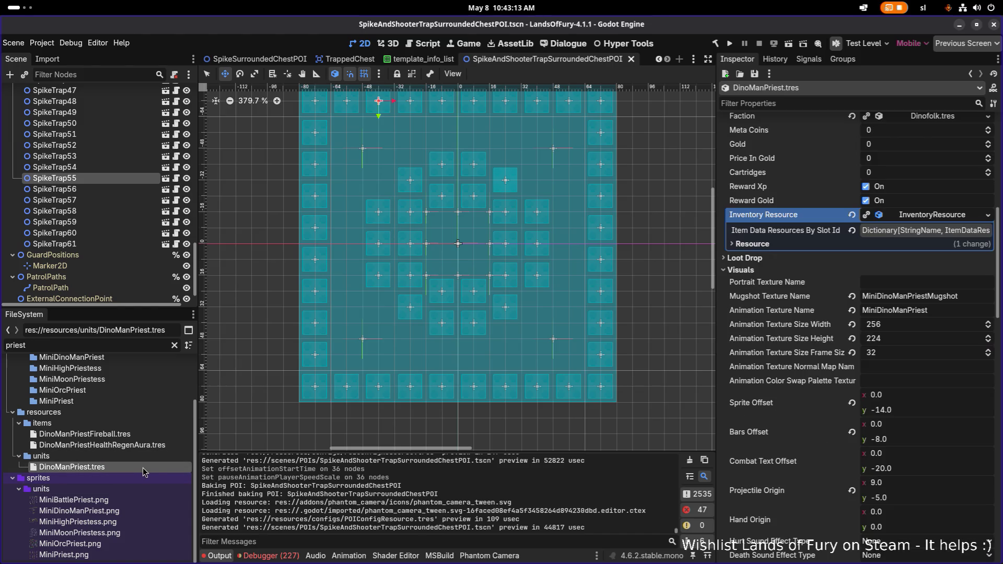
pyautogui.scroll(-3, 852, 370)
pyautogui.scroll(-15, 853, 370)
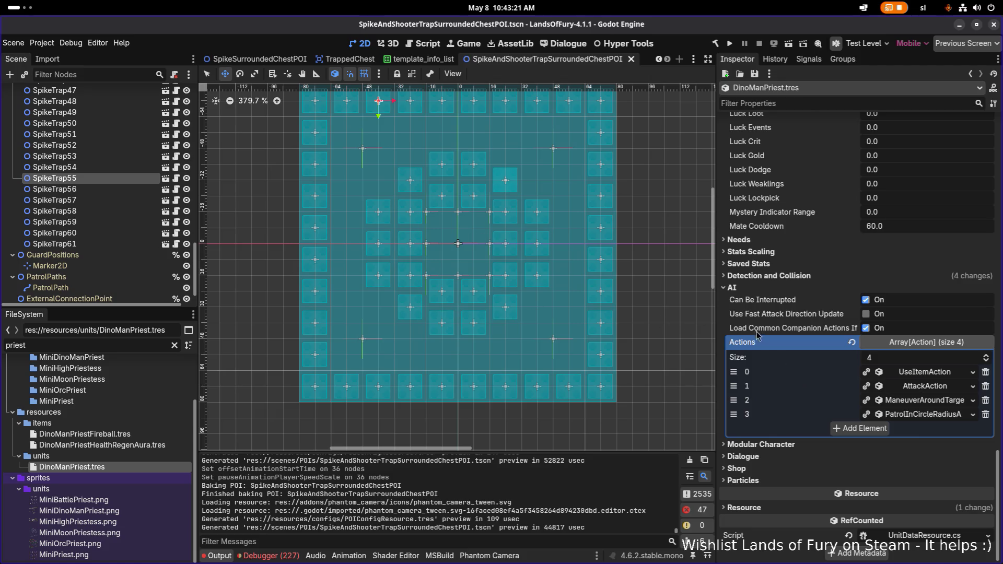
pyautogui.click(50, 349)
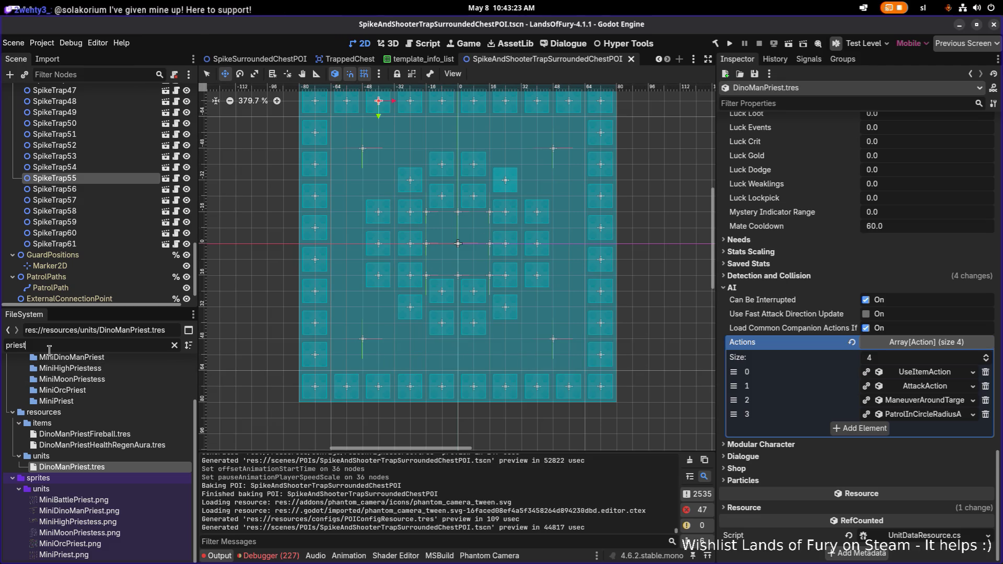
pyautogui.hotkey('ctrl', 'a')
pyautogui.press('BackSpace')
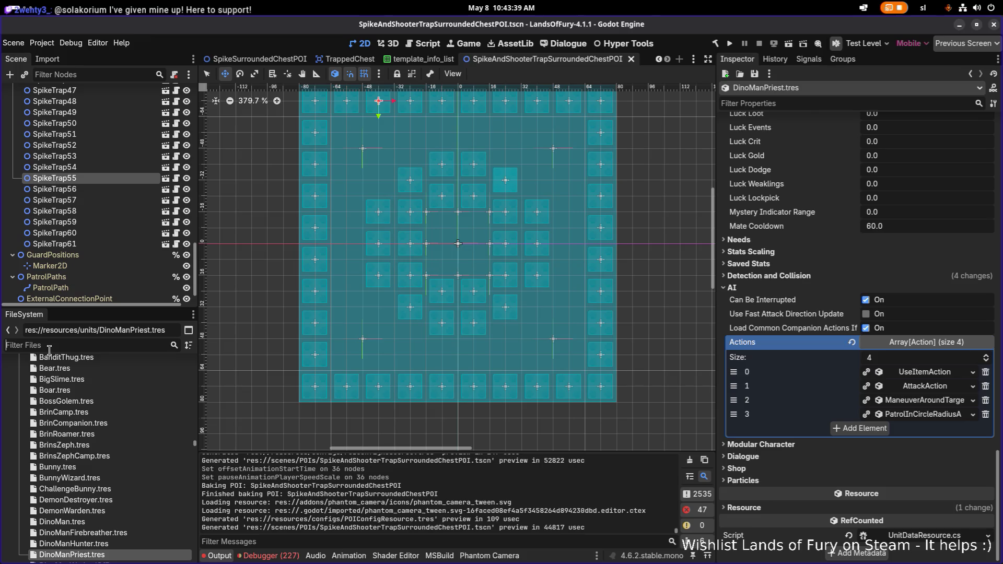
pyautogui.write('dinoman')
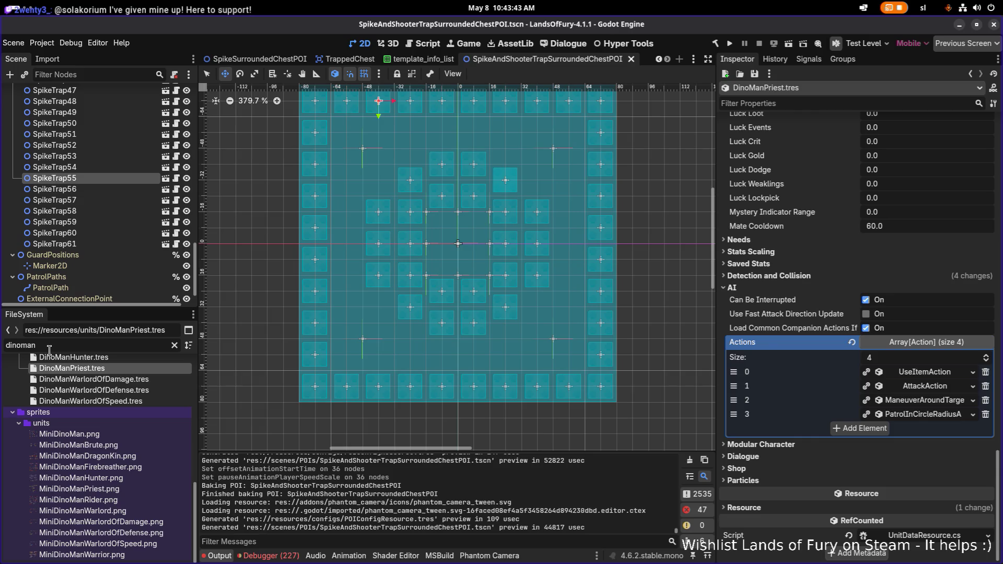
pyautogui.hotkey('ctrl', 'a')
pyautogui.press('BackSpace')
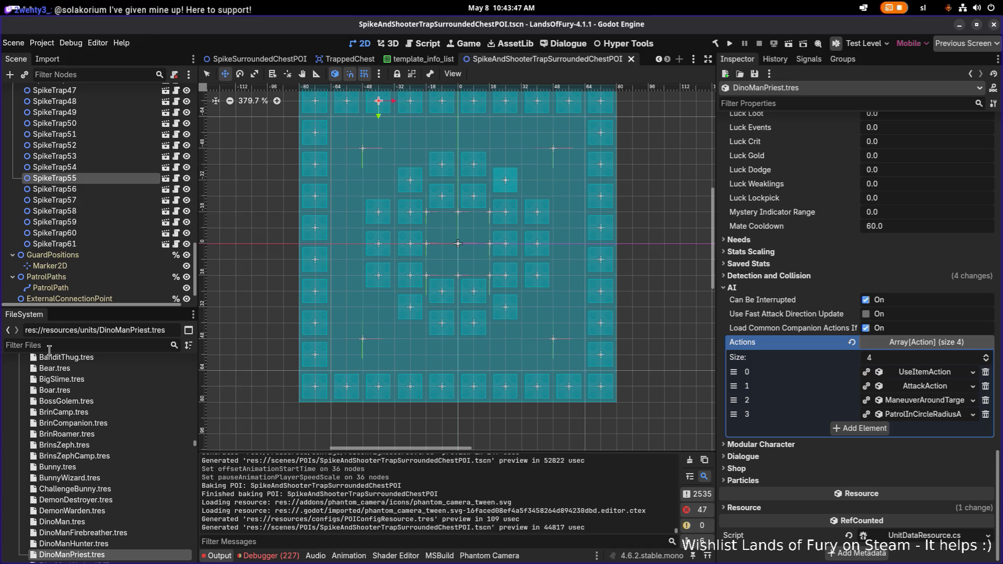
pyautogui.write('arena')
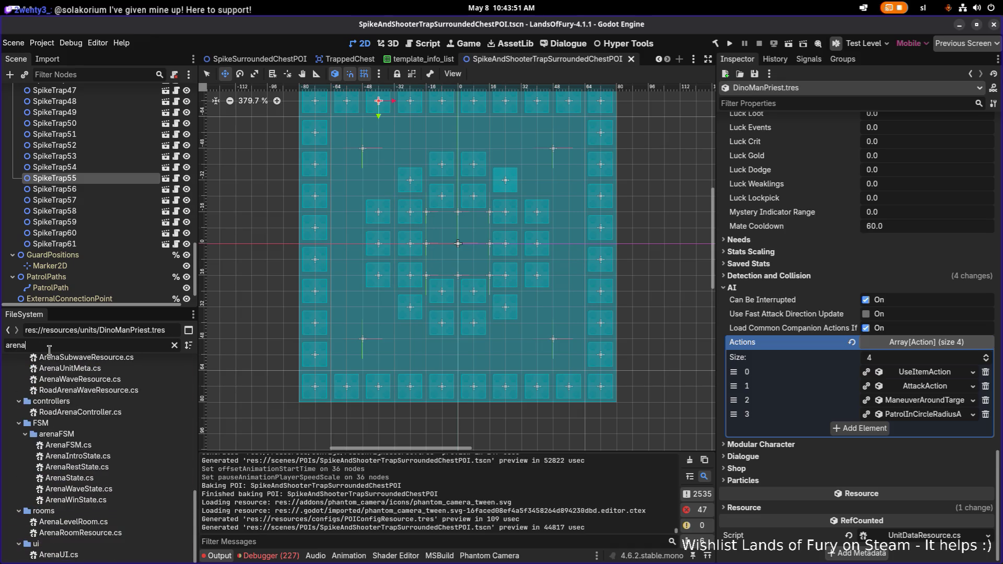
# Refilter the files on 'frozenpe' and open FrozenPeaksArena1.tres
pyautogui.hotkey('ctrl', 'a')
pyautogui.write('foriz')
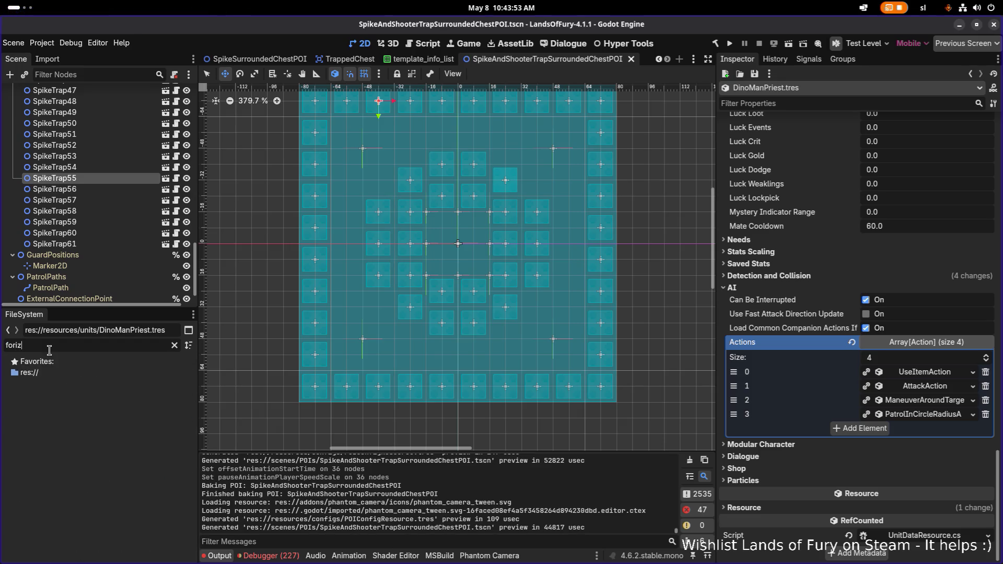
pyautogui.press('BackSpace')
pyautogui.press('BackSpace')
pyautogui.write('oze')
pyautogui.hotkey('ctrl', 'a')
pyautogui.write('frozenpe')
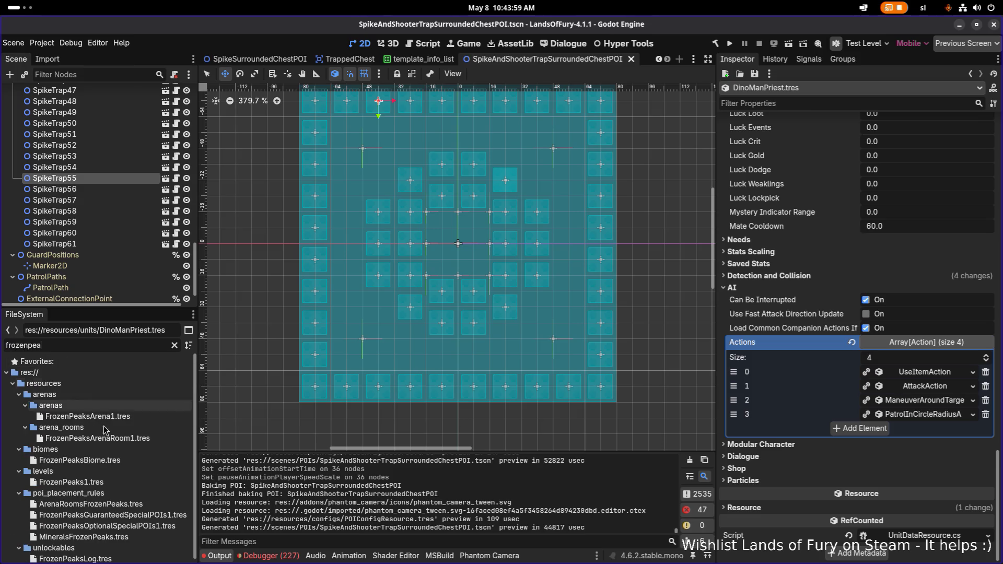
pyautogui.click(84, 416)
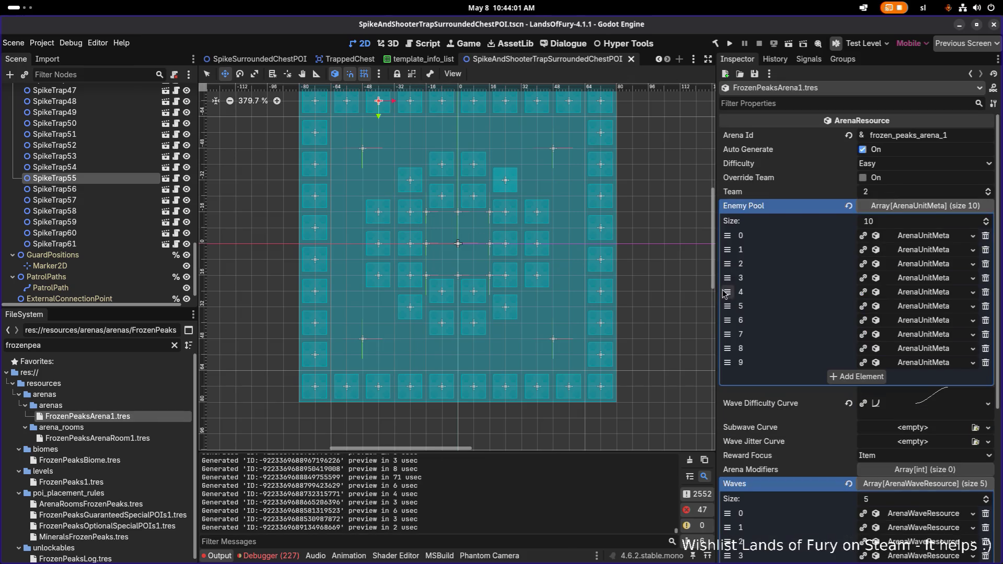
# Scroll through the FrozenPeaksArena1 Inspector, then open levels/FrozenPeaks1.tres
pyautogui.moveTo(716, 291); pyautogui.dragTo(648, 287)
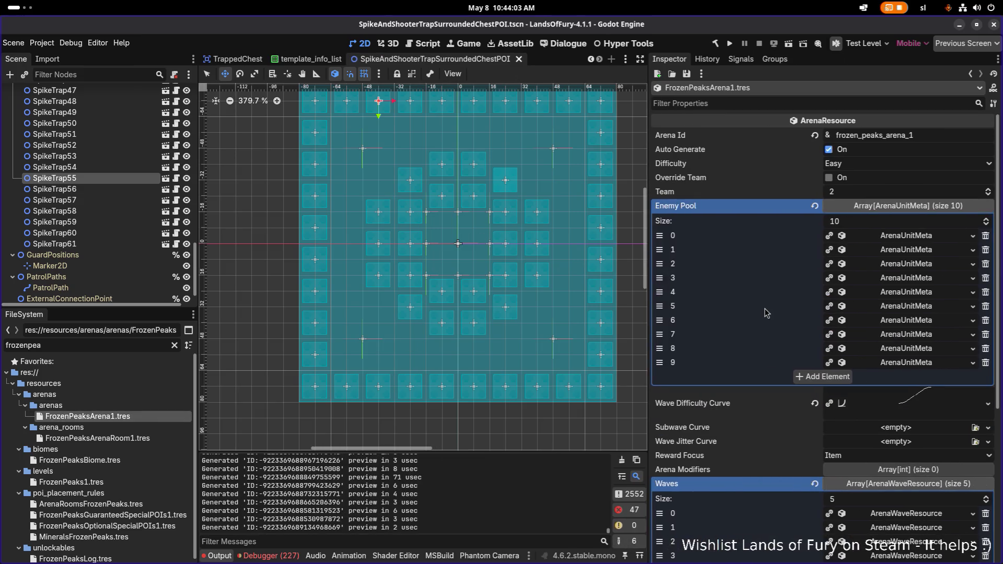
pyautogui.scroll(-5, 769, 314)
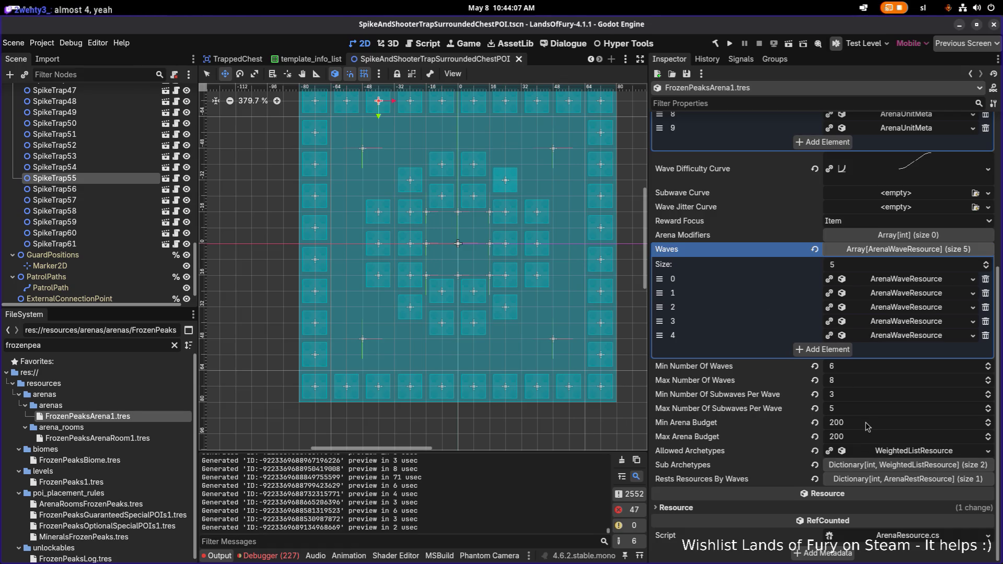
pyautogui.scroll(5, 859, 430)
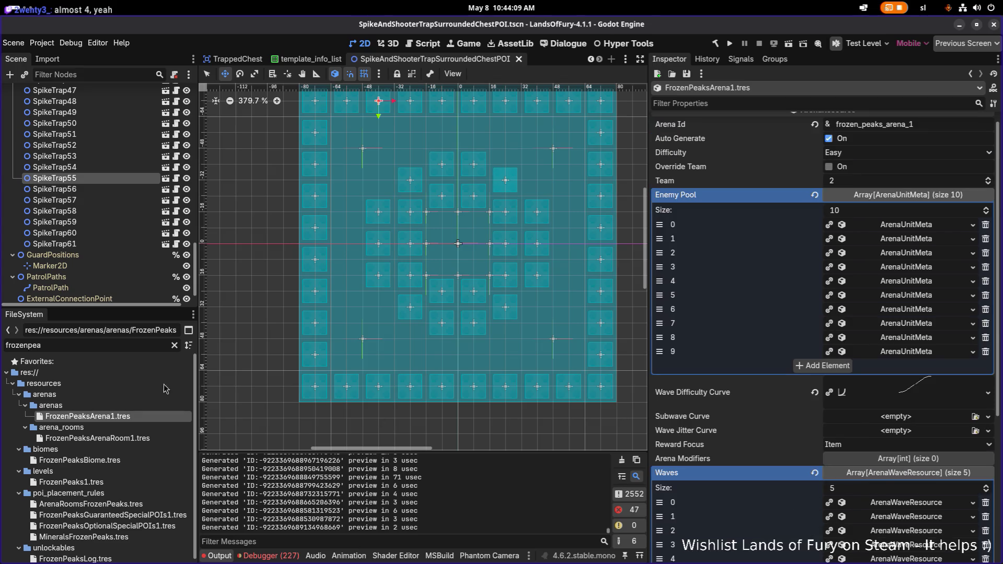
pyautogui.click(131, 347)
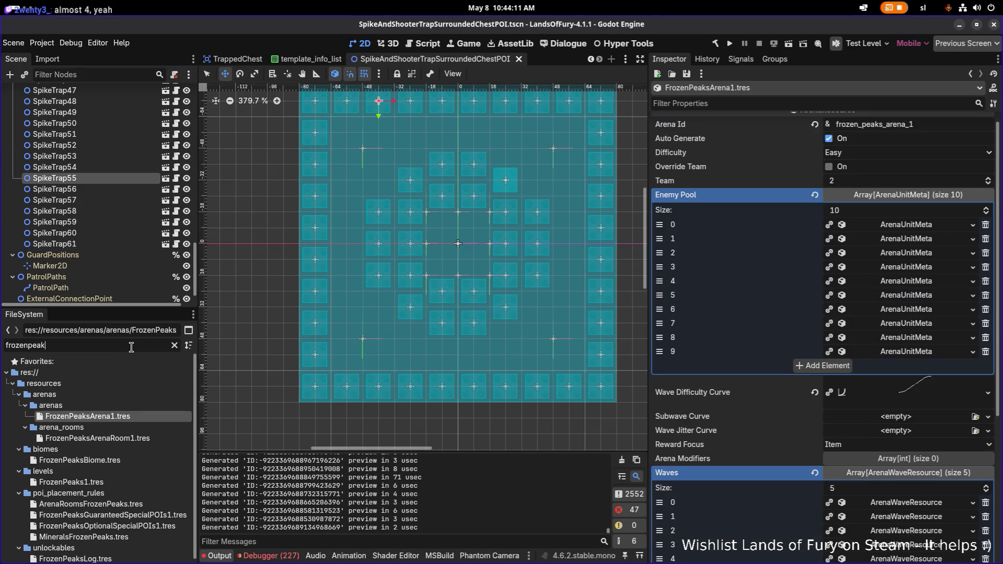
pyautogui.write('1')
pyautogui.press('BackSpace')
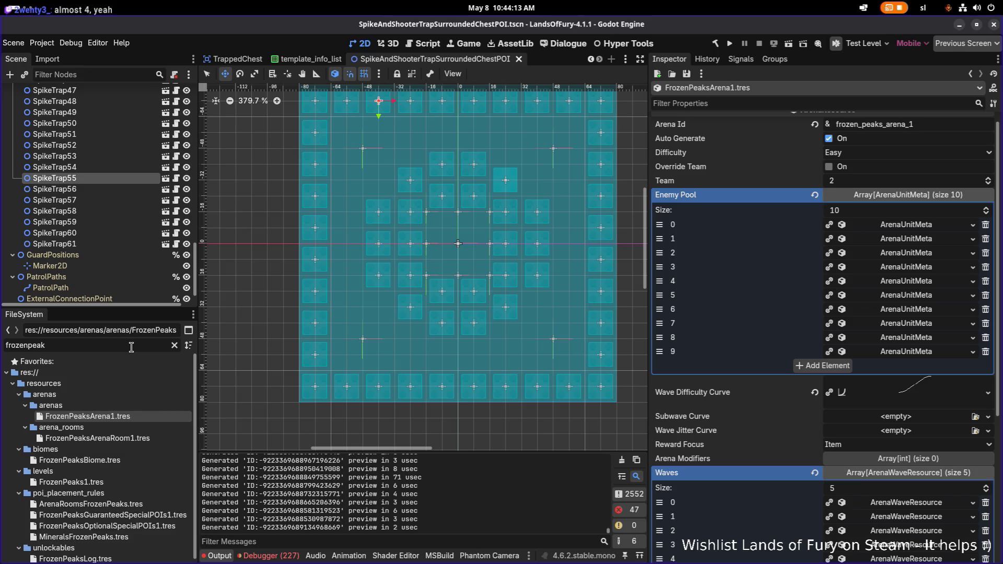
pyautogui.click(129, 484)
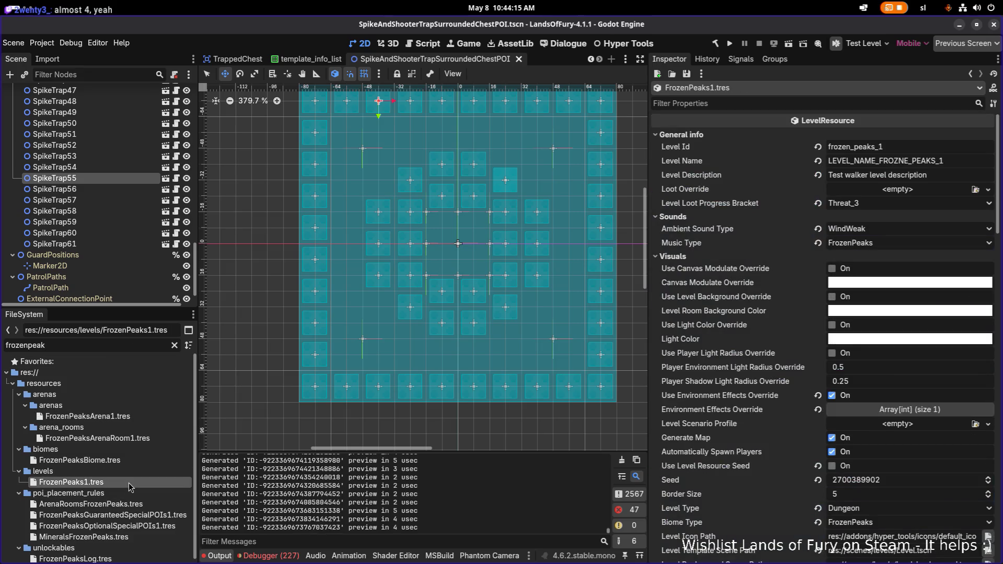
# Expand FrozenPeaks1's Arena Room Liquid Ratio Weight By Variant entries 0.25, 0.5, 0.75 and 1.0
pyautogui.scroll(-15, 845, 371)
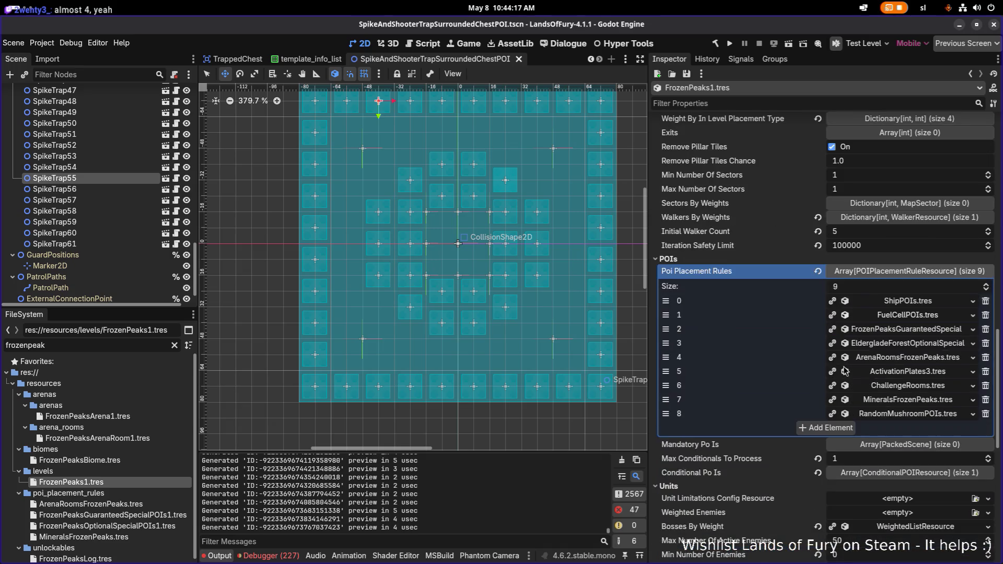
pyautogui.scroll(-5, 869, 373)
pyautogui.scroll(-3, 883, 384)
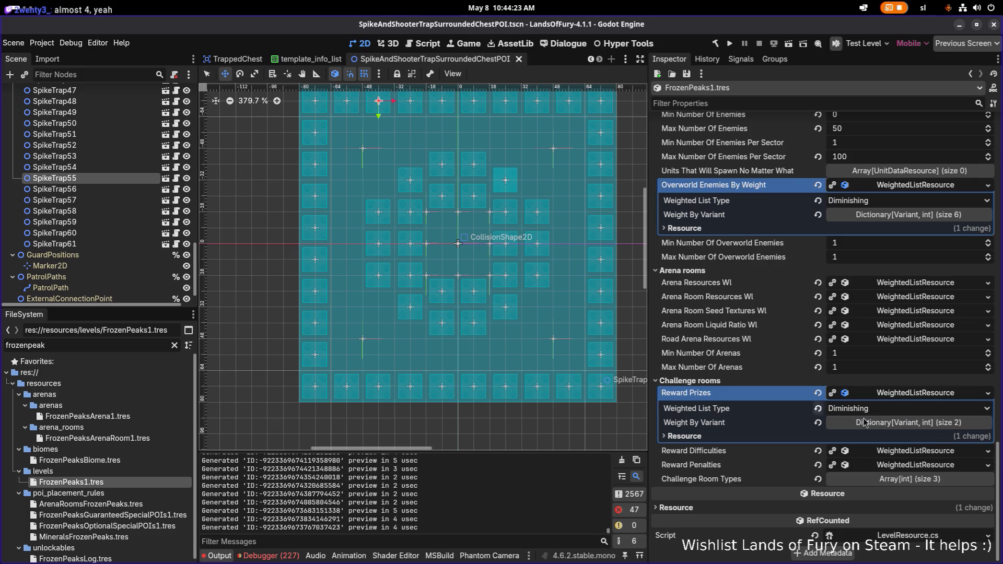
pyautogui.click(914, 424)
pyautogui.click(915, 426)
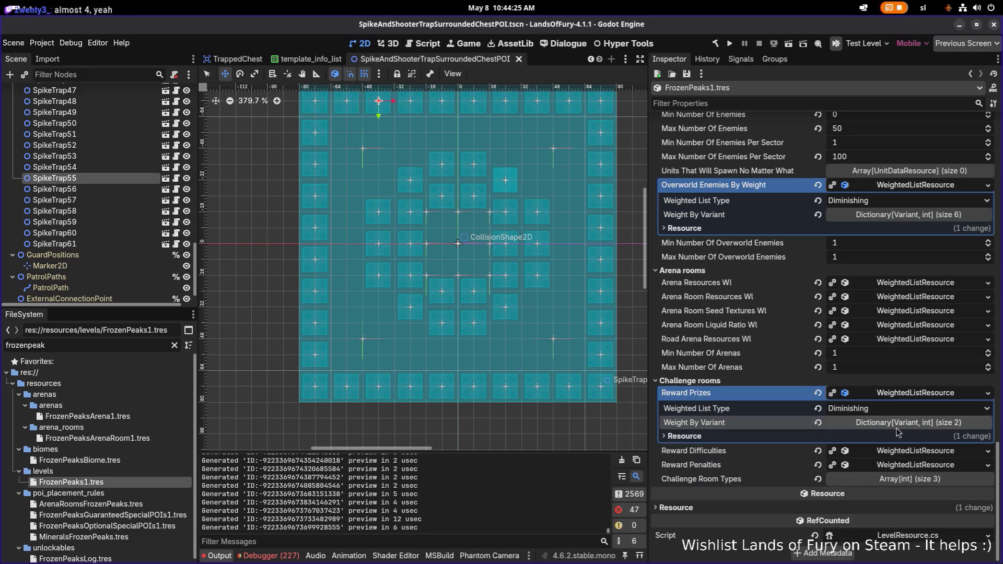
pyautogui.click(882, 326)
pyautogui.click(890, 356)
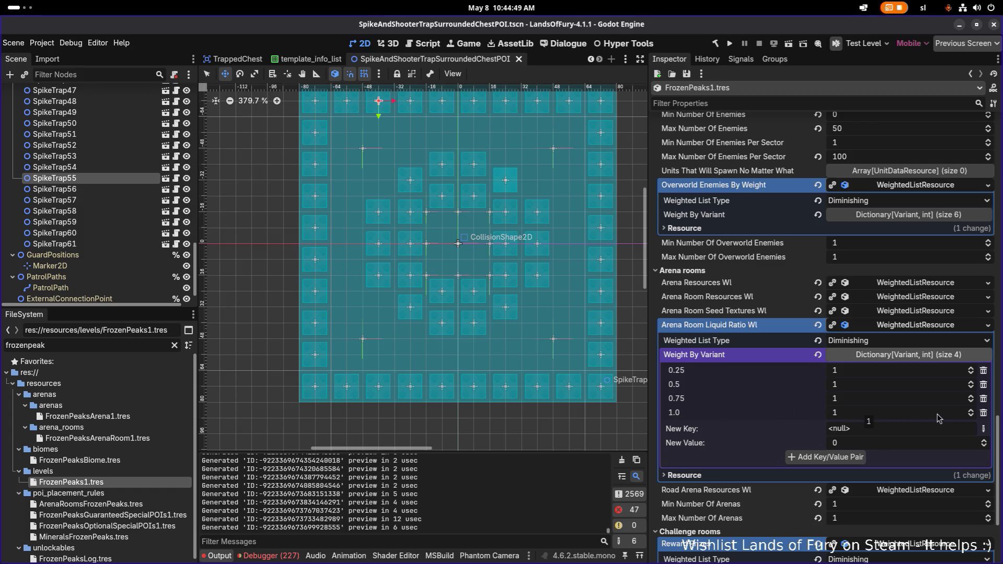
pyautogui.click(872, 413)
# Delete the 1.0 liquid ratio entry, collapse the arena room lists, and save FrozenPeaks1
pyautogui.click(984, 414)
pyautogui.hotkey('ctrl', 's')
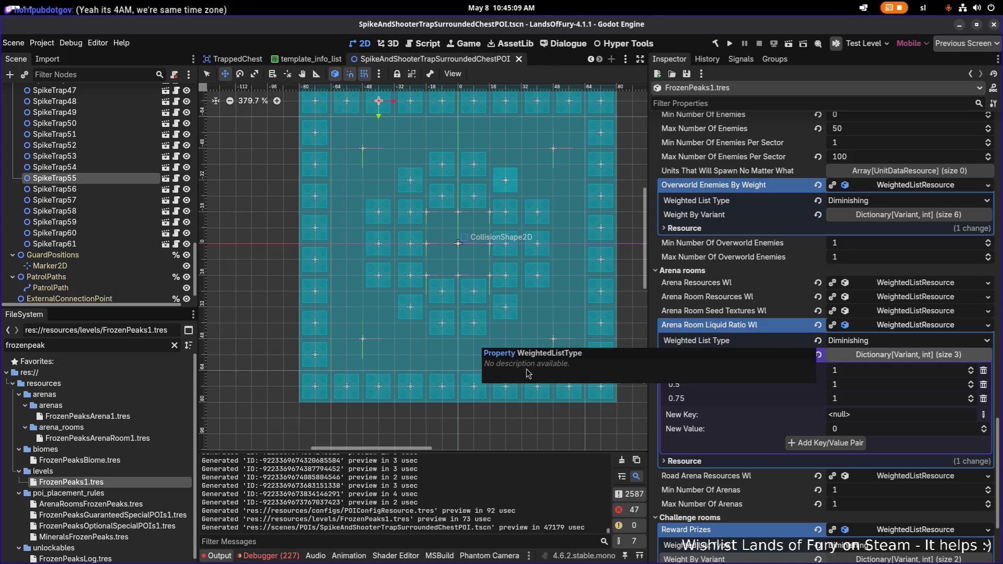
pyautogui.click(784, 354)
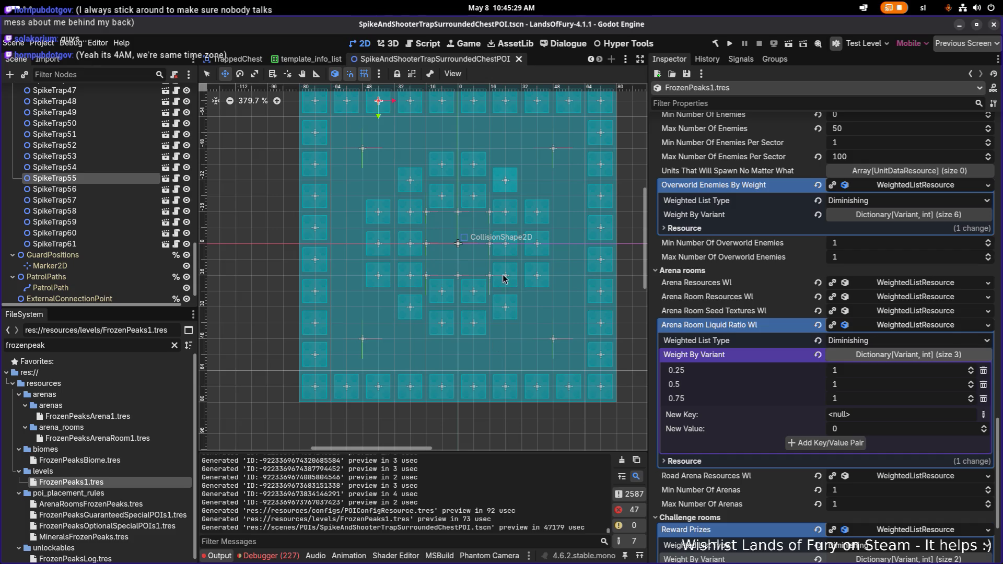
pyautogui.click(915, 325)
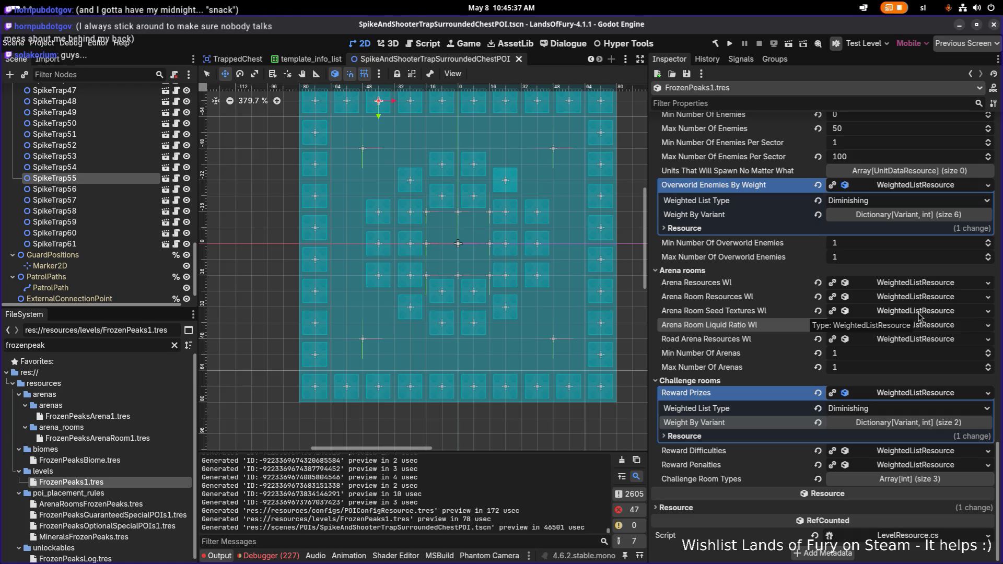
pyautogui.scroll(1, 918, 316)
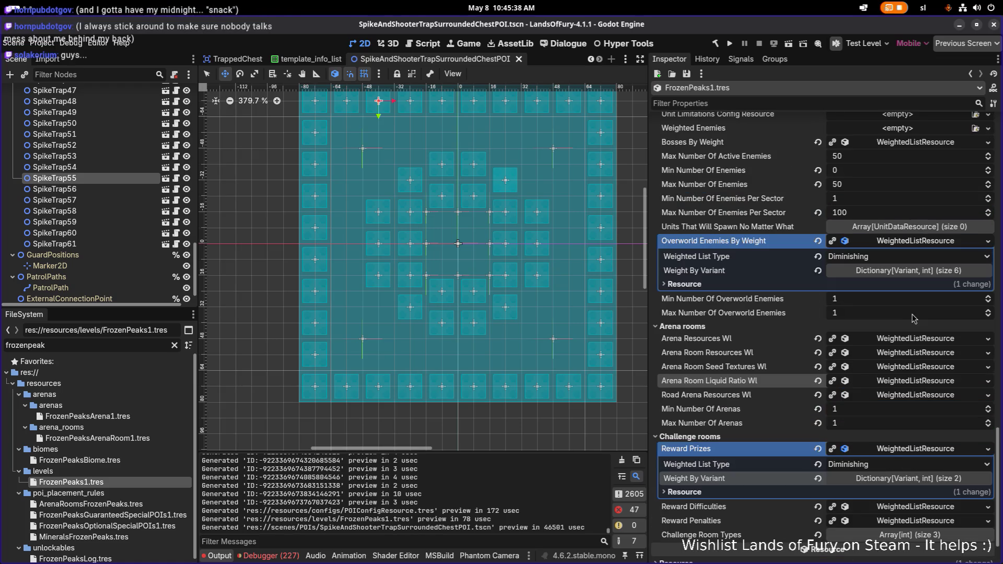
pyautogui.click(929, 368)
pyautogui.click(929, 368)
pyautogui.click(927, 353)
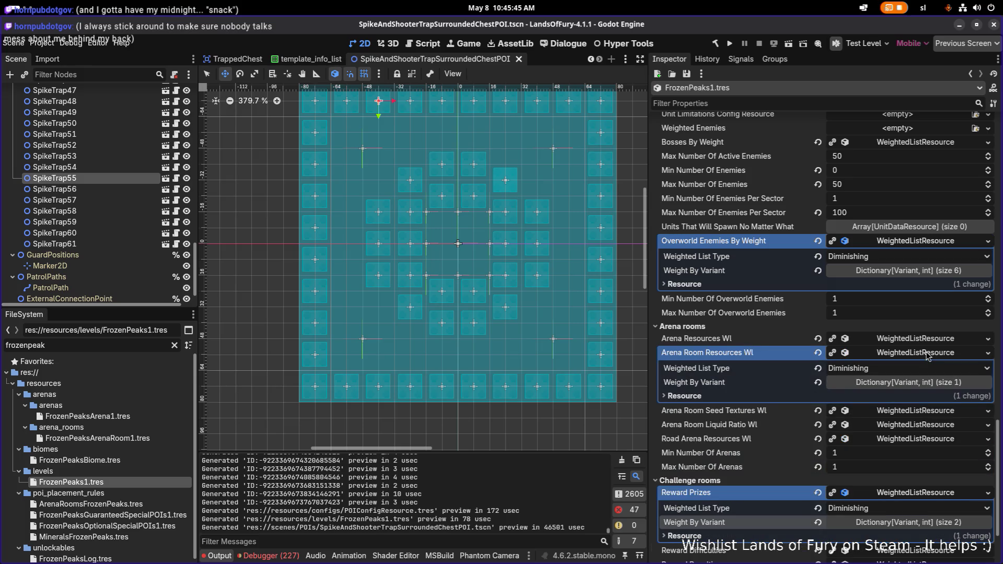
pyautogui.click(926, 353)
pyautogui.hotkey('ctrl', 's')
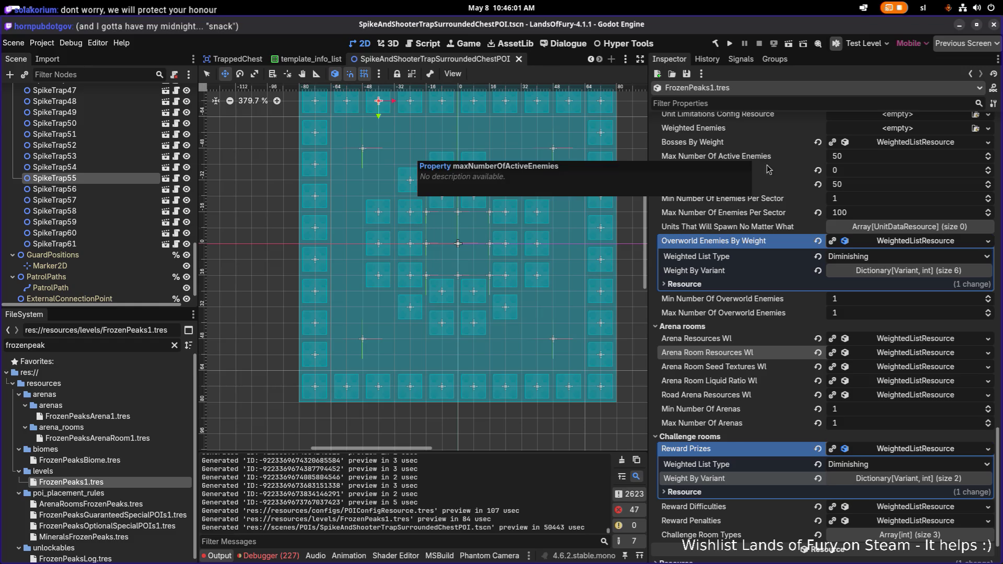
# Switch from Godot back to Visual Studio Code
pyautogui.scroll(3, 805, 246)
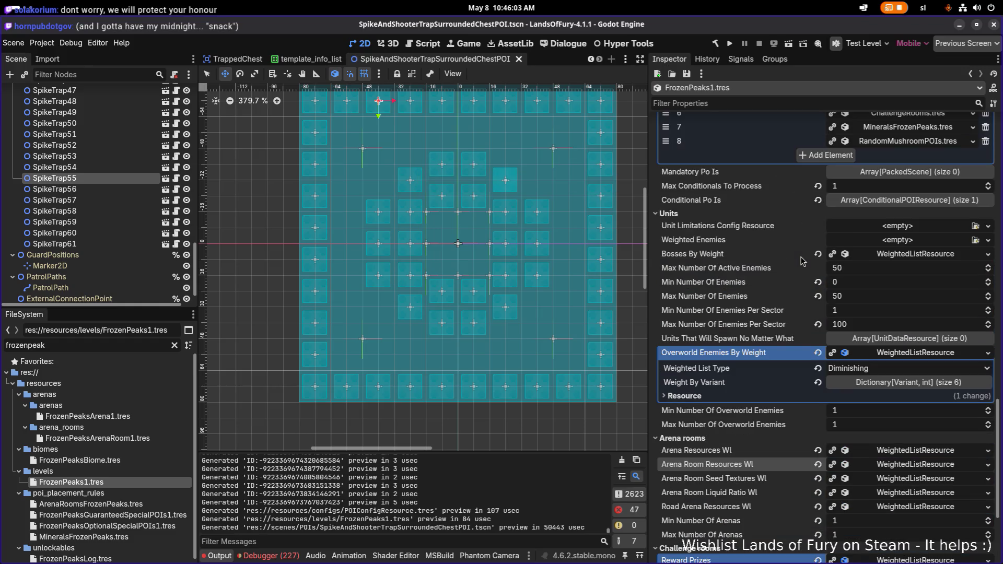
pyautogui.hotkey('alt', 'Tab')
pyautogui.press('Tab')
pyautogui.press('Tab')
pyautogui.press('Tab')
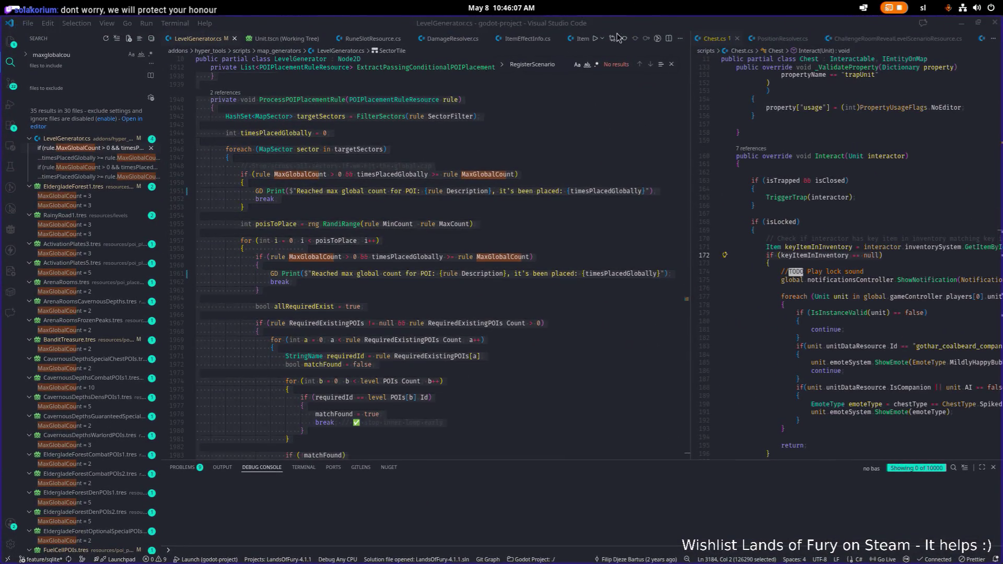
# Maximize VS Code, open LevelResource.cs and search it for 'enemies'
pyautogui.moveTo(187, 24)
pyautogui.mouseDown()
pyautogui.moveTo(186, 152)
pyautogui.moveTo(366, 172)
pyautogui.moveTo(444, 209)
pyautogui.moveTo(480, 7)
pyautogui.mouseUp()
pyautogui.hotkey('ctrl', 'p')
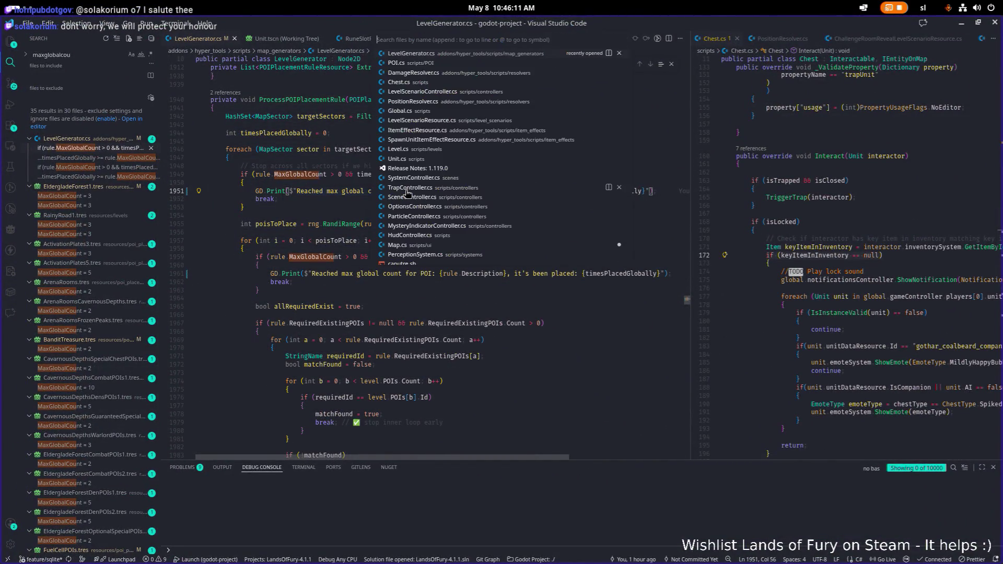
pyautogui.write('levelres')
pyautogui.press('Return')
pyautogui.write('enemies')
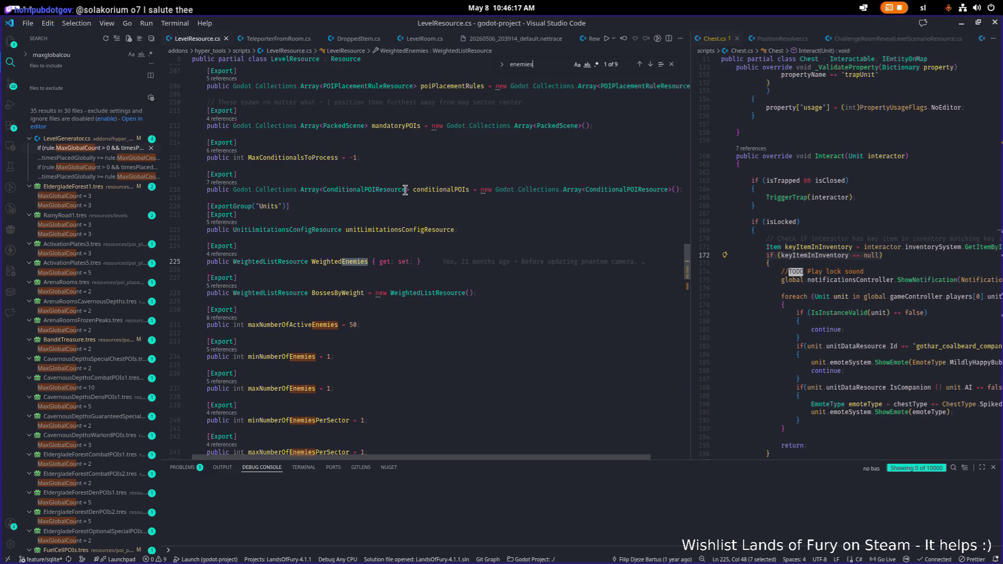
pyautogui.scroll(-3, 406, 190)
# List the minNumberOfEnemies references and preview its use in LevelGenerator's SpawnEnemyUnits
pyautogui.click(381, 268)
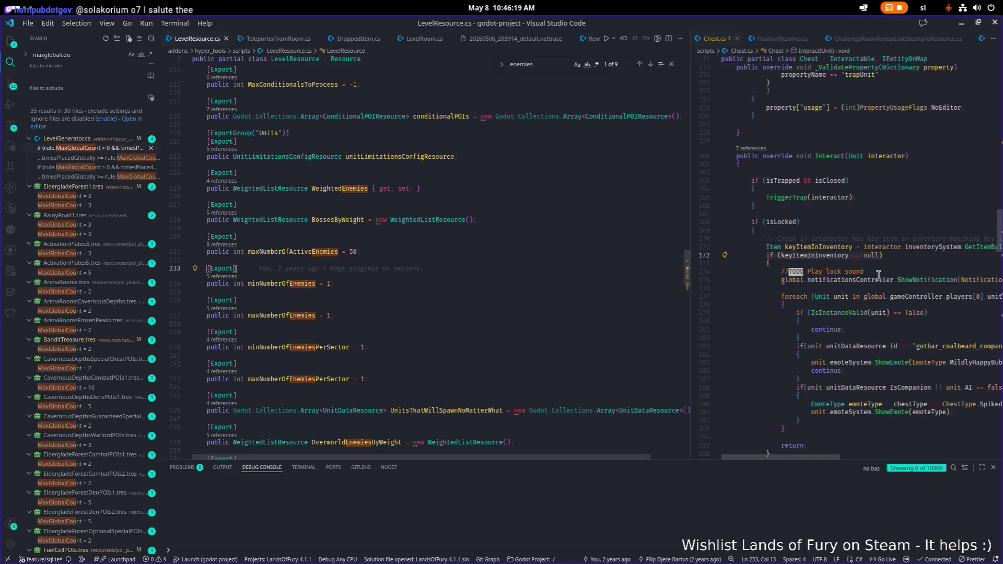
pyautogui.click(315, 316)
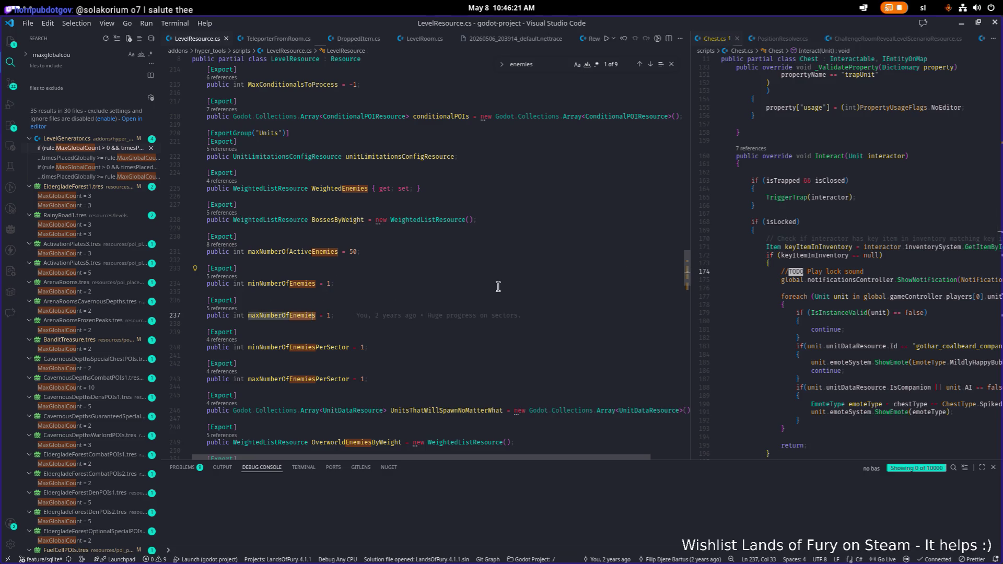
pyautogui.moveTo(691, 265); pyautogui.dragTo(624, 265)
pyautogui.click(791, 313)
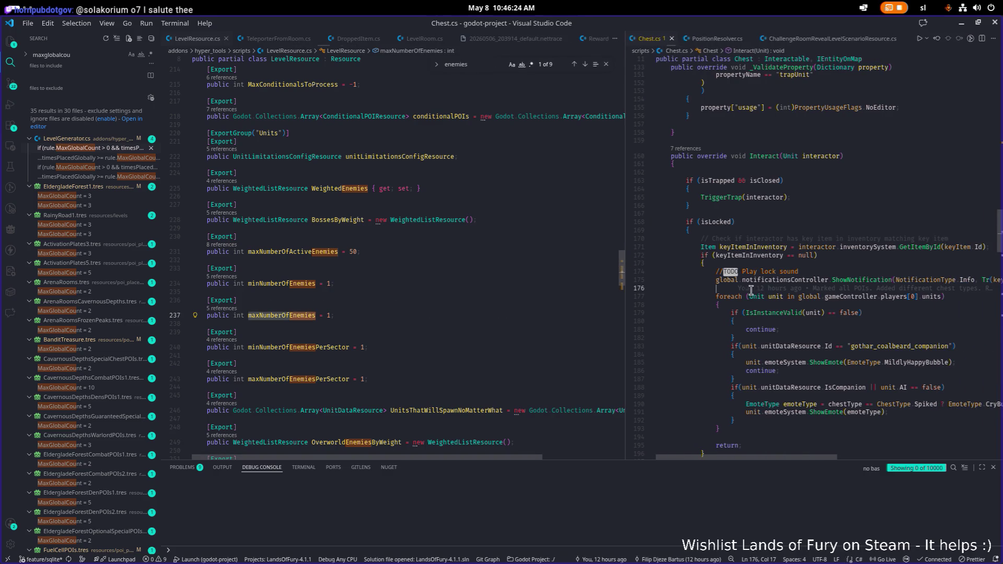
pyautogui.click(237, 277)
pyautogui.click(521, 273)
pyautogui.click(529, 282)
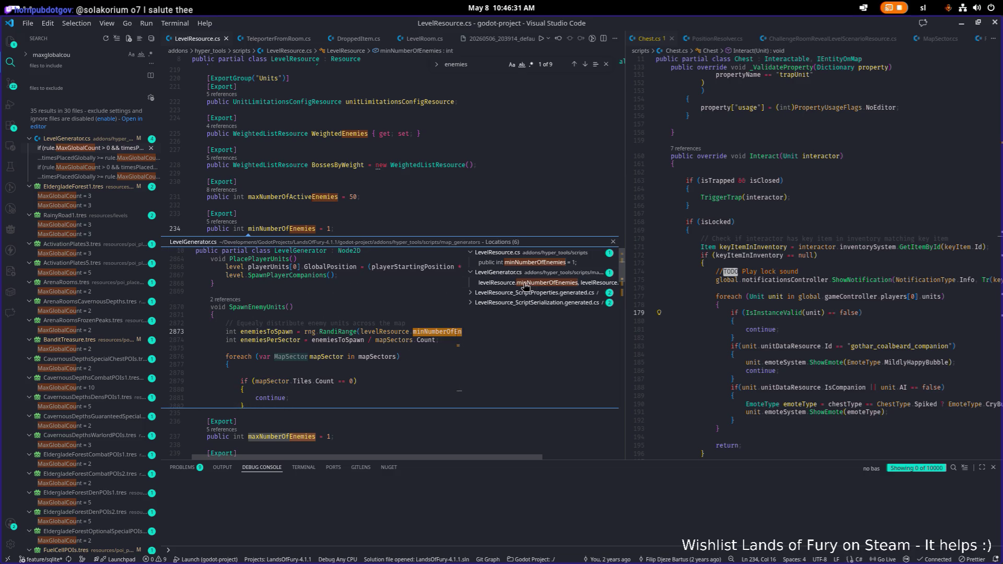
# Check references to the min/max PerSector enemy fields, delete both, and save
pyautogui.press('Escape')
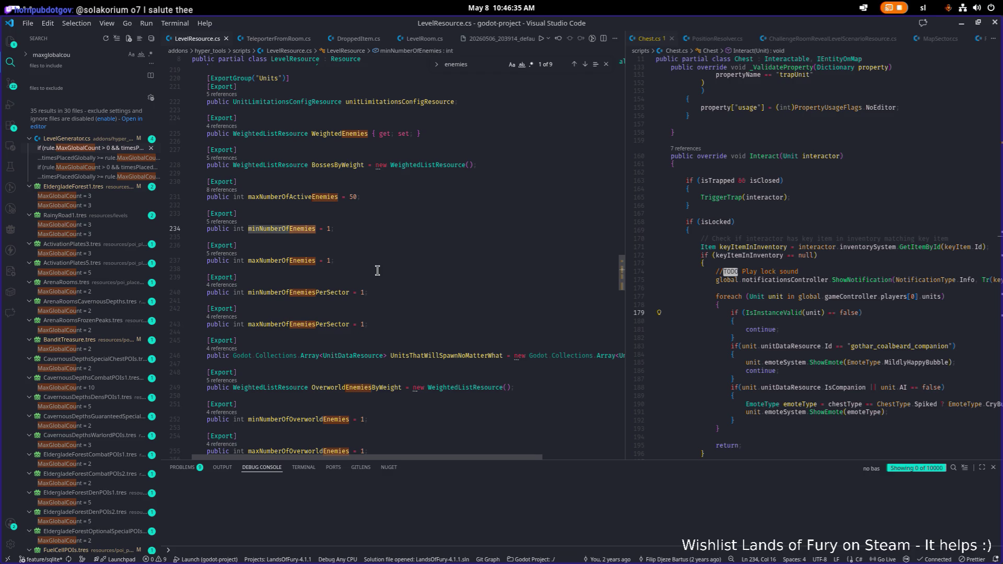
pyautogui.click(322, 292)
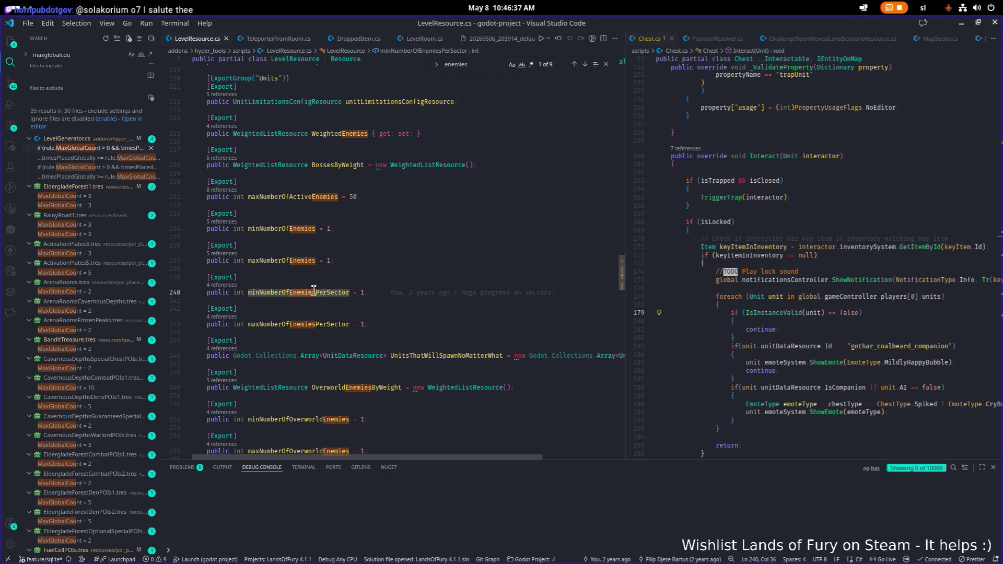
pyautogui.click(237, 285)
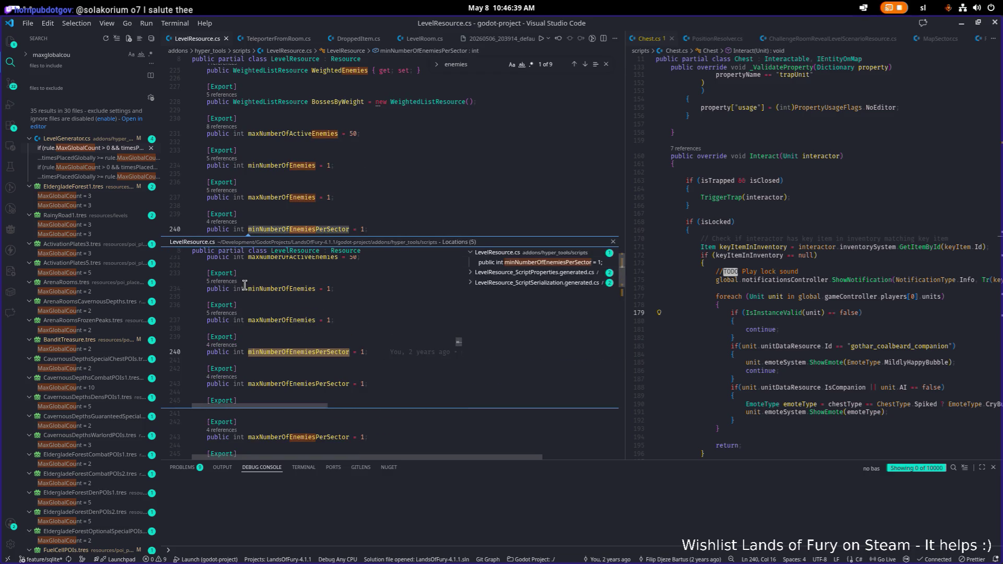
pyautogui.press('Escape')
pyautogui.click(414, 255)
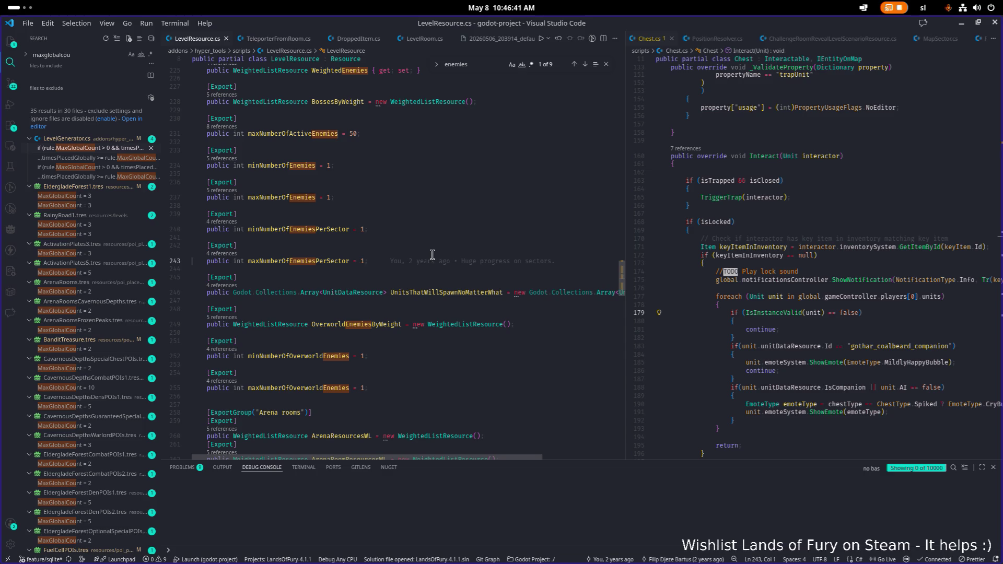
pyautogui.click(226, 255)
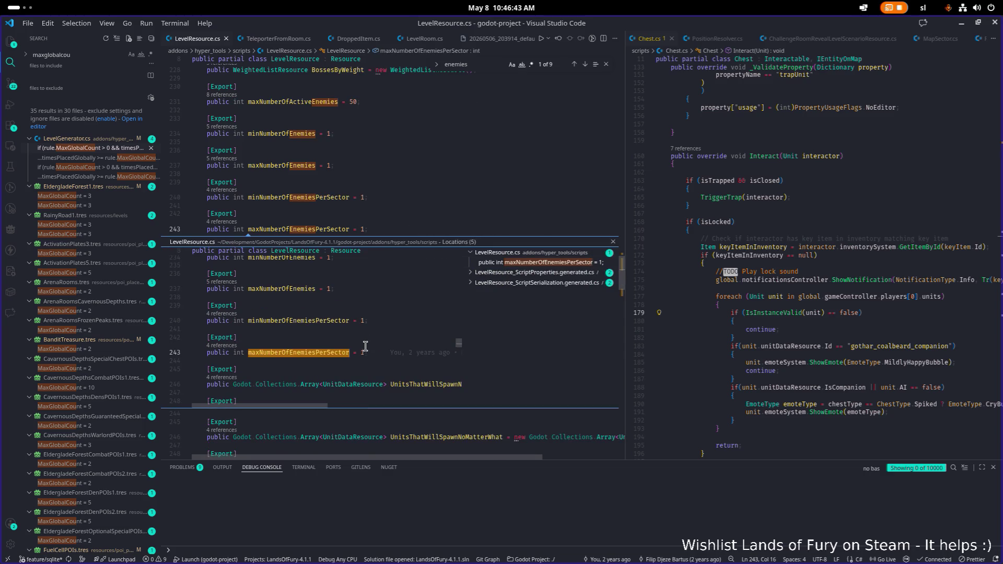
pyautogui.press('Escape')
pyautogui.click(449, 229)
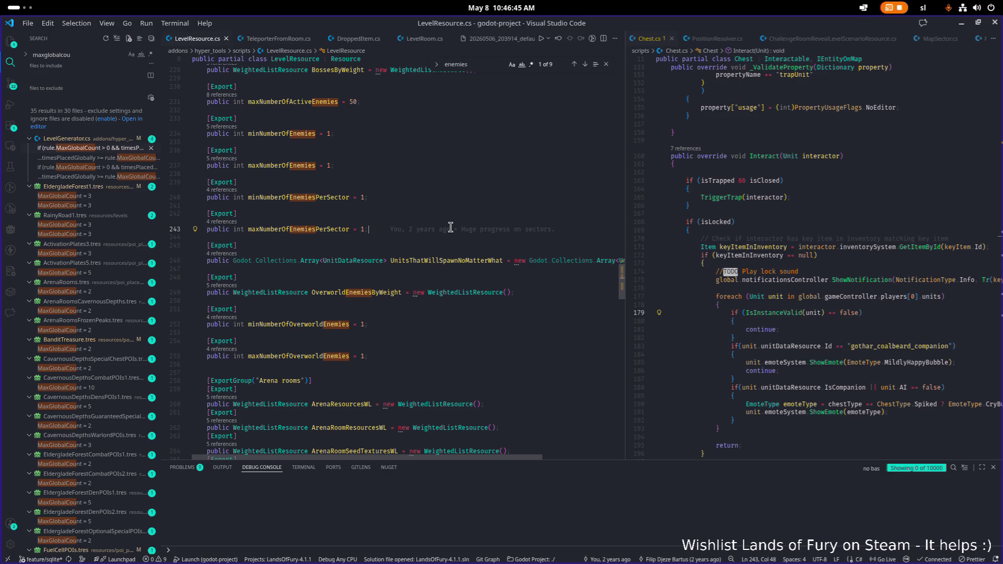
pyautogui.hotkey('shift', 'Up')
pyautogui.hotkey('shift', 'Up')
pyautogui.hotkey('shift', 'Up')
pyautogui.hotkey('shift', 'Home')
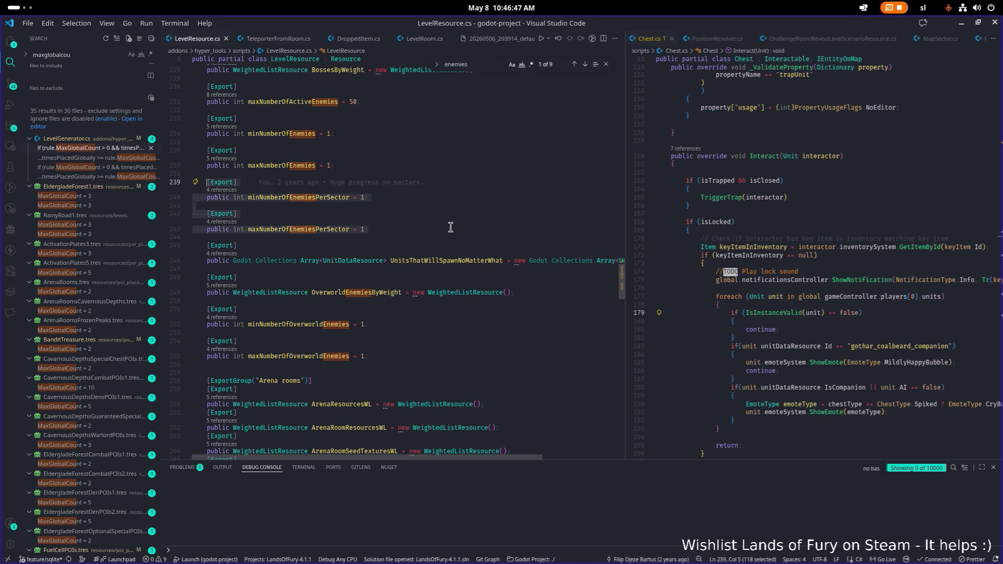
pyautogui.press('BackSpace')
pyautogui.press('BackSpace')
pyautogui.press('BackSpace')
pyautogui.press('BackSpace')
pyautogui.hotkey('ctrl', 's')
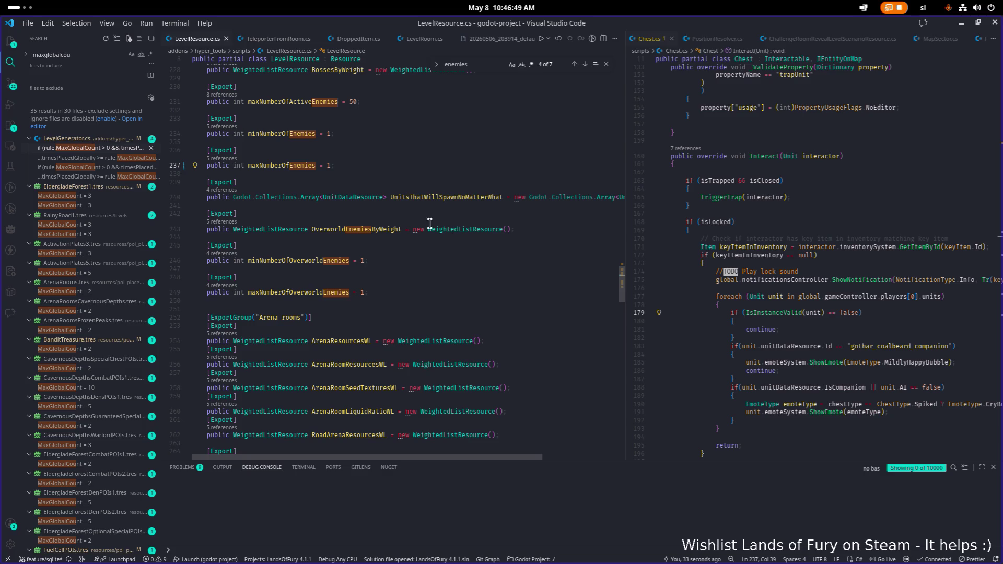
# Check references to the min/max overworld enemy fields, delete both, and save
pyautogui.click(327, 255)
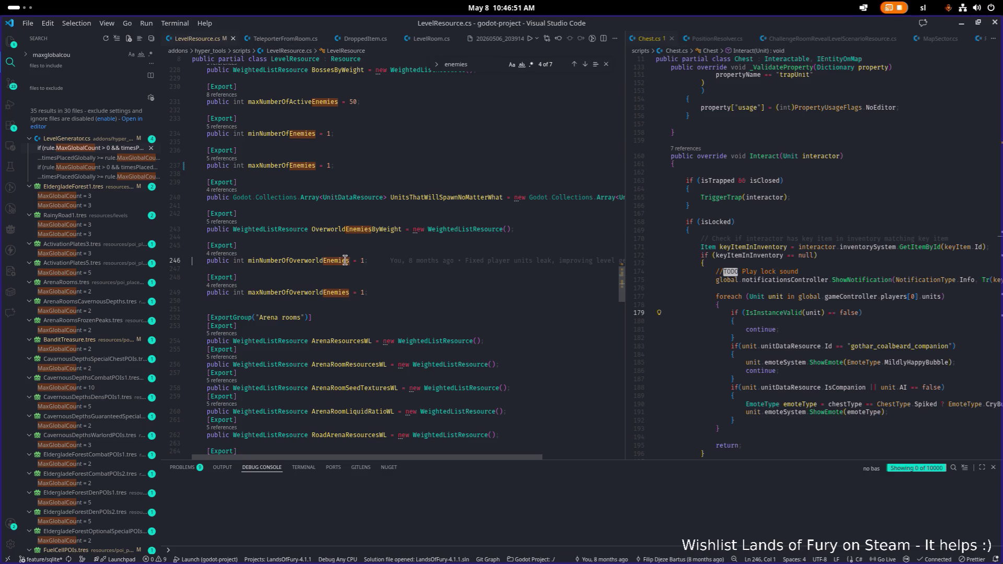
pyautogui.click(312, 260)
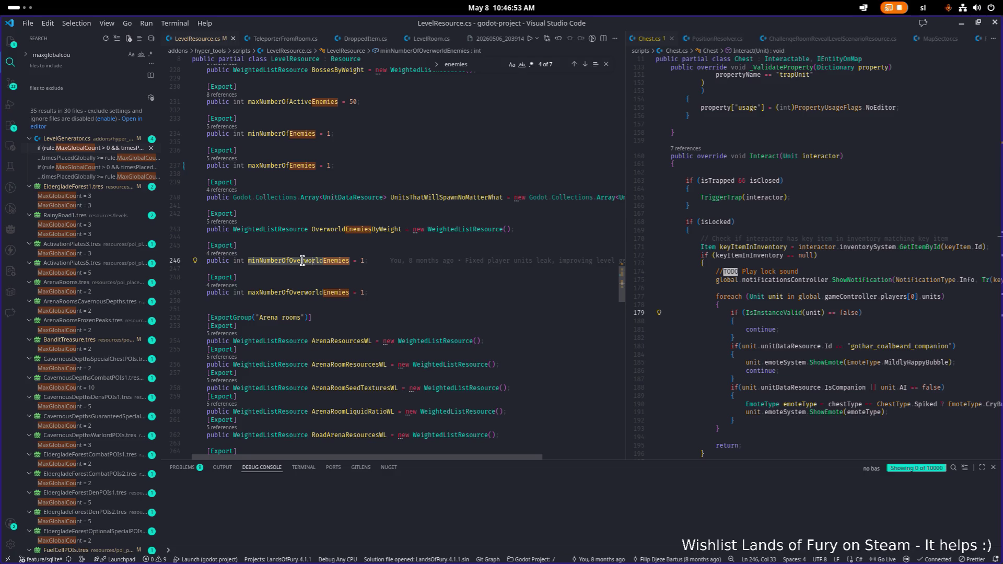
pyautogui.scroll(2, 309, 260)
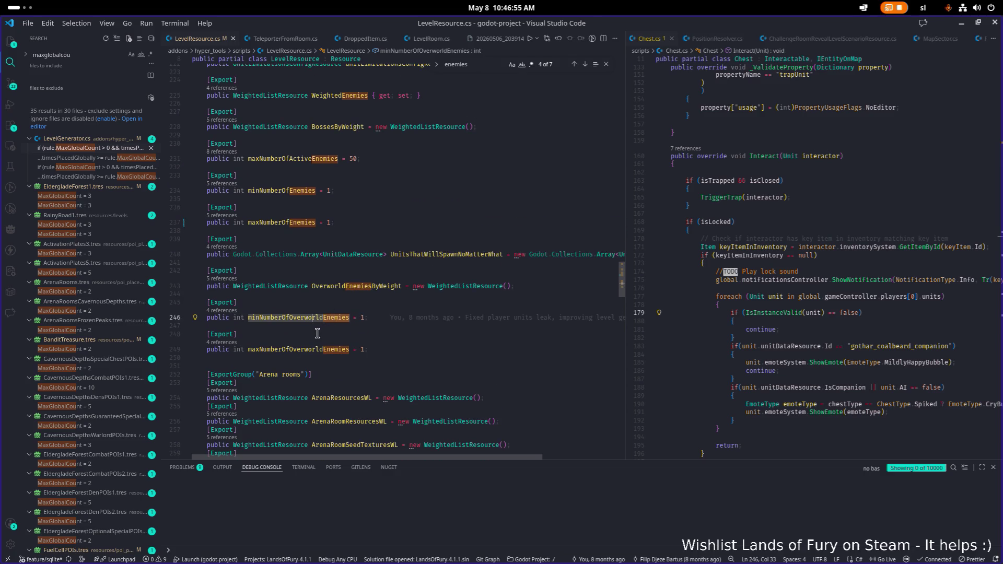
pyautogui.click(231, 312)
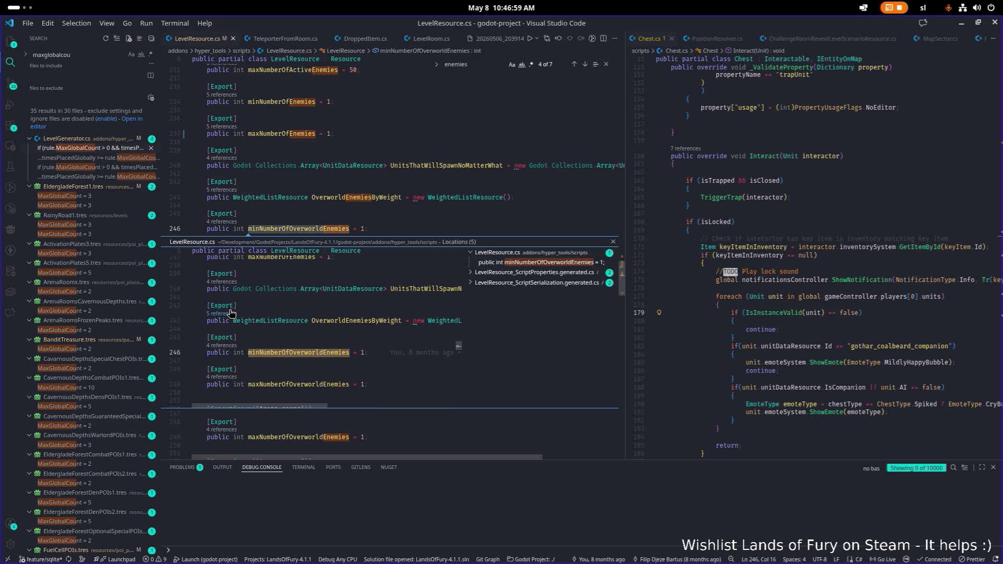
pyautogui.press('Escape')
pyautogui.click(473, 261)
pyautogui.hotkey('shift', 'Up')
pyautogui.hotkey('shift', 'Up')
pyautogui.hotkey('shift', 'Up')
pyautogui.hotkey('shift', 'Up')
pyautogui.press('BackSpace')
pyautogui.press('BackSpace')
pyautogui.press('BackSpace')
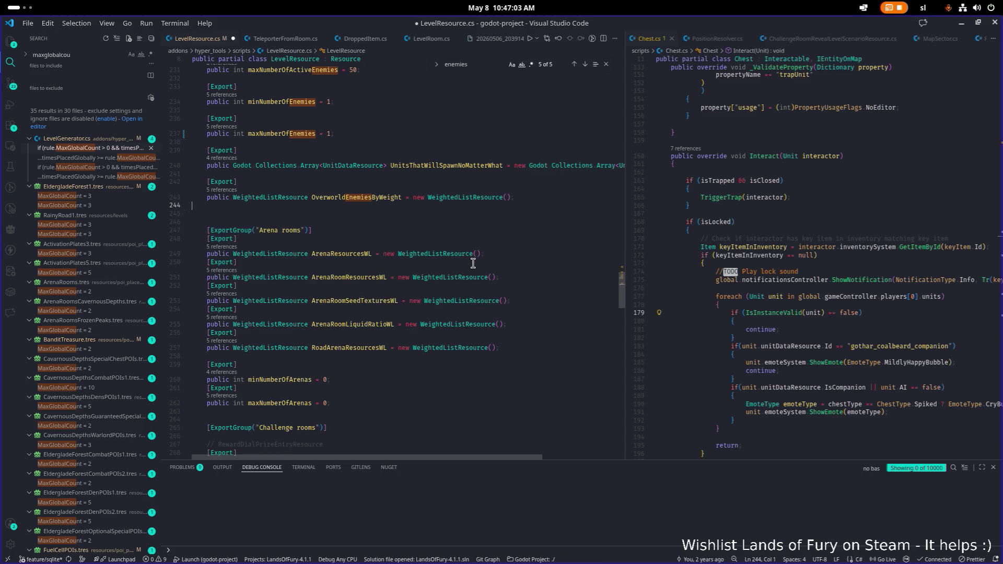
pyautogui.hotkey('ctrl', 's')
pyautogui.scroll(2, 436, 260)
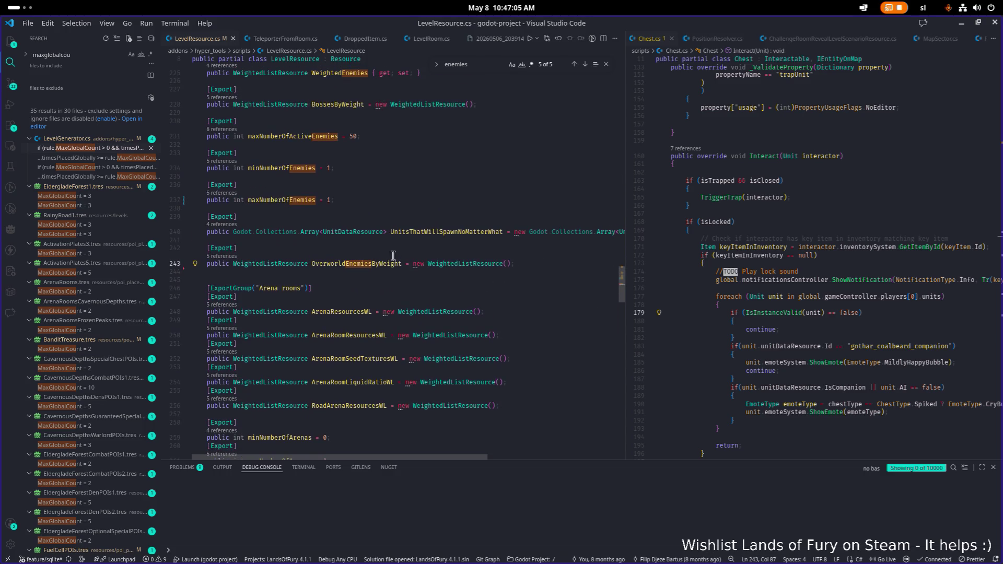
# Preview where LevelGenerator.cs uses OverworldEnemiesByWeight
pyautogui.click(230, 256)
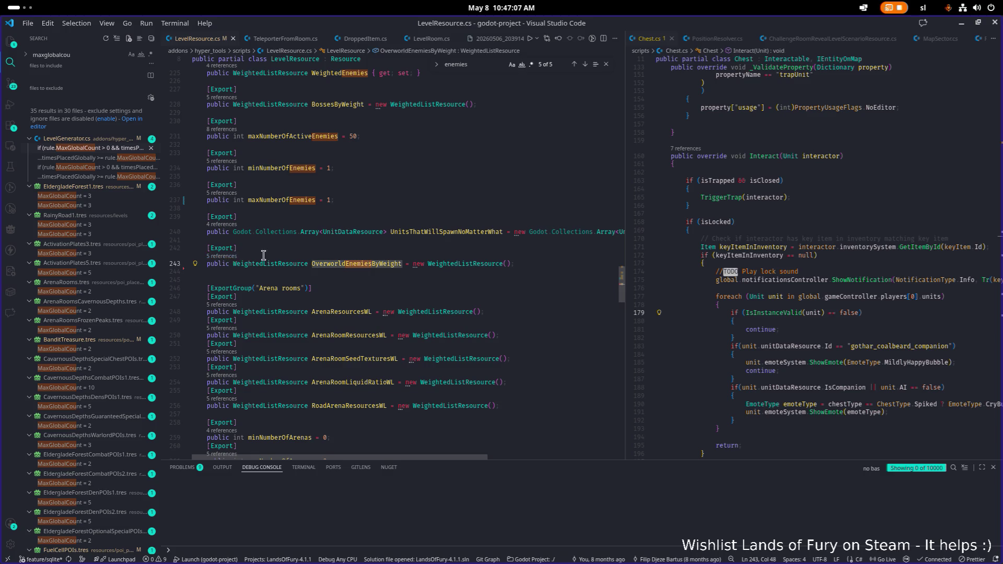
pyautogui.click(530, 272)
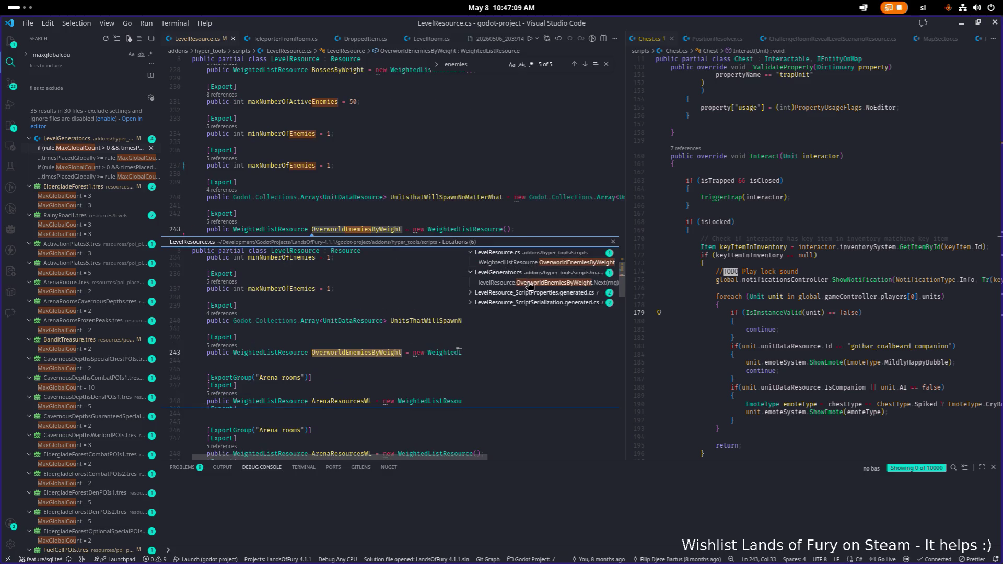
pyautogui.click(530, 283)
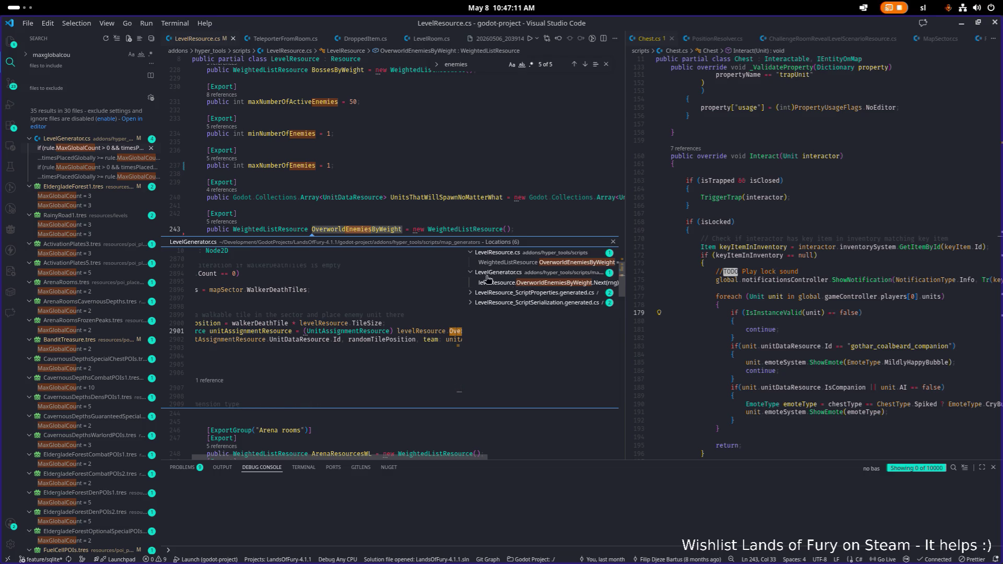
pyautogui.press('Escape')
pyautogui.scroll(3, 543, 234)
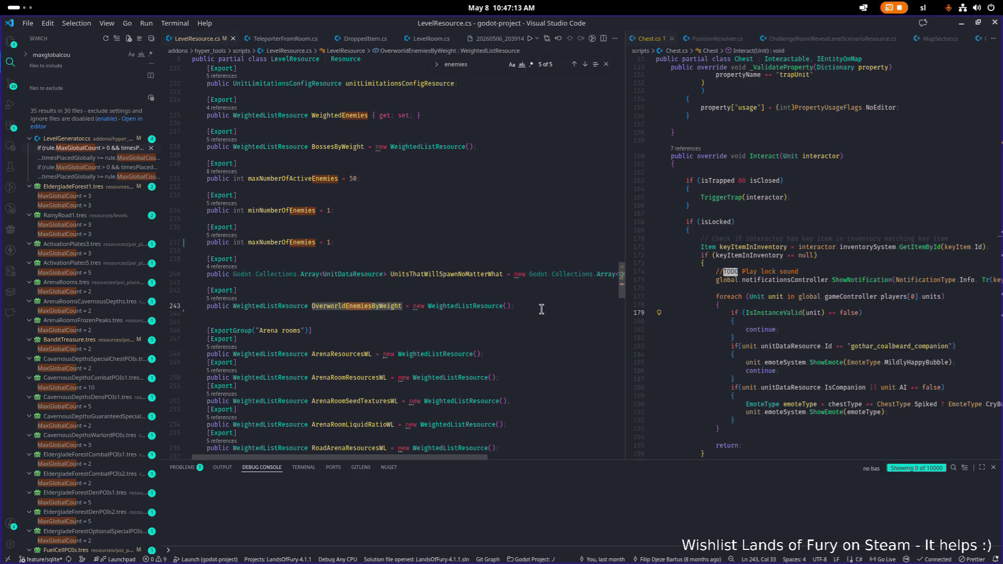
pyautogui.click(543, 307)
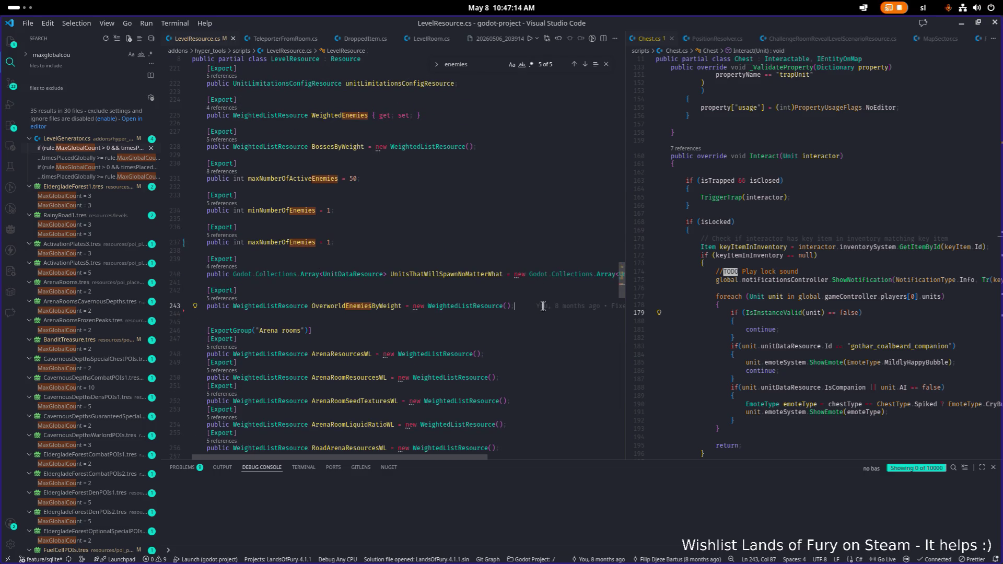
# Show all references to maxNumberOfActiveEnemies, then bring up quick file search
pyautogui.click(228, 173)
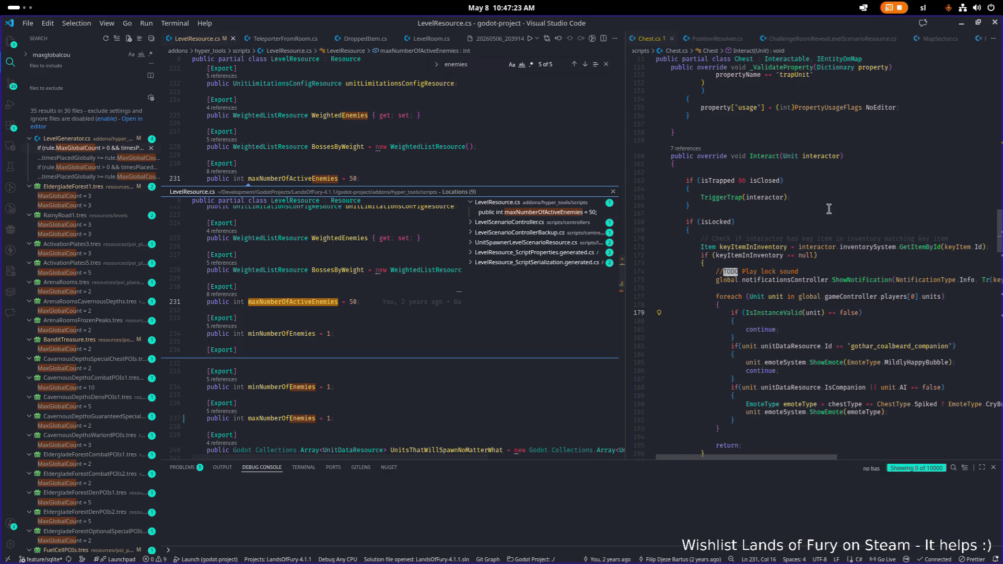
pyautogui.click(850, 206)
pyautogui.hotkey('ctrl', 'p')
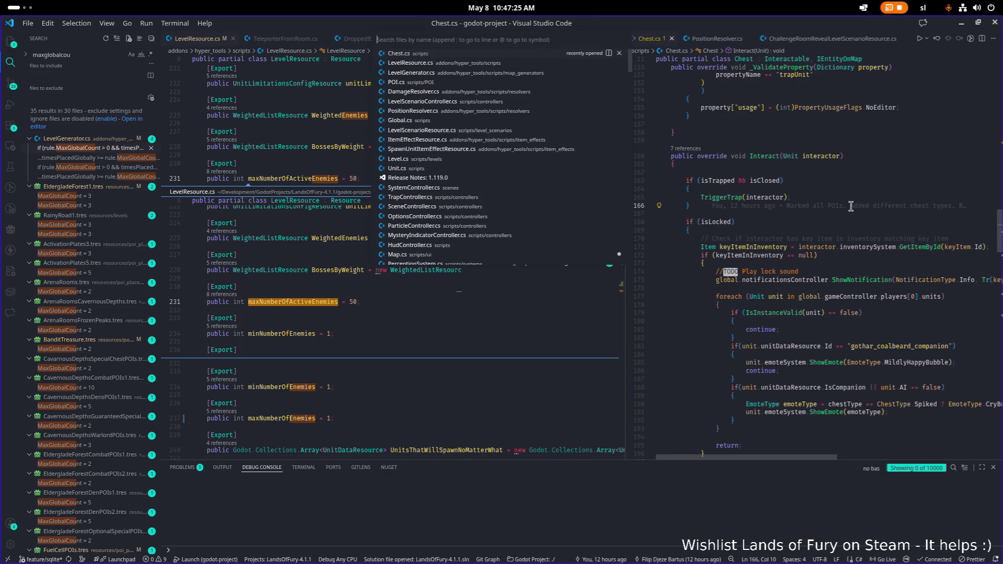
# Open Level.cs through the quick file search
pyautogui.write('levle')
pyautogui.press('BackSpace')
pyautogui.write('el')
pyautogui.press('Return')
# Find SpawnUnit in Level.cs and go to its limitations check at line 425
pyautogui.hotkey('ctrl', 'f')
pyautogui.write('ps')
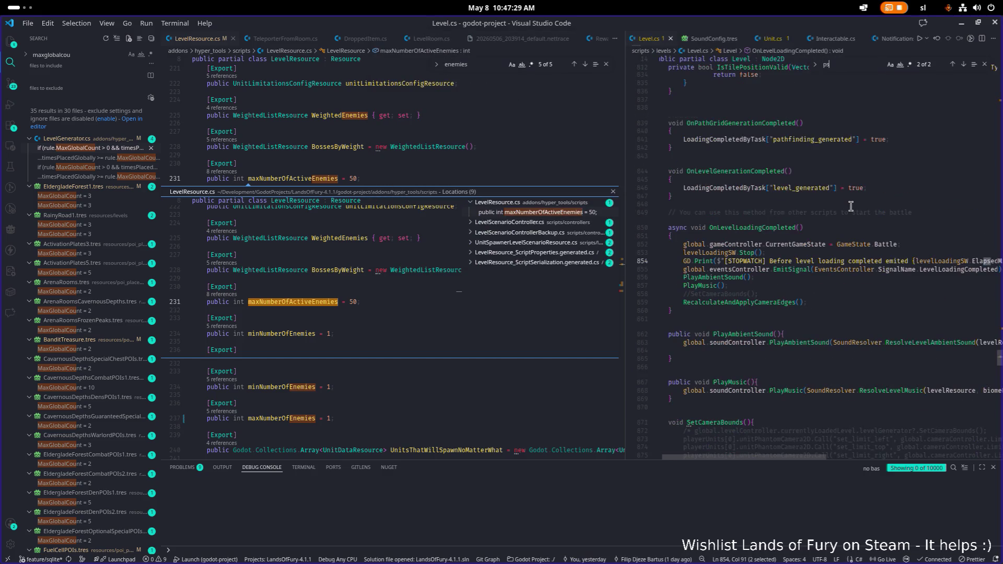
pyautogui.press('BackSpace')
pyautogui.press('BackSpace')
pyautogui.write('spawnu')
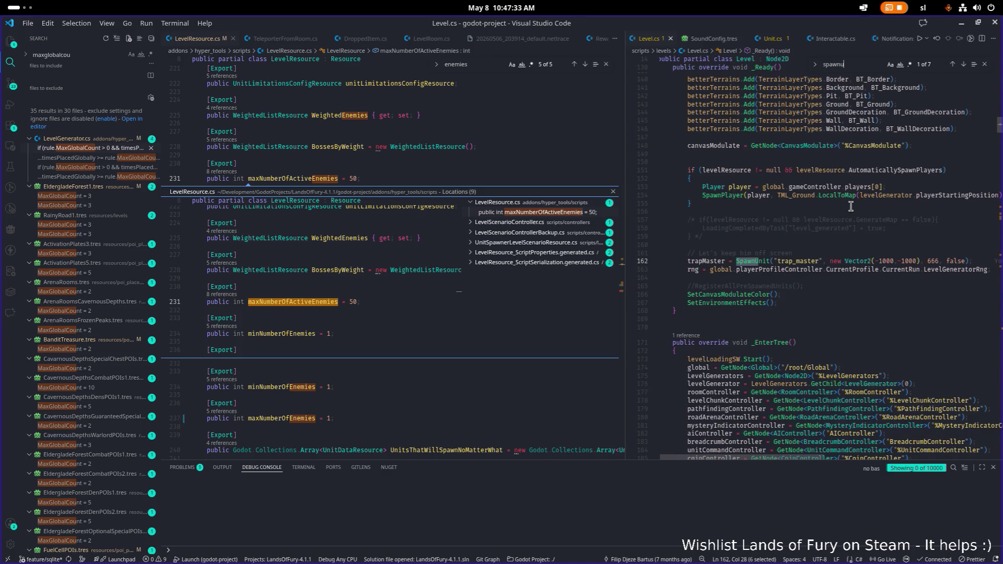
pyautogui.press('BackSpace')
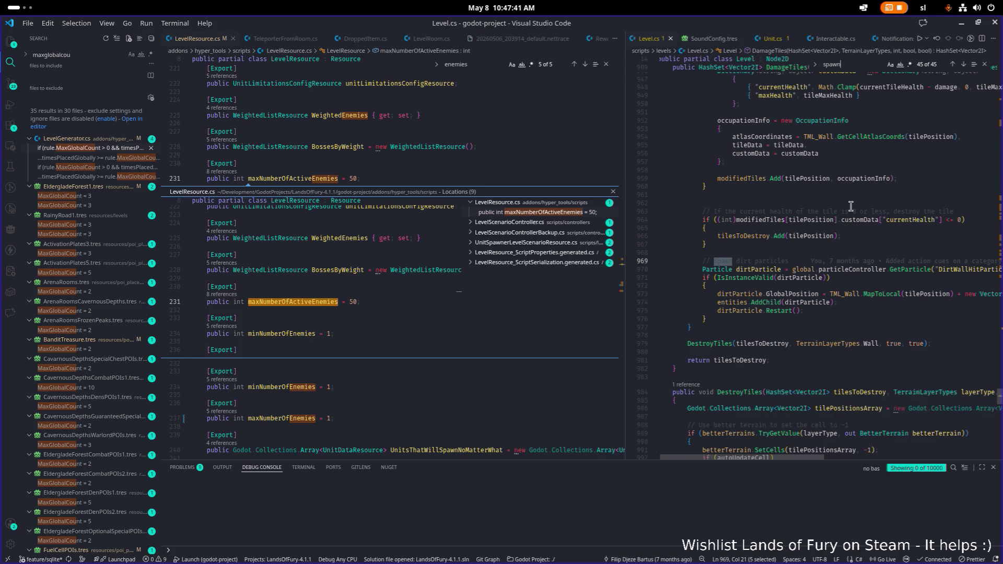
pyautogui.write('i')
pyautogui.press('BackSpace')
pyautogui.write('unt')
pyautogui.press('BackSpace')
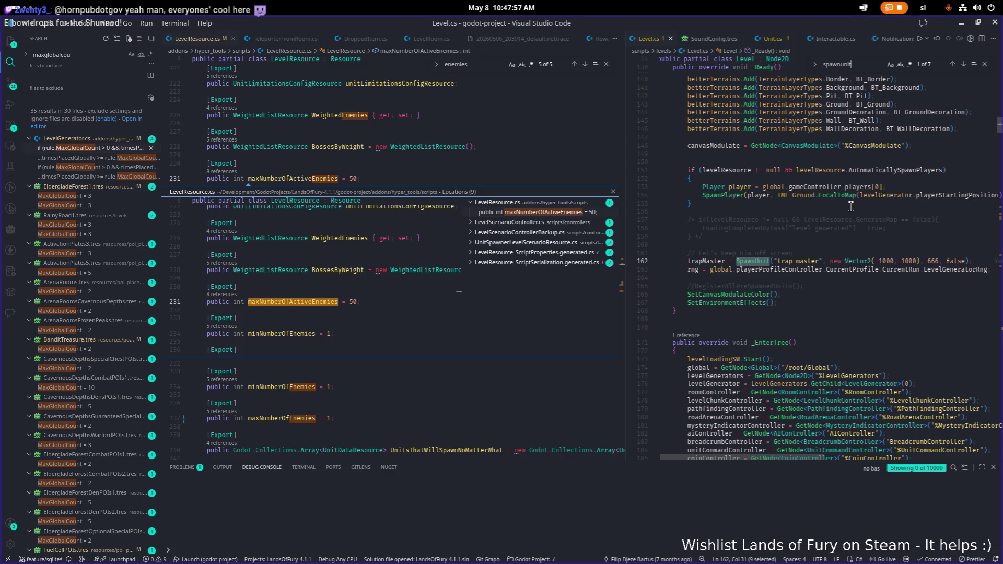
pyautogui.press('Return')
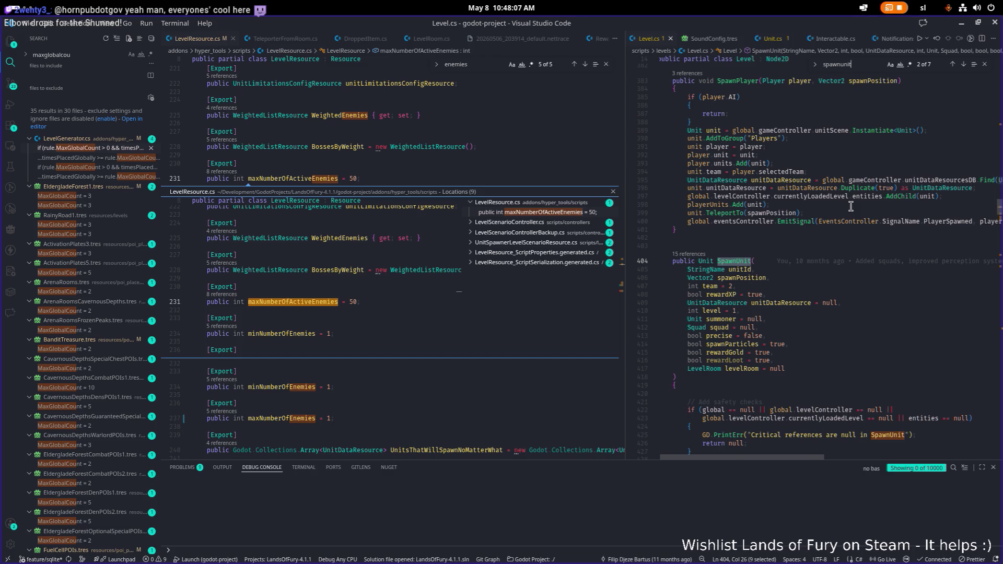
pyautogui.press('Return')
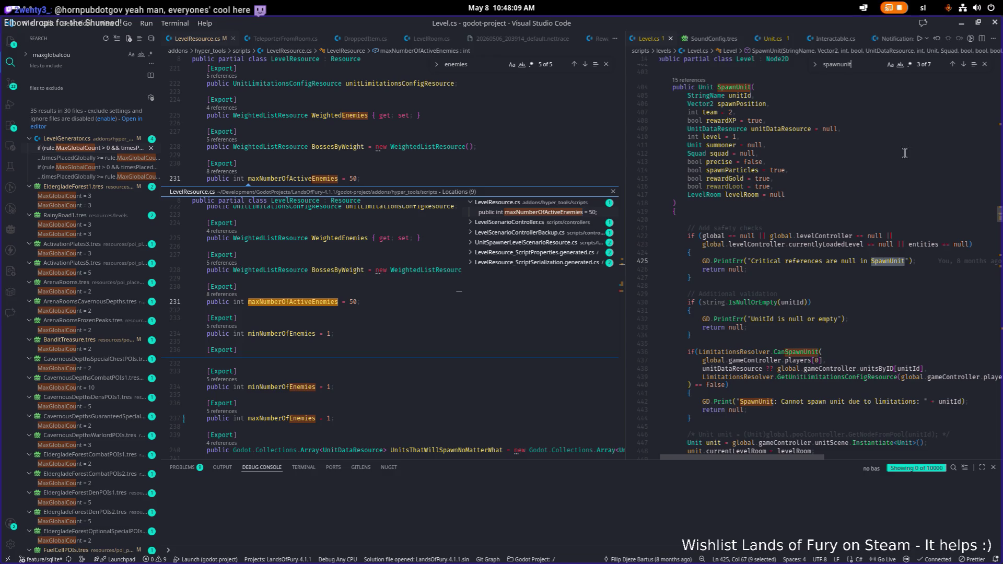
pyautogui.click(954, 64)
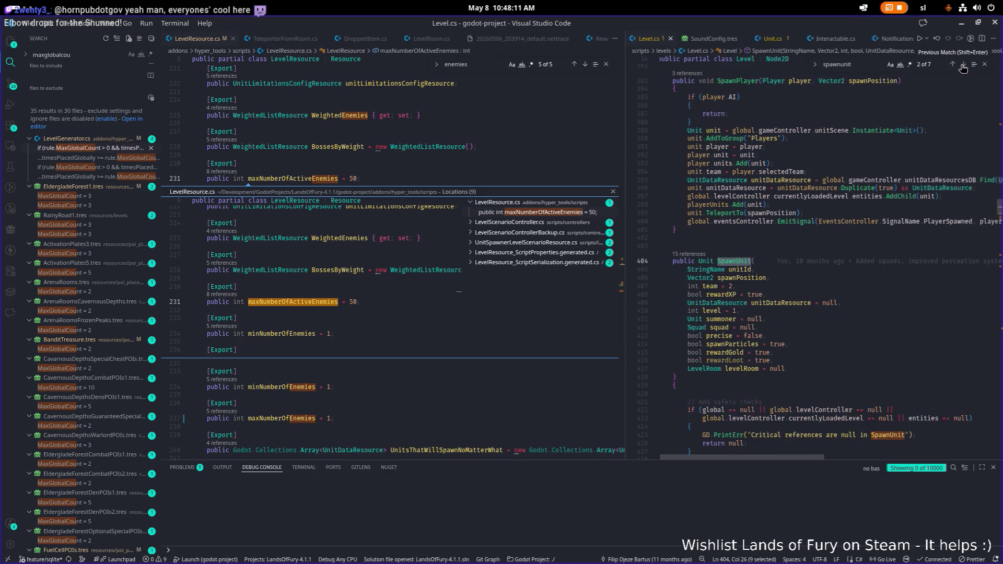
pyautogui.click(964, 65)
# List all references to LevelResource's maxNumberOfActiveEnemies field in the Locations peek
pyautogui.scroll(-1, 418, 156)
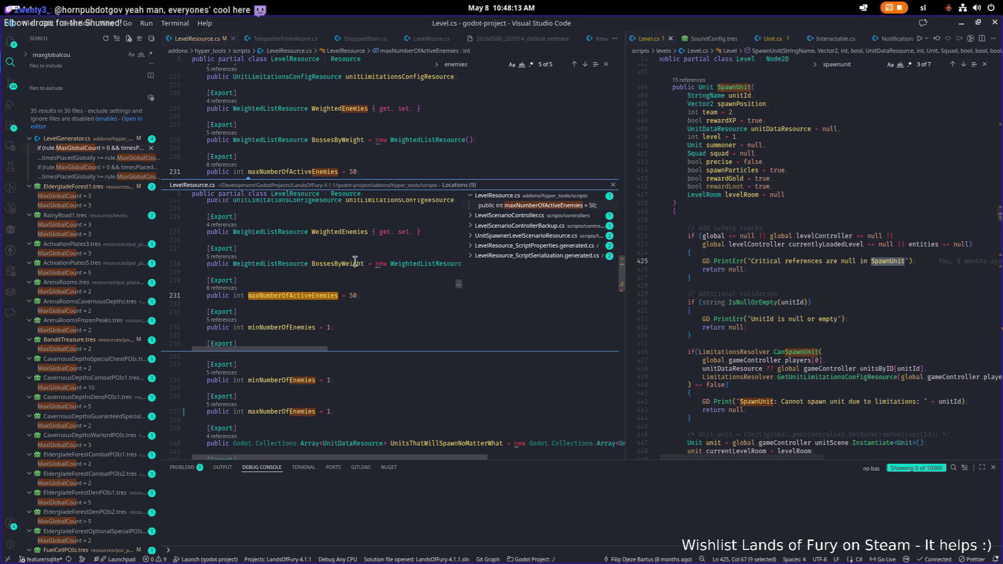
pyautogui.doubleClick(319, 296)
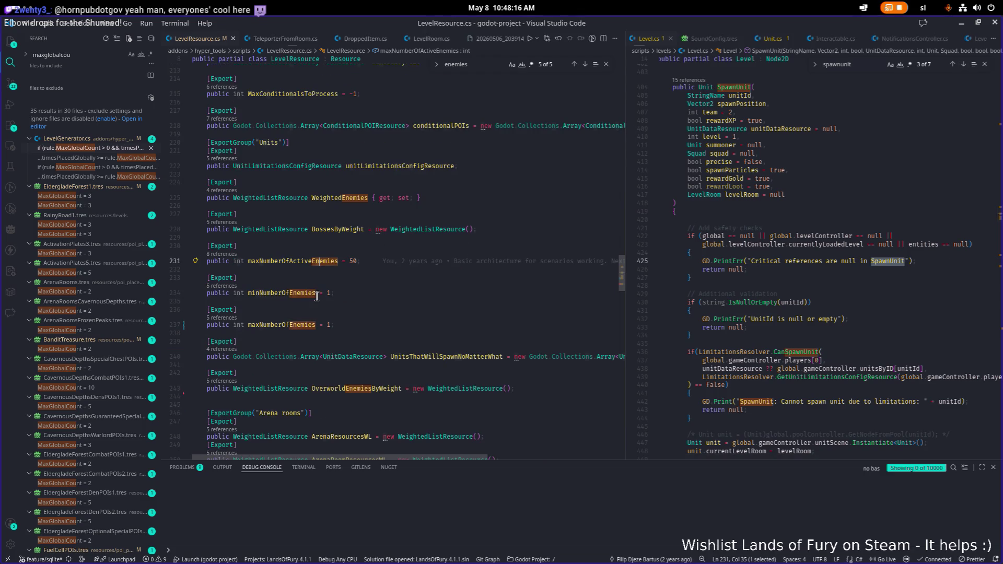
pyautogui.click(869, 298)
pyautogui.hotkey('ctrl', 'f')
pyautogui.hotkey('ctrl', 'v')
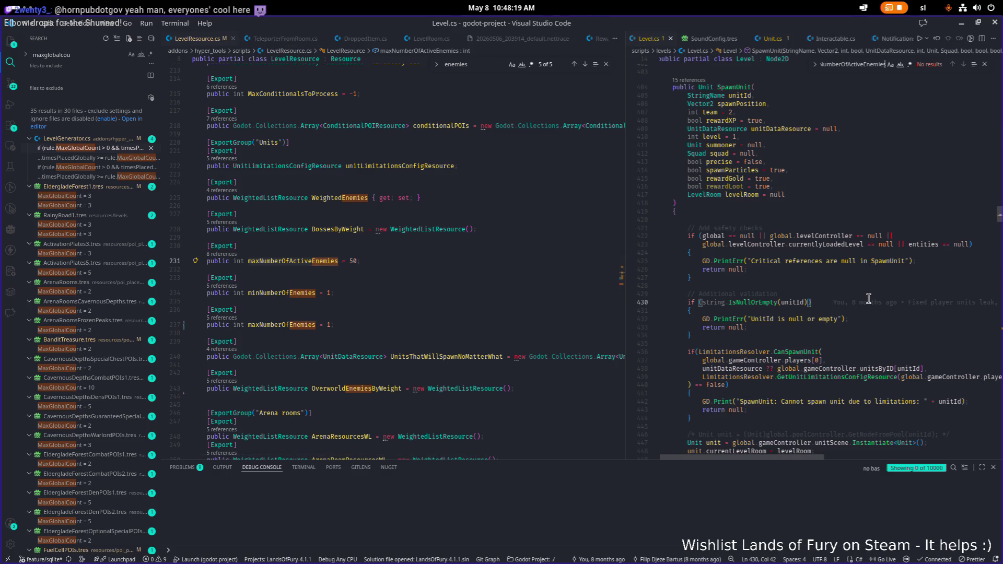
pyautogui.scroll(2, 768, 264)
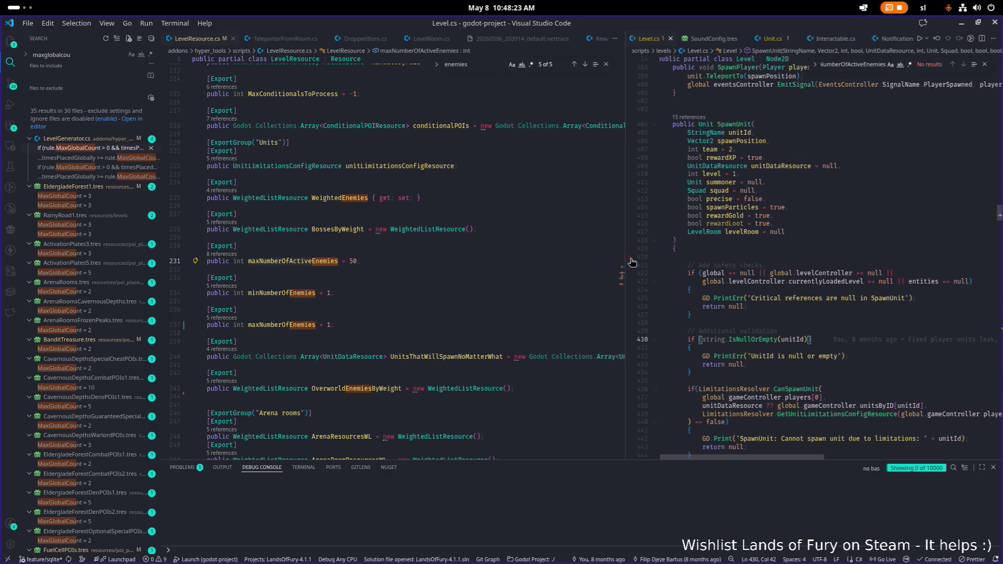
pyautogui.doubleClick(755, 390)
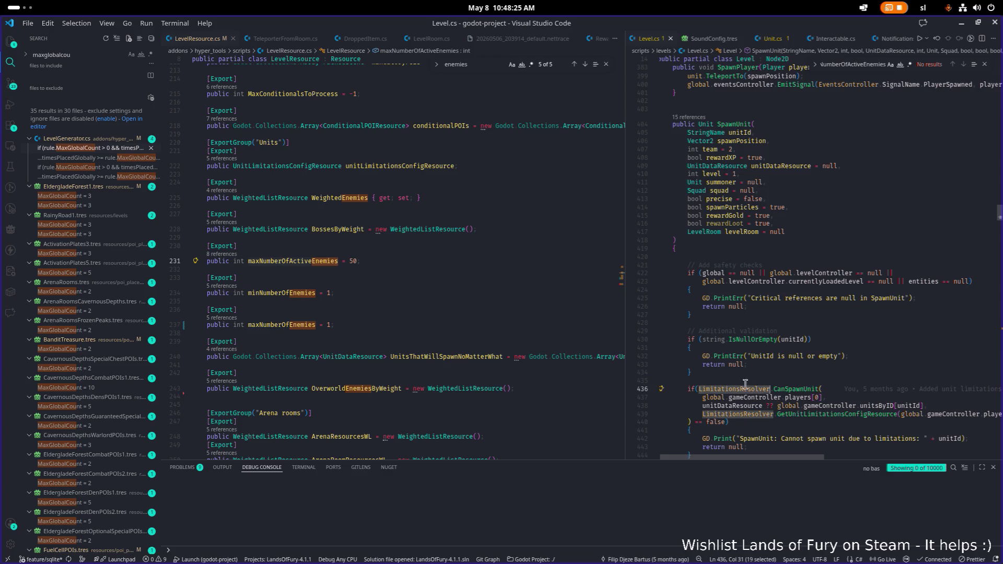
pyautogui.scroll(-1, 312, 248)
pyautogui.doubleClick(312, 247)
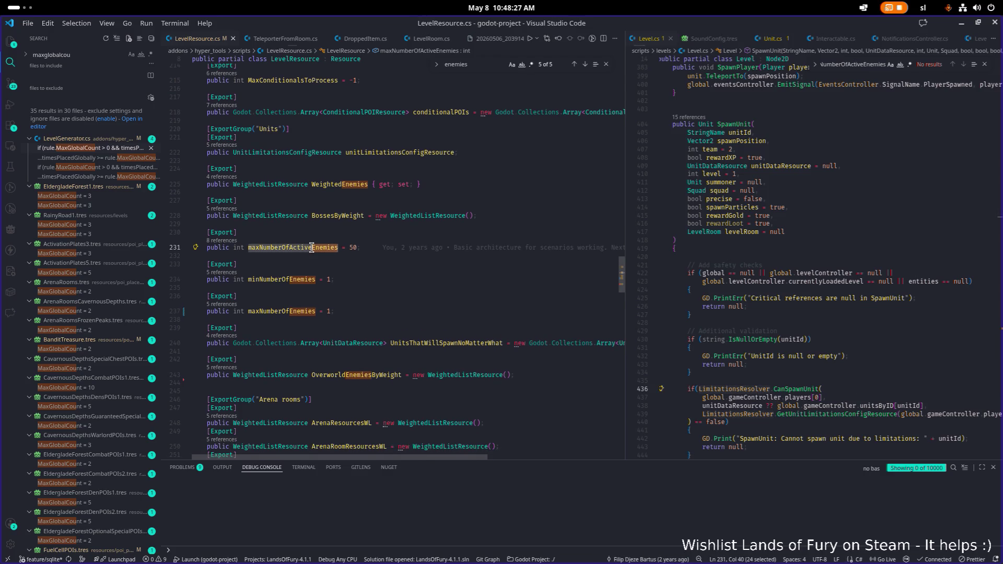
pyautogui.click(296, 249)
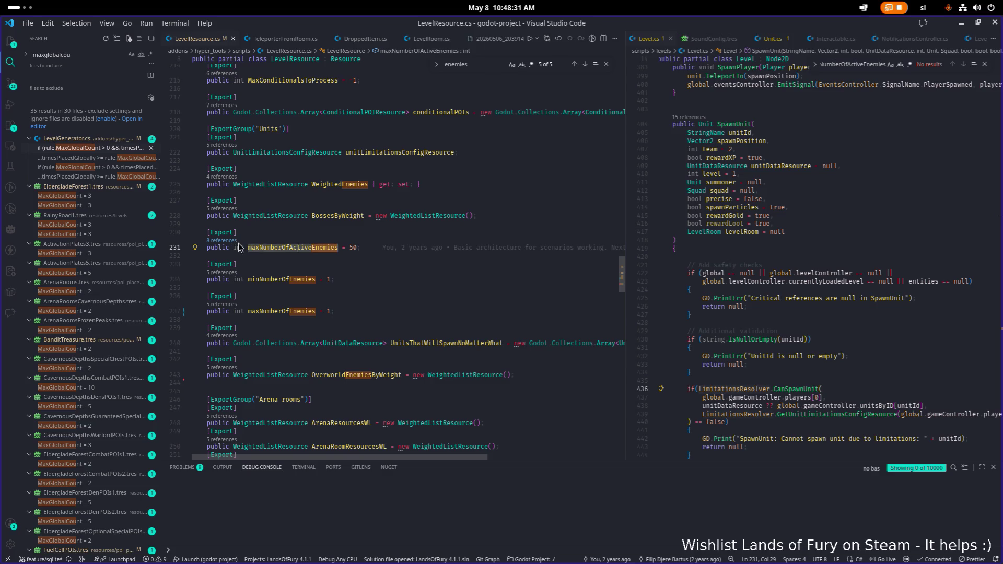
pyautogui.click(235, 241)
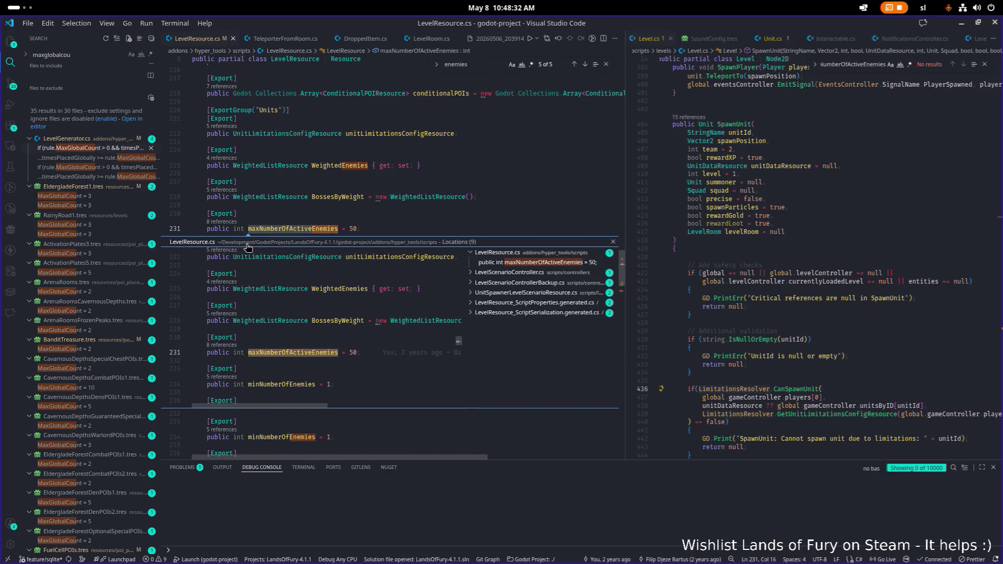
# Preview the LevelScenarioController.cs usage inside HasFreeUnitCapacity, then close the references peek
pyautogui.click(546, 274)
pyautogui.click(538, 284)
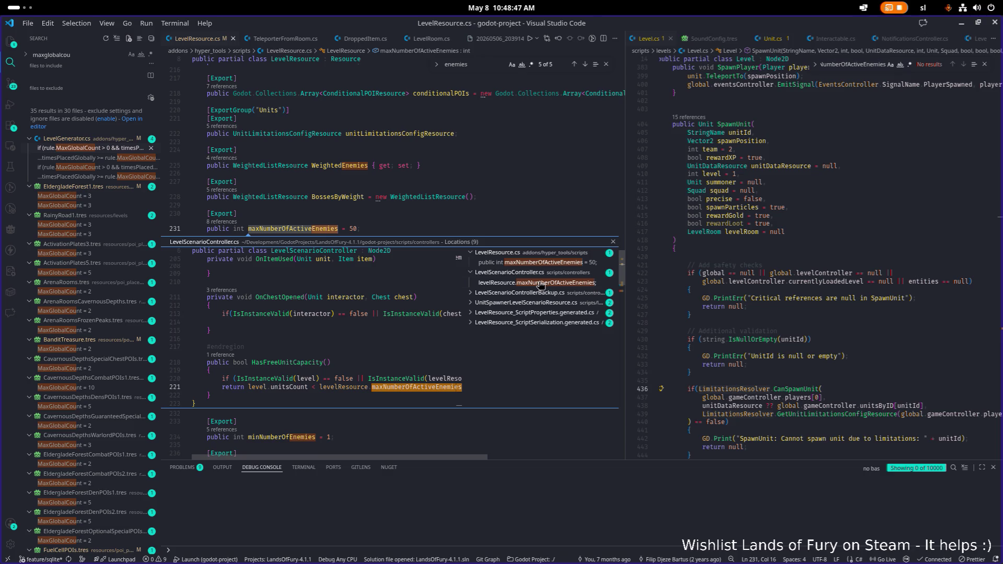
pyautogui.scroll(-2, 753, 340)
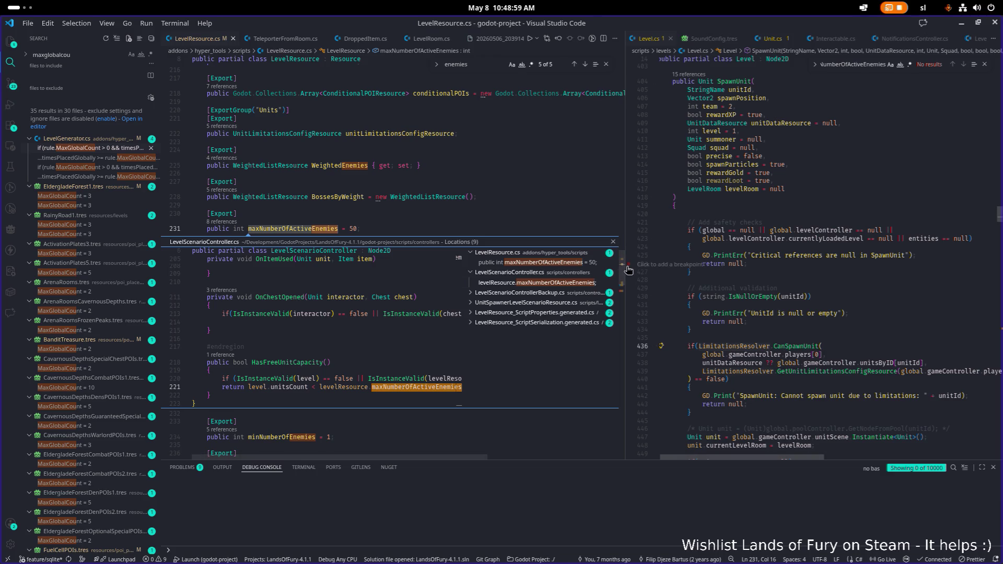
pyautogui.moveTo(624, 266); pyautogui.dragTo(582, 267)
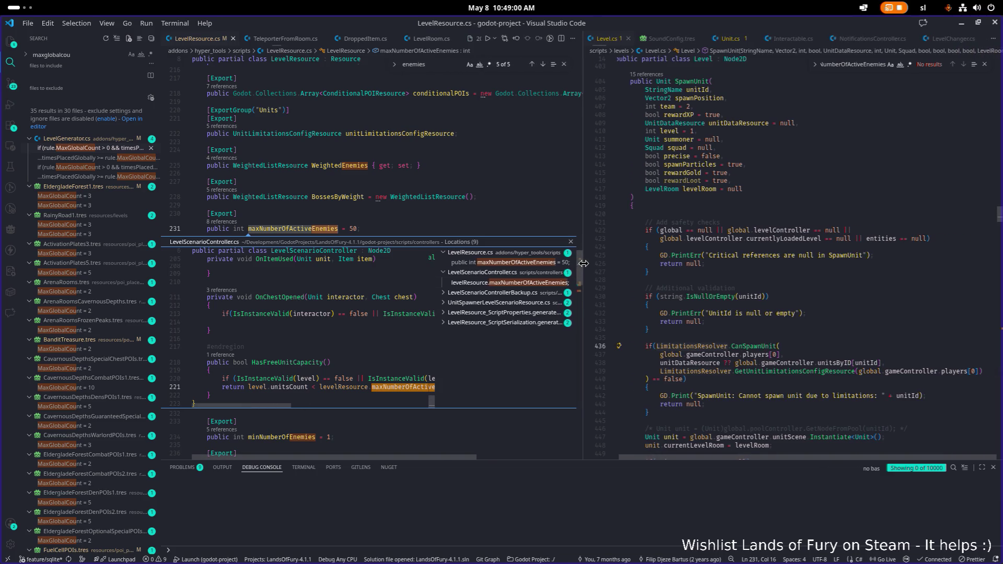
pyautogui.click(763, 347)
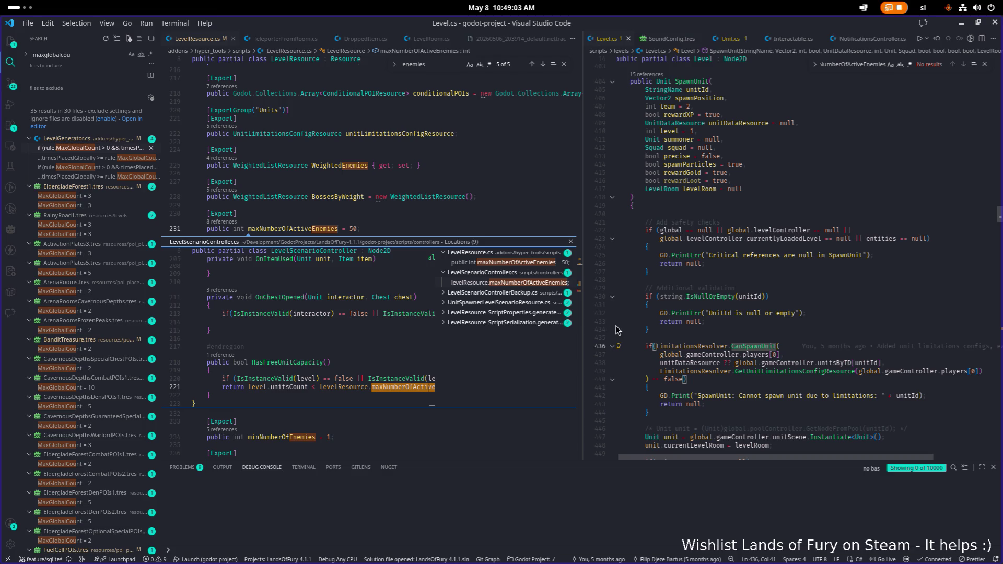
pyautogui.click(459, 216)
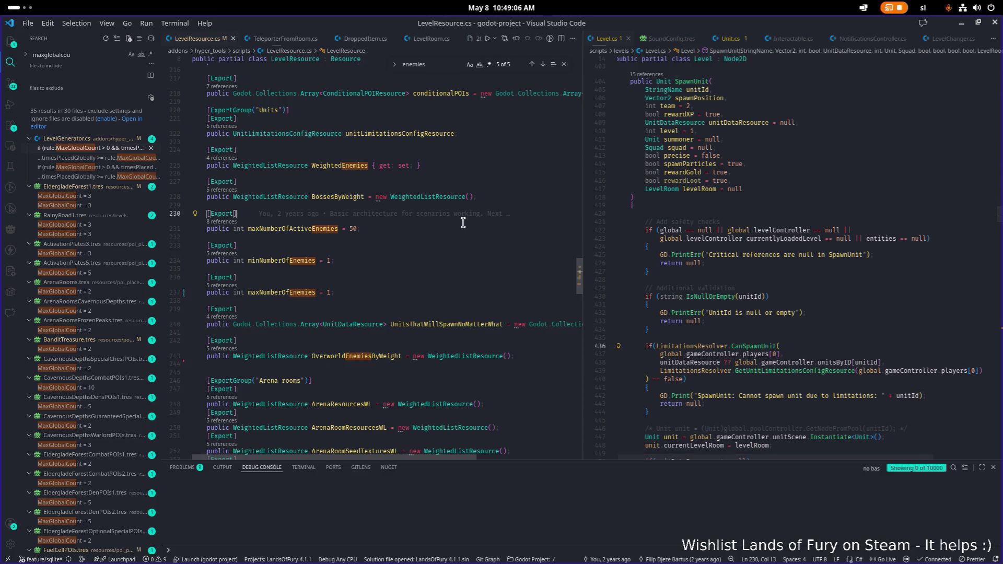
# Reopen the references, preview line 73 of UnitSpawnerLevelScenarioResource.cs, and open that file
pyautogui.keyDown('ctrl'); pyautogui.click(268, 229); pyautogui.keyUp('ctrl')
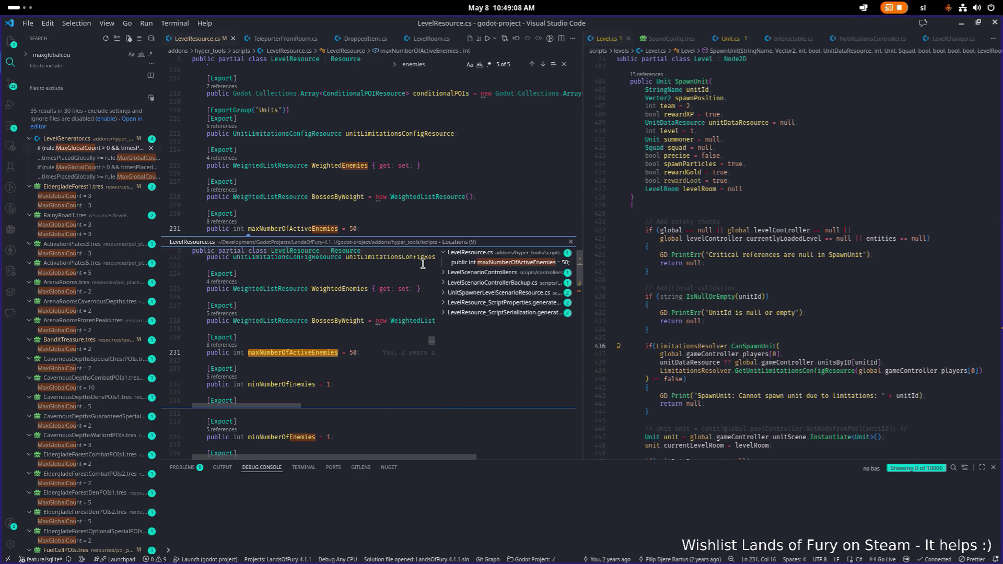
pyautogui.click(508, 273)
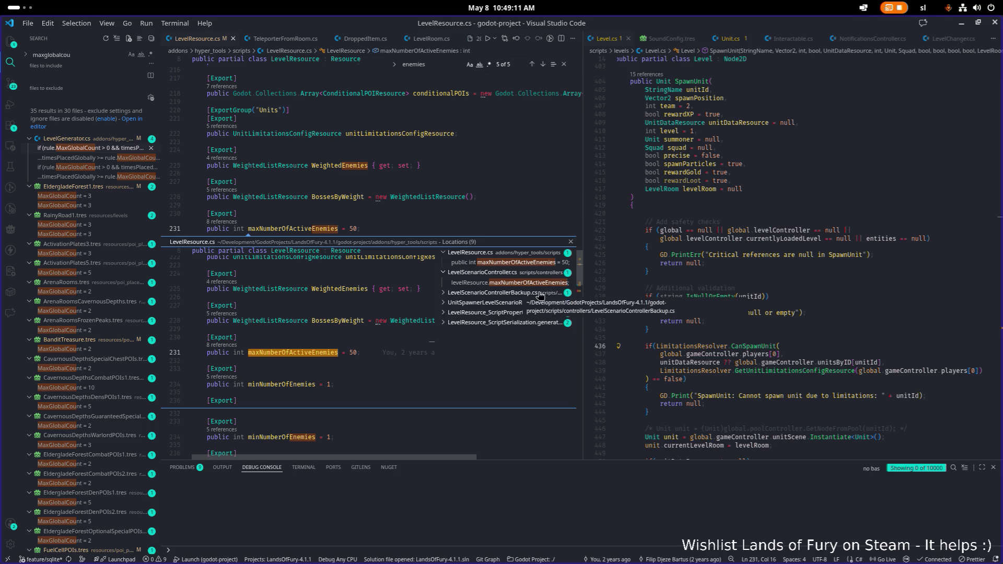
pyautogui.click(519, 306)
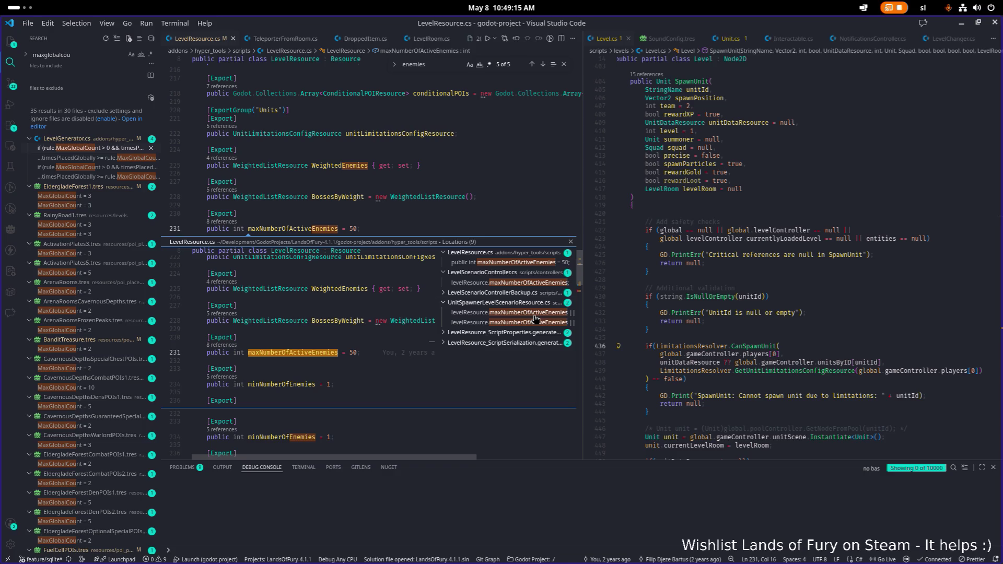
pyautogui.click(535, 316)
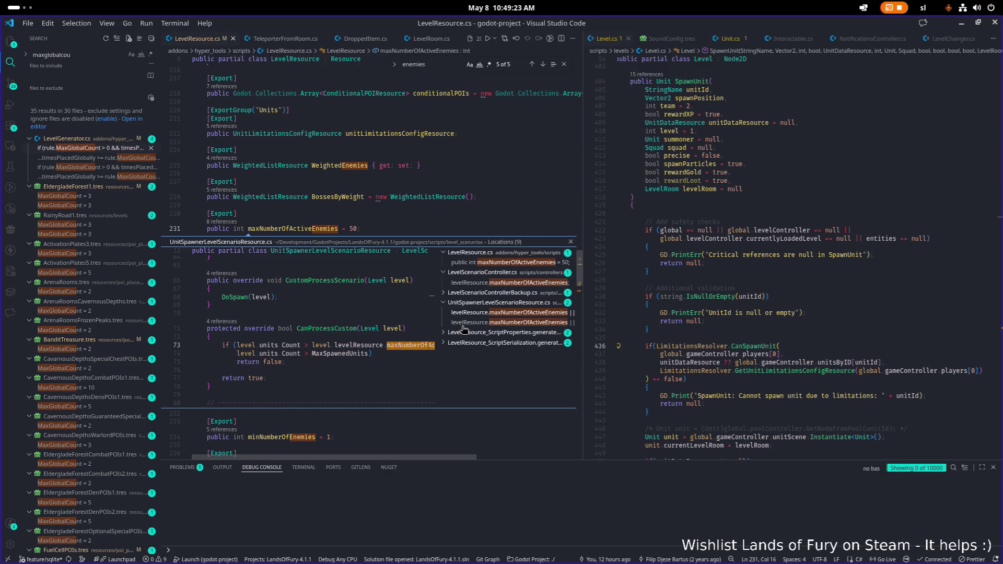
pyautogui.scroll(1, 401, 379)
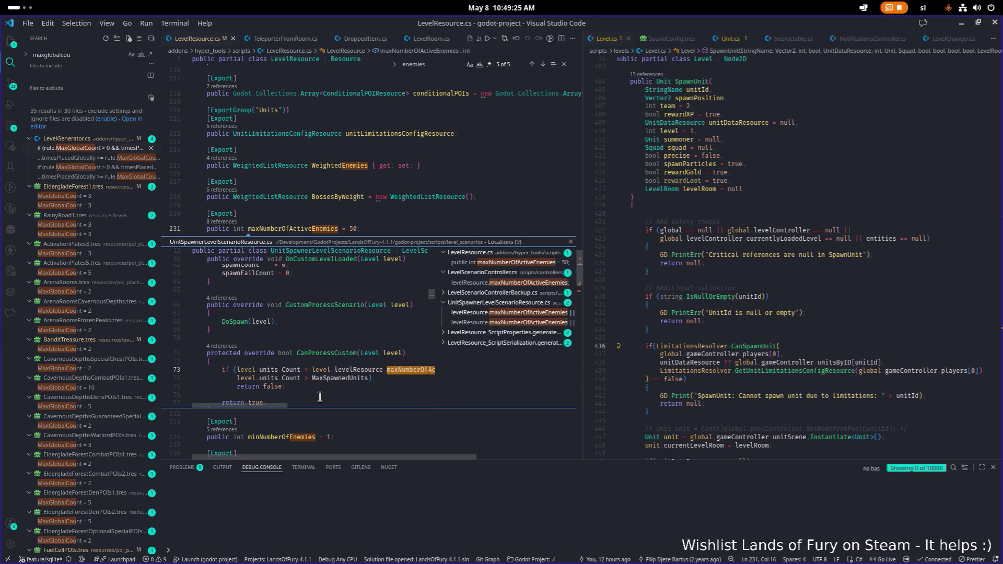
pyautogui.moveTo(281, 407)
pyautogui.mouseDown()
pyautogui.moveTo(313, 408)
pyautogui.moveTo(296, 408)
pyautogui.mouseUp()
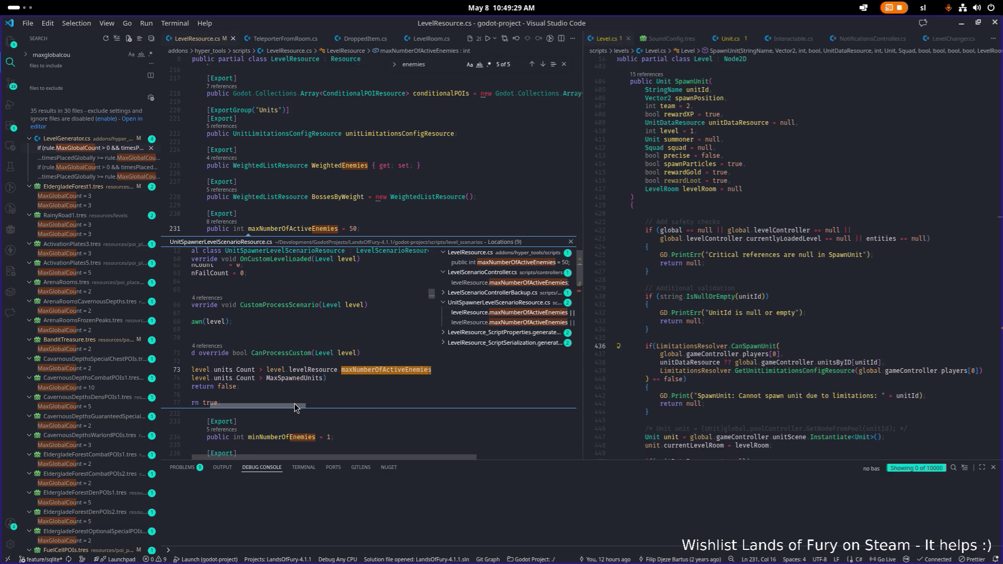
pyautogui.moveTo(296, 407)
pyautogui.mouseDown()
pyautogui.moveTo(283, 407)
pyautogui.moveTo(294, 407)
pyautogui.mouseUp()
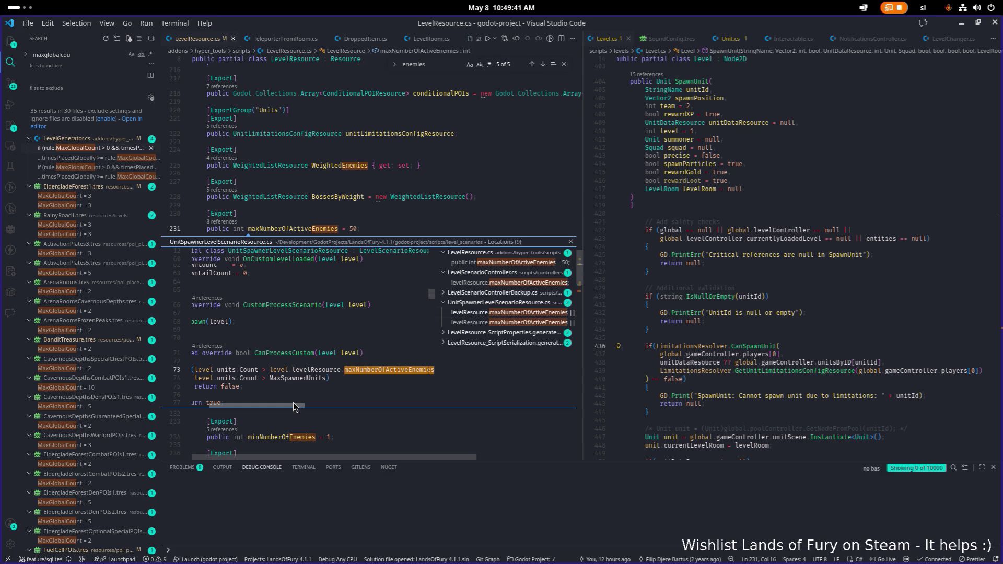
pyautogui.doubleClick(498, 319)
pyautogui.press('Escape')
pyautogui.click(397, 264)
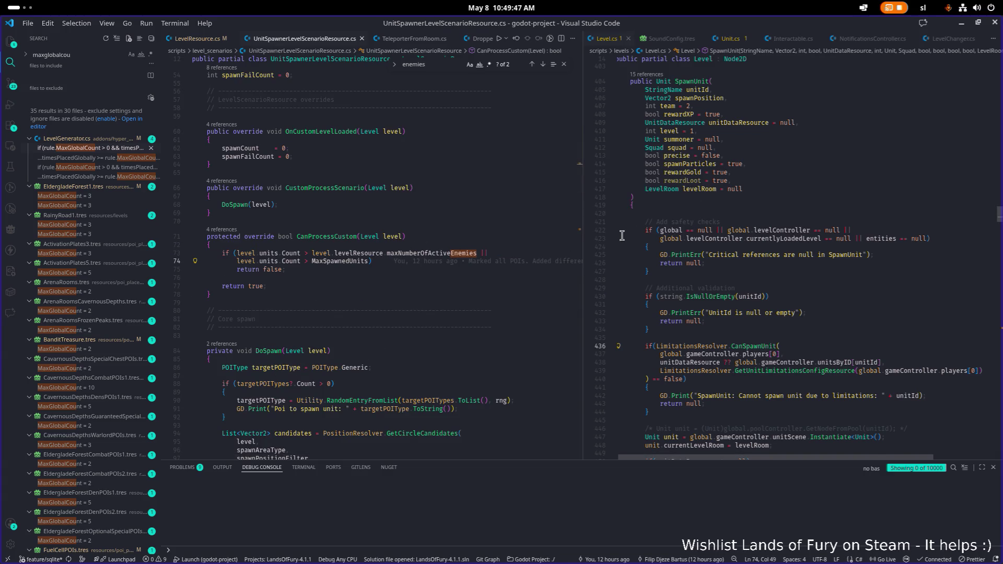
# Delete the 'level.units.Count > level.levelResource.maxNumberOfActiveEnemies ||' condition on line 73 and save
pyautogui.click(376, 253)
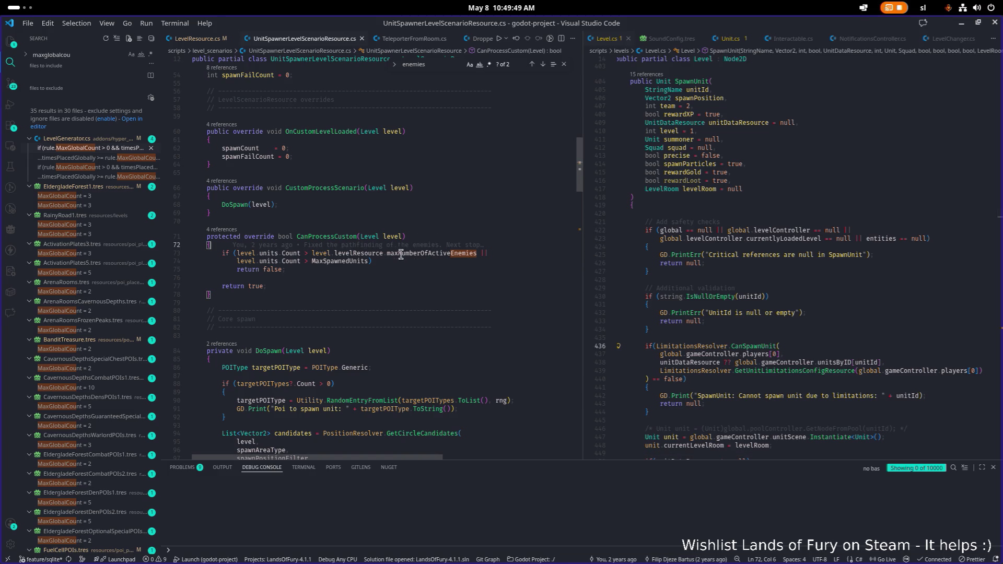
pyautogui.press('Home')
pyautogui.hotkey('ctrl', 'Right')
pyautogui.hotkey('ctrl', 'Right')
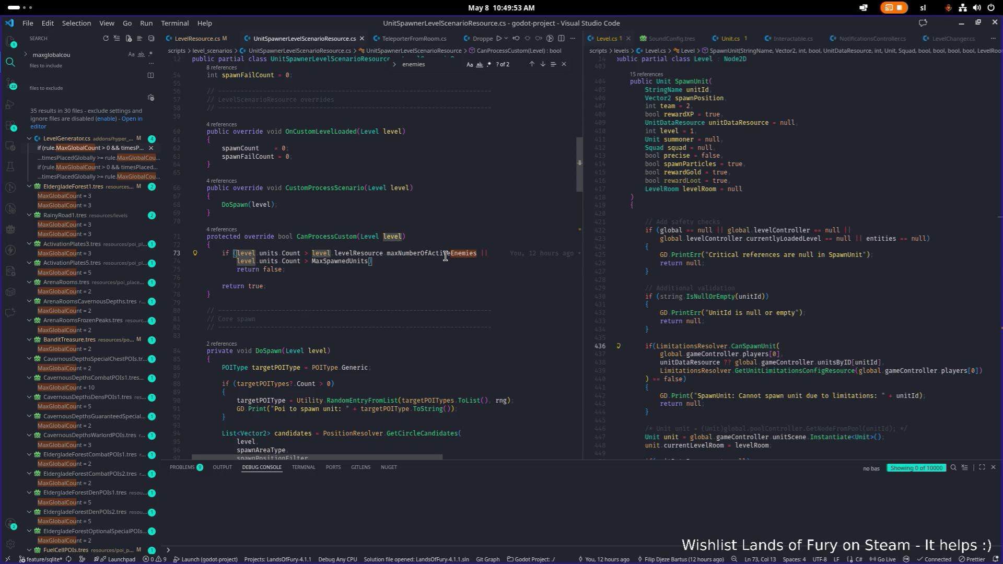
pyautogui.doubleClick(429, 254)
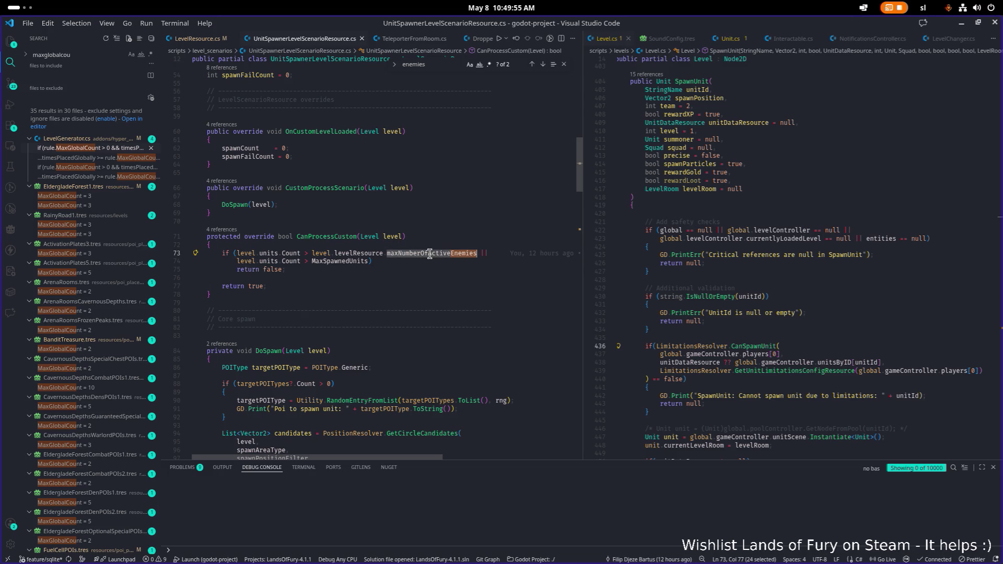
pyautogui.click(496, 253)
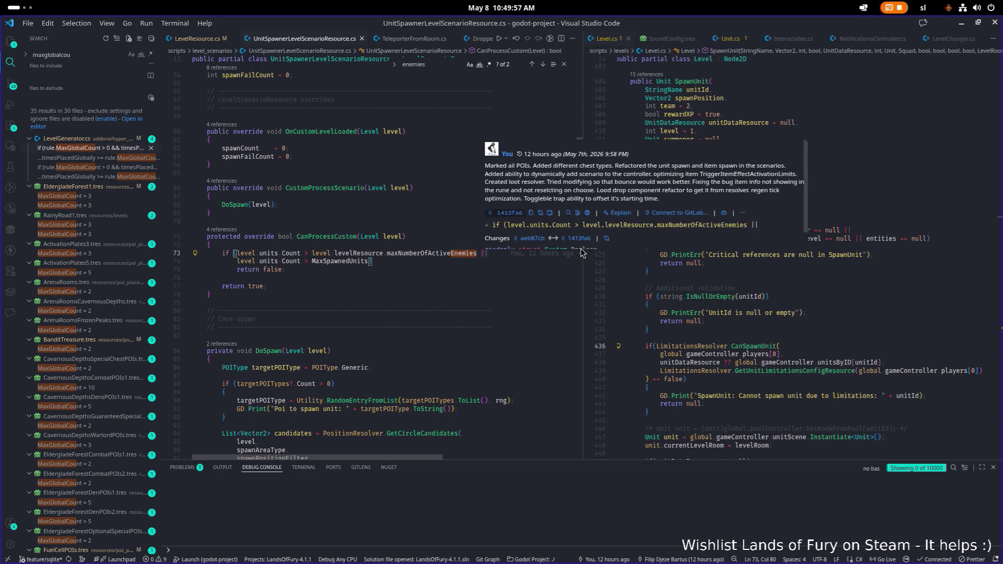
pyautogui.hotkey('ctrl', 'shift', 'Left')
pyautogui.hotkey('ctrl', 'shift', 'Left')
pyautogui.hotkey('ctrl', 'shift', 'Left')
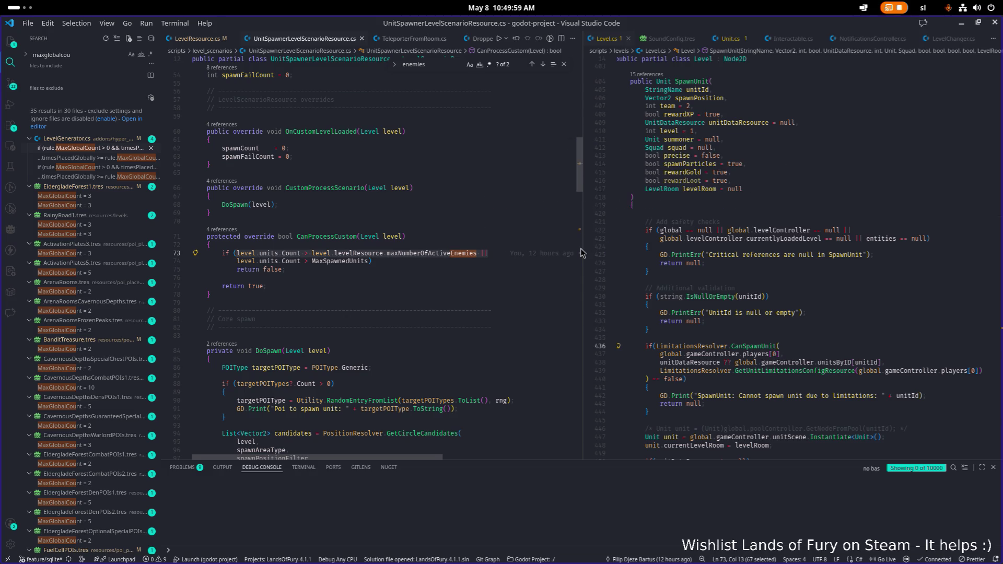
pyautogui.press('BackSpace')
pyautogui.hotkey('ctrl', 'Delete')
pyautogui.hotkey('ctrl', 's')
pyautogui.click(198, 38)
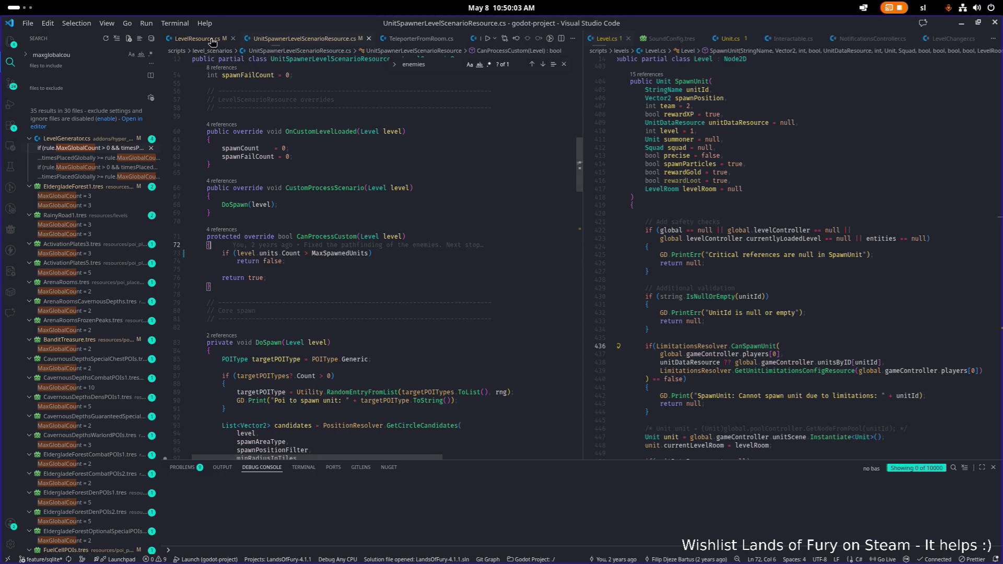
# Go to HasFreeUnitCapacity in LevelScenarioController.cs and delete the whole method
pyautogui.click(222, 222)
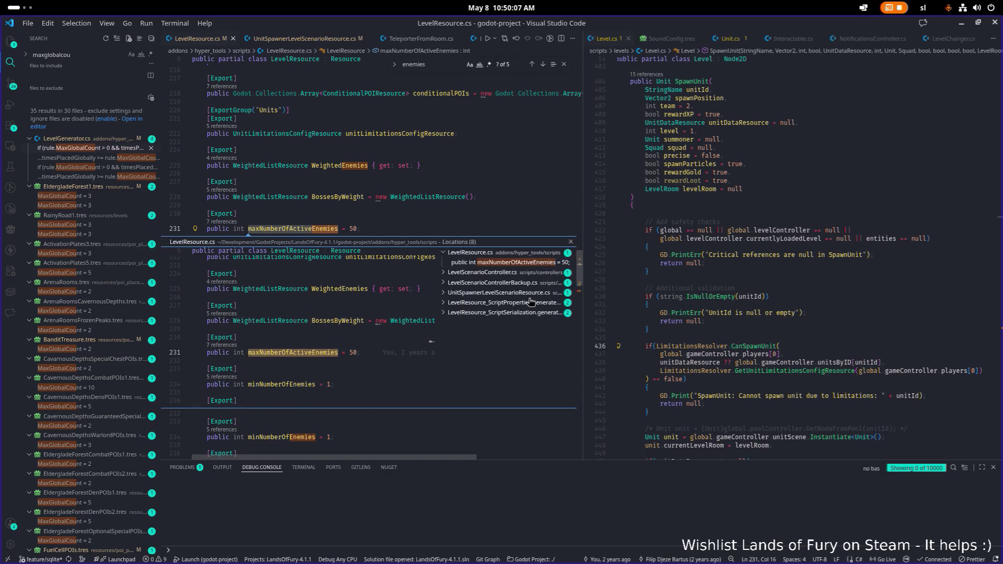
pyautogui.click(519, 273)
pyautogui.click(517, 283)
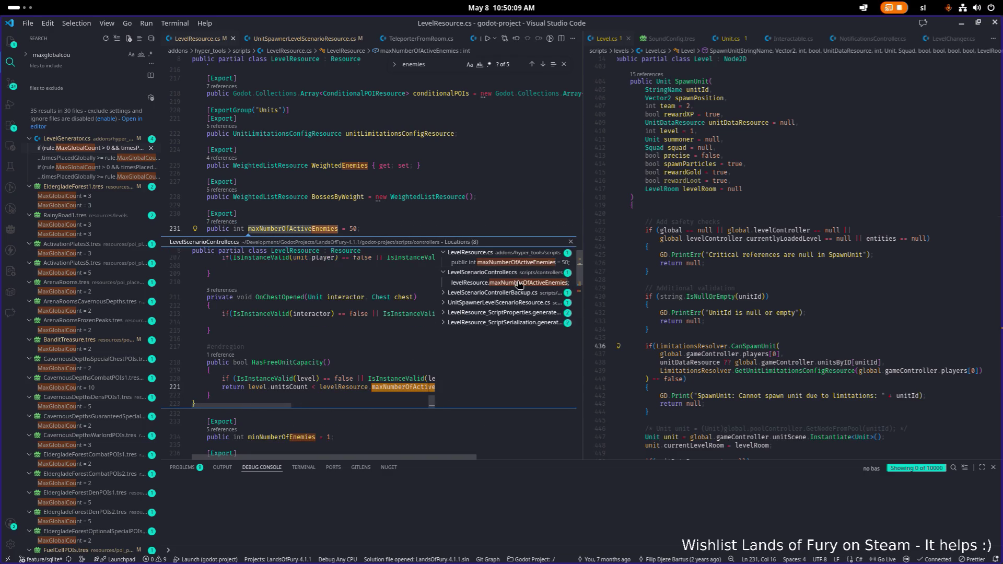
pyautogui.doubleClick(354, 360)
pyautogui.doubleClick(305, 252)
pyautogui.hotkey('ctrl', 'shift', 'f')
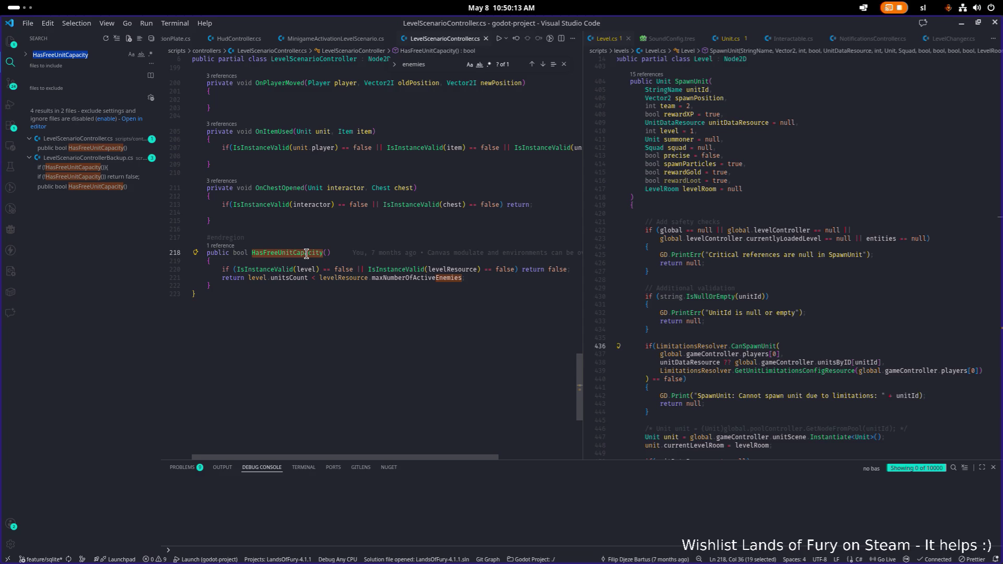
pyautogui.click(347, 263)
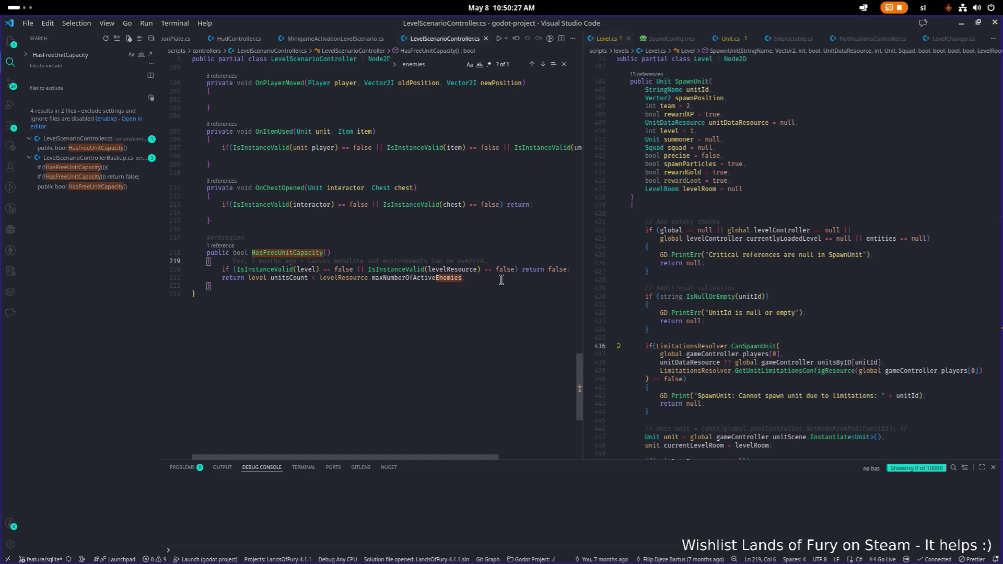
pyautogui.click(247, 293)
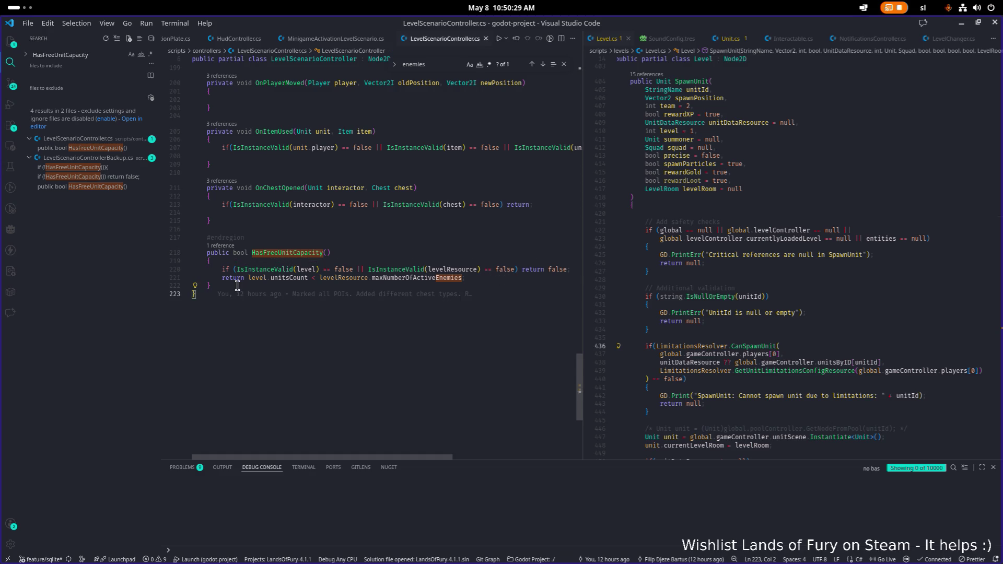
pyautogui.moveTo(239, 289); pyautogui.dragTo(184, 253)
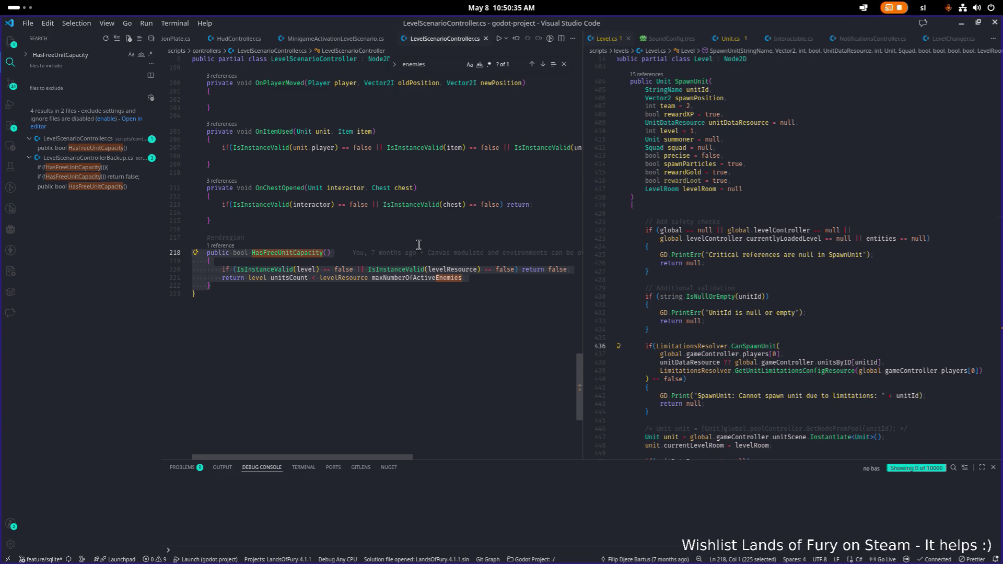
pyautogui.press('BackSpace')
pyautogui.press('BackSpace')
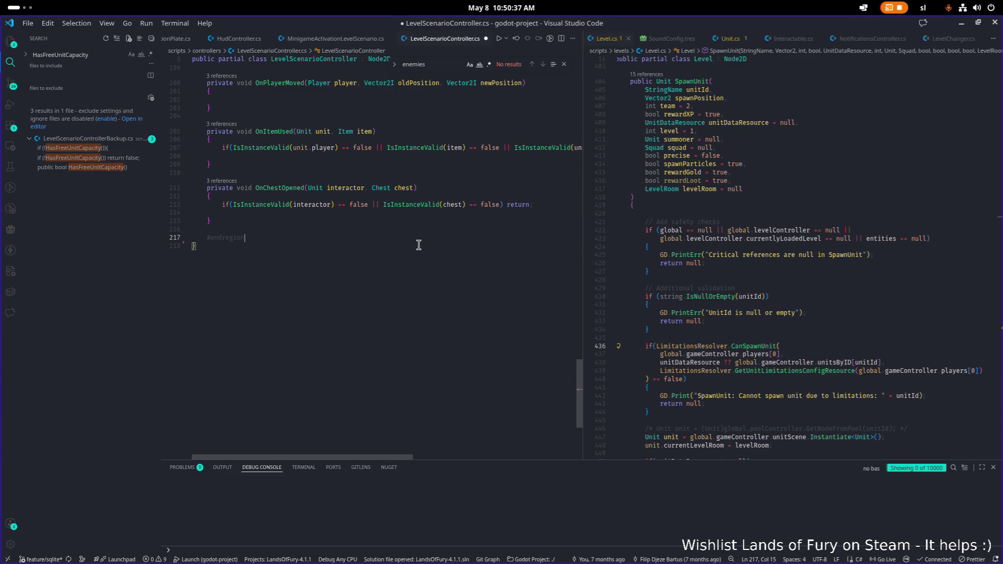
# Switch over to the Godot editor
pyautogui.hotkey('alt', 'Tab')
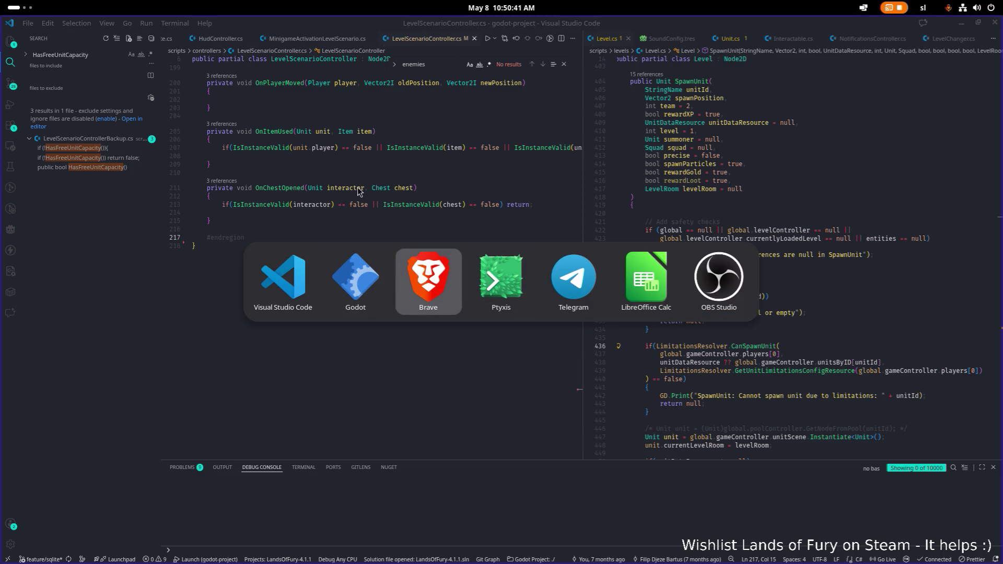
pyautogui.press('Escape')
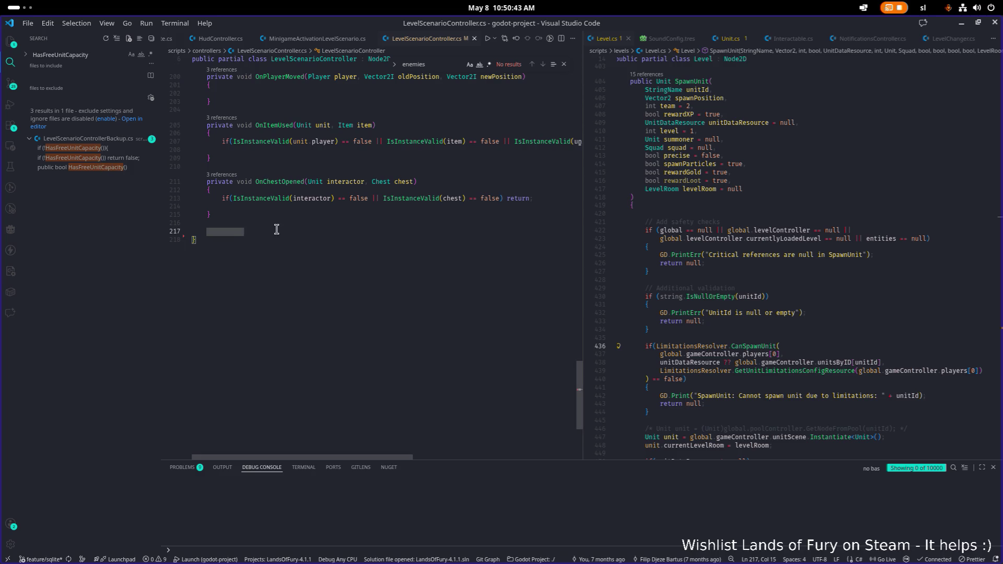
pyautogui.hotkey('alt', 'Tab')
pyautogui.click(366, 286)
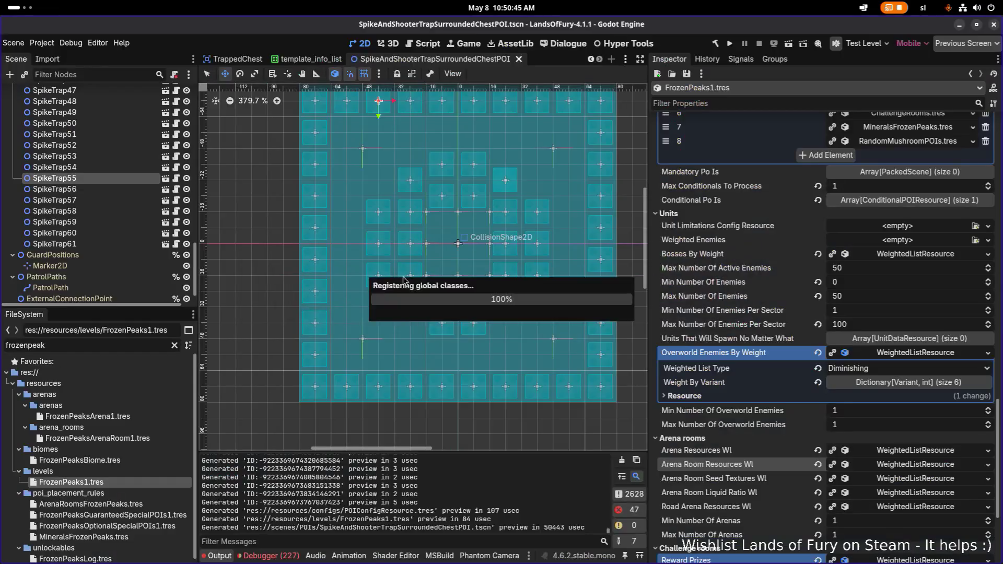
# Filter FileSystem for 'levelscarioc' and remove LevelScenarioControllerBackup.cs from the project
pyautogui.click(107, 346)
pyautogui.write('level')
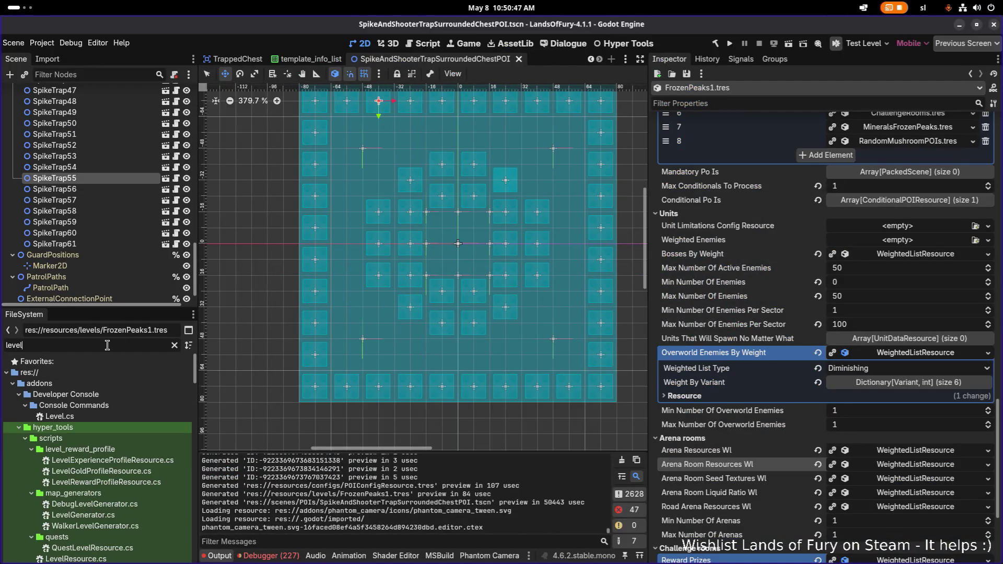
pyautogui.write('scarioco')
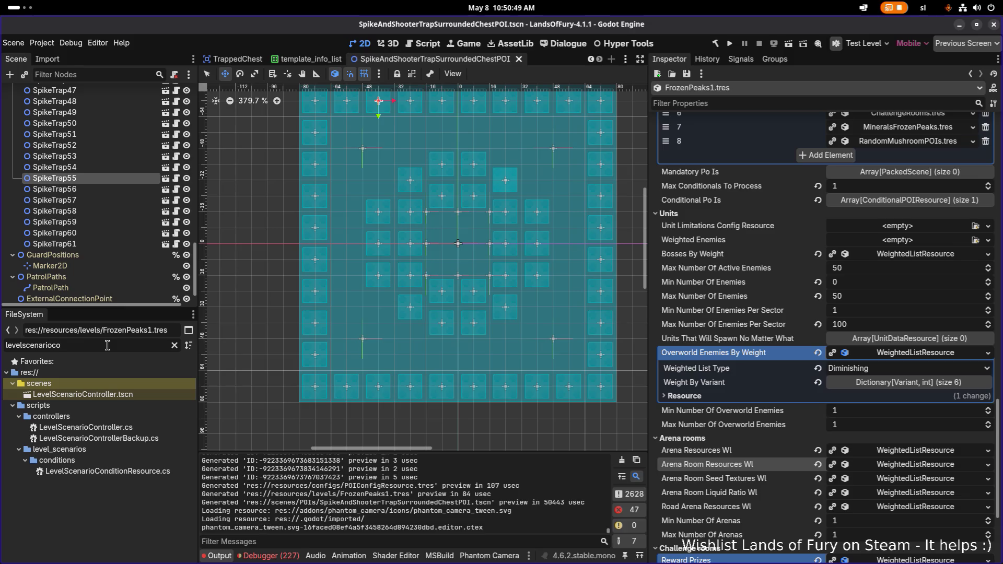
pyautogui.click(181, 437)
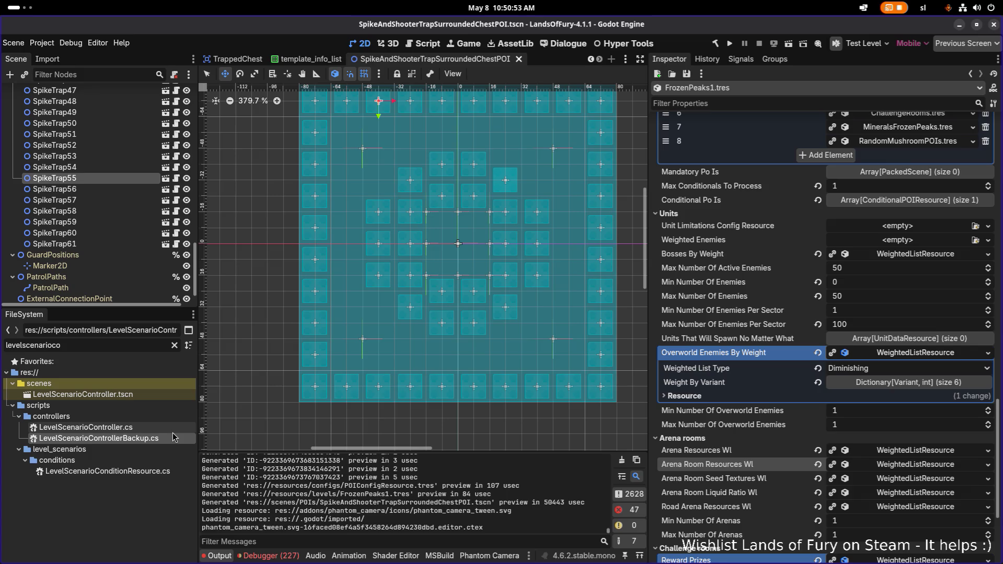
pyautogui.press('Delete')
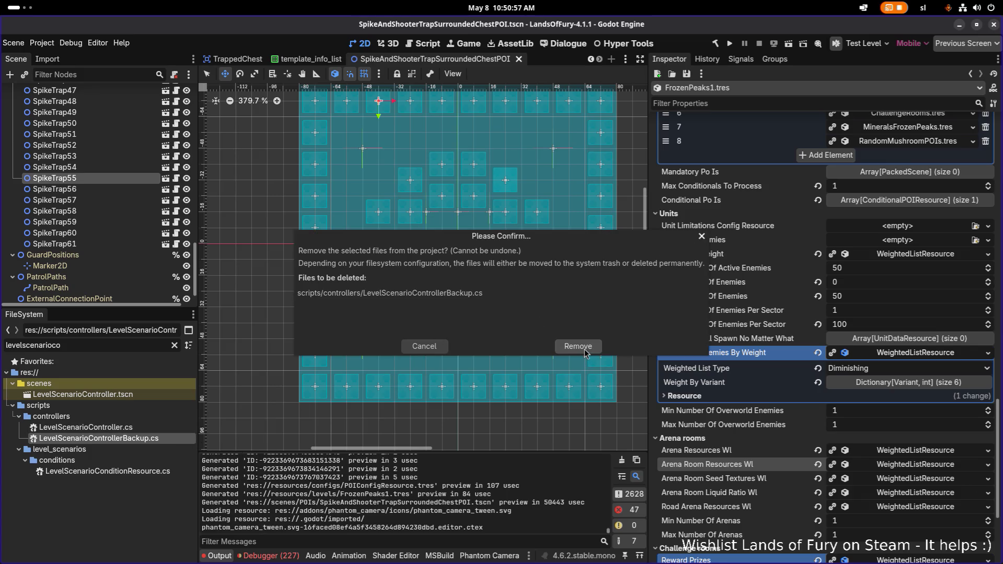
pyautogui.click(578, 347)
pyautogui.hotkey('alt', 'Tab')
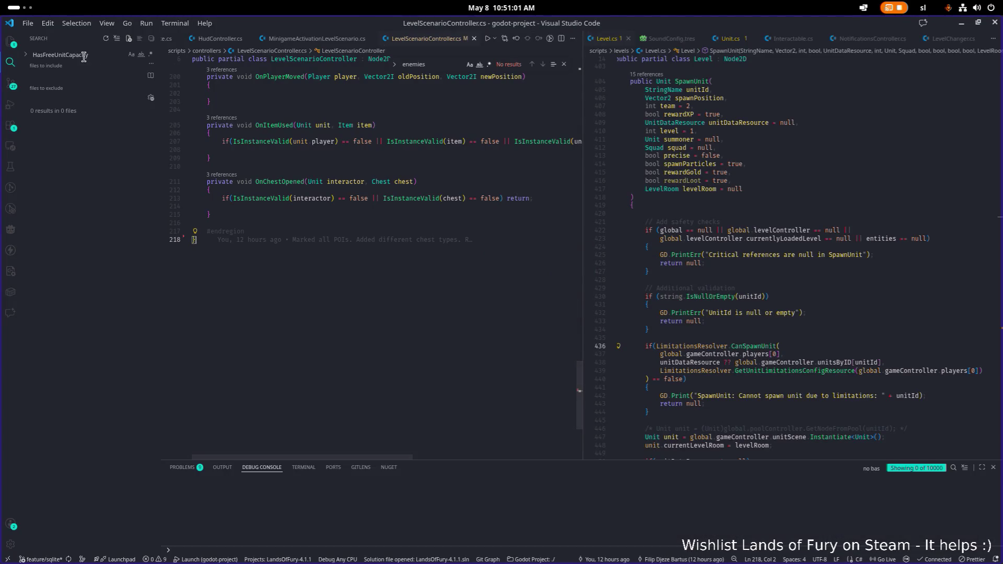
# Open LevelResource.cs with the 'levelrou' quick file search
pyautogui.click(411, 216)
pyautogui.hotkey('ctrl', 'shift', 'e')
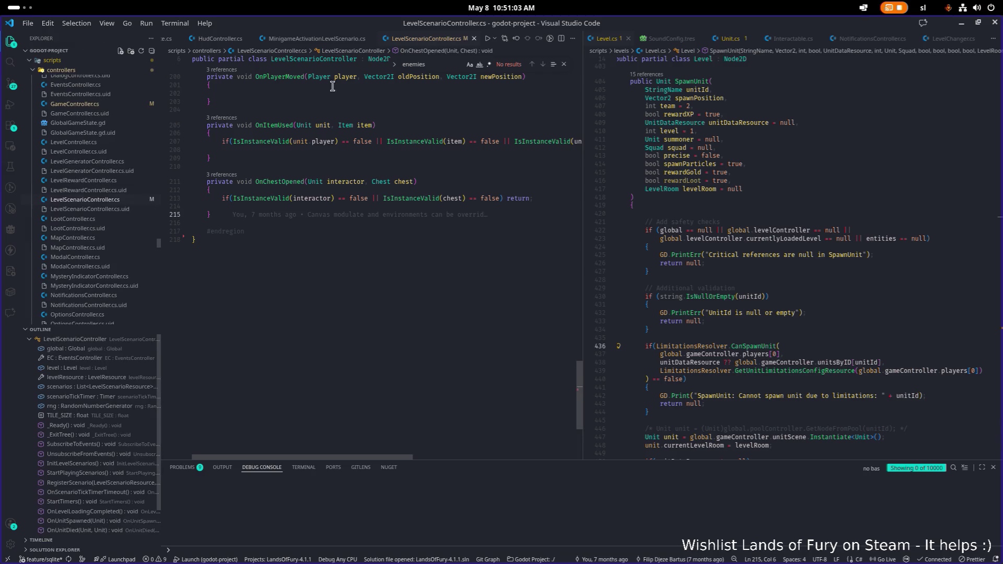
pyautogui.click(349, 169)
pyautogui.hotkey('ctrl', 'p')
pyautogui.write('levelrou')
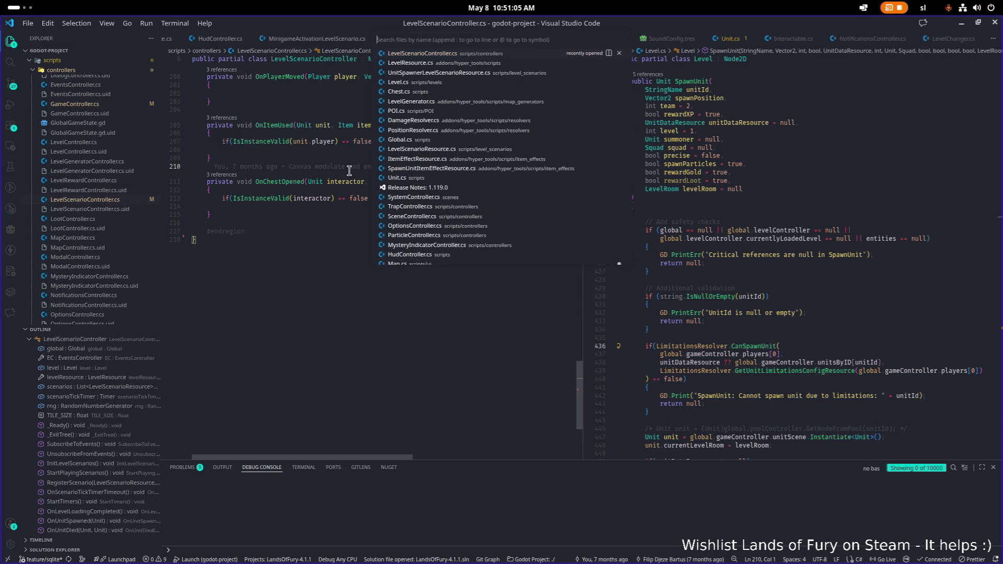
pyautogui.press('BackSpace')
pyautogui.press('BackSpace')
pyautogui.press('Down')
pyautogui.press('Return')
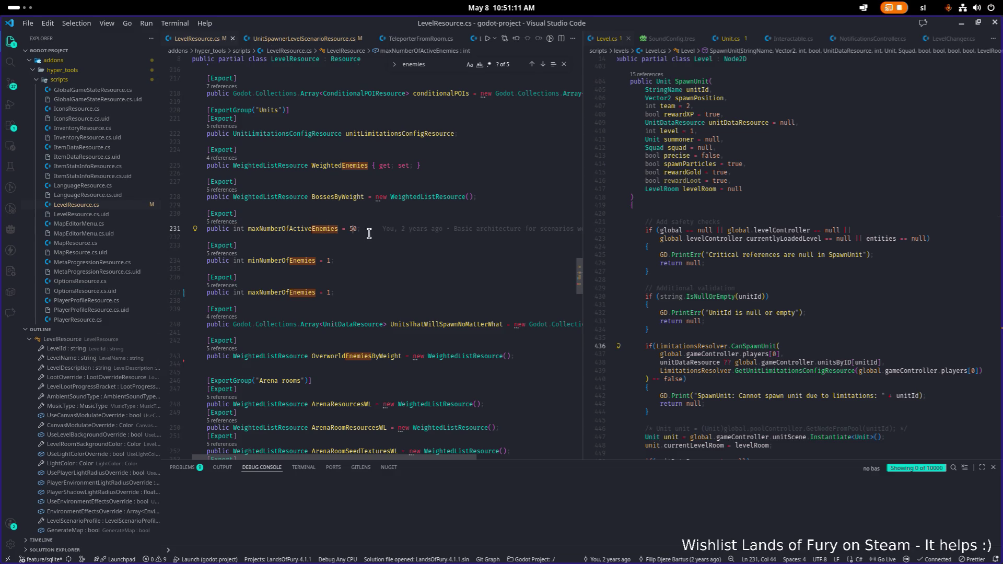
# Open UnitSpawnerLevelScenarioResource.cs at its maxNumberOfActiveEnemies reference from the references list
pyautogui.click(230, 222)
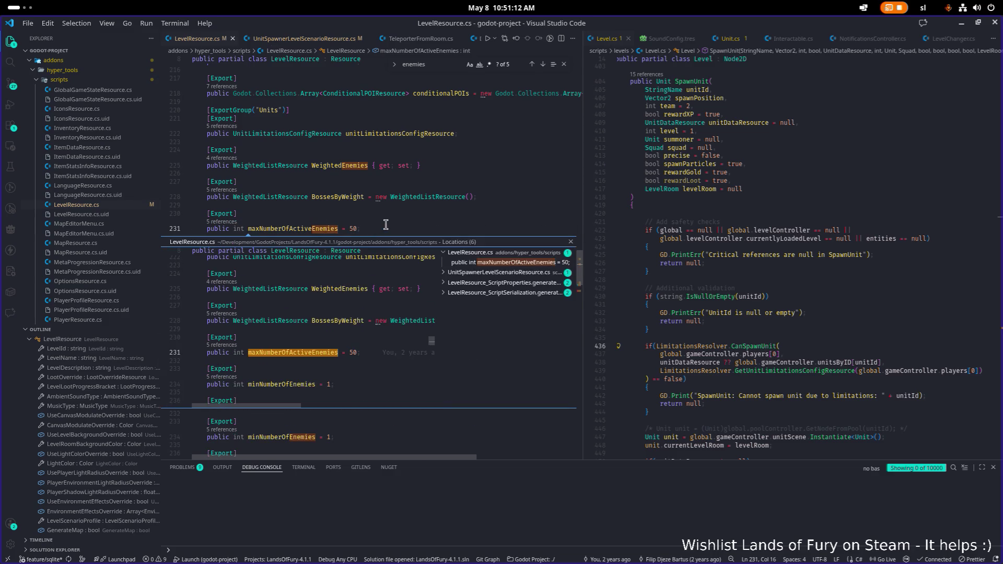
pyautogui.click(510, 274)
pyautogui.click(514, 283)
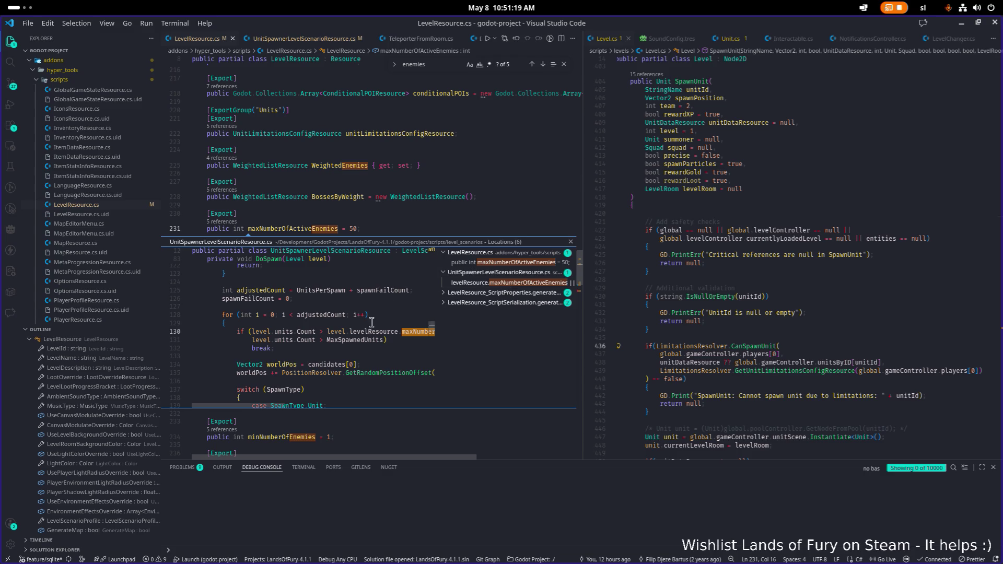
pyautogui.doubleClick(313, 331)
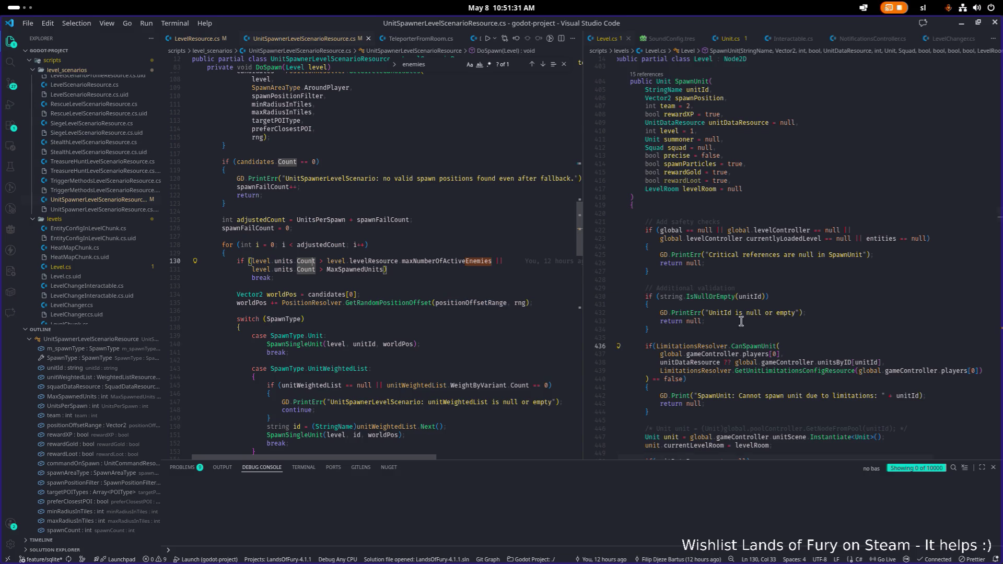
pyautogui.scroll(-1, 810, 366)
pyautogui.click(806, 364)
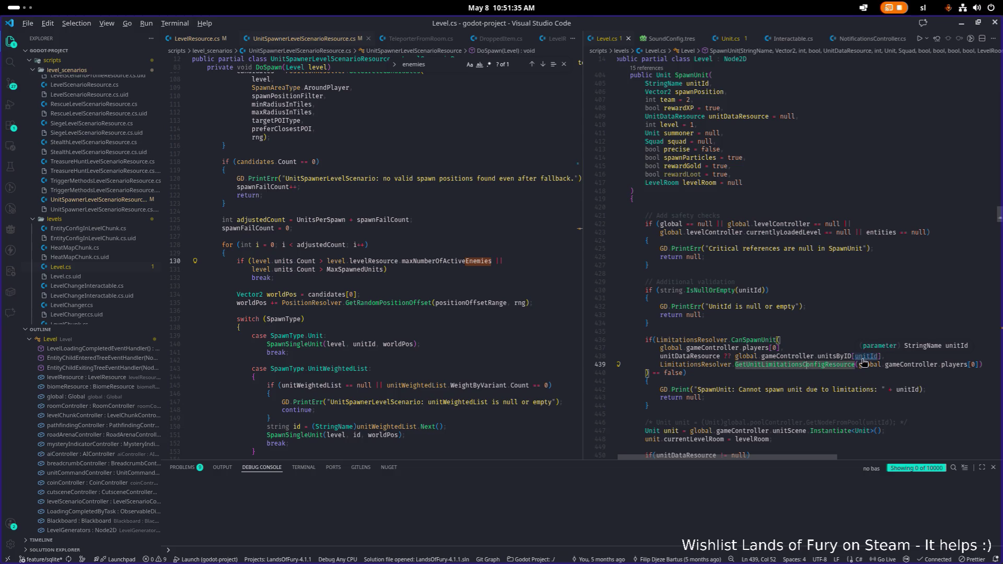
pyautogui.hotkey('alt', 'Tab')
pyautogui.click(355, 282)
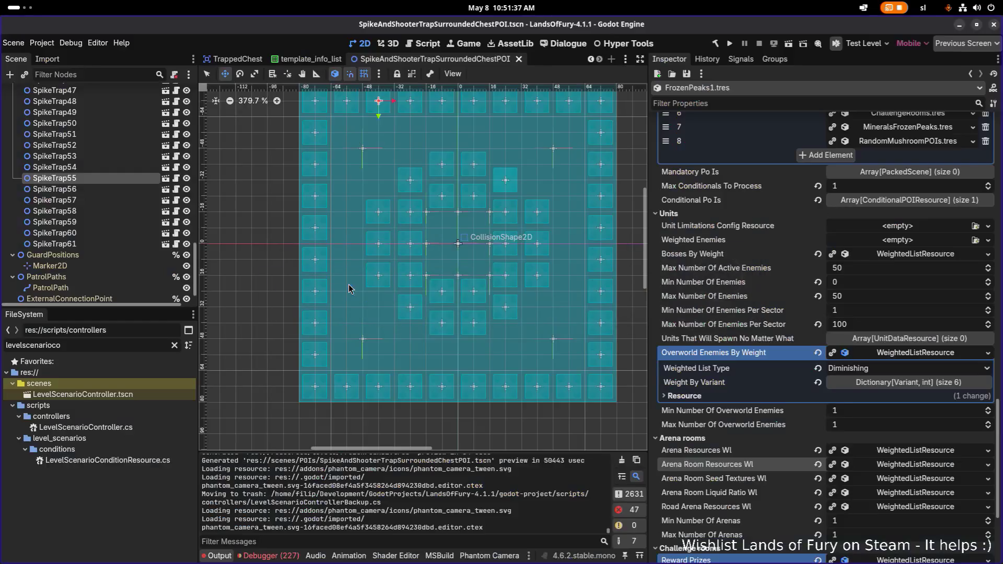
# Open DefaultUnitLimitationsConfigResource.tres and review its Max Units Per Faction, Unit Id and Unit Type dictionaries
pyautogui.doubleClick(119, 345)
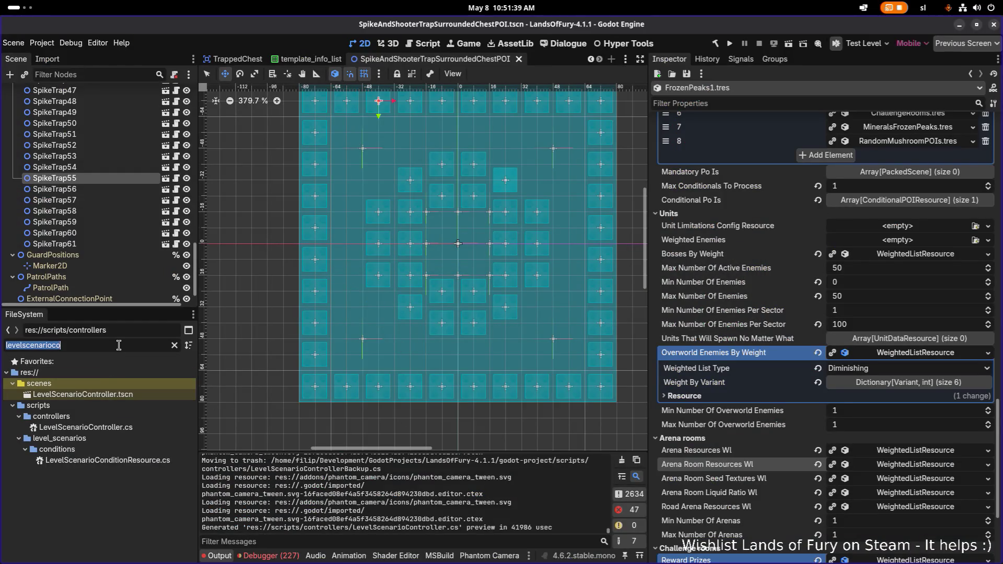
pyautogui.write('unitlimi')
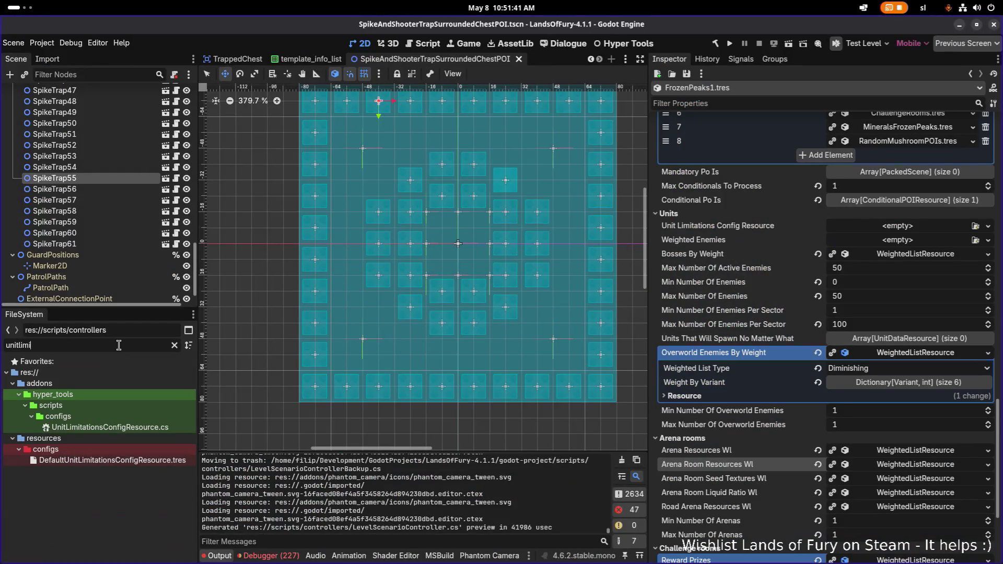
pyautogui.doubleClick(104, 460)
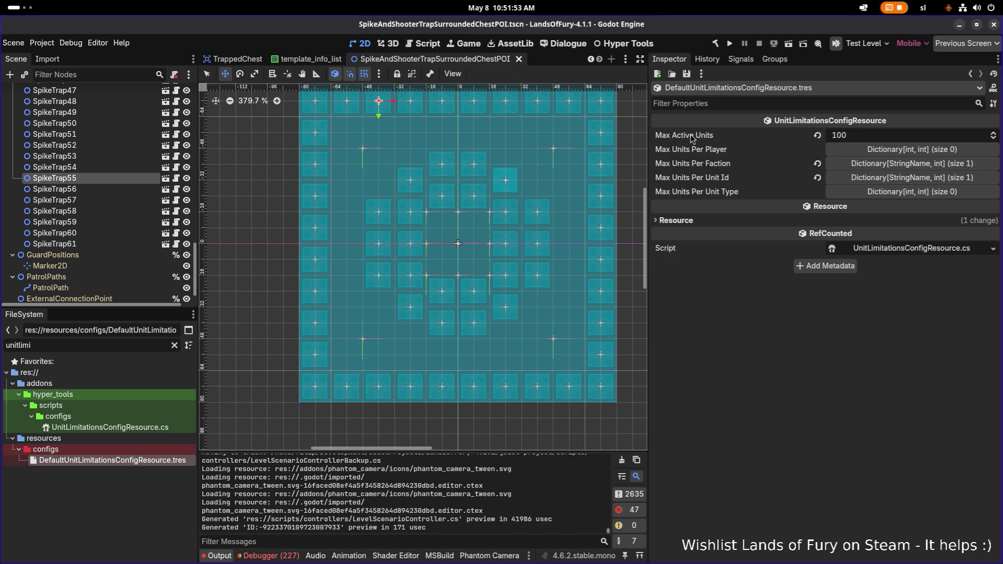
pyautogui.click(878, 167)
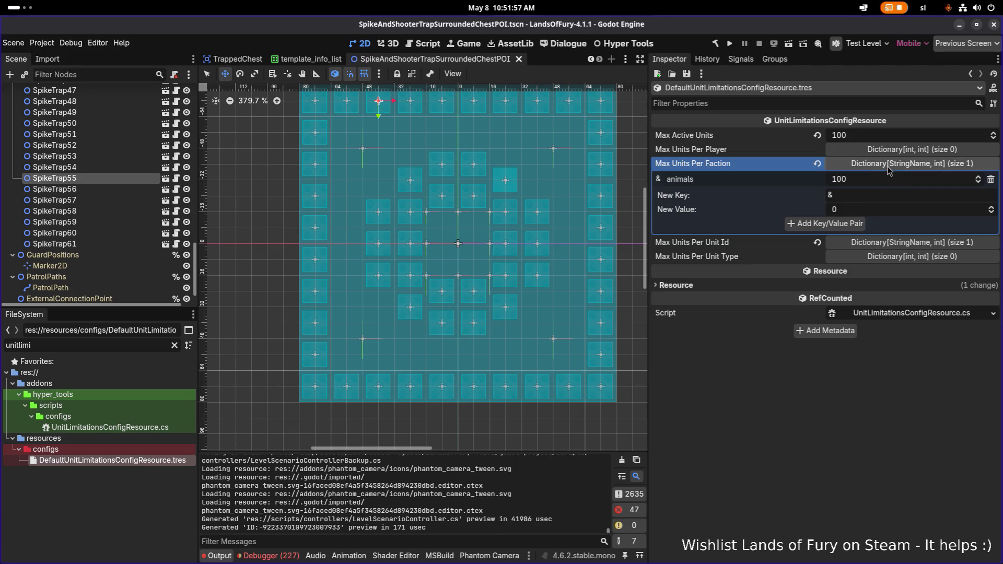
pyautogui.click(890, 166)
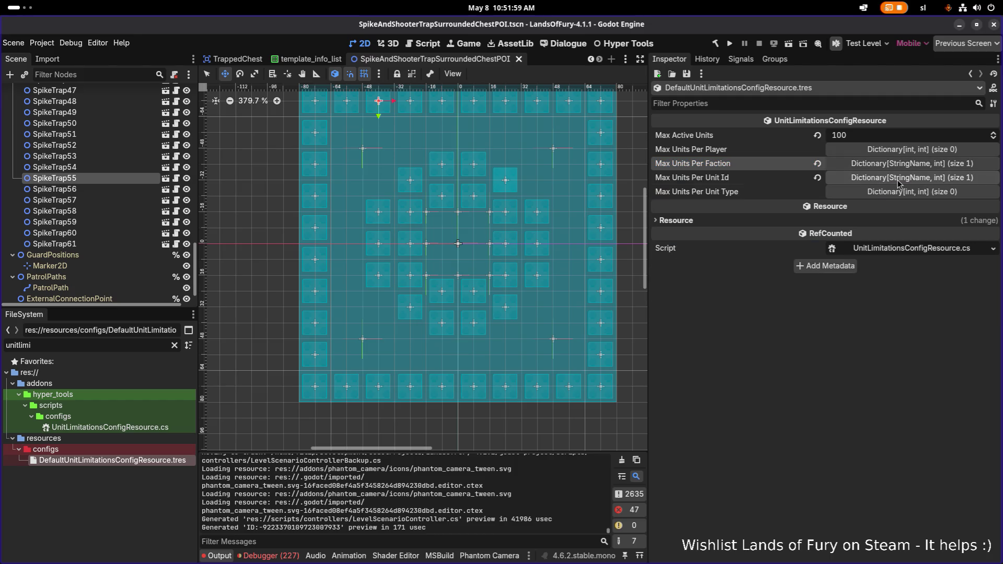
pyautogui.click(898, 179)
pyautogui.click(895, 164)
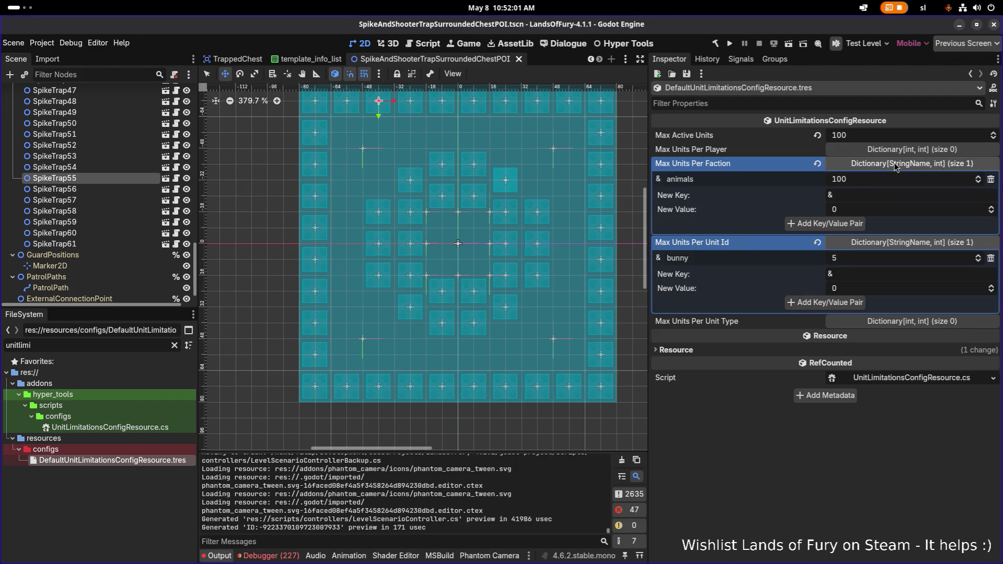
pyautogui.click(895, 164)
pyautogui.click(898, 179)
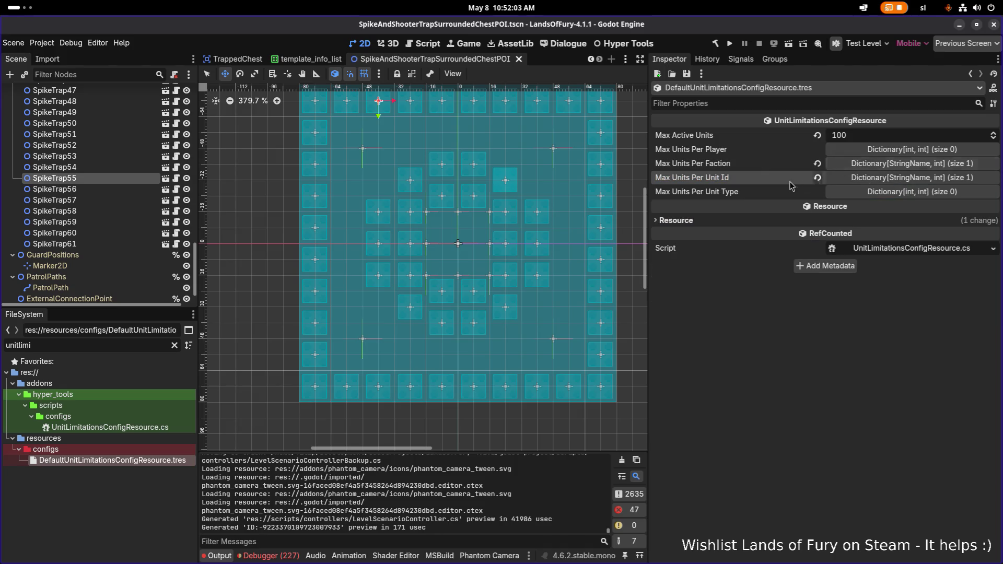
pyautogui.click(868, 191)
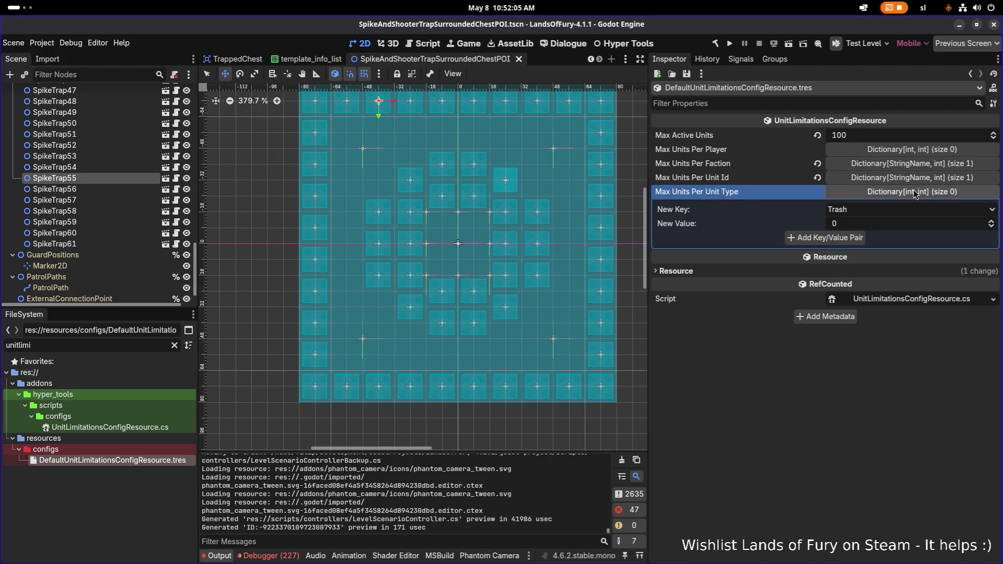
pyautogui.click(867, 191)
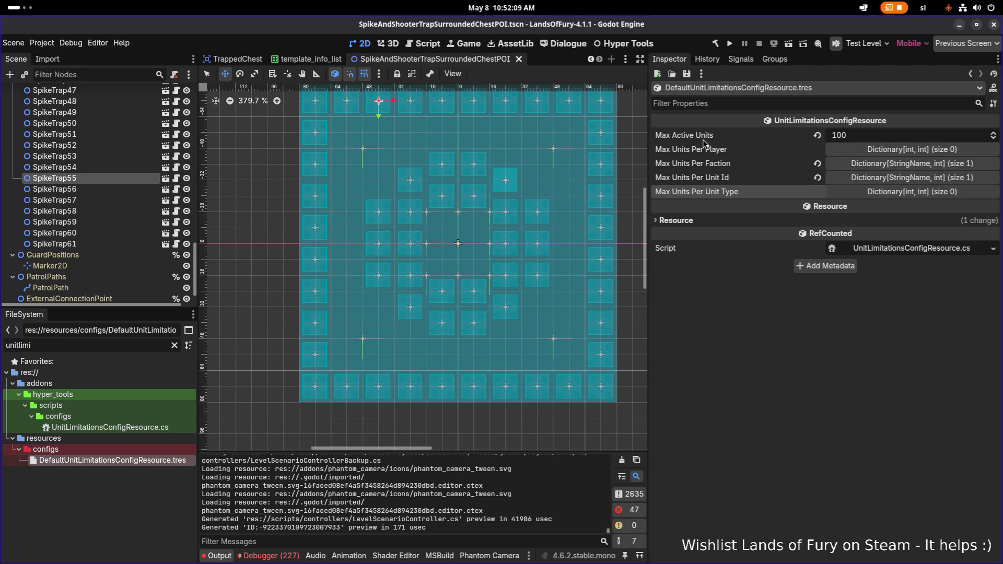
pyautogui.hotkey('alt', 'Tab')
pyautogui.hotkey('alt', 'Tab')
# Copy the GetUnitLimitationsConfigResource lookup expression from Level.cs
pyautogui.hotkey('alt', 'shift', 'Tab')
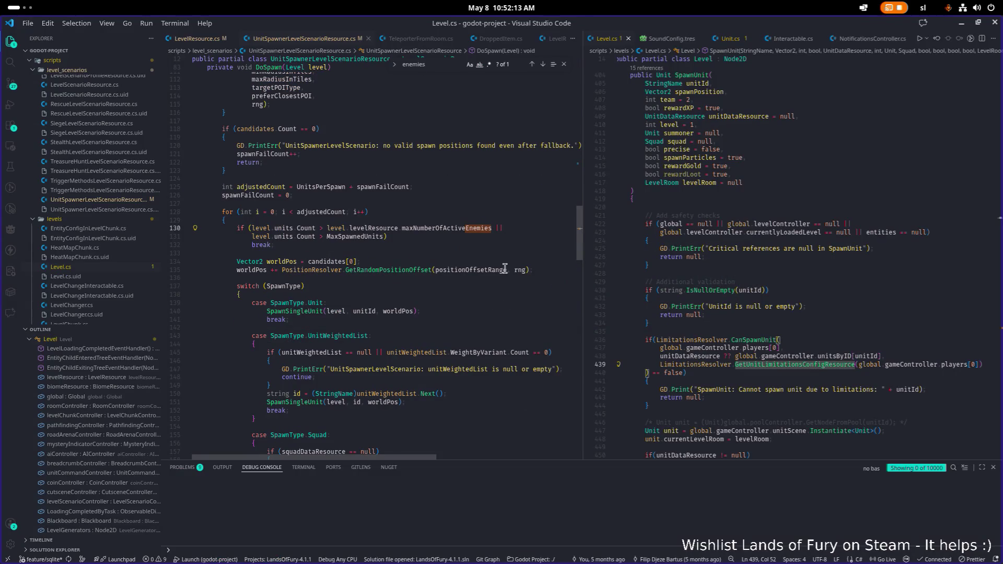
pyautogui.click(505, 268)
pyautogui.click(451, 229)
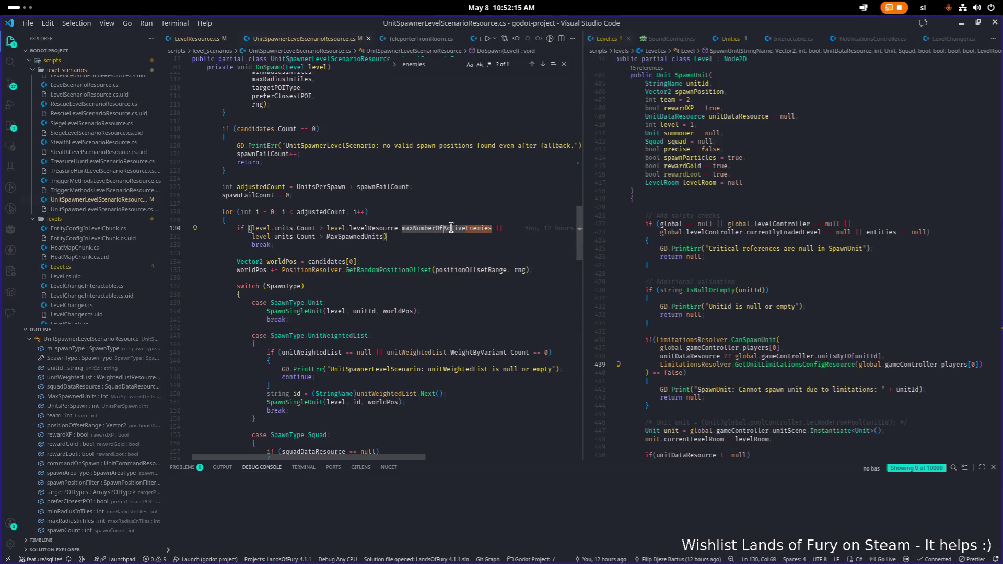
pyautogui.click(766, 256)
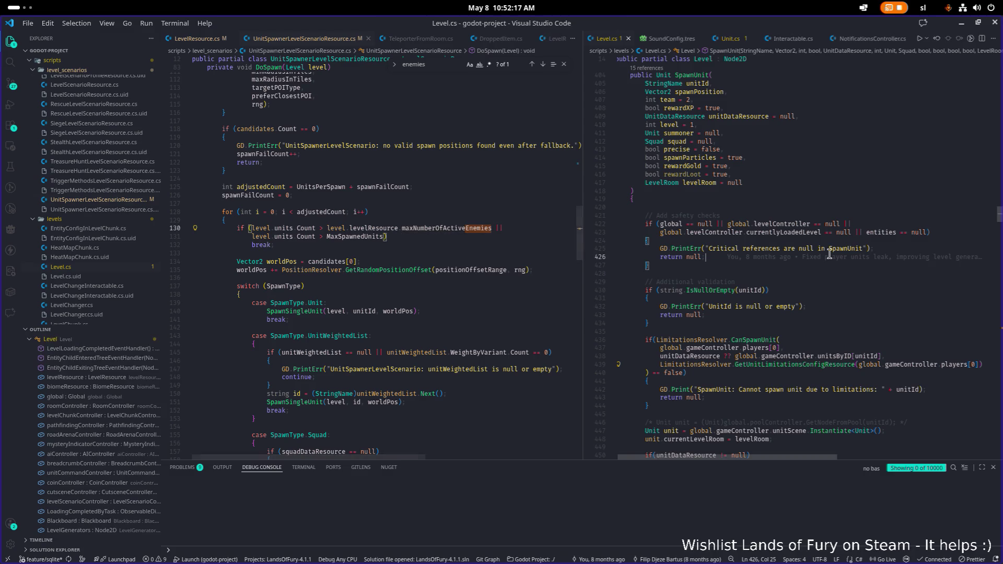
pyautogui.hotkey('ctrl', 'p')
pyautogui.press('Escape')
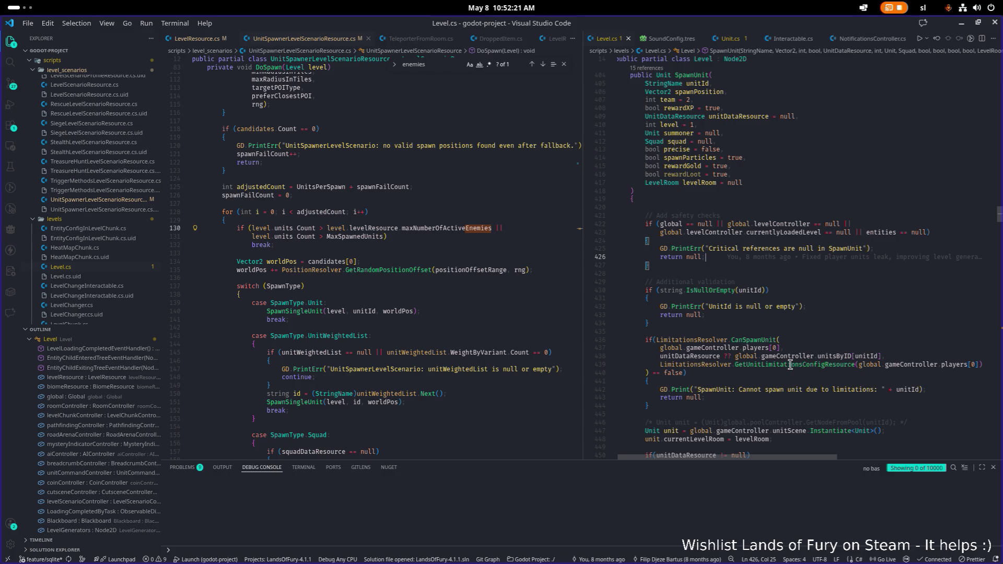
pyautogui.click(810, 364)
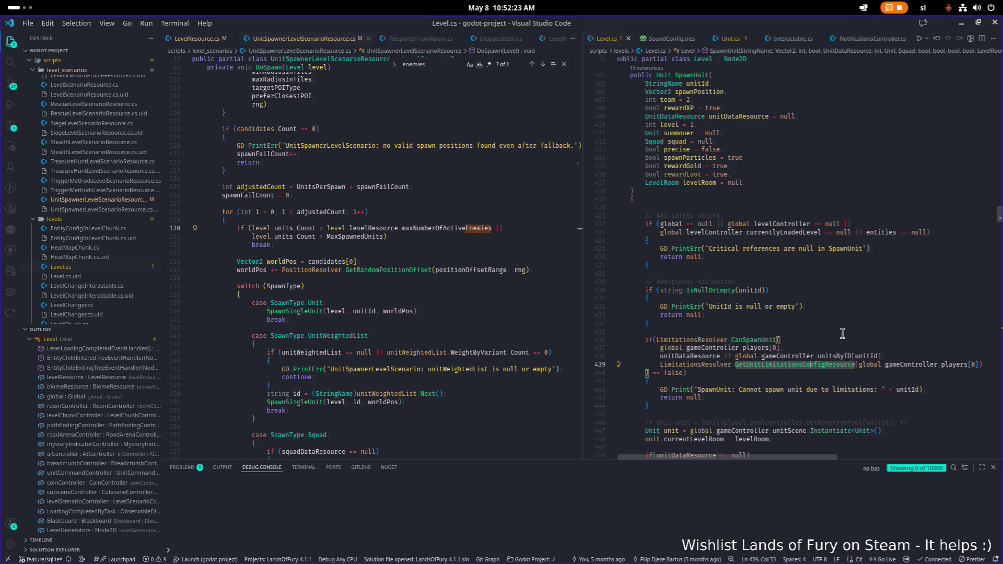
pyautogui.click(779, 373)
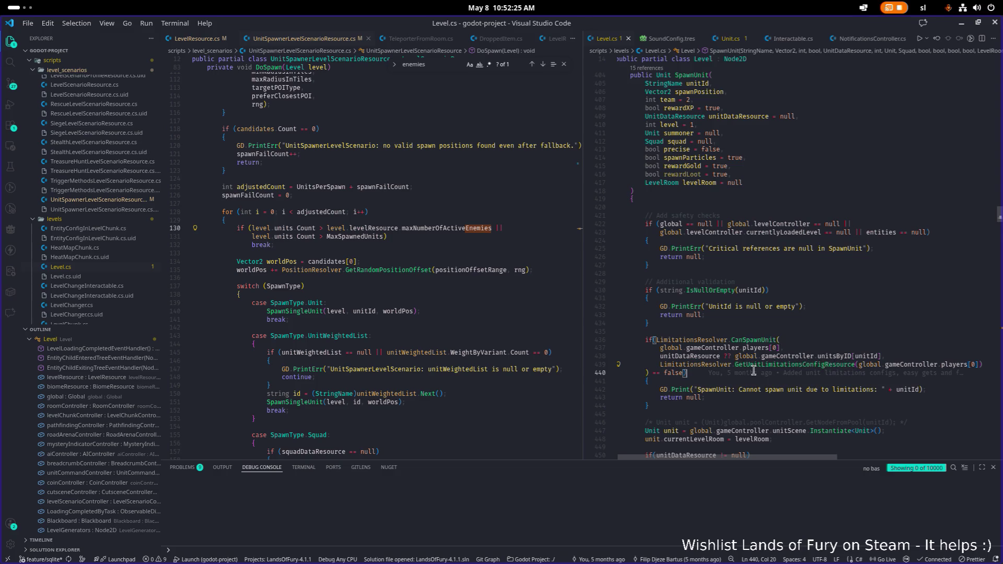
pyautogui.click(795, 364)
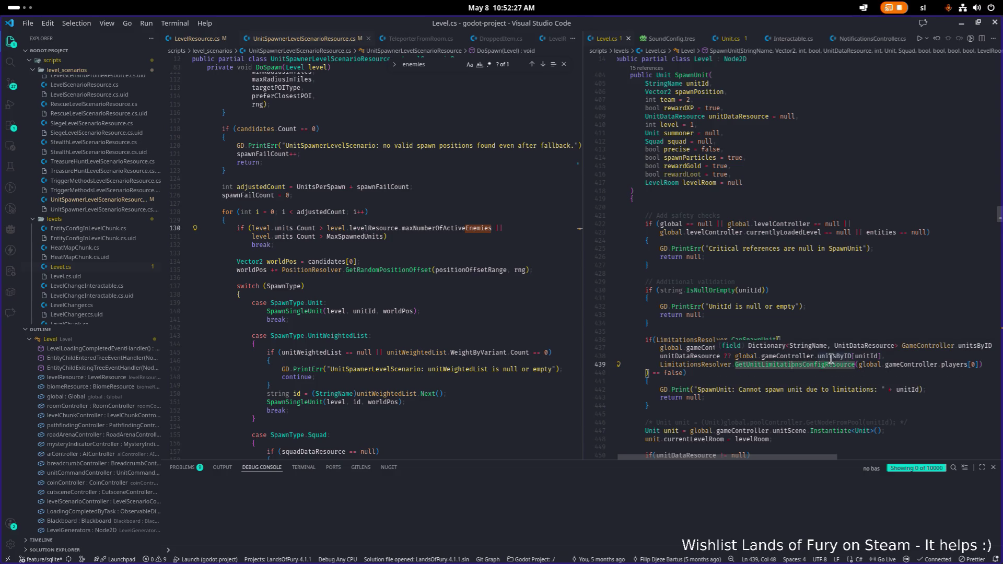
pyautogui.press('End')
pyautogui.hotkey('shift', 'Home')
pyautogui.hotkey('ctrl', 'c')
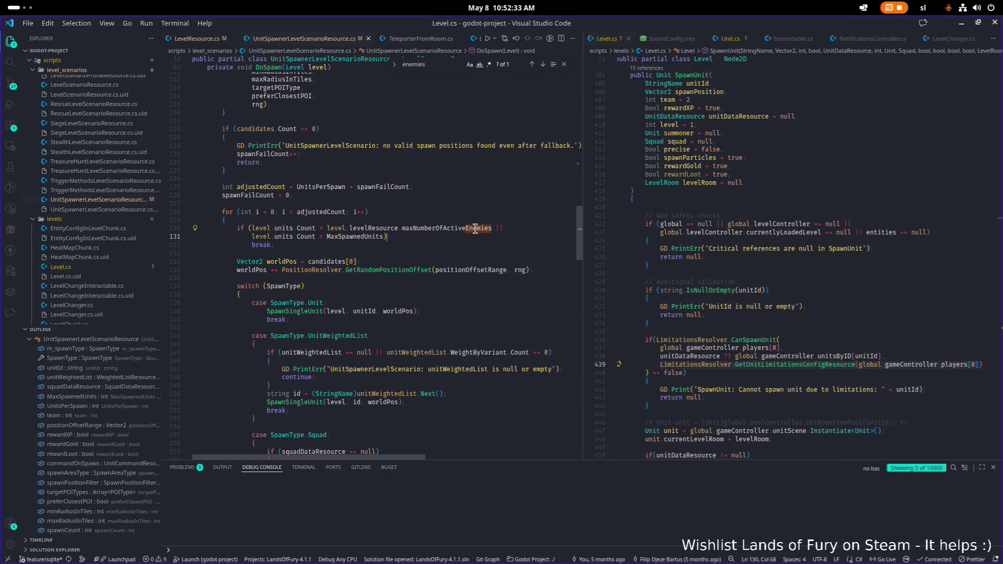
# Paste the config lookup on a new line after adjustedCount in UnitSpawnerLevelScenarioResource.cs
pyautogui.click(508, 214)
pyautogui.click(330, 228)
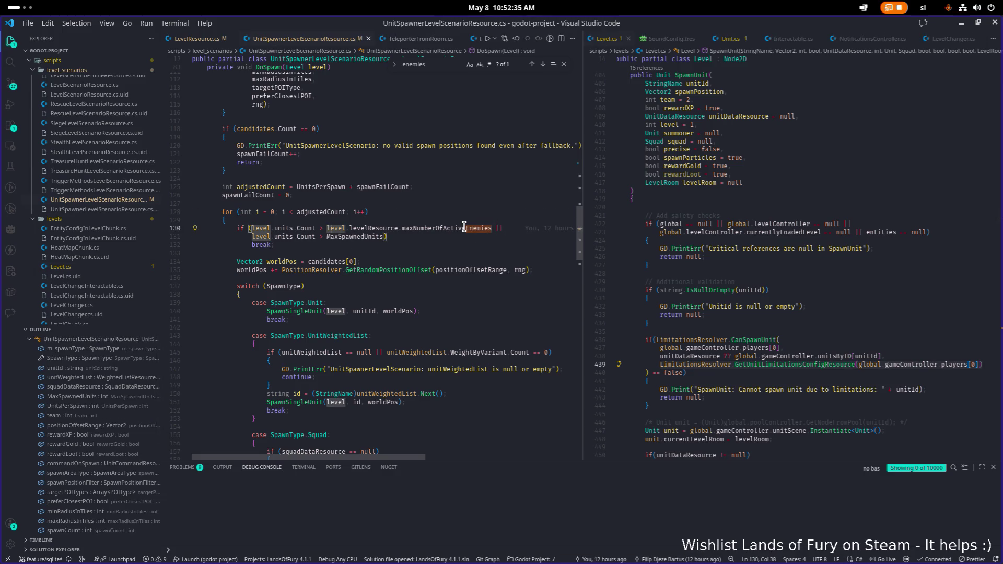
pyautogui.click(414, 195)
pyautogui.press('Return')
pyautogui.press('Return')
pyautogui.hotkey('ctrl', 'v')
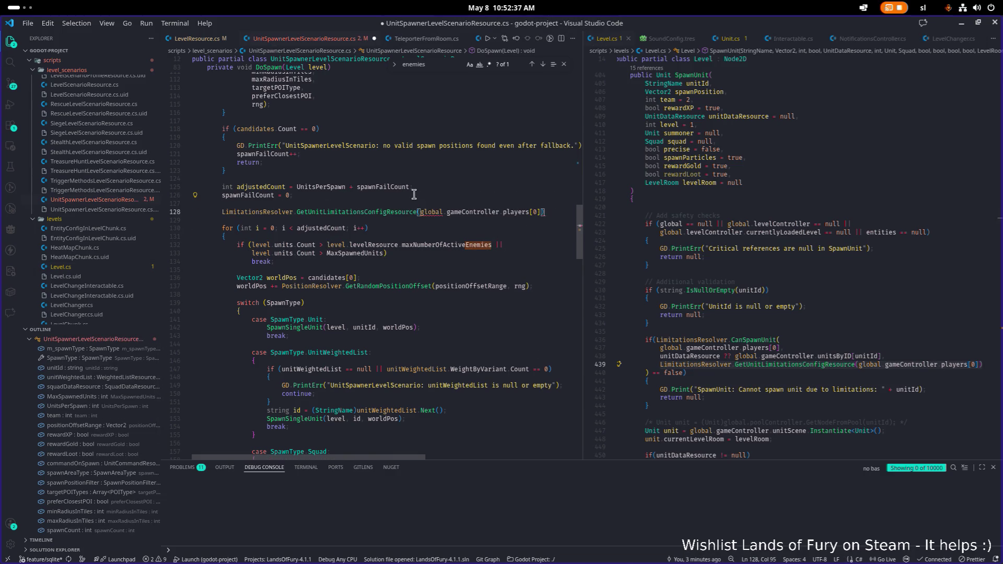
# Add 'level' as an argument to the limitations lookup call and end the line with a semicolon
pyautogui.hotkey('ctrl', 'Left')
pyautogui.hotkey('ctrl', 'Left')
pyautogui.hotkey('ctrl', 'Left')
pyautogui.write('level,')
pyautogui.press('End')
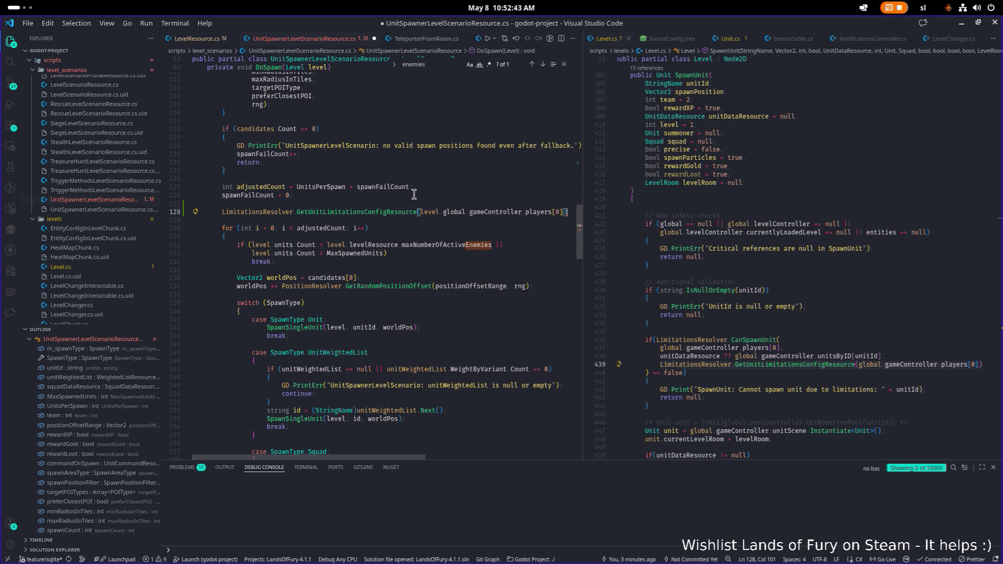
pyautogui.write(';')
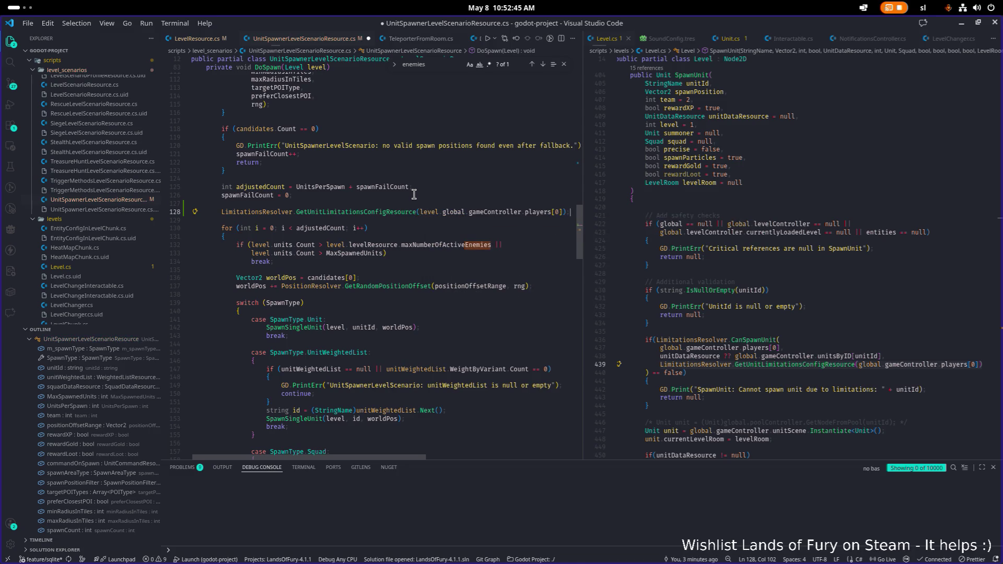
# Store the lookup result in a UnitLimitationsConfigResource variable named unitLimitConfig
pyautogui.press('Home')
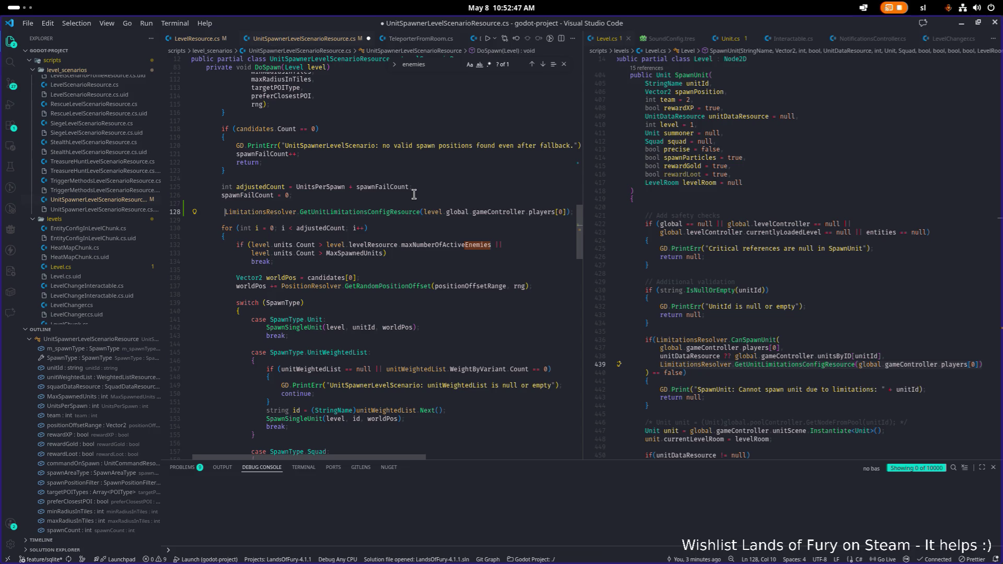
pyautogui.scroll(1, 534, 277)
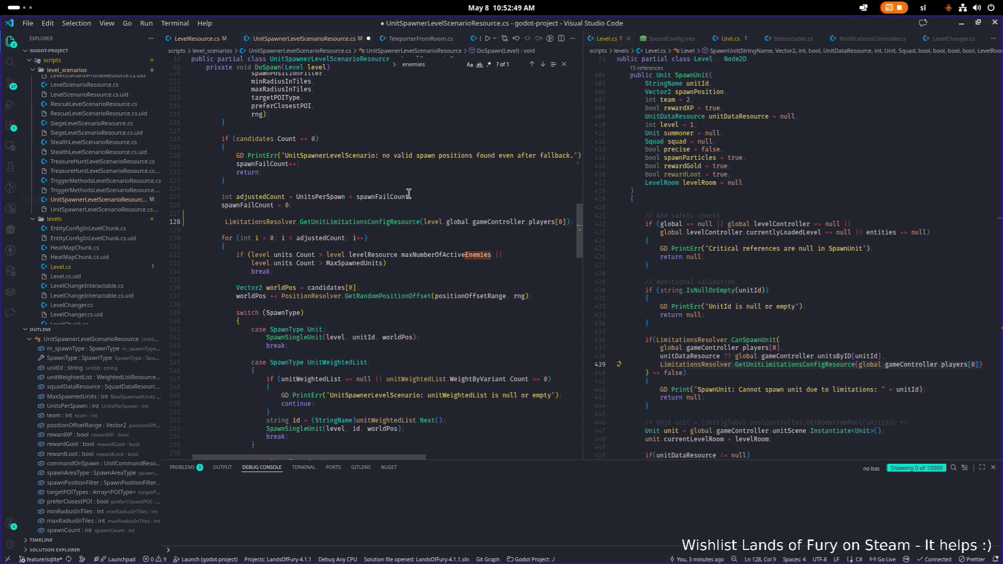
pyautogui.moveTo(401, 233)
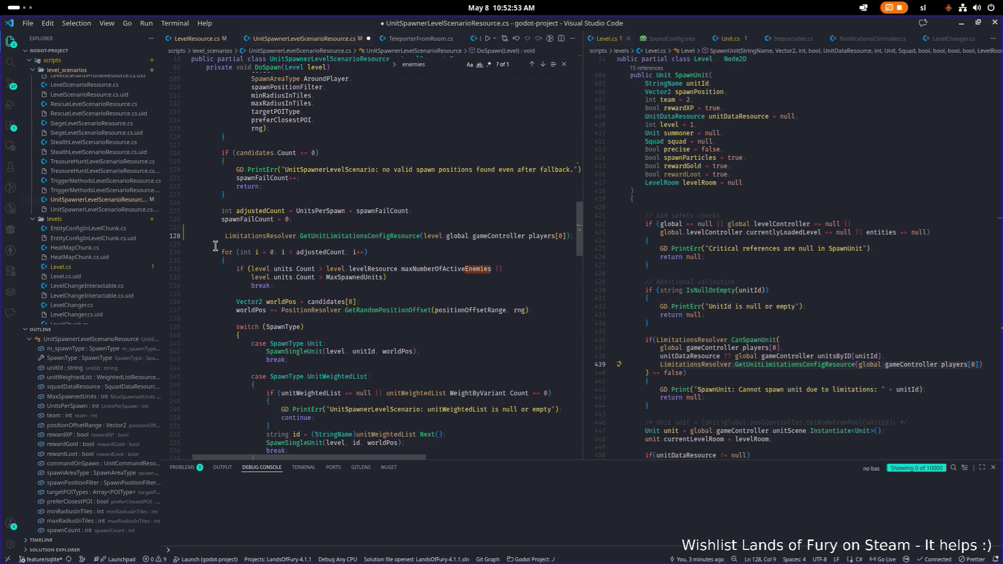
pyautogui.press('Right')
pyautogui.press('Right')
pyautogui.write('Un')
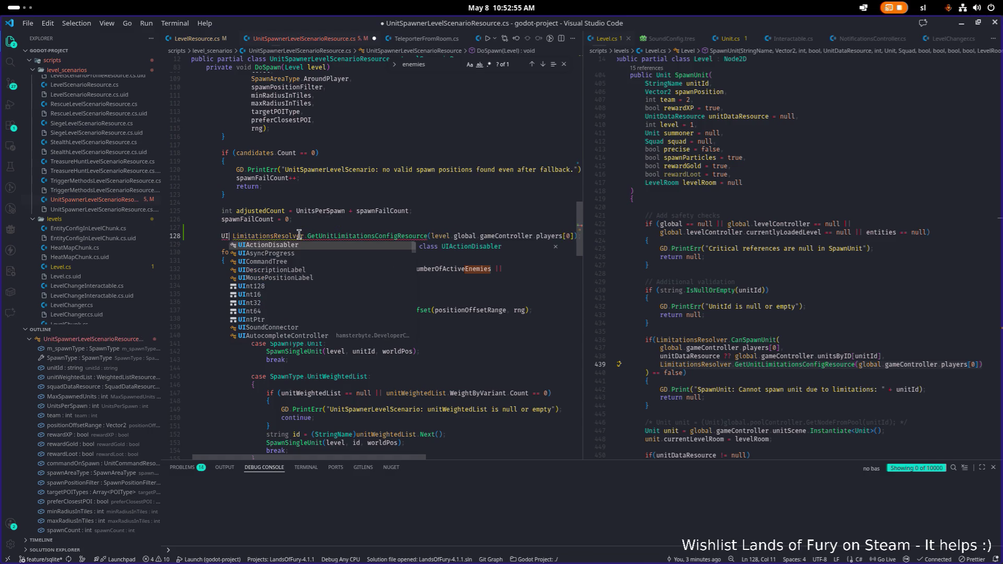
pyautogui.write('itLimitationsConfigResource co')
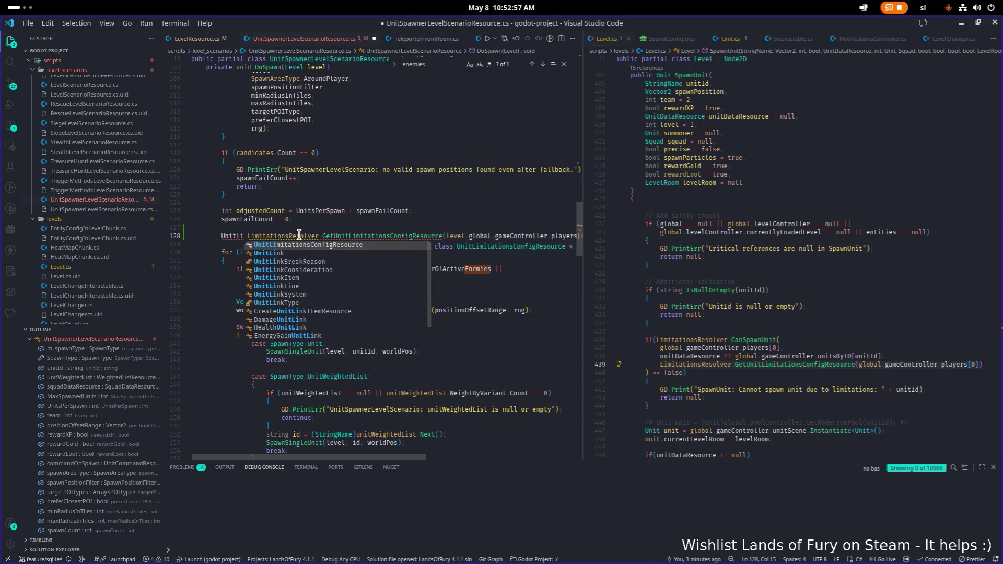
pyautogui.press('BackSpace')
pyautogui.press('BackSpace')
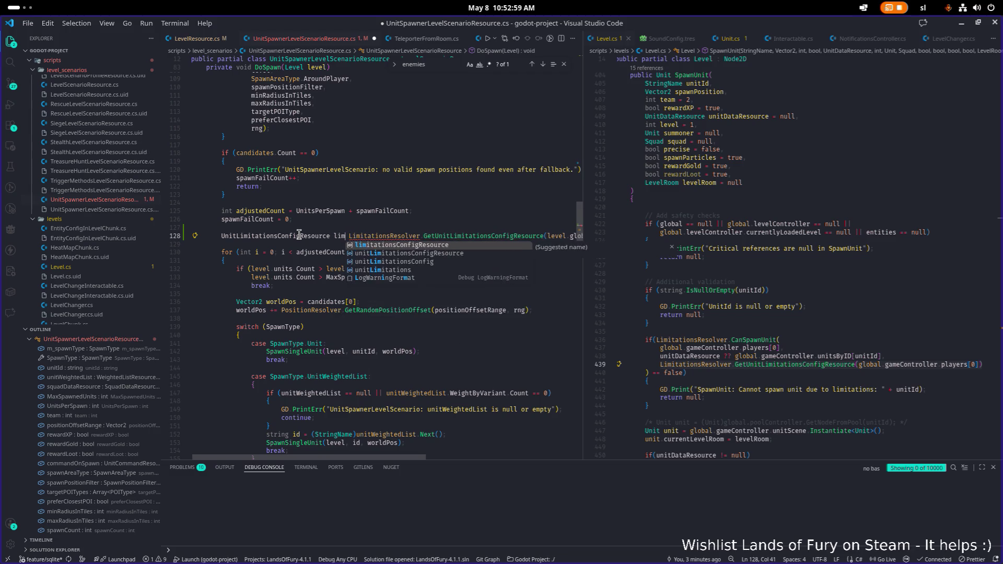
pyautogui.write('unitLimitConfi')
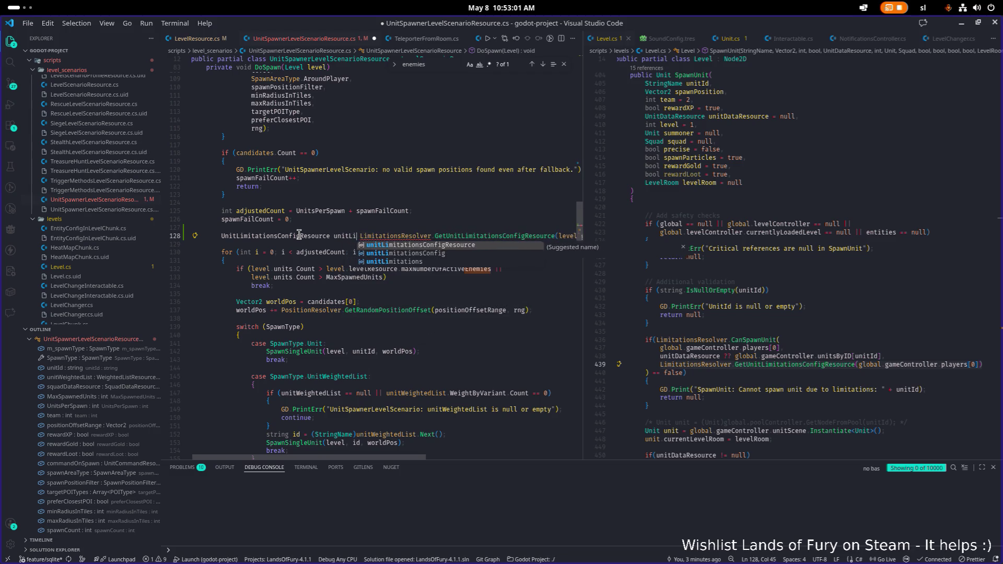
pyautogui.write('g =')
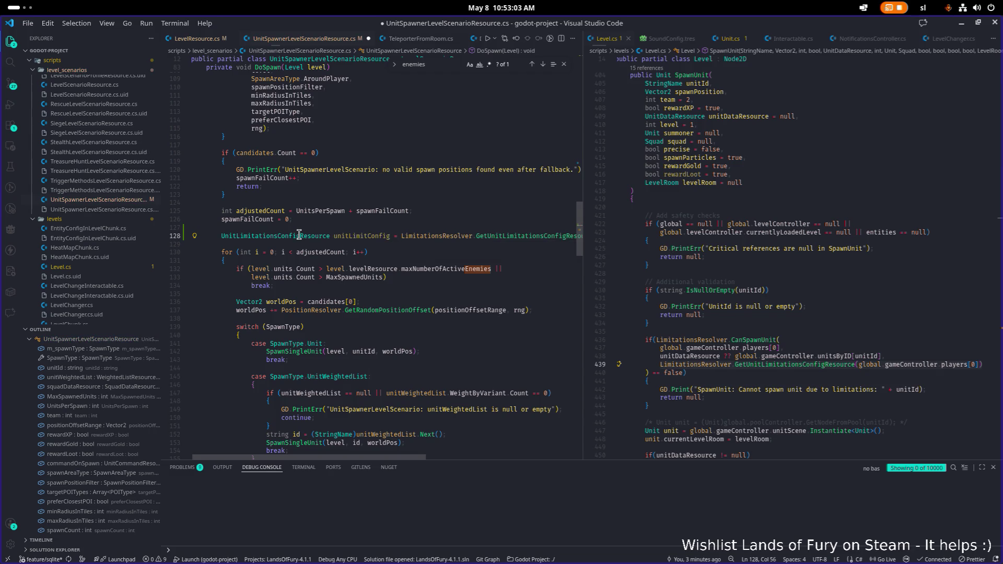
pyautogui.press('End')
pyautogui.press('Home')
pyautogui.hotkey('ctrl', 'Right')
pyautogui.hotkey('ctrl', 'Right')
pyautogui.hotkey('ctrl', 'shift', 'Left')
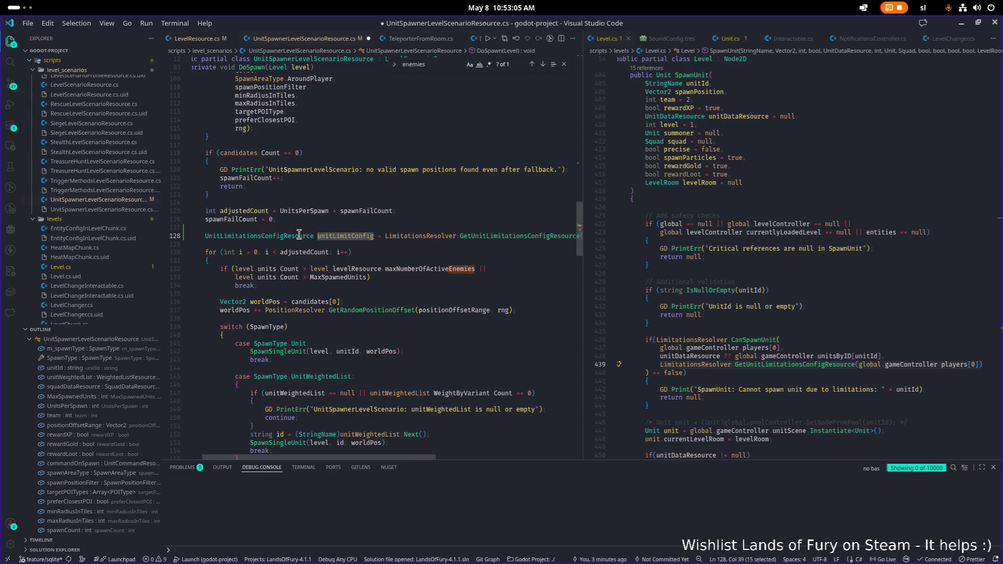
# Cap spawns with unitLimitConfig.maxActiveUnits instead of maxNumberOfActiveEnemies, save, and switch to LevelResource.cs
pyautogui.click(435, 268)
pyautogui.hotkey('ctrl', 'shift', 'Left')
pyautogui.hotkey('ctrl', 'shift', 'Left')
pyautogui.hotkey('ctrl', 'shift', 'Left')
pyautogui.hotkey('ctrl', 'shift', 'Left')
pyautogui.hotkey('shift', 'Right')
pyautogui.hotkey('shift', 'Right')
pyautogui.write('unitLimitConfig.')
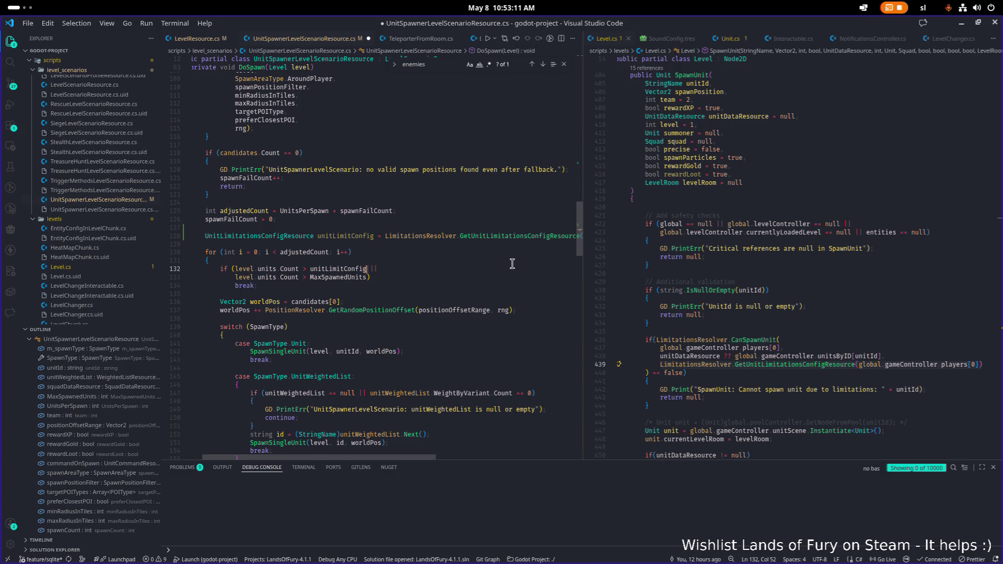
pyautogui.write('max')
pyautogui.press('Return')
pyautogui.hotkey('ctrl', 's')
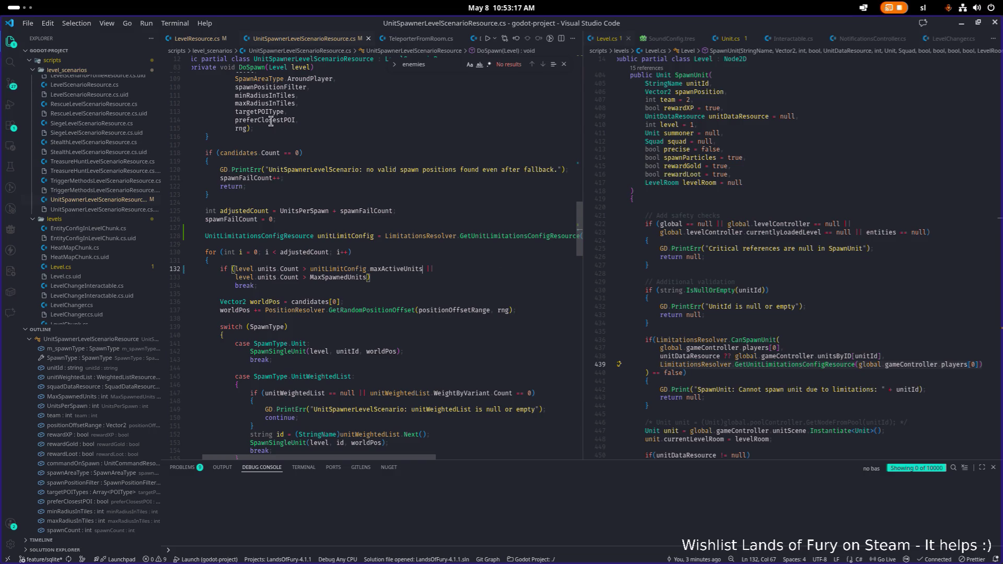
pyautogui.scroll(-1, 284, 97)
pyautogui.click(199, 40)
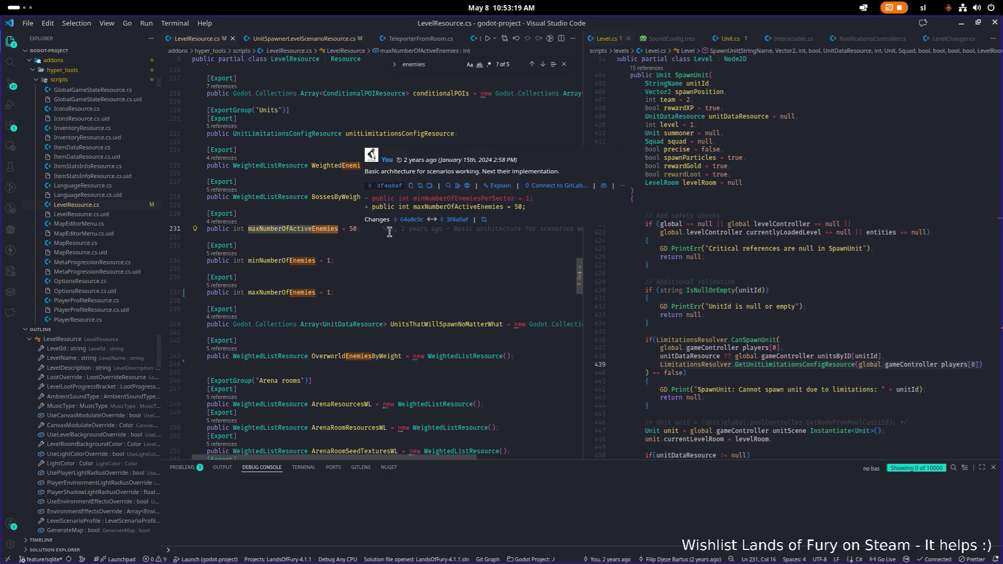
# Delete the [Export] maxNumberOfActiveEnemies field from LevelResource.cs and save
pyautogui.doubleClick(296, 228)
pyautogui.click(323, 228)
pyautogui.hotkey('ctrl', 'shift', 'k')
pyautogui.press('Up')
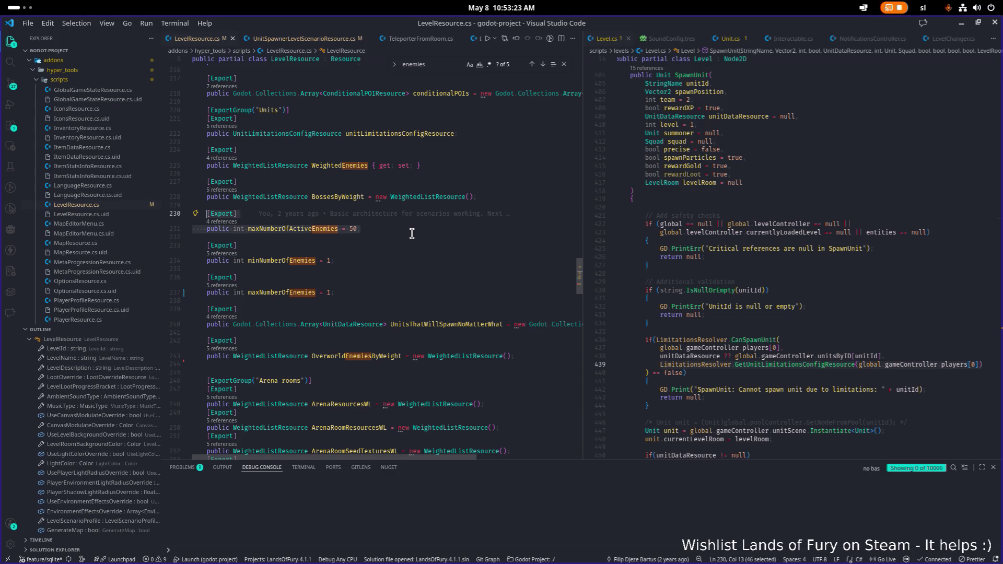
pyautogui.hotkey('shift', 'Home')
pyautogui.press('BackSpace')
pyautogui.press('BackSpace')
pyautogui.press('BackSpace')
pyautogui.press('BackSpace')
pyautogui.hotkey('ctrl', 's')
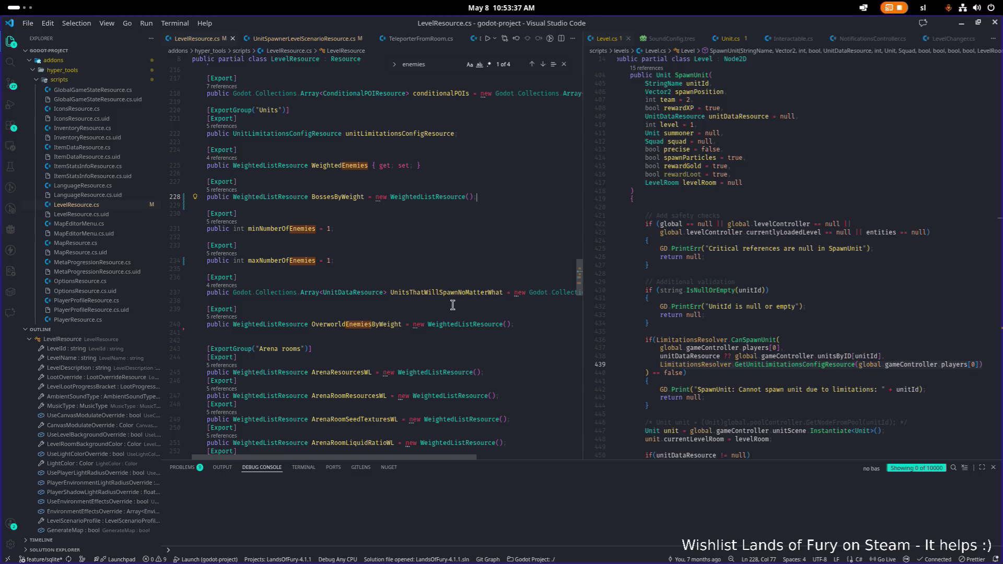
# Keep the OverworldEnemiesByWeight field intact, then rebuild the .NET project in Godot
pyautogui.scroll(1, 507, 320)
pyautogui.click(527, 313)
pyautogui.press('Right')
pyautogui.press('BackSpace')
pyautogui.press('BackSpace')
pyautogui.press('BackSpace')
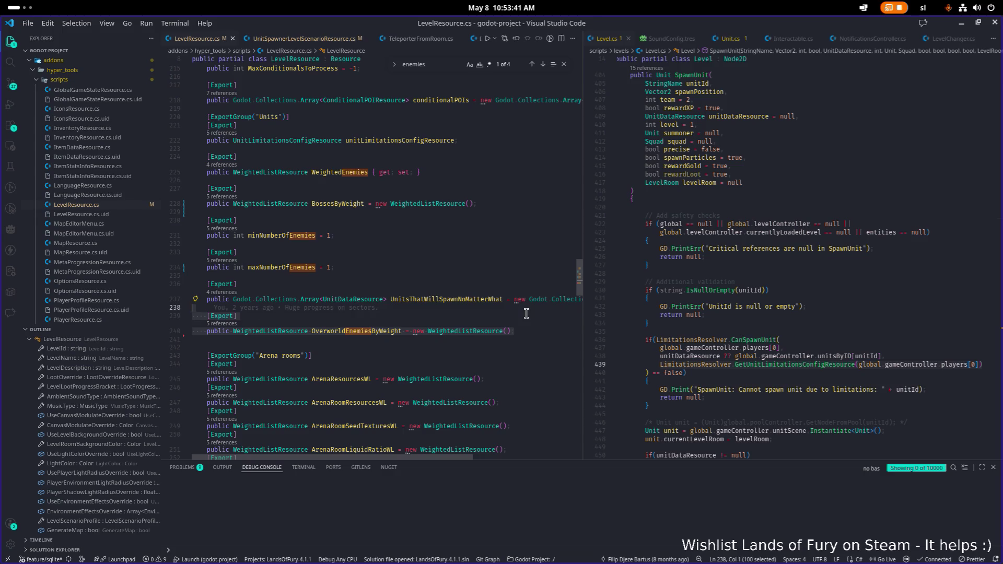
pyautogui.hotkey('ctrl', 'z')
pyautogui.hotkey('ctrl', 'z')
pyautogui.hotkey('ctrl', 'z')
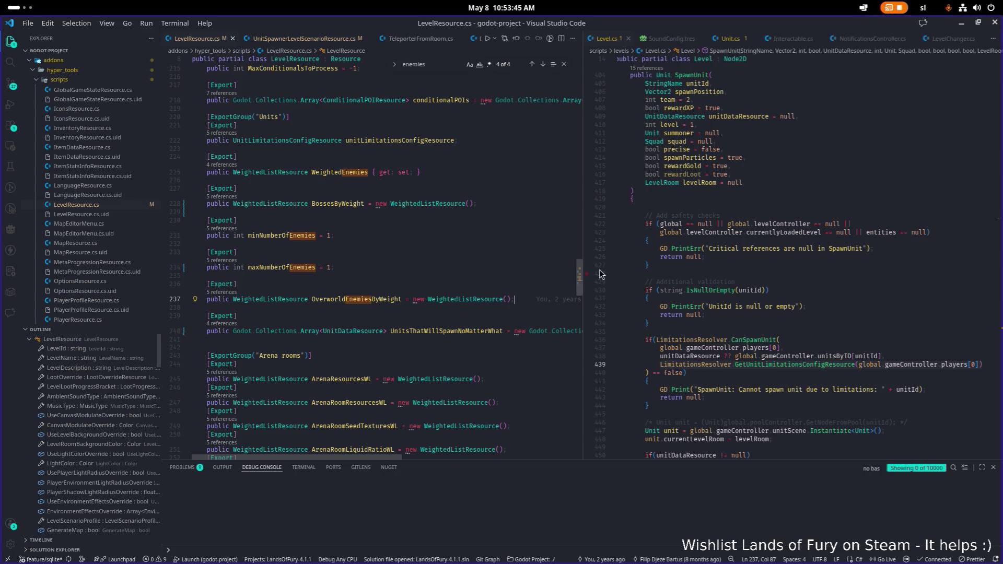
pyautogui.click(961, 25)
pyautogui.click(715, 44)
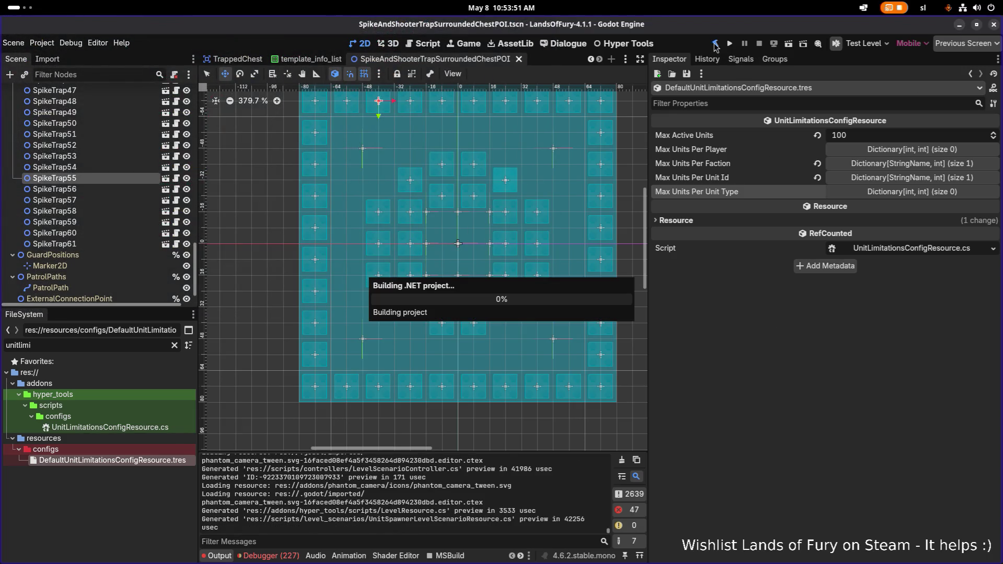
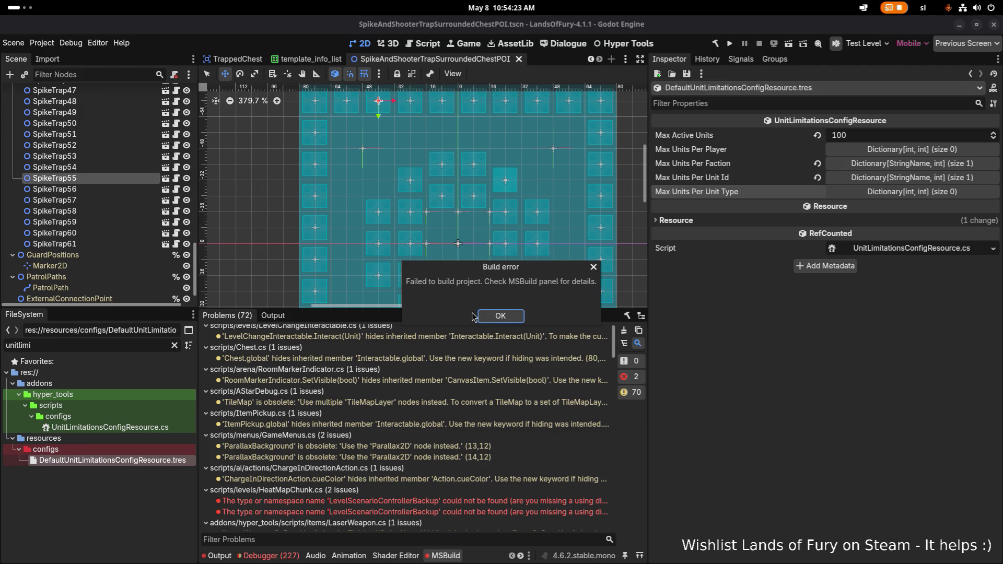
# Dismiss the Build error and open the HeatMapChunk.cs error in Visual Studio Code
pyautogui.click(503, 316)
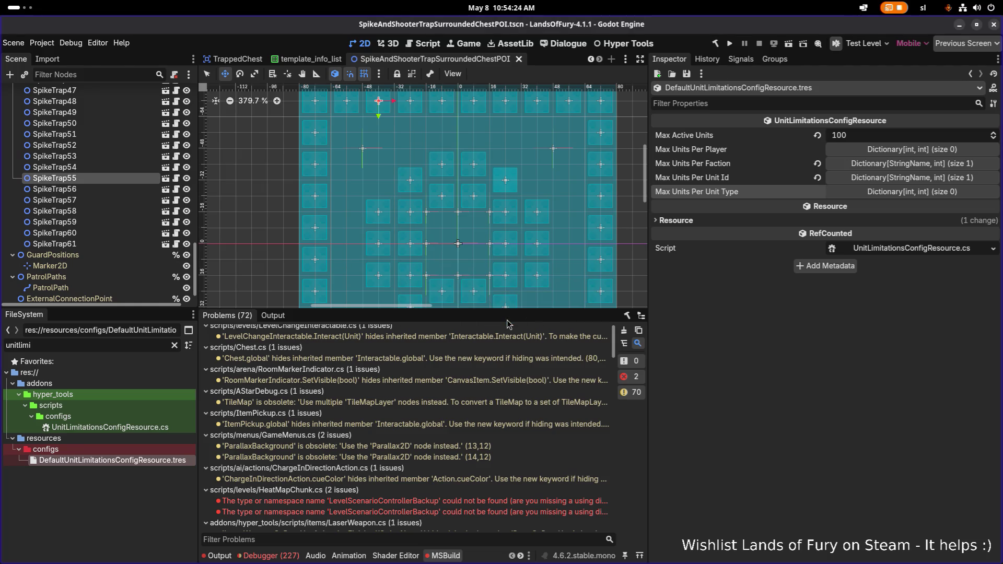
pyautogui.doubleClick(474, 505)
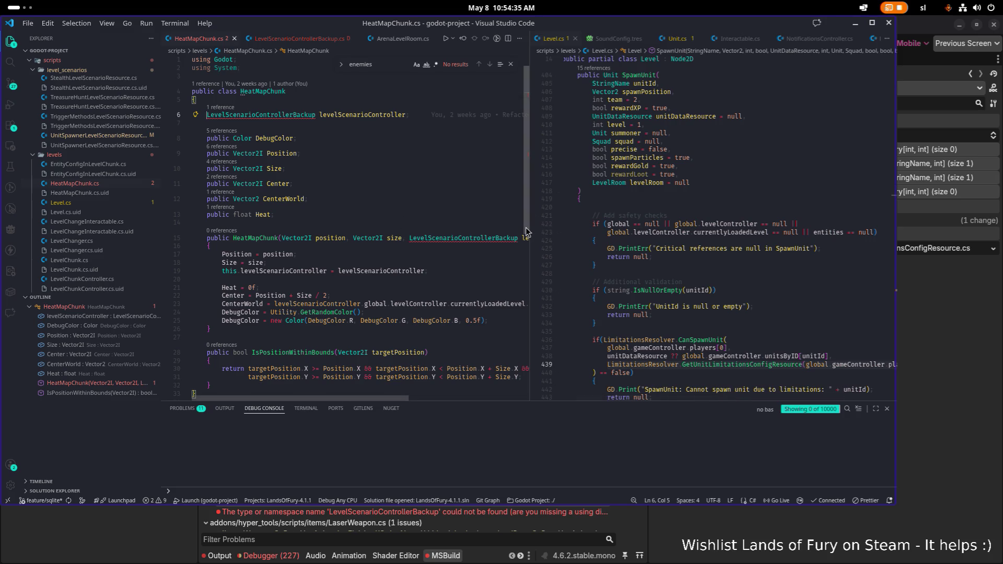
# Restore LevelScenarioControllerBackup.cs and its .cs.uid file by discarding their changes in Source Control
pyautogui.scroll(1, 883, 131)
pyautogui.click(855, 25)
pyautogui.hotkey('alt', 'Tab')
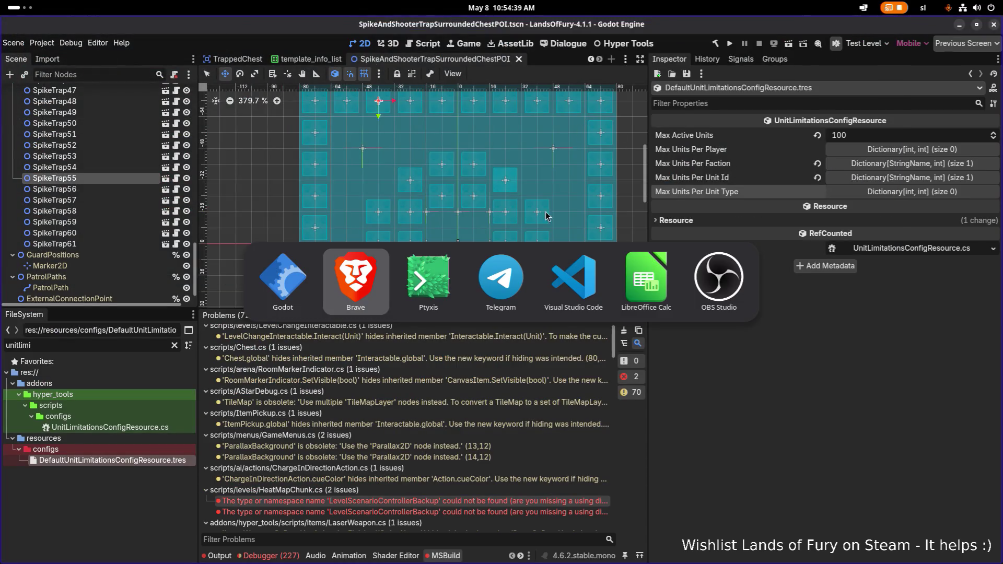
pyautogui.click(575, 283)
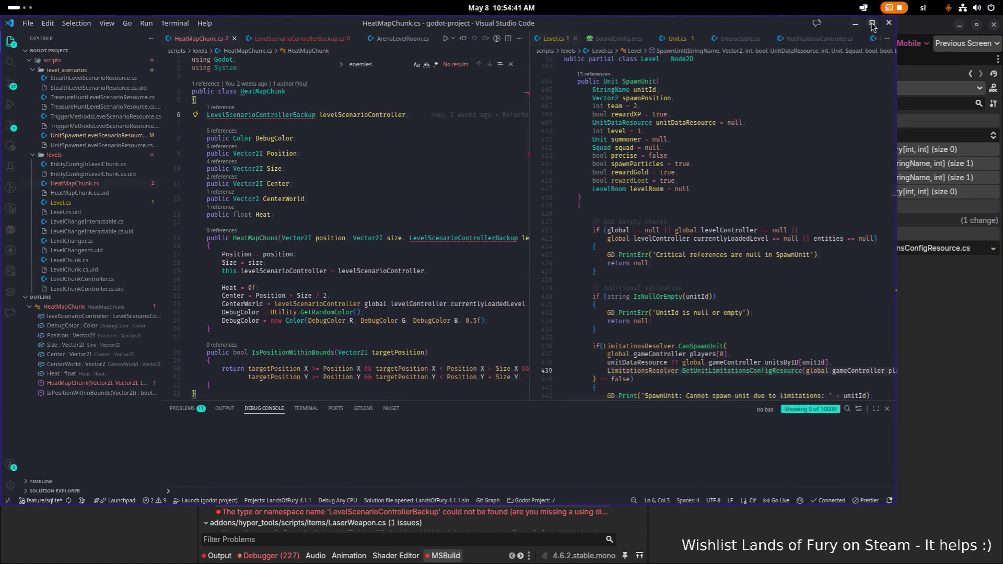
pyautogui.click(11, 83)
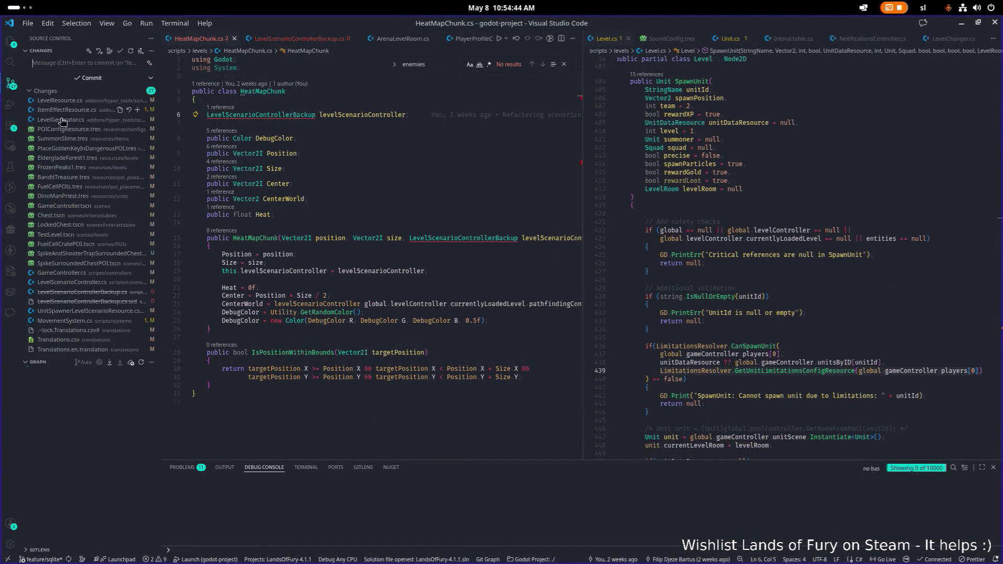
pyautogui.click(136, 301)
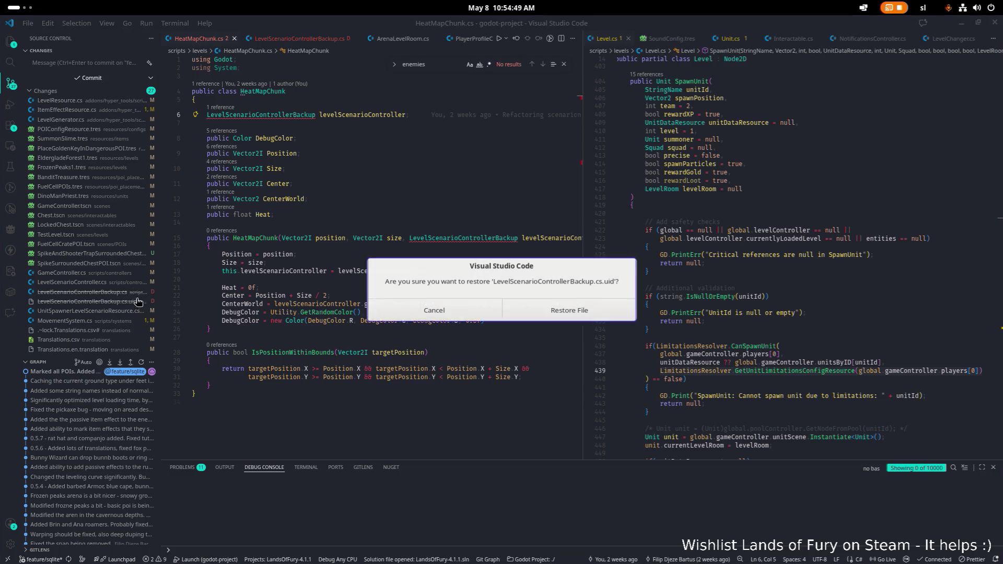
pyautogui.click(522, 313)
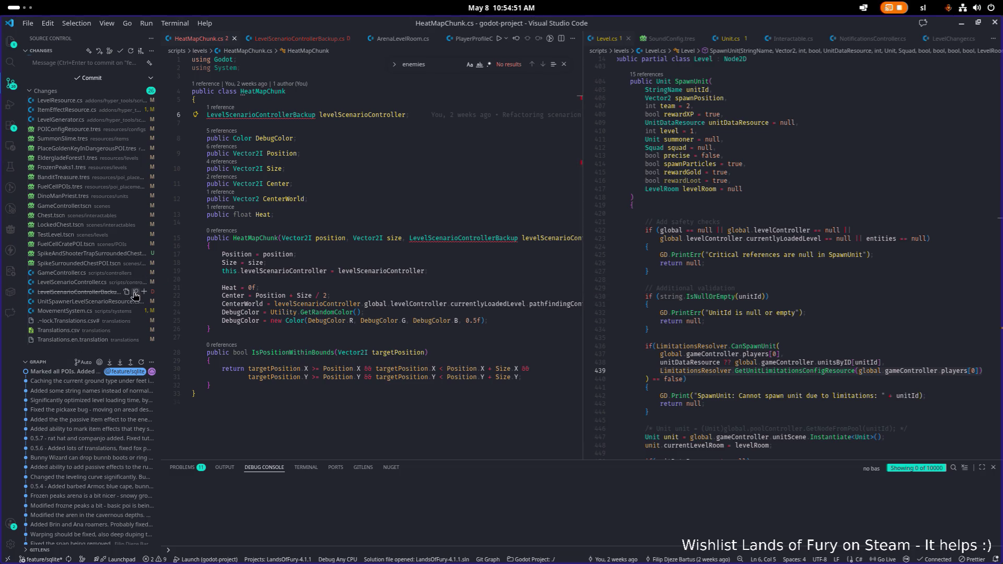
pyautogui.click(134, 291)
pyautogui.click(554, 231)
# Jump to the LevelScenarioControllerBackup definition from HeatMapChunk.cs, then minimize VS Code
pyautogui.click(474, 267)
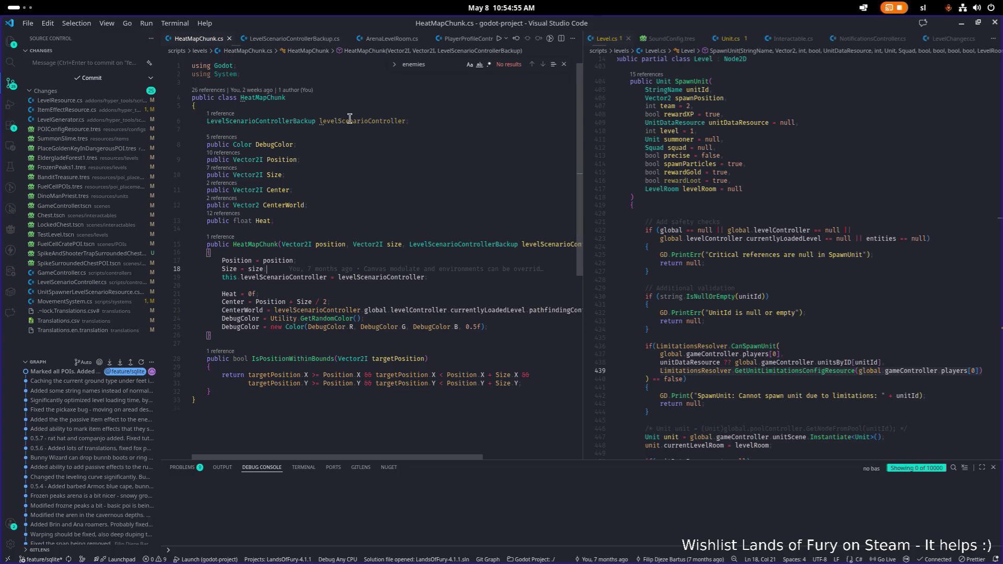
pyautogui.click(278, 121)
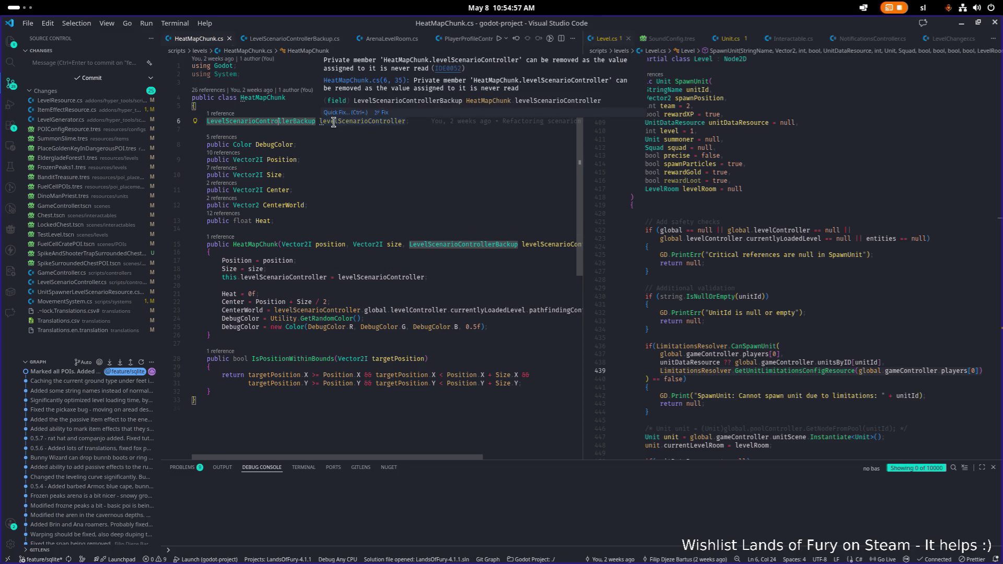
pyautogui.press('F12')
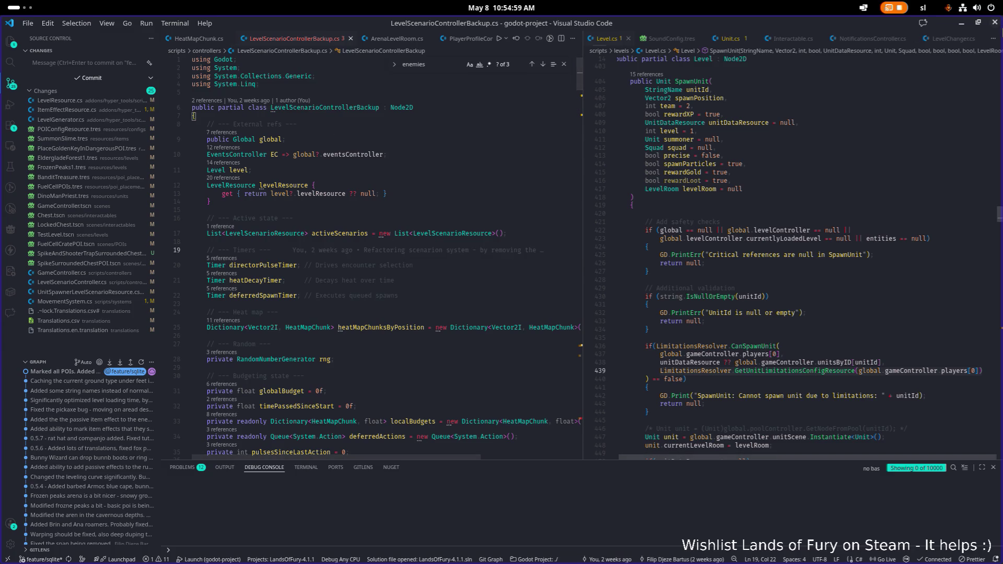
pyautogui.click(962, 23)
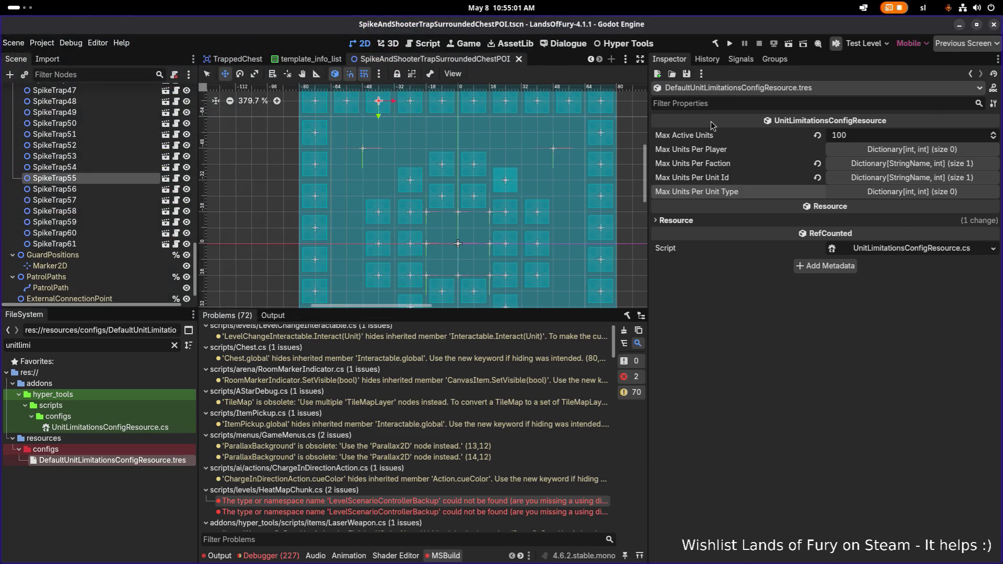
# Rebuild the C# project, review the missing maxNumberOfActiveEnemies error, and return to VS Code
pyautogui.click(715, 44)
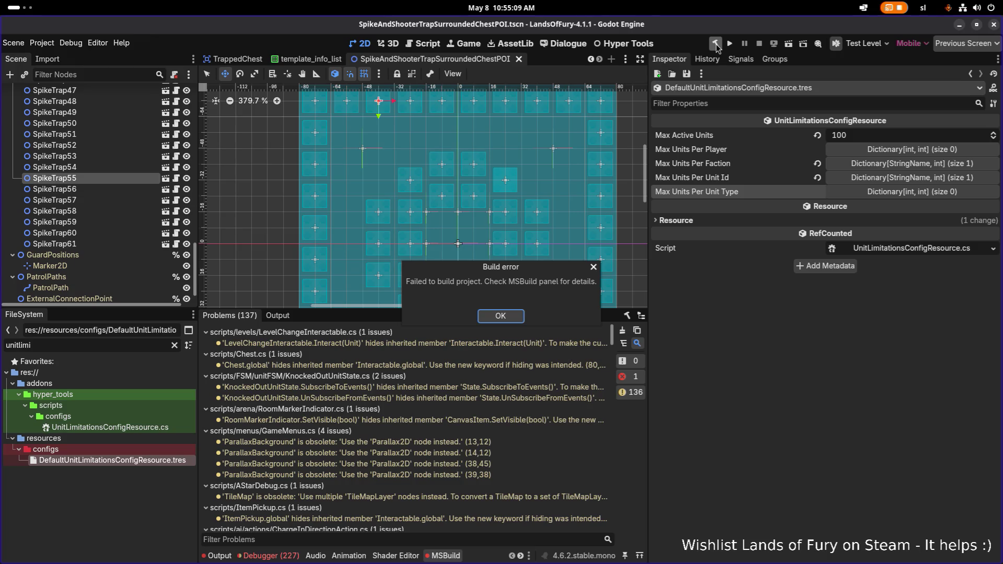
pyautogui.click(501, 316)
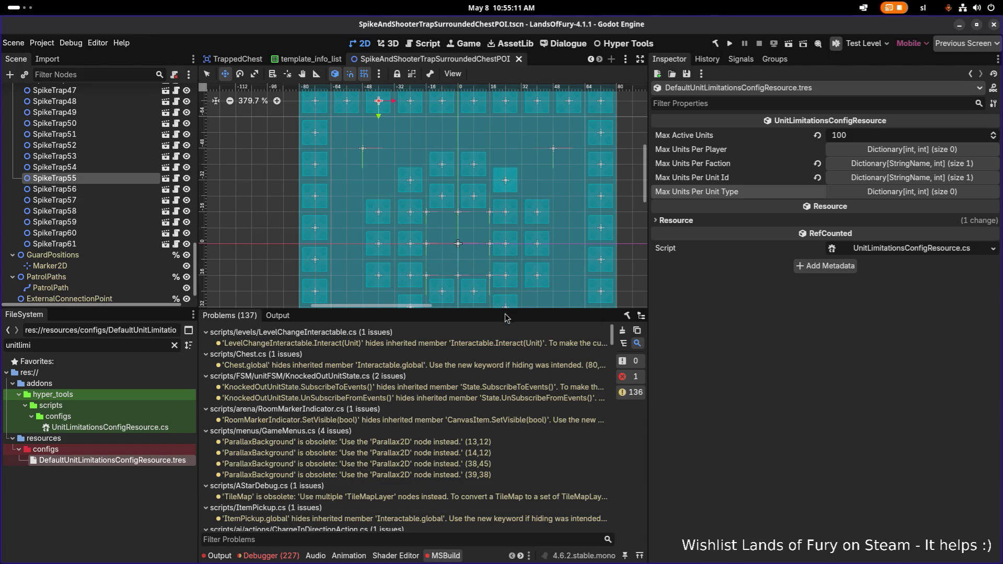
pyautogui.scroll(-10, 468, 377)
pyautogui.scroll(-10, 468, 378)
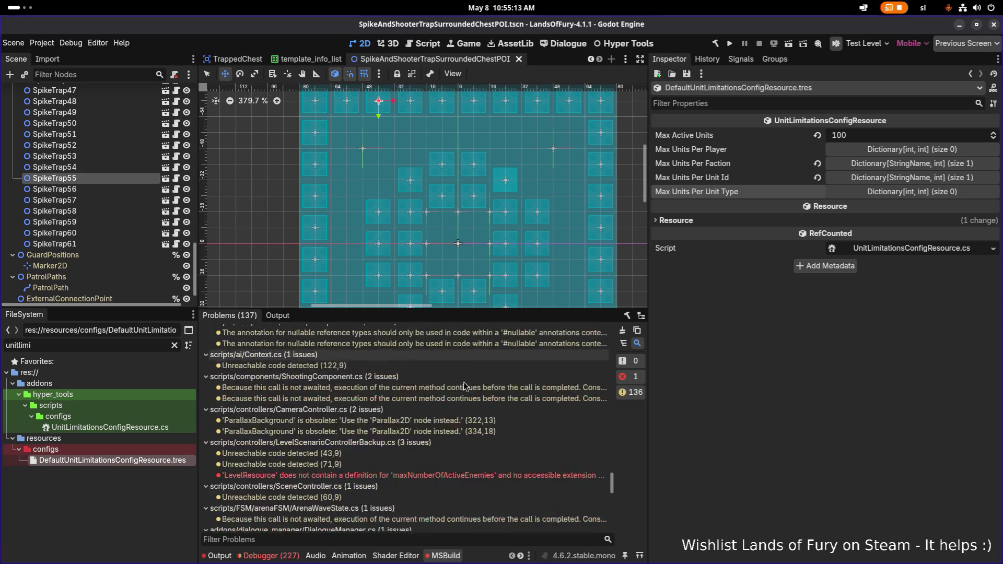
pyautogui.scroll(5, 461, 382)
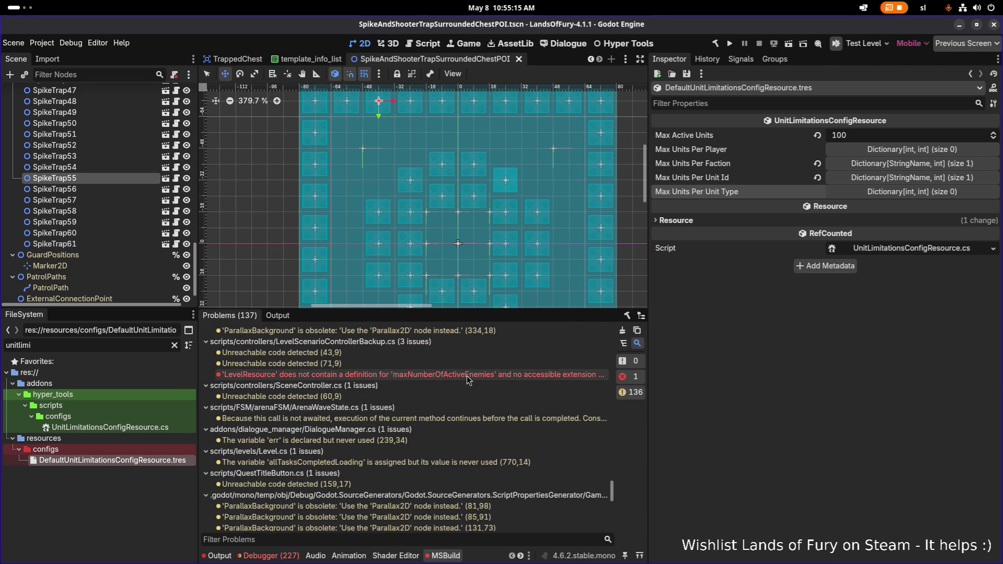
pyautogui.hotkey('alt', 'Tab')
pyautogui.hotkey('alt', 'Tab')
pyautogui.hotkey('alt', 'Tab')
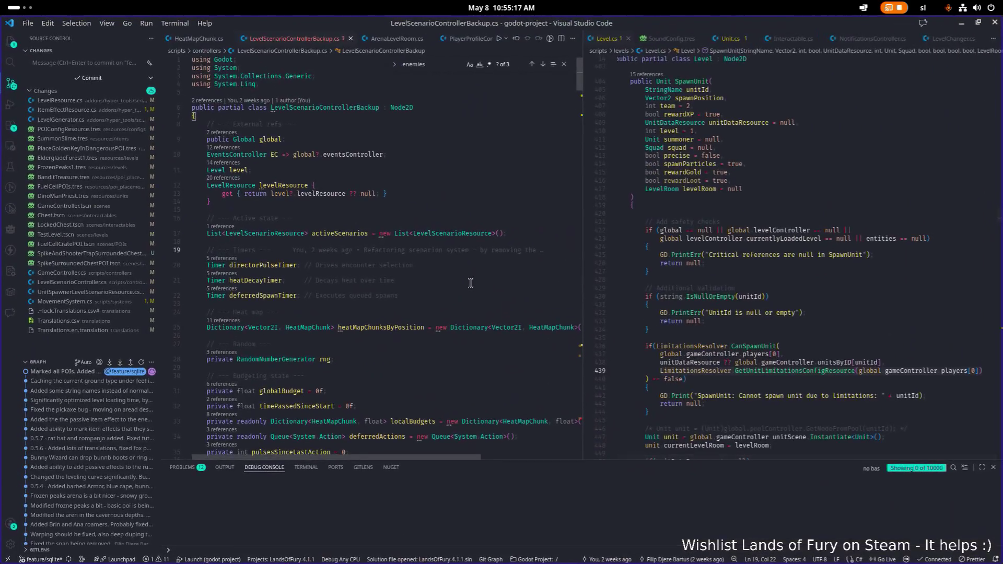
# Find maxNumberOfActiveEnemies and copy Level.cs's GetUnitLimitationsConfigResource call into HasFreeUnitCapacity
pyautogui.click(410, 267)
pyautogui.hotkey('ctrl', 'f')
pyautogui.write('max')
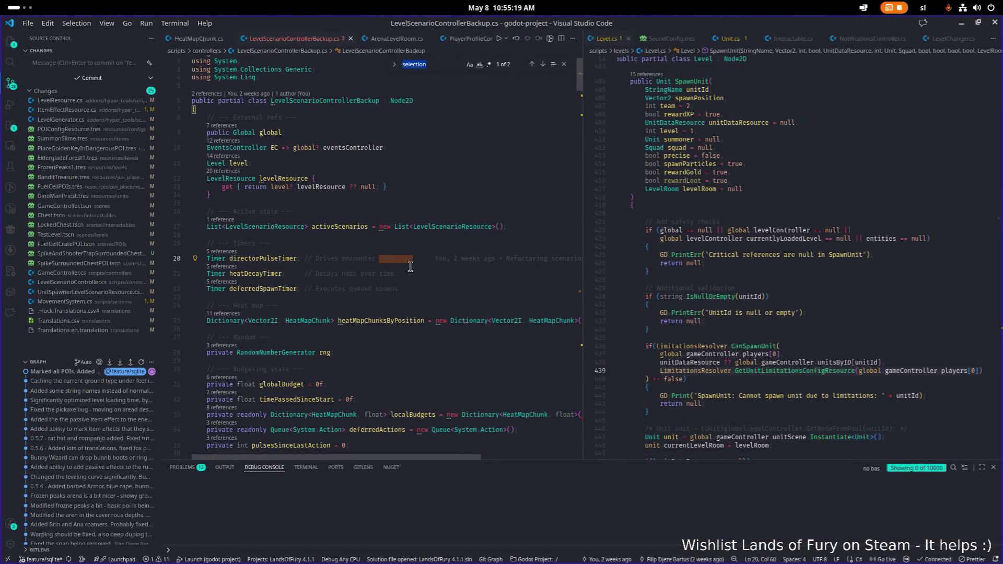
pyautogui.write('nu')
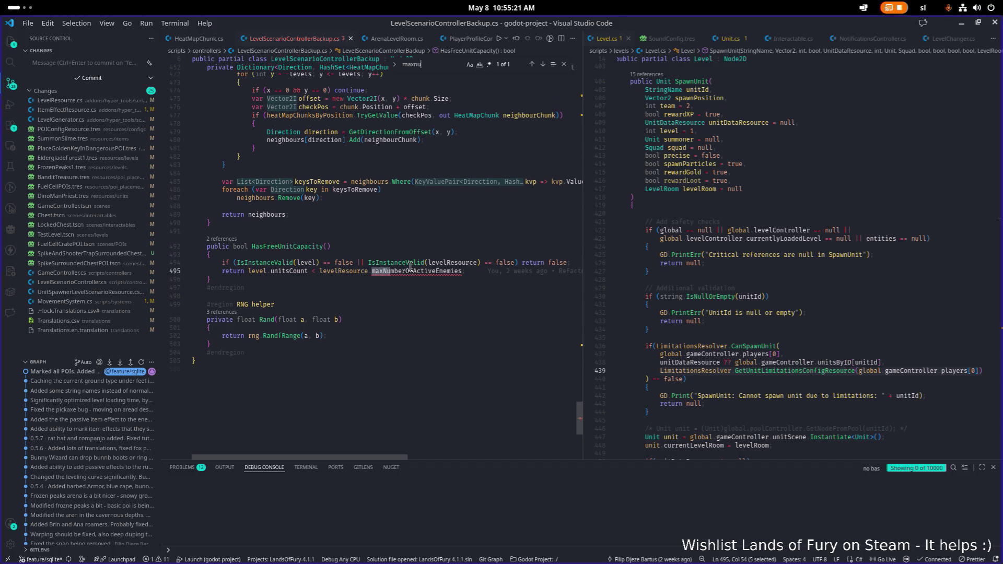
pyautogui.click(593, 287)
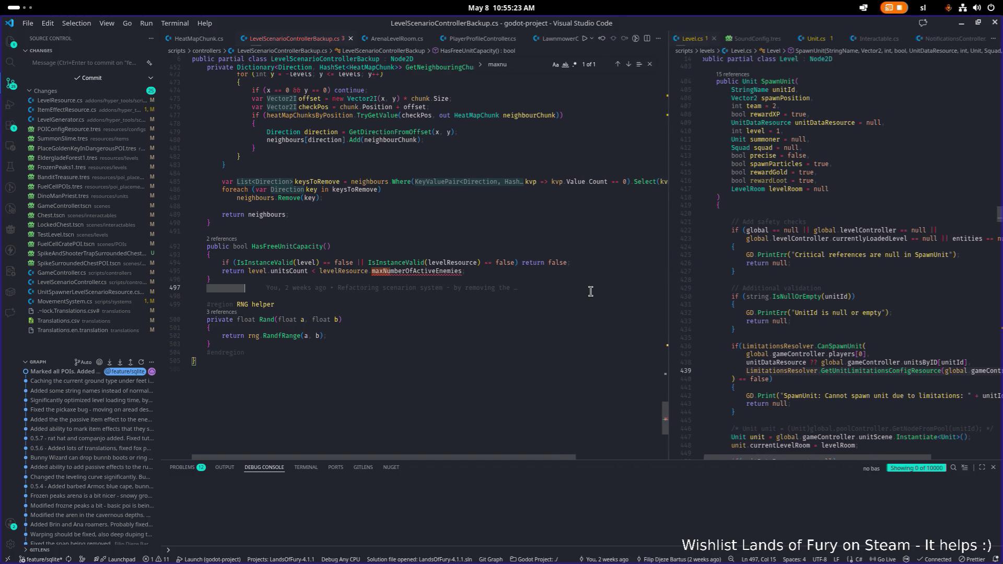
pyautogui.click(844, 370)
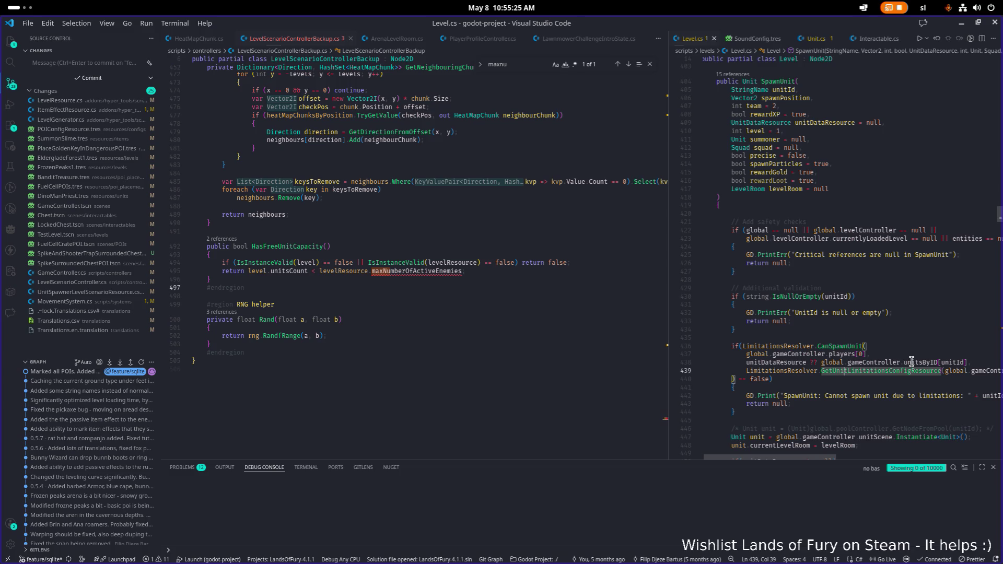
pyautogui.press('End')
pyautogui.hotkey('shift', 'Home')
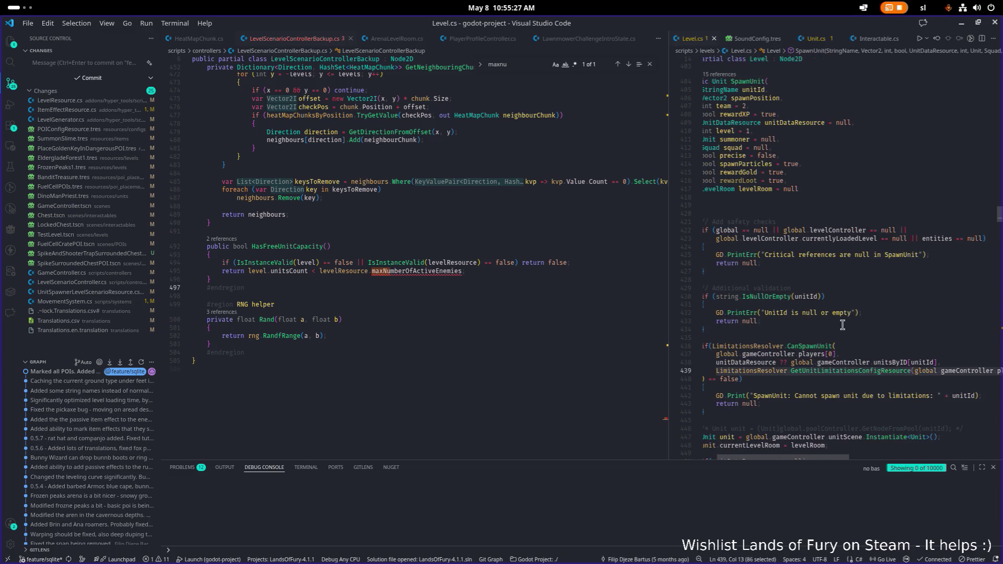
pyautogui.hotkey('ctrl', 'c')
pyautogui.click(600, 262)
pyautogui.press('Return')
pyautogui.hotkey('ctrl', 'v')
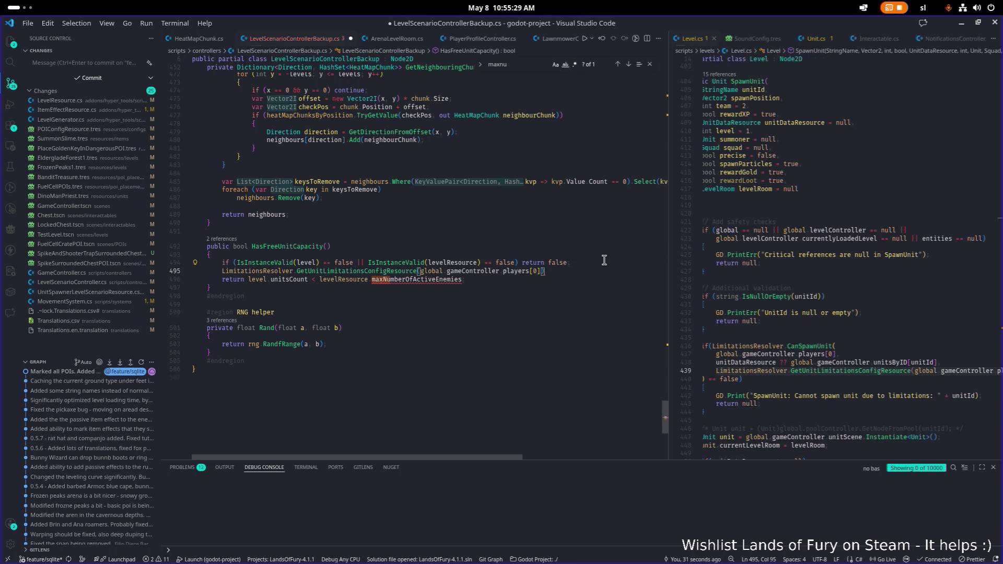
# Append .maxActiveUnits to the pasted call and cut the lookup, removing the line
pyautogui.hotkey('shift', 'Home')
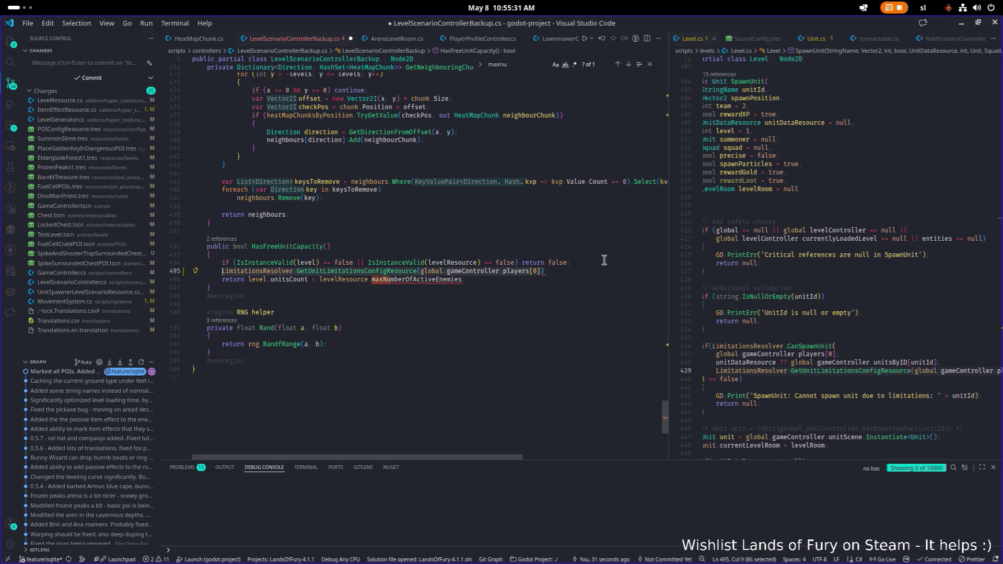
pyautogui.press('End')
pyautogui.write('.maxActiveUnits')
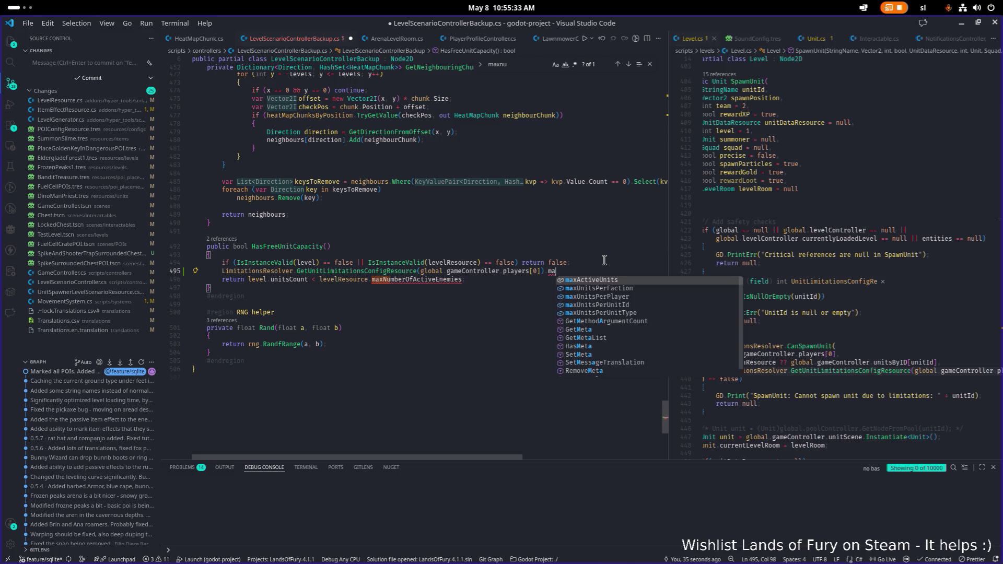
pyautogui.hotkey('shift', 'Home')
pyautogui.press('BackSpace')
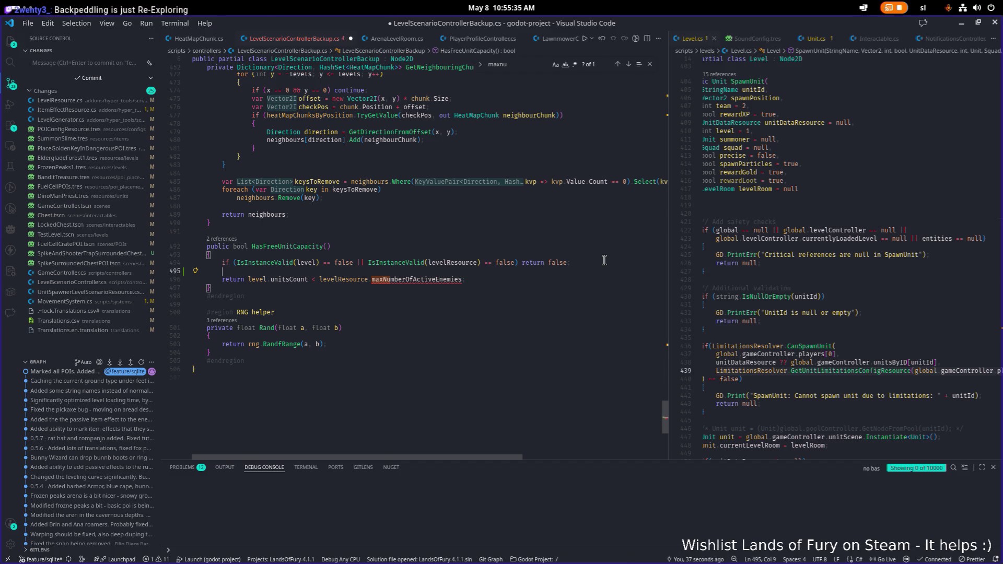
pyautogui.press('BackSpace')
pyautogui.press('BackSpace')
pyautogui.press('BackSpace')
# Replace levelResource.maxNumberOfActiveEnemies with the maxActiveUnits lookup and save LevelScenarioControllerBackup.cs
pyautogui.press('Down')
pyautogui.hotkey('ctrl', 'shift', 'Left')
pyautogui.hotkey('ctrl', 'v')
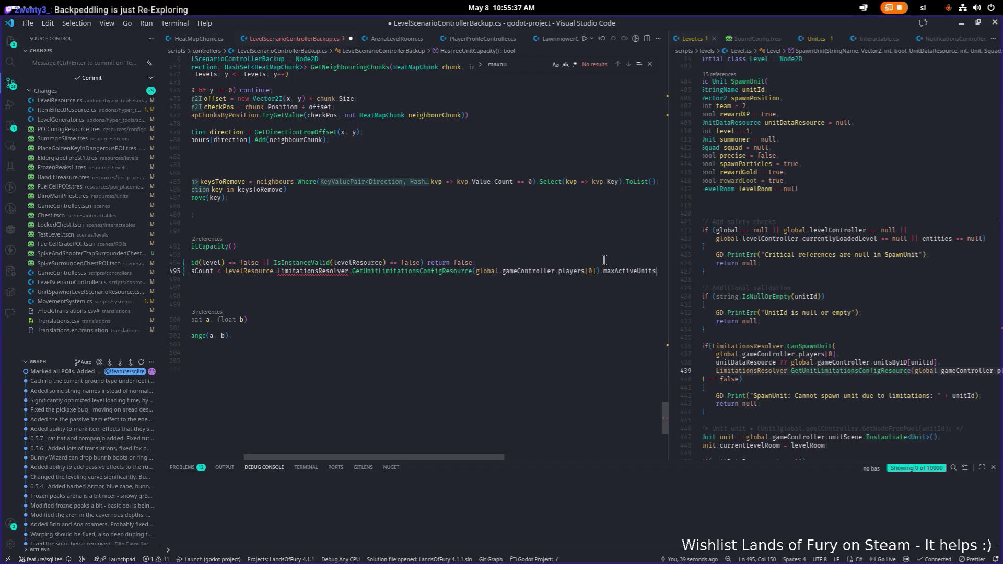
pyautogui.press('Home')
pyautogui.hotkey('ctrl', 'Right')
pyautogui.hotkey('ctrl', 'Right')
pyautogui.hotkey('ctrl', 'Right')
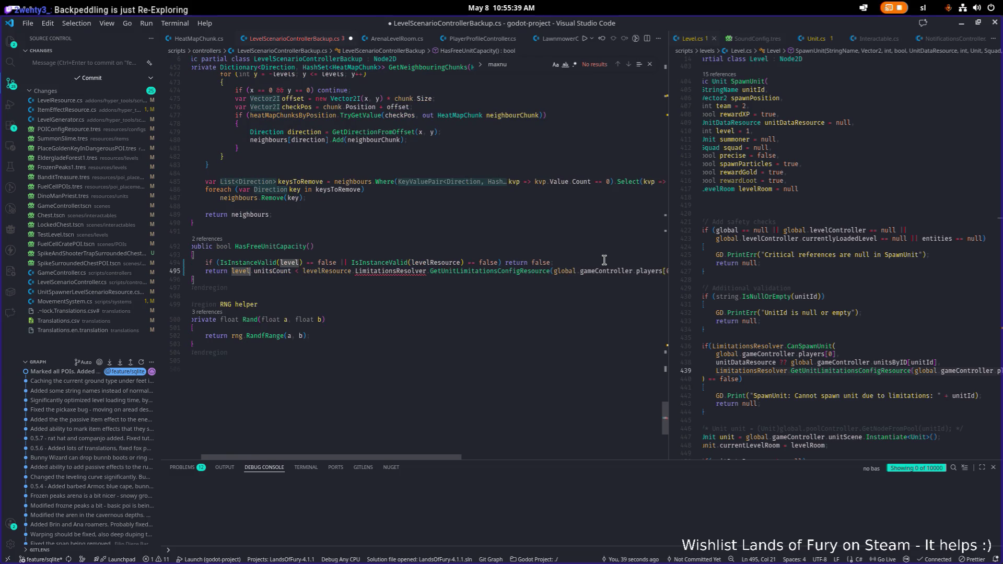
pyautogui.press('Right')
pyautogui.hotkey('ctrl', 'shift', 'Right')
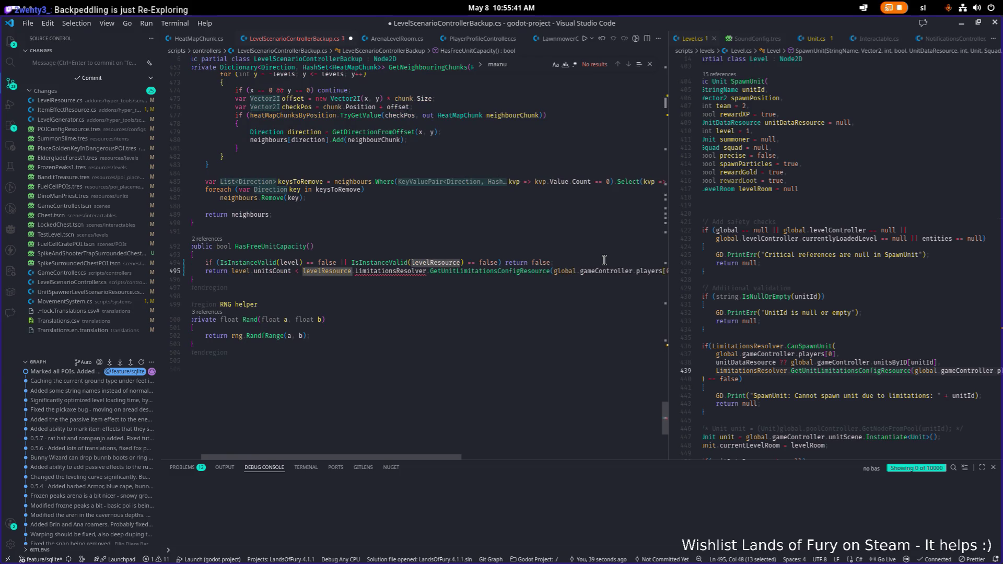
pyautogui.press('Delete')
pyautogui.press('Delete')
pyautogui.hotkey('ctrl', 's')
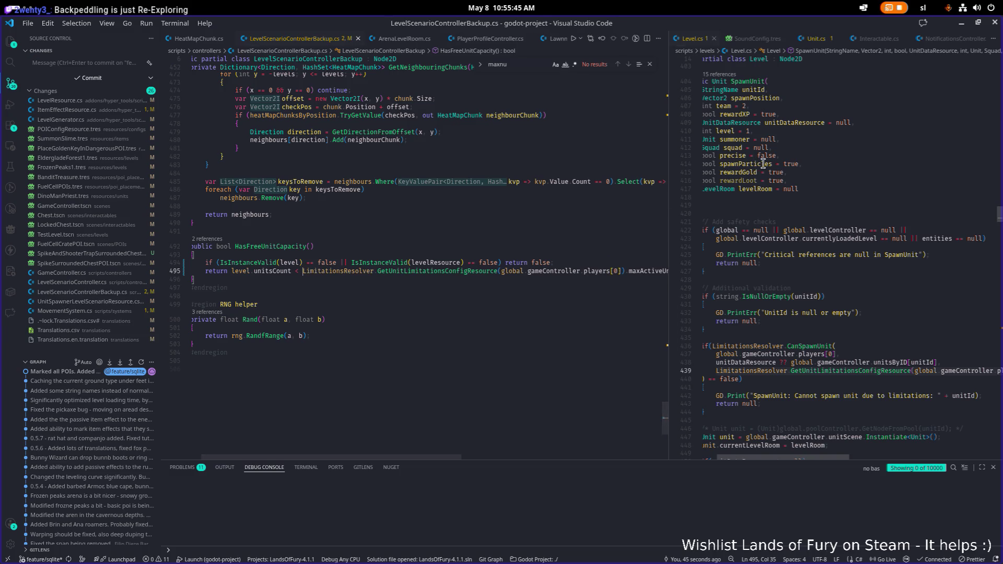
pyautogui.hotkey('alt', 'Tab')
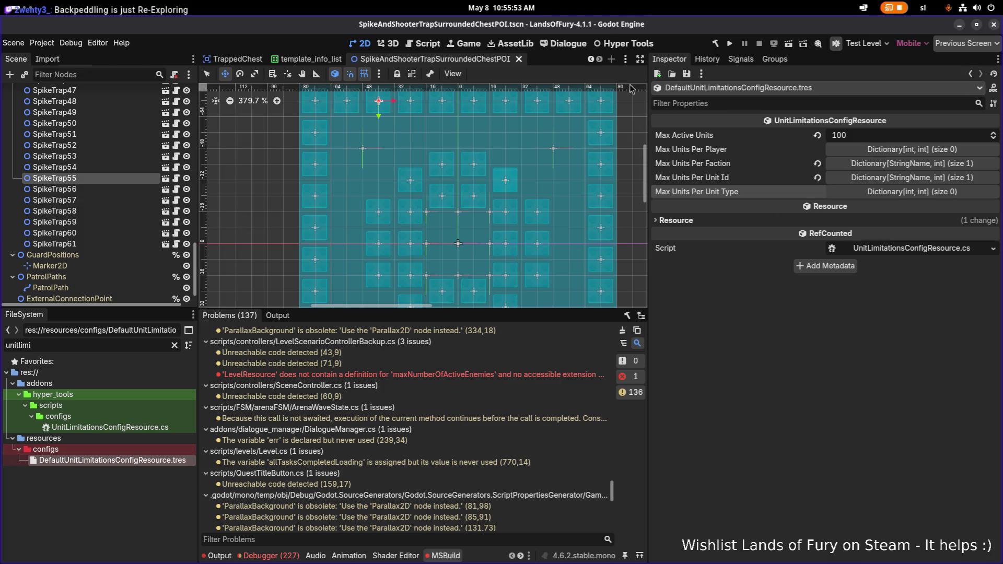
# Check SpikeTrap54, save the trap chest scene, and build and run the game
pyautogui.click(90, 181)
pyautogui.click(118, 167)
pyautogui.hotkey('ctrl', 's')
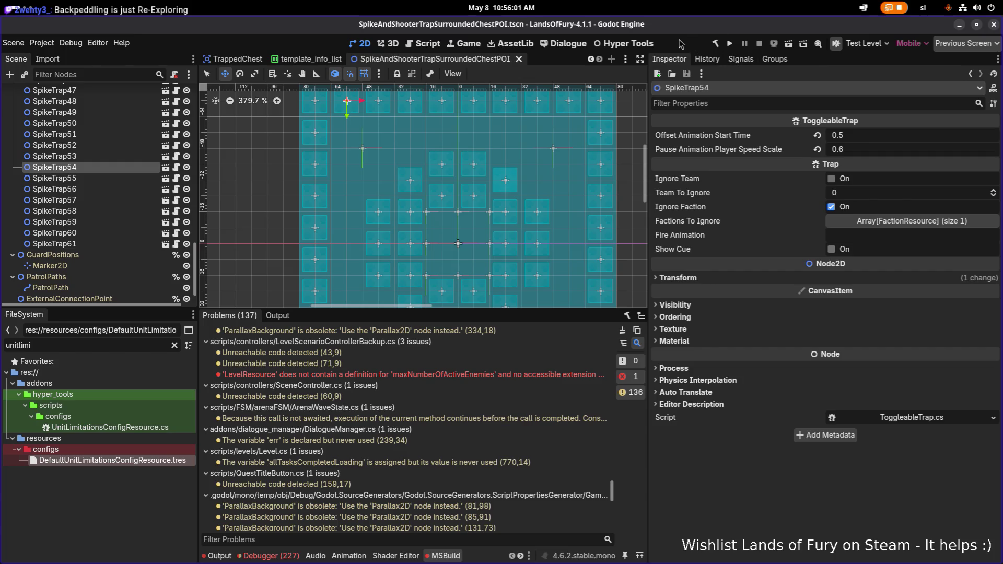
pyautogui.click(732, 44)
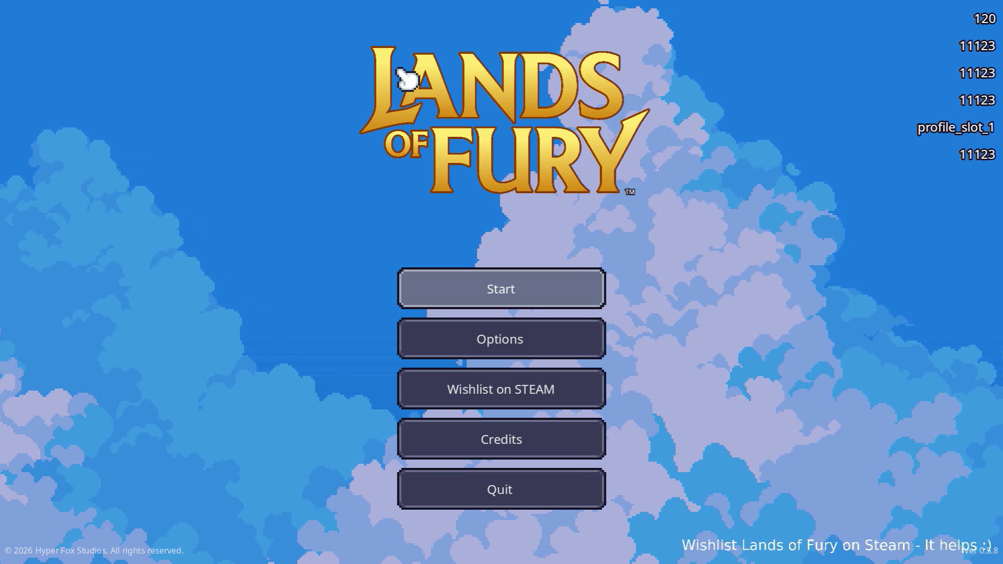
# Start the game, enter the portal, and fight enemies in Elderglade Forest
pyautogui.press('Return')
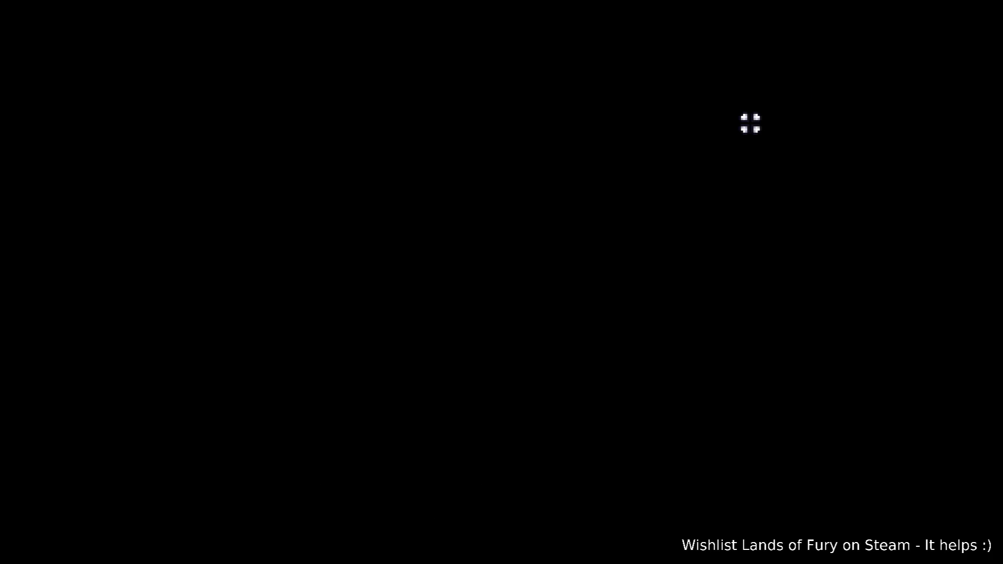
pyautogui.press('e')
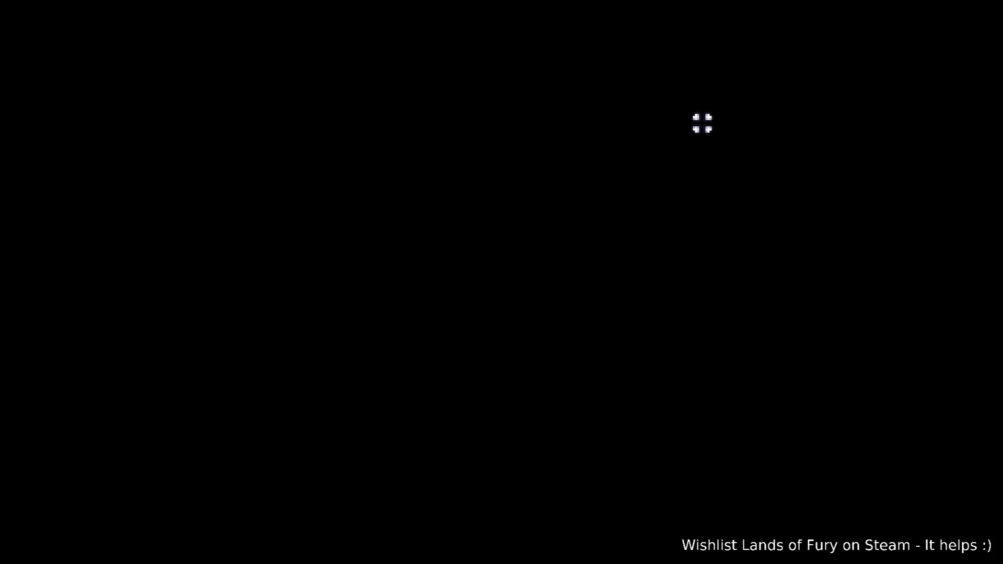
pyautogui.press('w')
pyautogui.press('d')
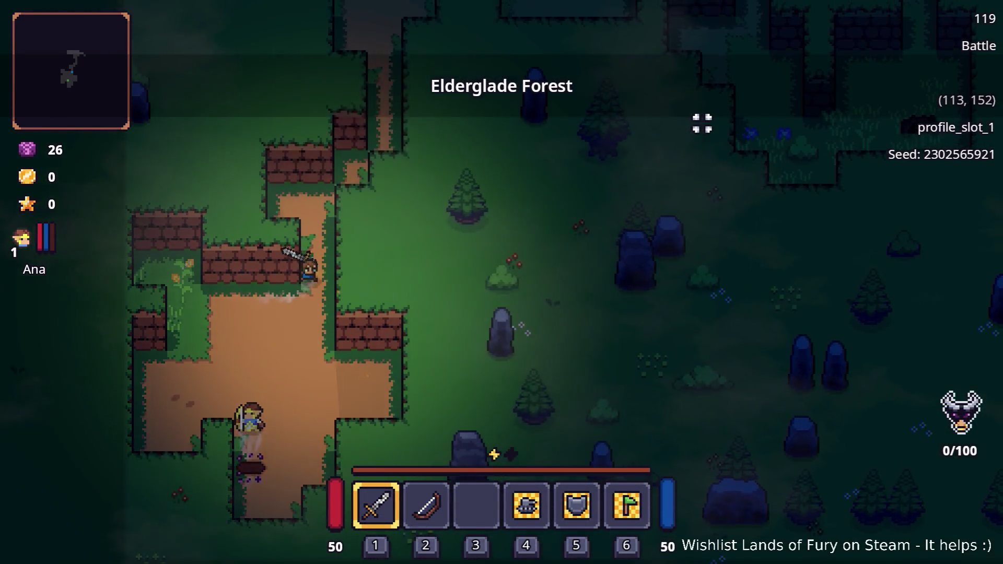
pyautogui.press('w')
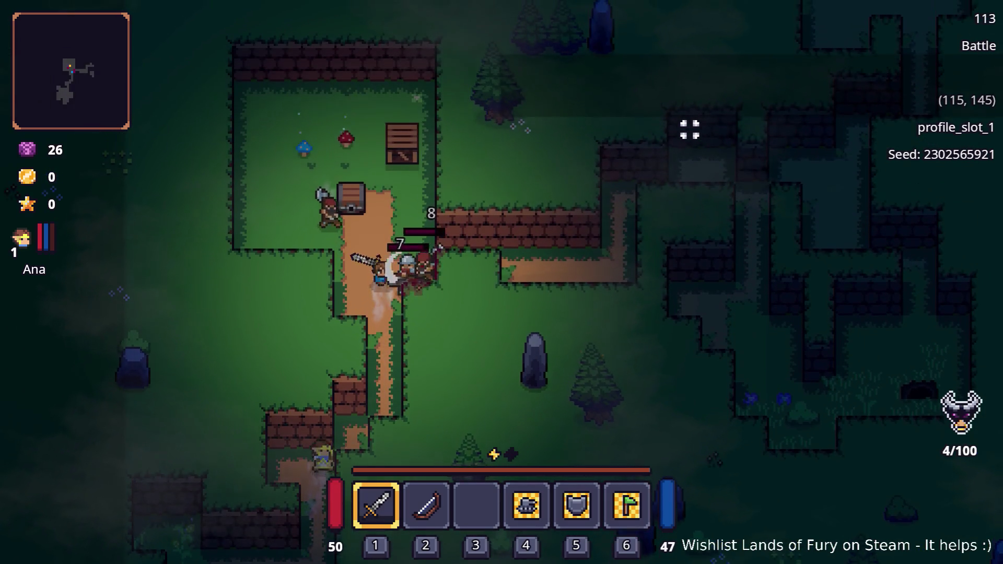
pyautogui.press('w')
pyautogui.press('a')
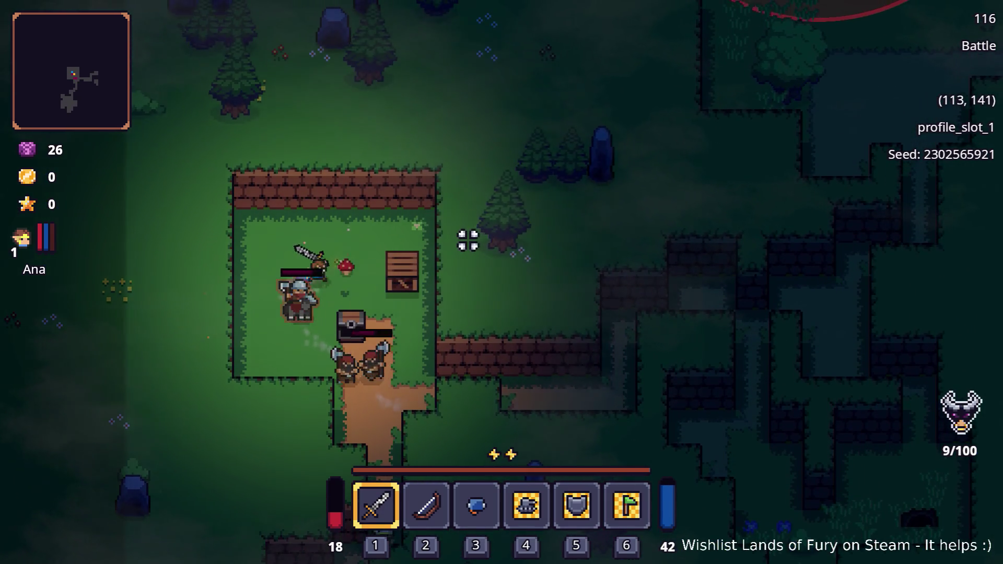
pyautogui.press('d')
pyautogui.press('s')
# Equip the Tek Helmet in the helmet slot and walk through the maze
pyautogui.press('i')
pyautogui.moveTo(477, 384); pyautogui.dragTo(698, 385)
pyautogui.press('i')
pyautogui.press('d')
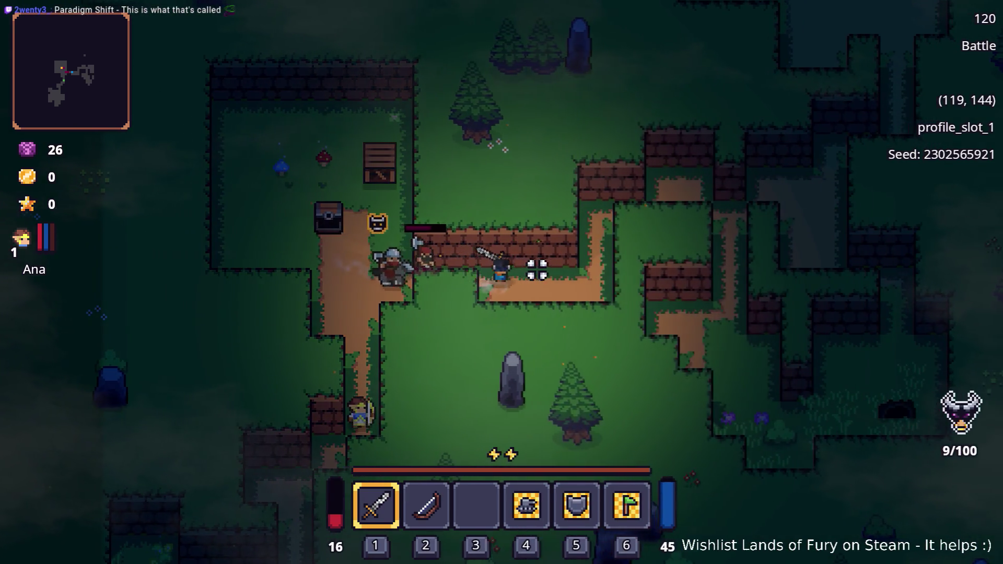
pyautogui.press('d')
pyautogui.press('space')
pyautogui.press('w')
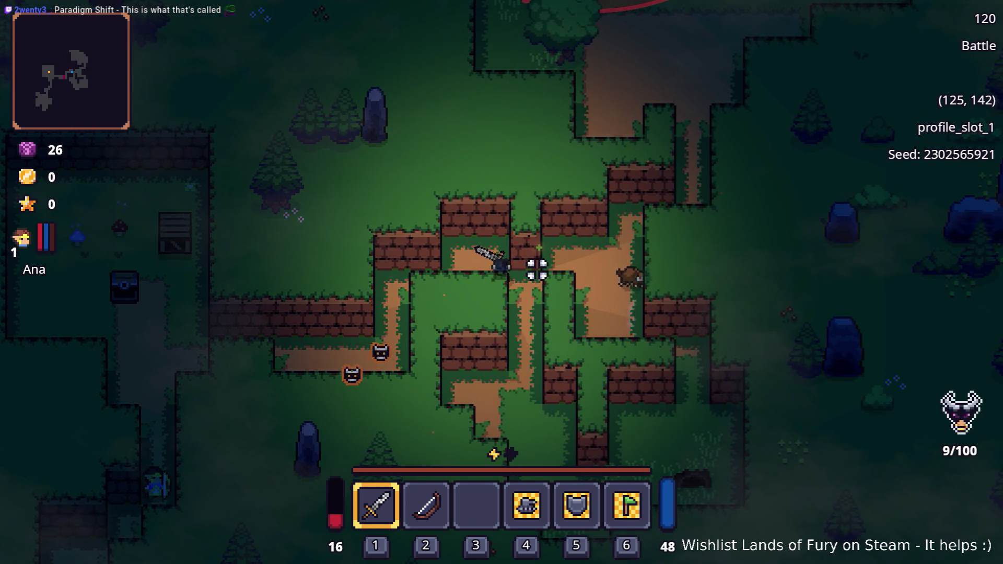
pyautogui.press('s')
pyautogui.press('d')
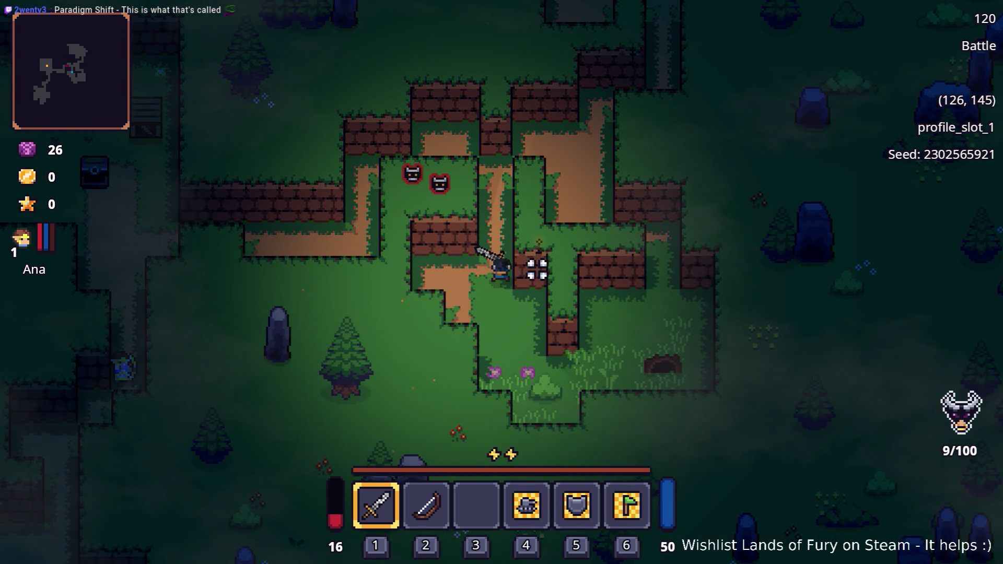
pyautogui.press('s')
pyautogui.press('d')
pyautogui.press('i')
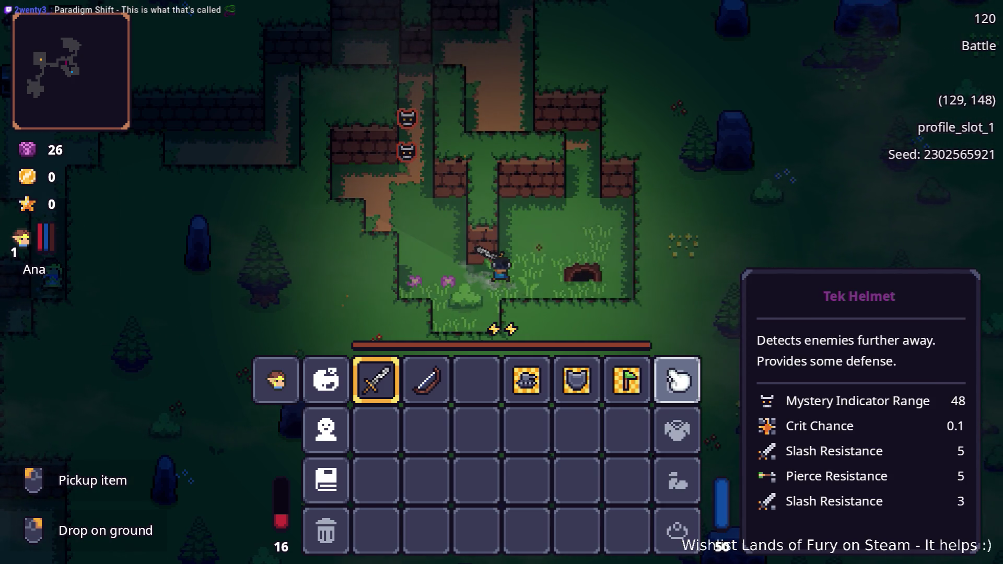
# Stop the game and filter the FileSystem for 'tekhe'
pyautogui.press('F8')
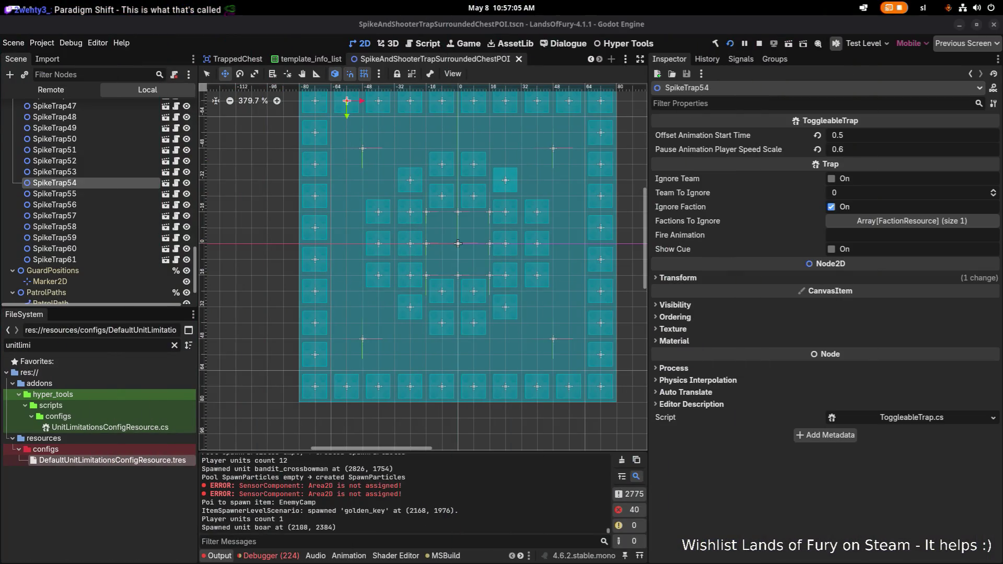
pyautogui.doubleClick(87, 345)
pyautogui.write('tel')
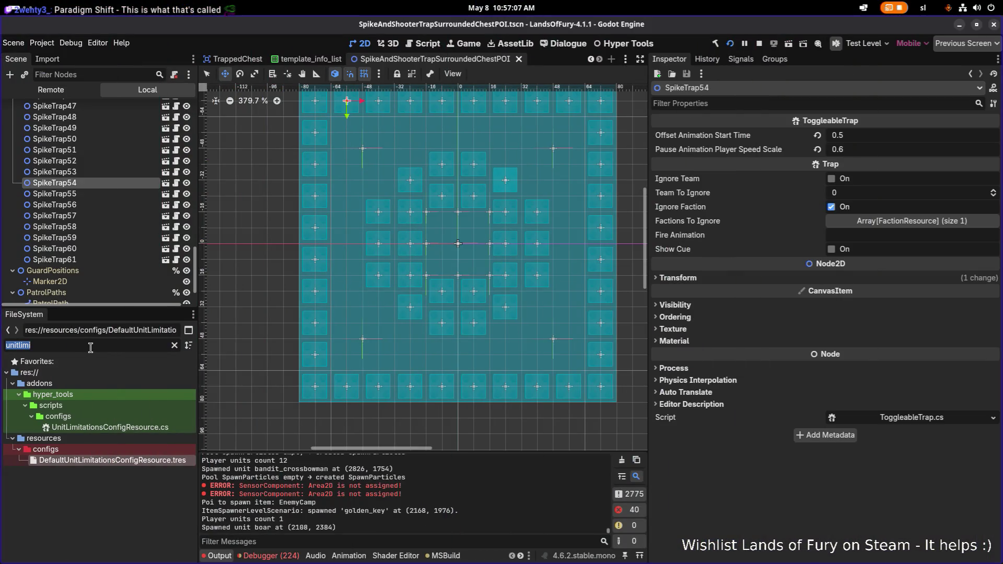
pyautogui.press('BackSpace')
pyautogui.write('khel')
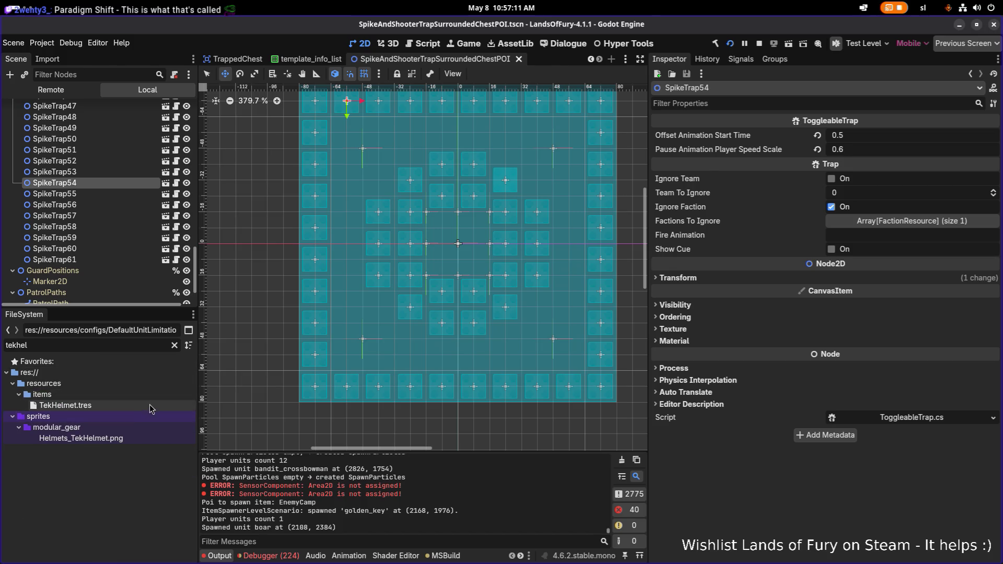
# Open TekHelmet.tres and expand Item Effects element 4
pyautogui.click(150, 405)
pyautogui.scroll(-10, 903, 415)
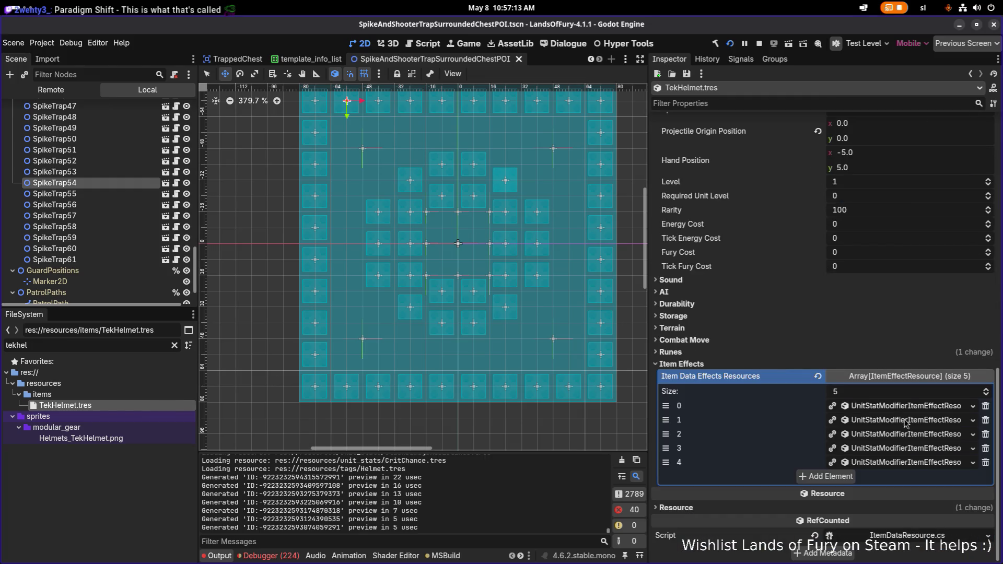
pyautogui.click(916, 464)
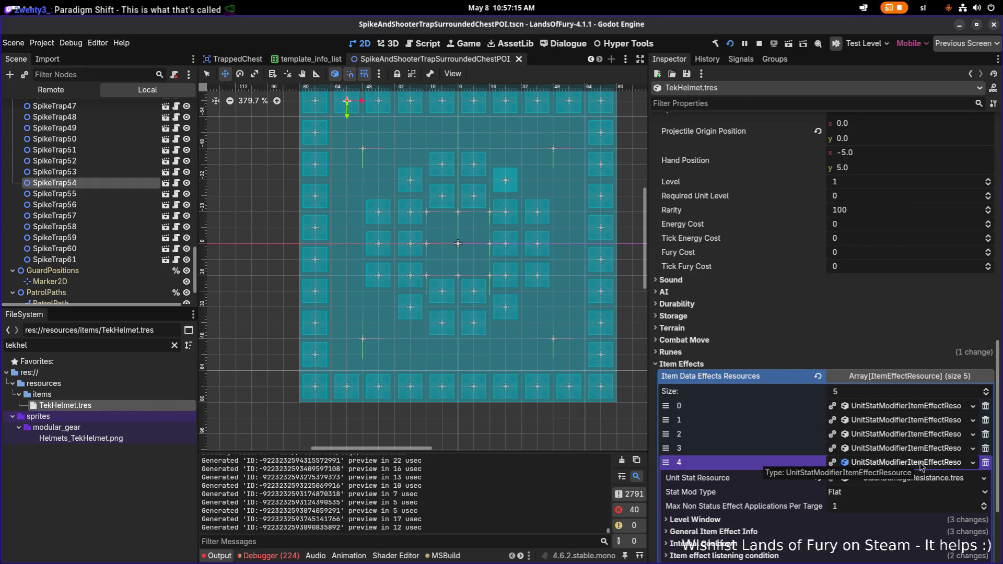
pyautogui.click(785, 520)
pyautogui.click(785, 520)
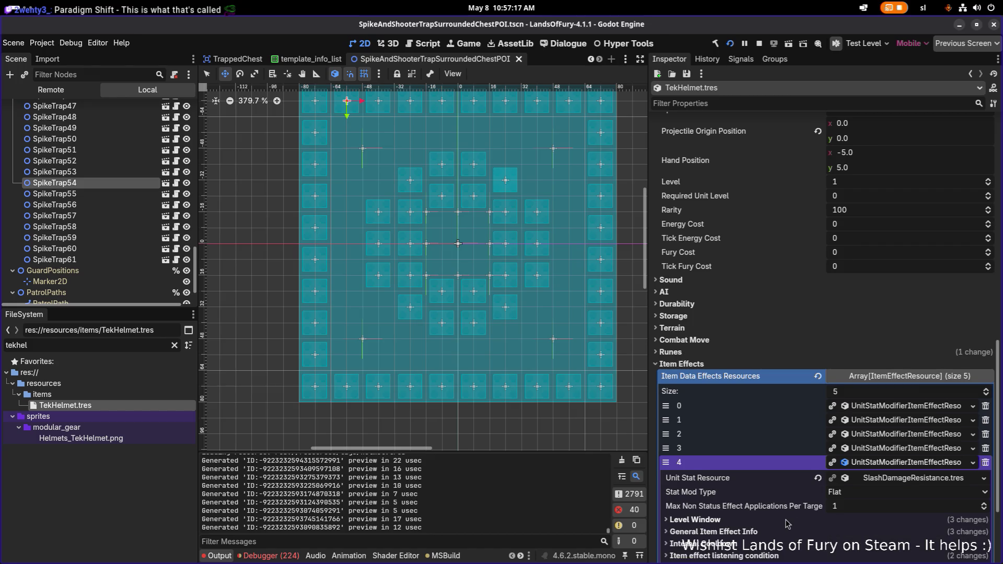
pyautogui.click(782, 532)
pyautogui.click(781, 533)
pyautogui.scroll(-3, 789, 525)
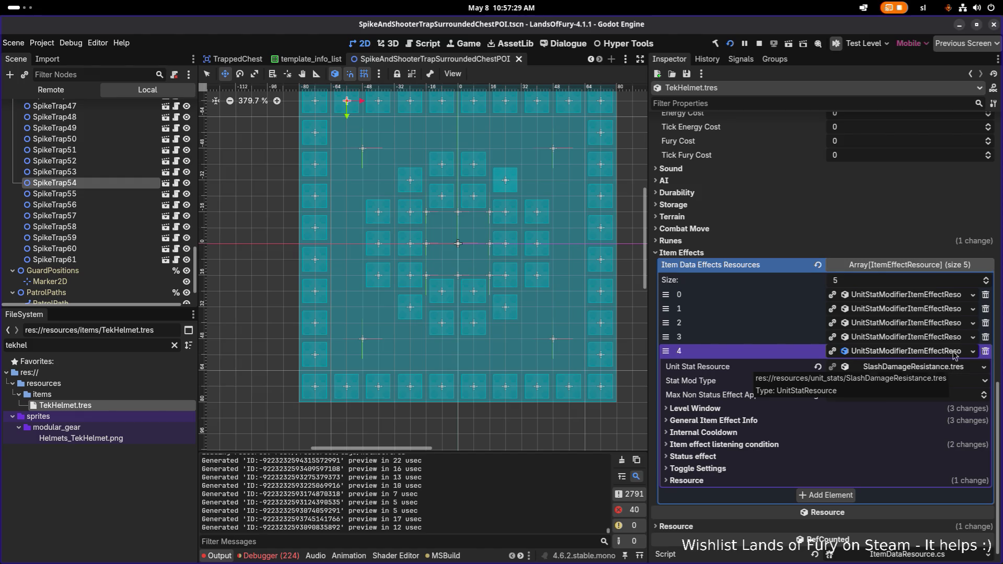
# Quick-load BluntDamageResistance.tres as the effect's Unit Stat Resource and save
pyautogui.click(985, 368)
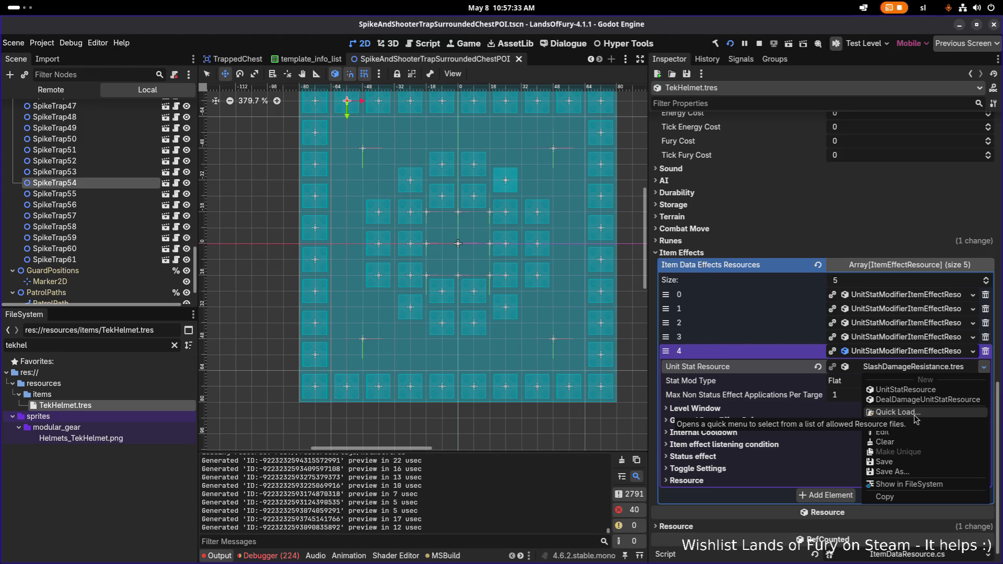
pyautogui.click(897, 413)
pyautogui.write('blunt')
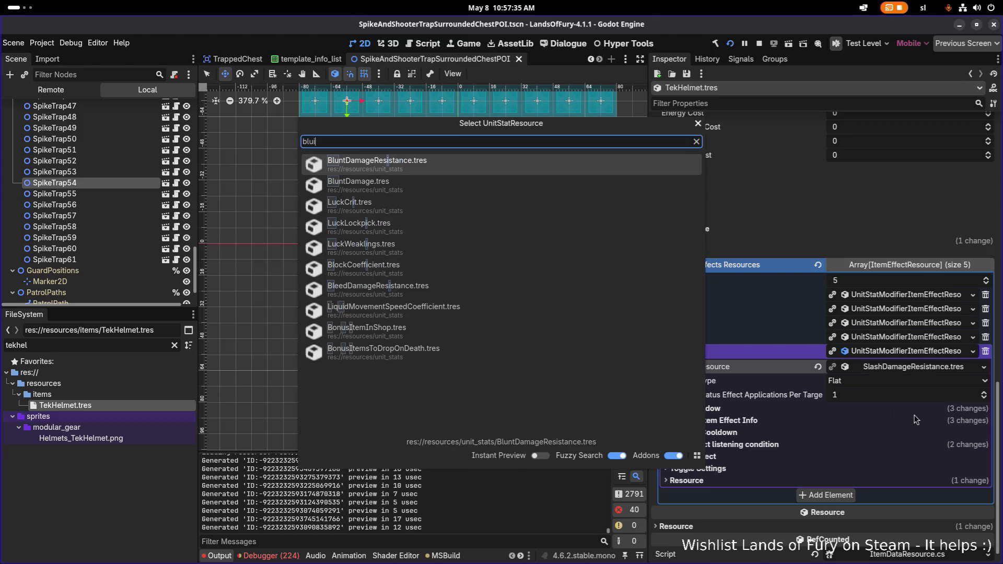
pyautogui.press('Down')
pyautogui.press('Return')
pyautogui.hotkey('ctrl', 's')
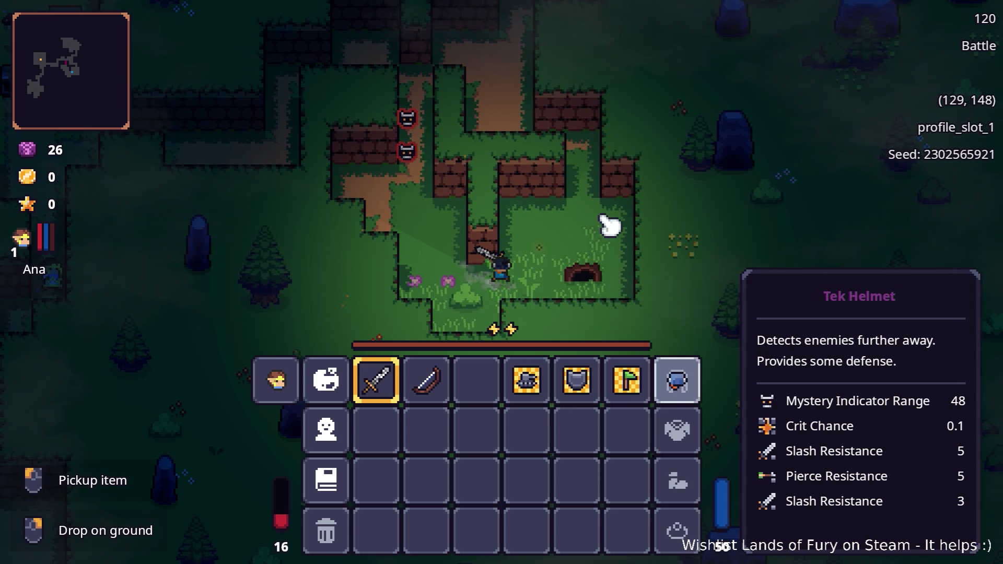
# Close the inventory and defeat the armored enemy with the sword
pyautogui.press('Tab')
pyautogui.press('a')
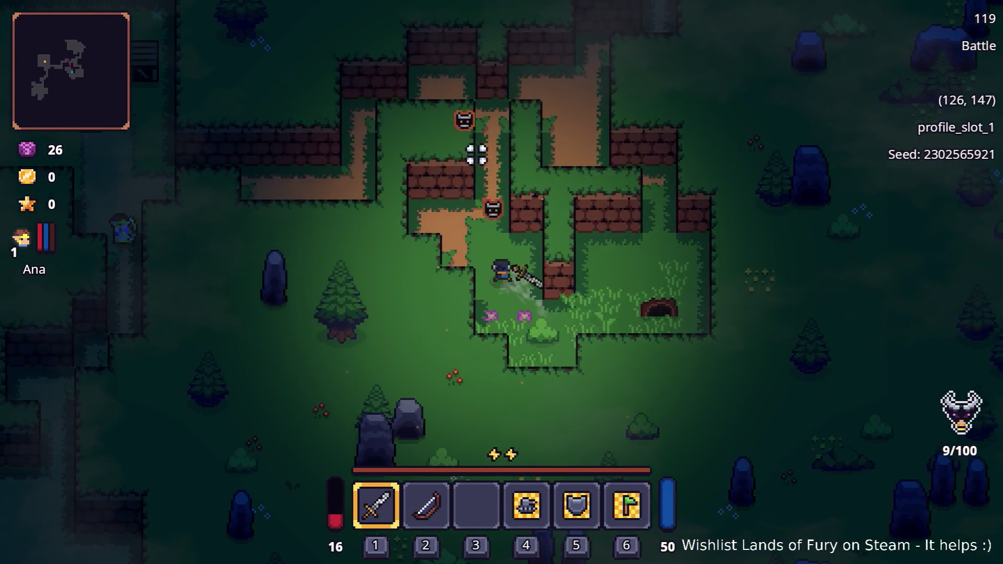
pyautogui.click(565, 152)
pyautogui.press('d')
pyautogui.click(455, 152)
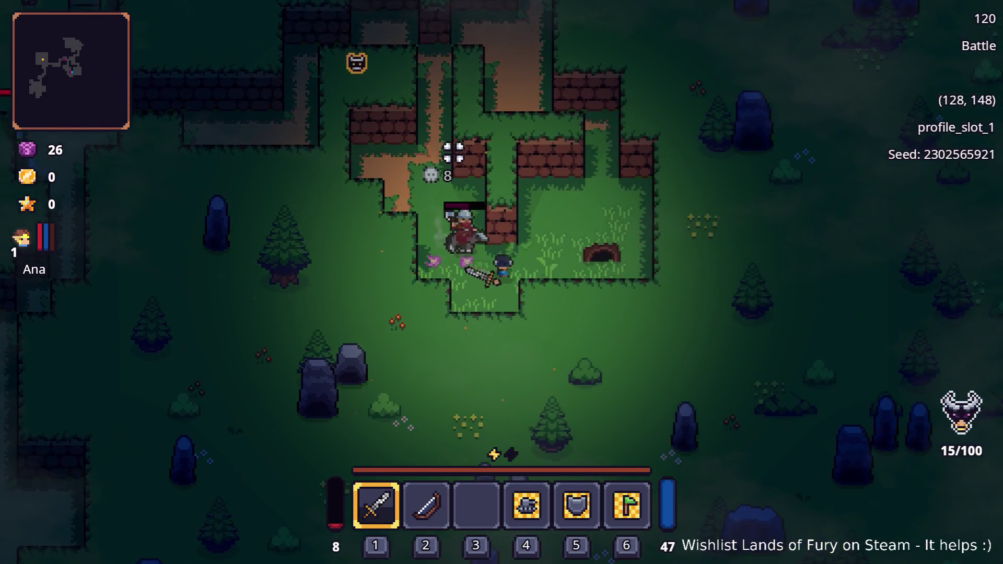
pyautogui.click(374, 188)
pyautogui.click(335, 288)
pyautogui.press('d')
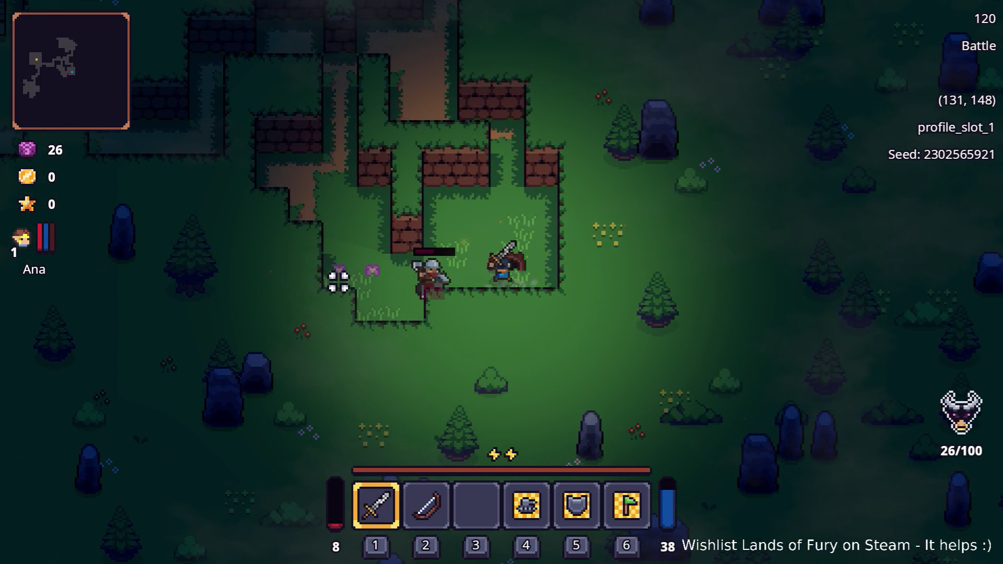
pyautogui.press('w')
pyautogui.click(336, 280)
pyautogui.click(336, 365)
pyautogui.press('a')
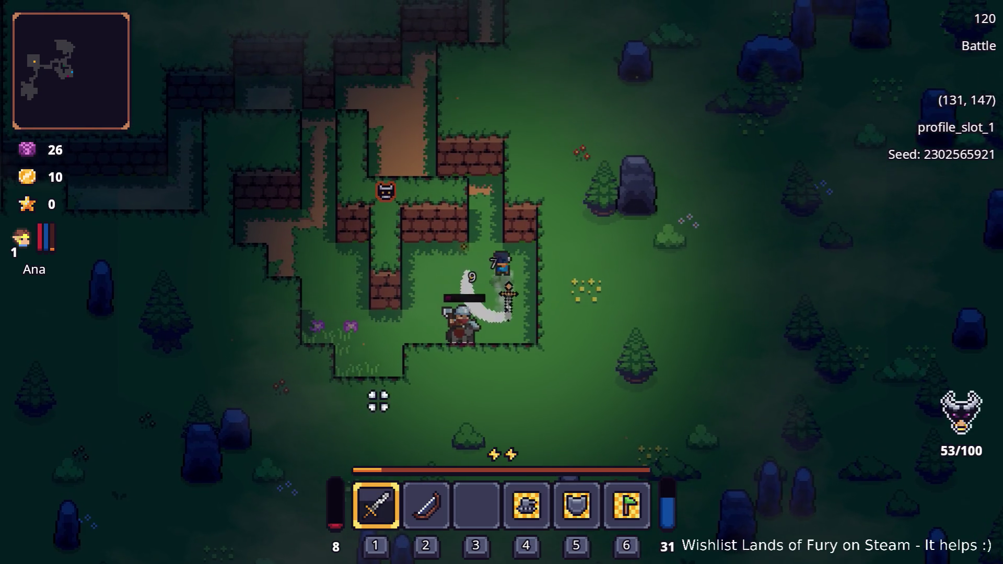
pyautogui.click(465, 392)
pyautogui.click(542, 359)
pyautogui.click(541, 199)
# Walk up through the maze and fight the boar
pyautogui.press('a')
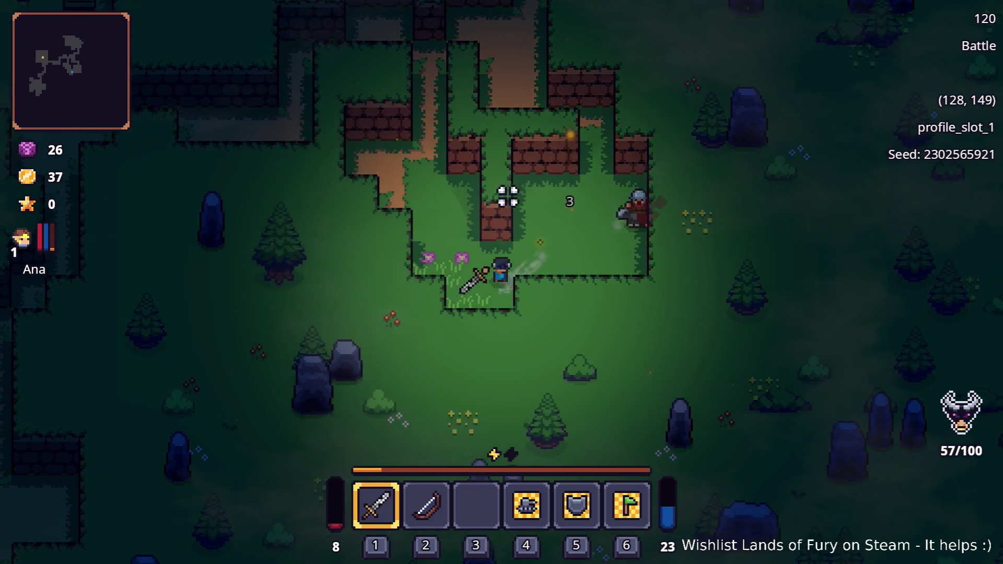
pyautogui.press('w')
pyautogui.press('d')
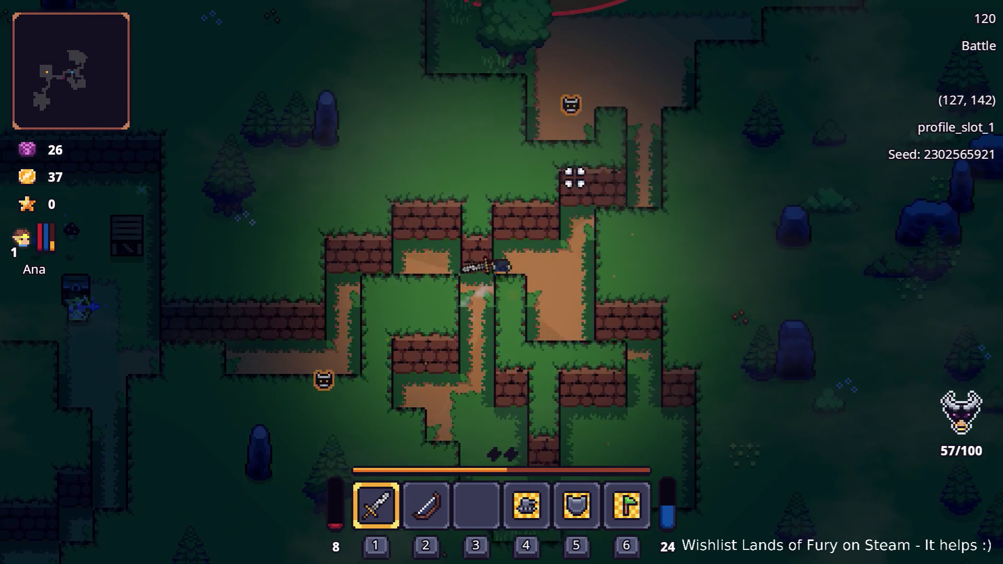
pyautogui.press('w')
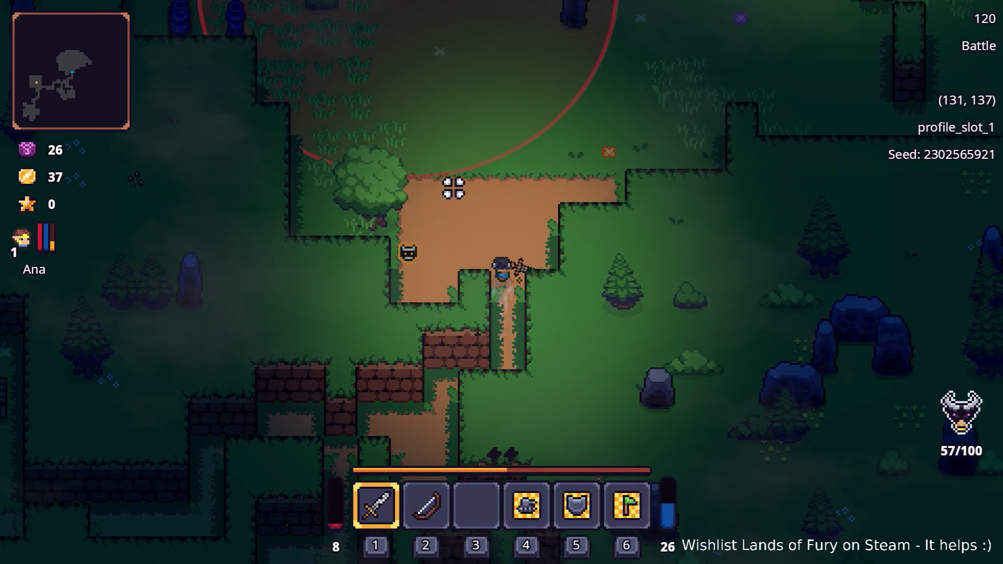
pyautogui.click(402, 216)
pyautogui.press('w')
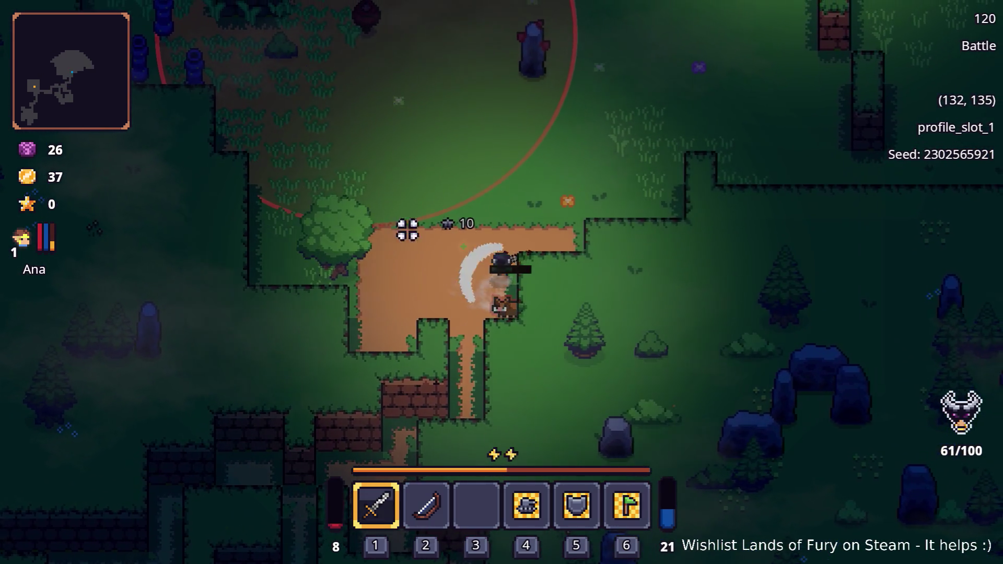
pyautogui.press('a')
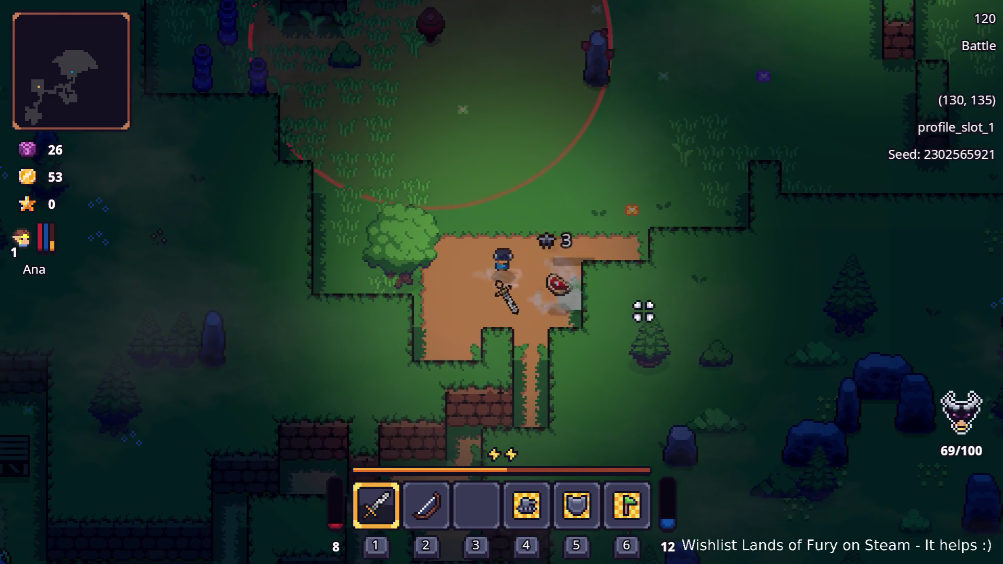
# Review the ALMA skill and character stats panels in the inventory
pyautogui.press('i')
pyautogui.click(326, 380)
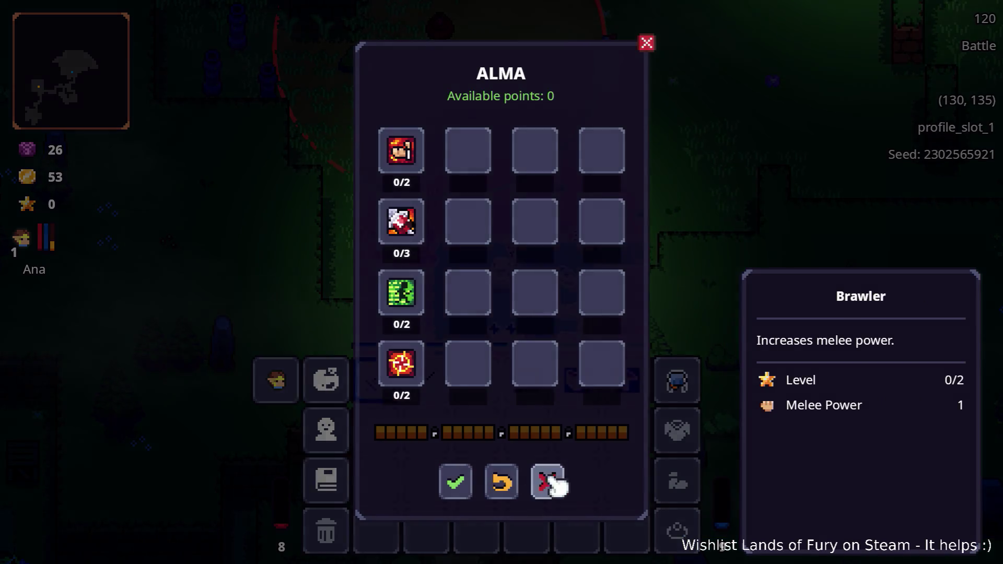
pyautogui.click(547, 481)
pyautogui.click(326, 430)
pyautogui.scroll(-5, 455, 403)
pyautogui.scroll(5, 401, 401)
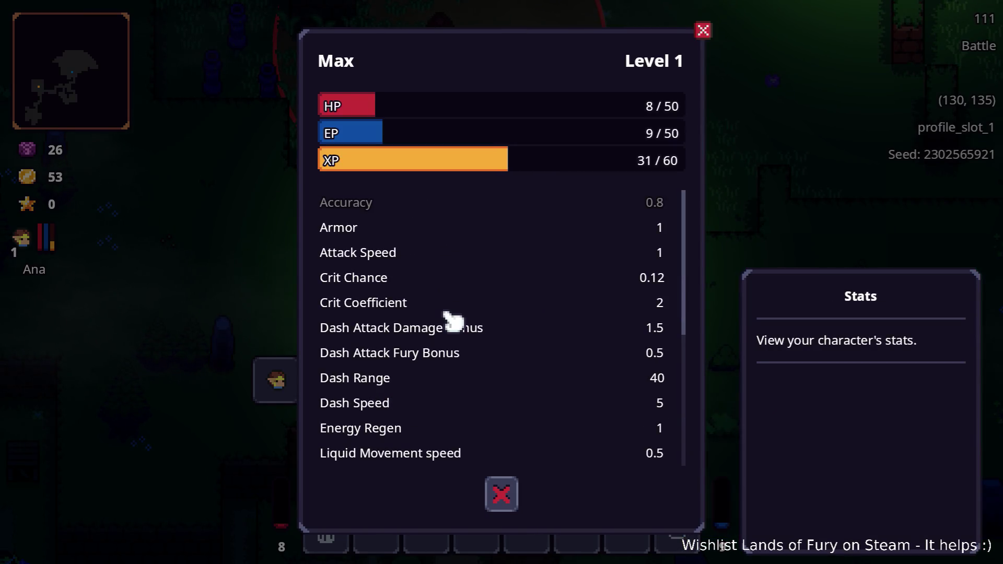
pyautogui.press('Escape')
pyautogui.press('Escape')
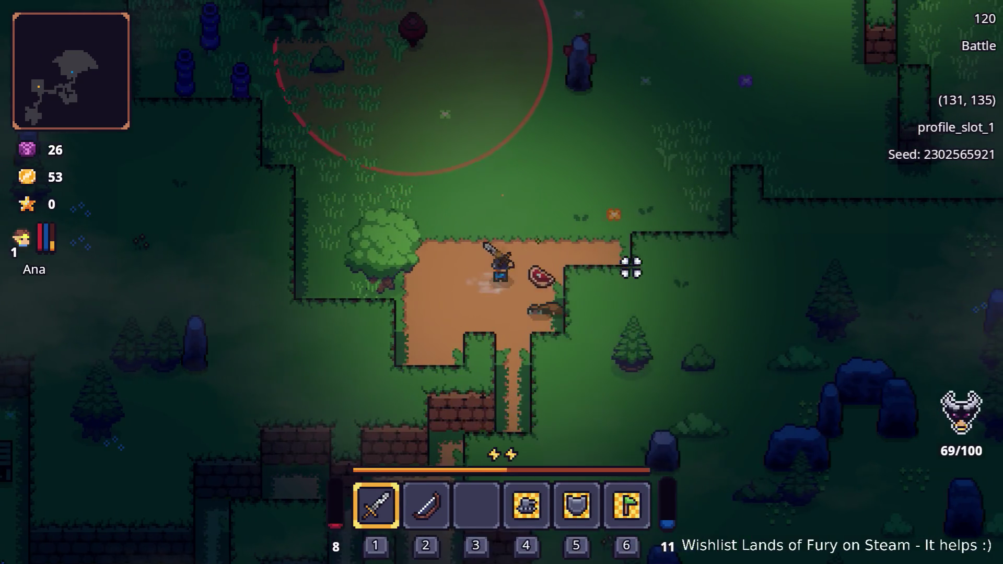
# Pick up the meat, fight near the campfire until Game over, and quit to the main menu
pyautogui.press('d')
pyautogui.press('w')
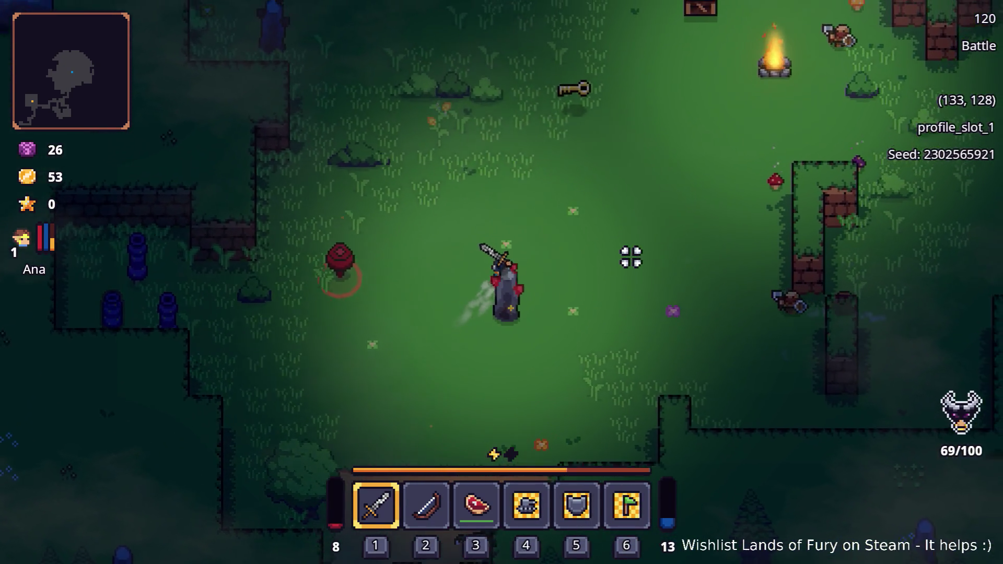
pyautogui.press('w')
pyautogui.press('d')
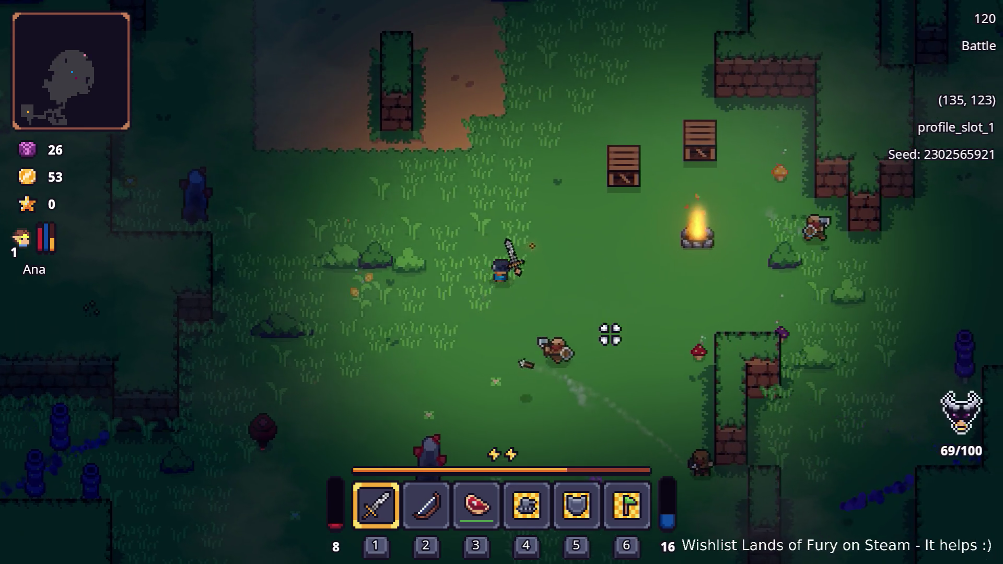
pyautogui.click(576, 370)
pyautogui.press('a')
pyautogui.click(660, 381)
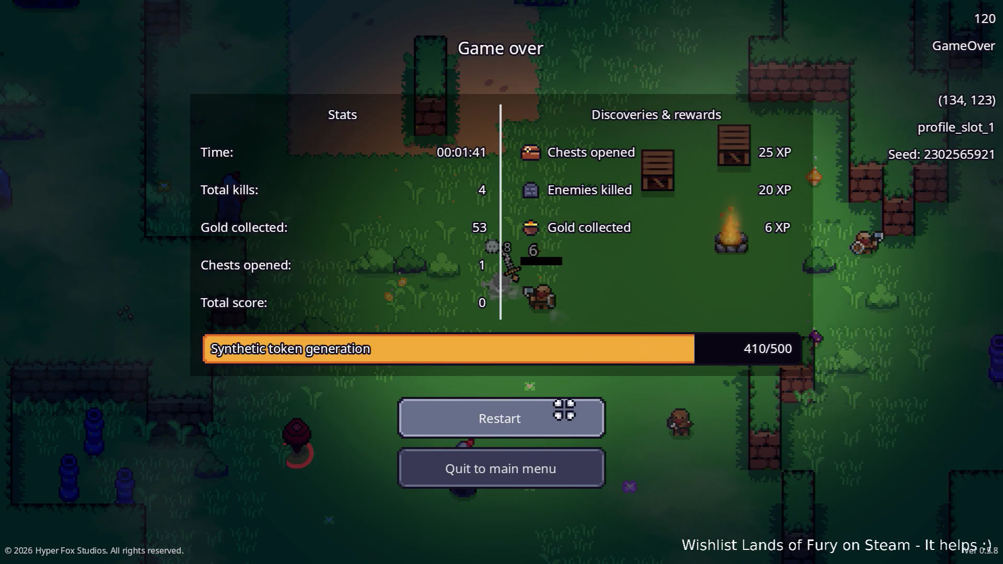
pyautogui.click(538, 468)
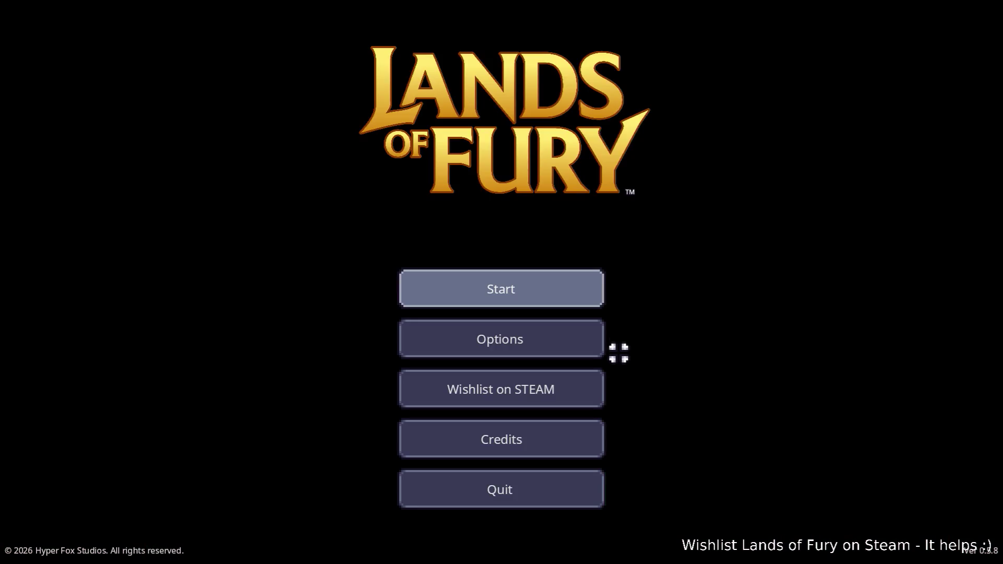
# Quit the running game and save the trap-chest POI scene
pyautogui.click(533, 488)
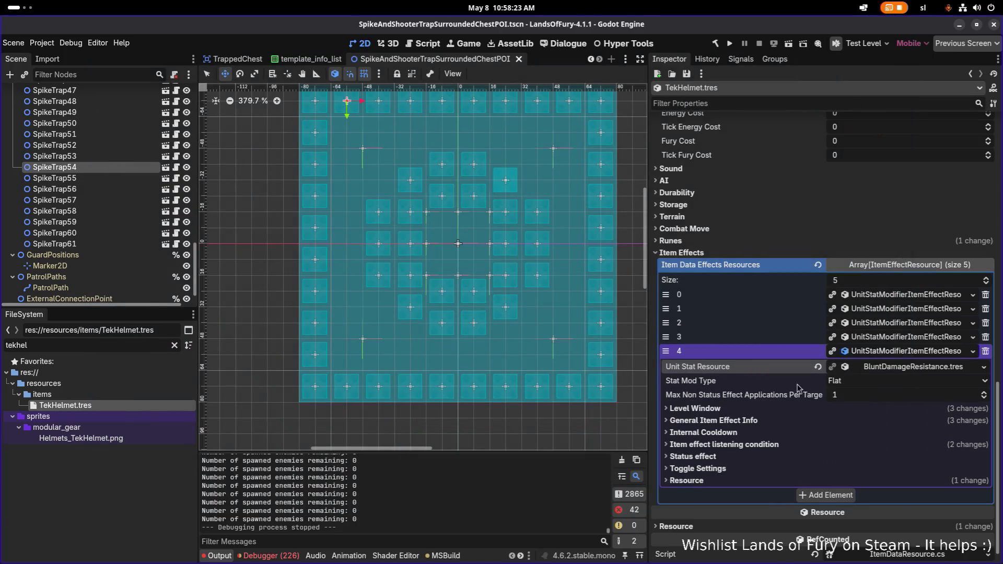
pyautogui.click(900, 351)
pyautogui.hotkey('ctrl', 's')
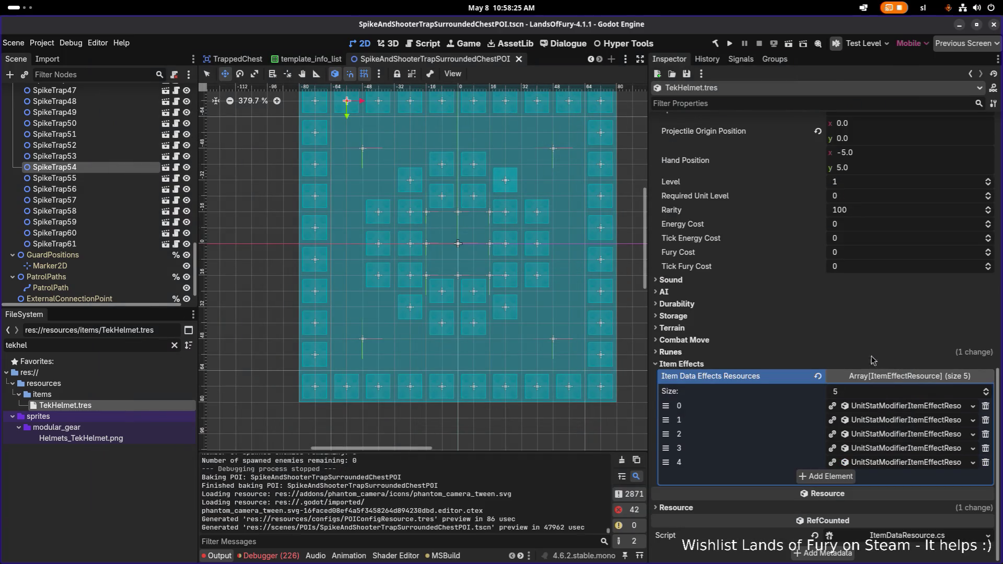
# Filter the FileSystem for 'cavernou' and open CavernousDepths1.tres in the Inspector
pyautogui.scroll(3, 804, 350)
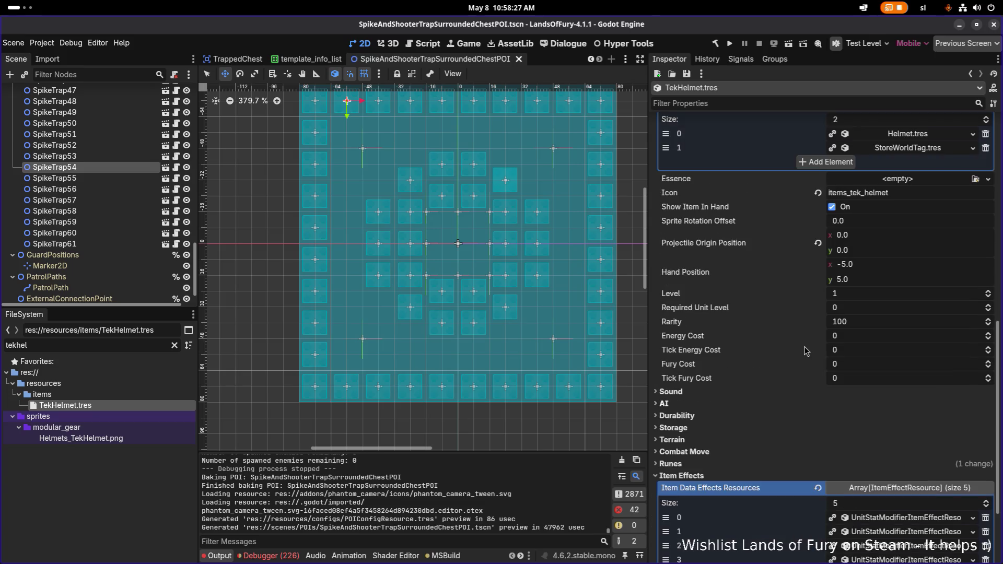
pyautogui.click(100, 347)
pyautogui.hotkey('ctrl', 'a')
pyautogui.write('cavernou')
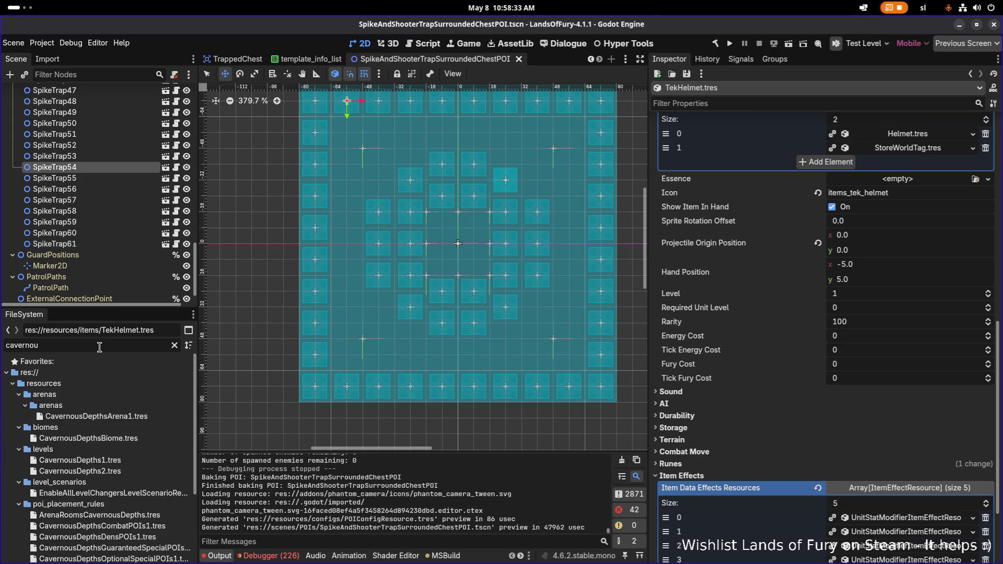
pyautogui.click(96, 416)
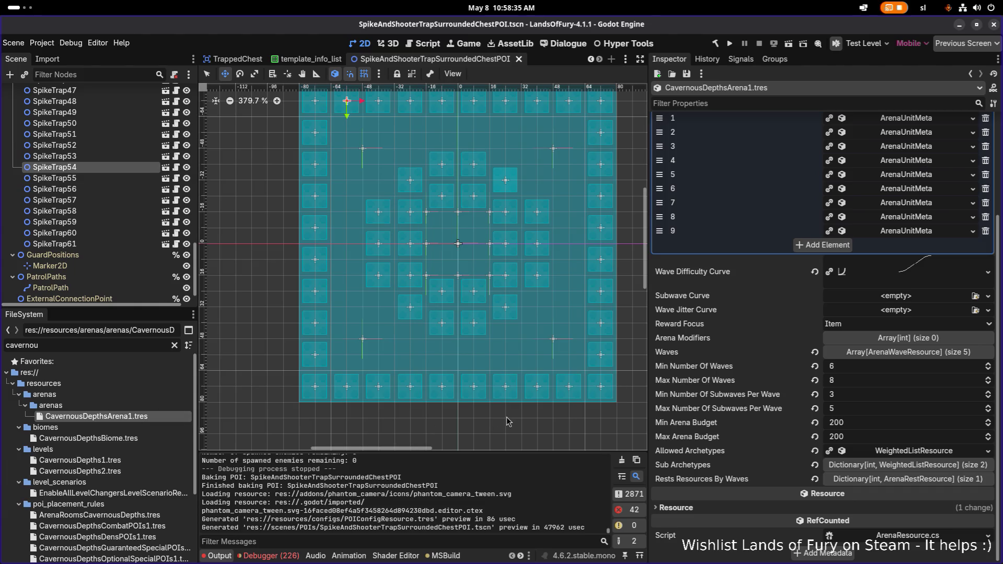
pyautogui.click(80, 461)
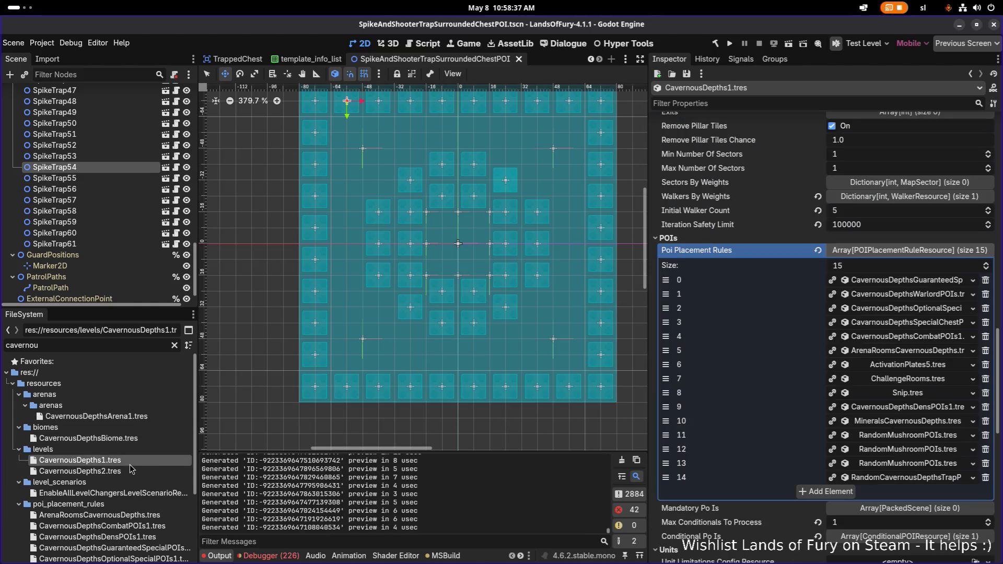
# Review and collapse the POI Placement Rules, Bosses By Weight and Overworld Enemies By Weight sections
pyautogui.scroll(-10, 826, 403)
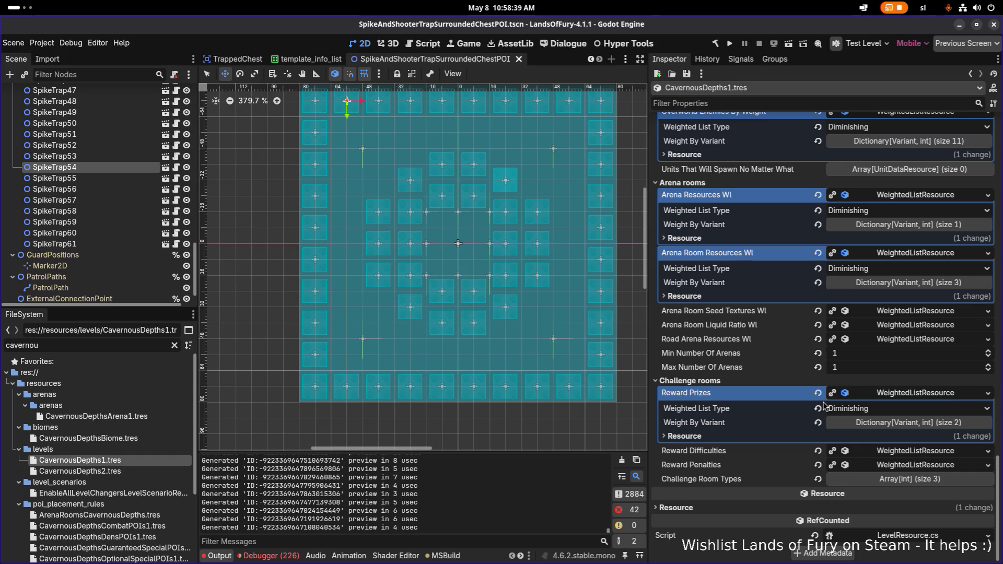
pyautogui.scroll(5, 825, 408)
pyautogui.scroll(10, 825, 403)
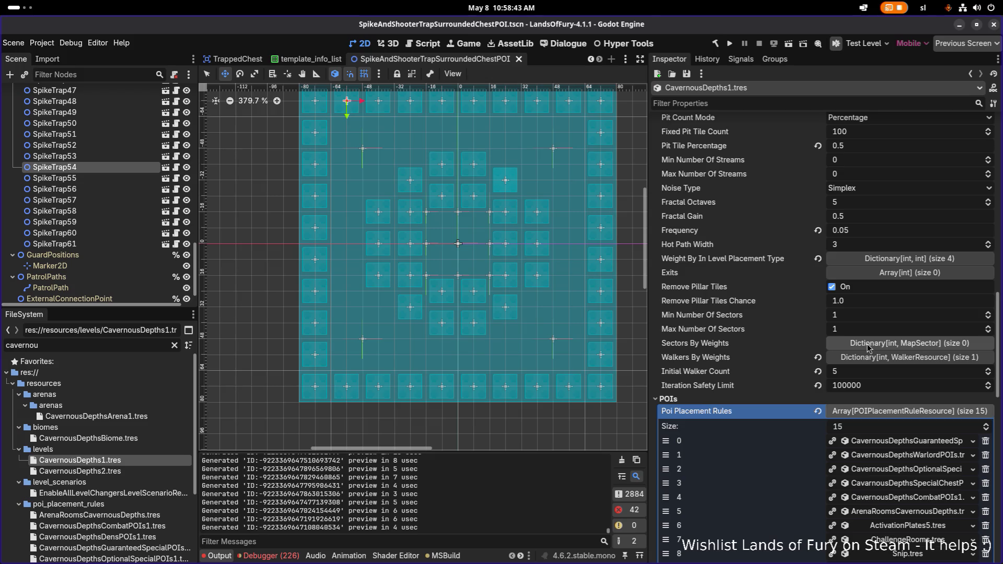
pyautogui.scroll(2, 861, 347)
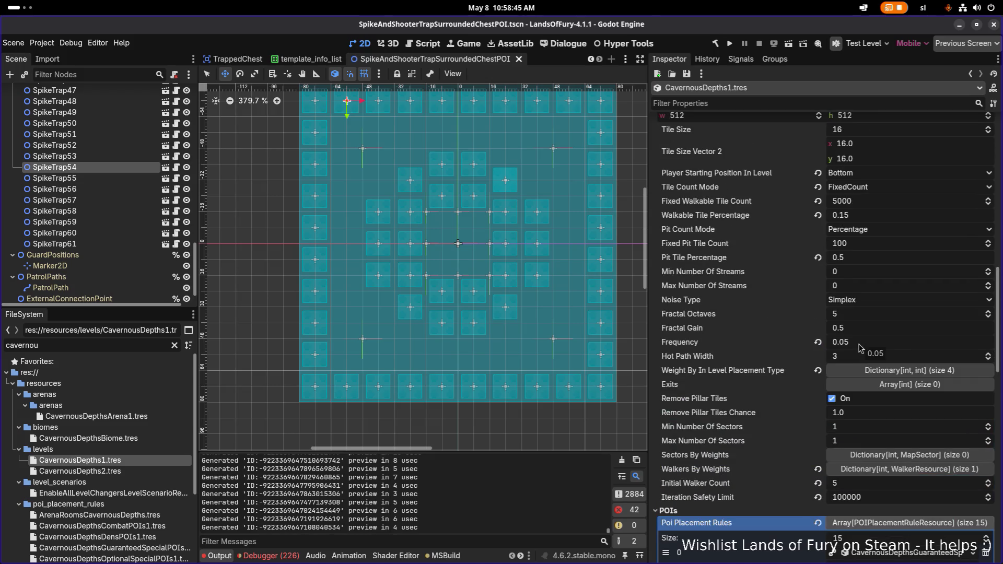
pyautogui.scroll(-4, 861, 341)
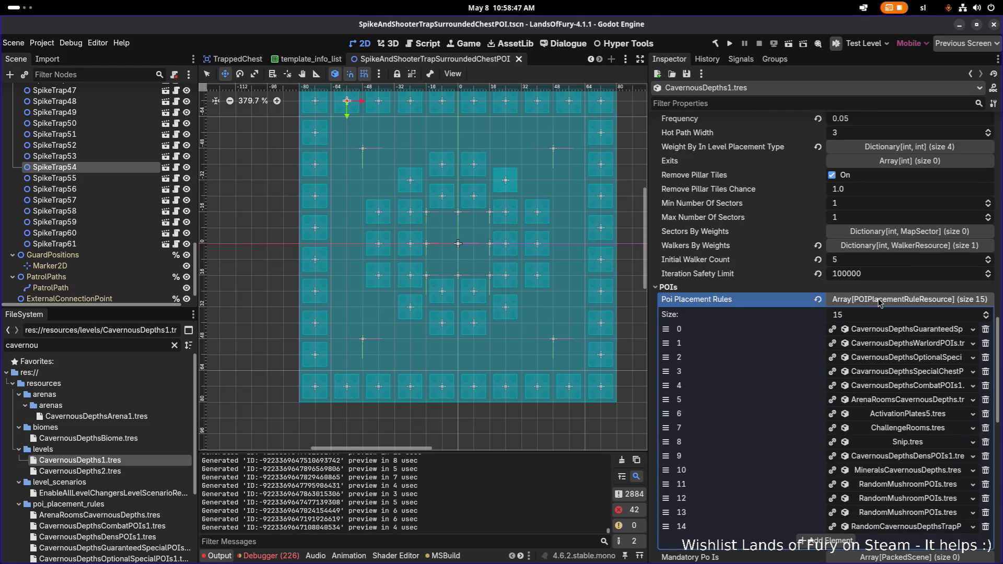
pyautogui.click(879, 301)
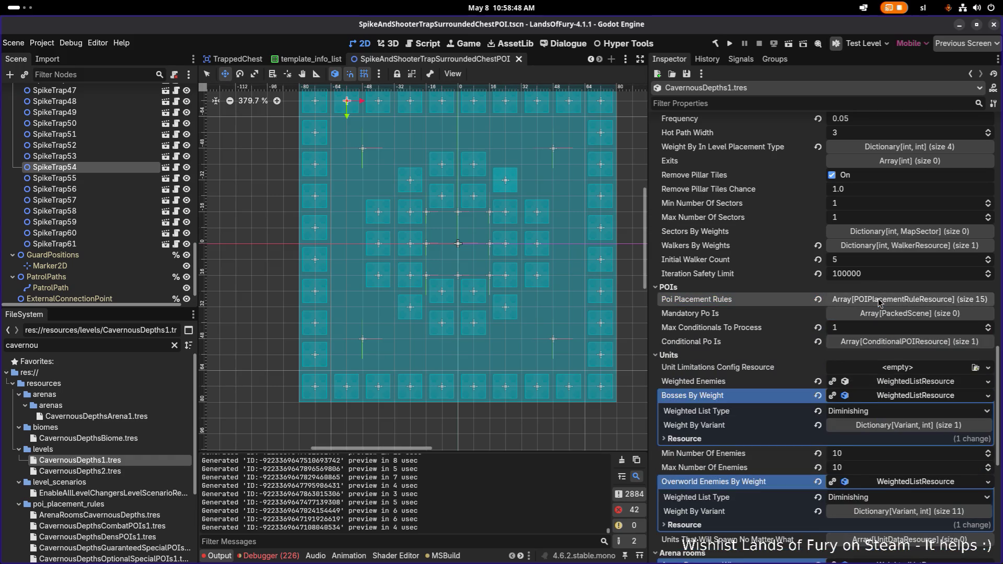
pyautogui.click(878, 397)
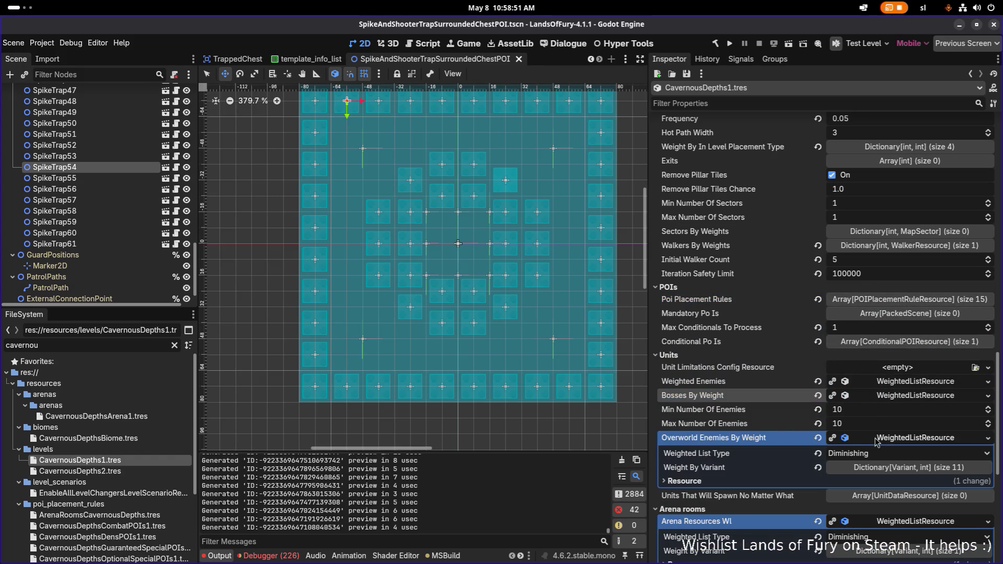
pyautogui.click(896, 439)
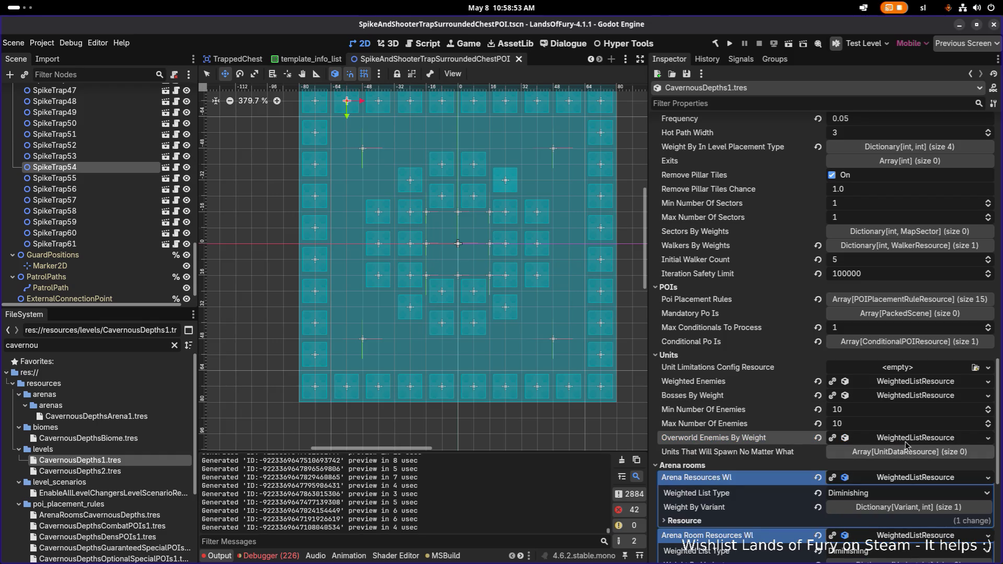
# Inspect the Weighted Enemies list and its Weight By Variant dictionary, then collapse it
pyautogui.scroll(-2, 906, 445)
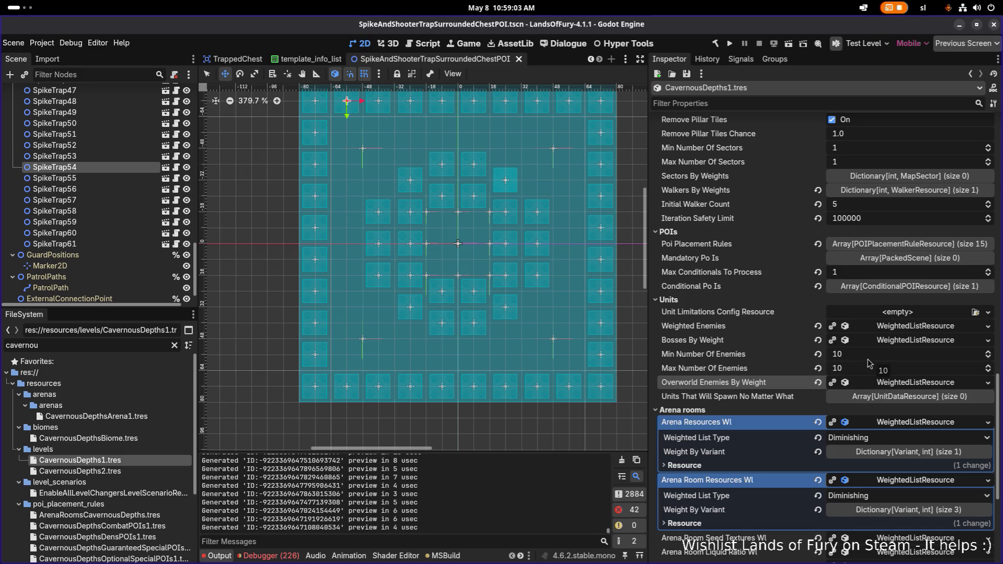
pyautogui.click(895, 328)
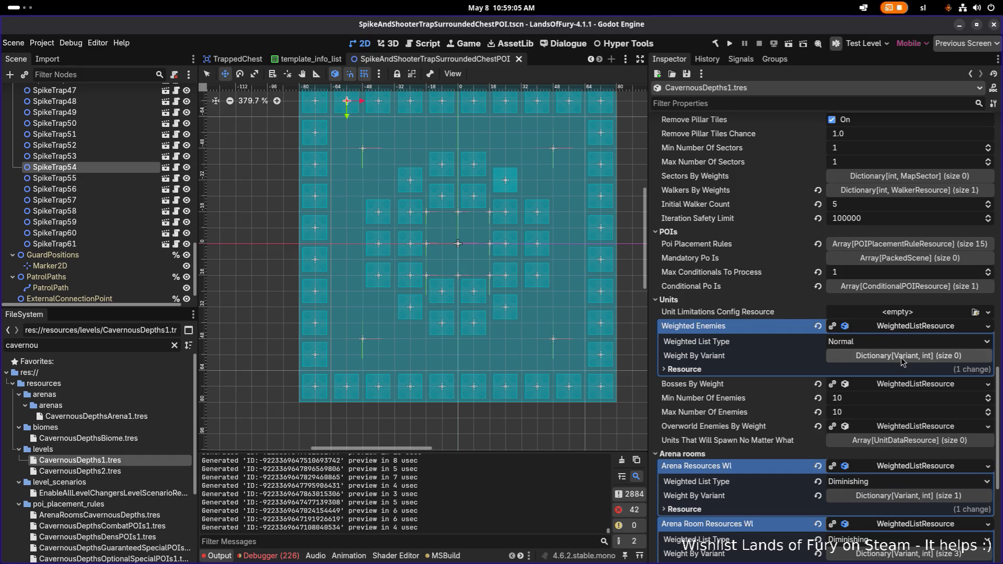
pyautogui.click(903, 358)
pyautogui.click(903, 358)
pyautogui.click(910, 328)
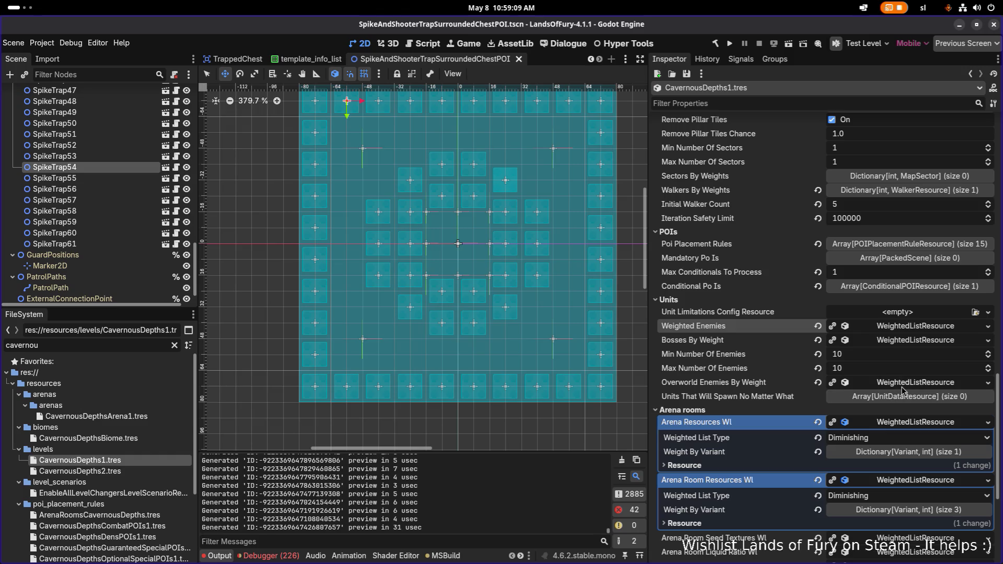
pyautogui.hotkey('alt', 'Tab')
pyautogui.press('Tab')
pyautogui.press('Tab')
pyautogui.press('Tab')
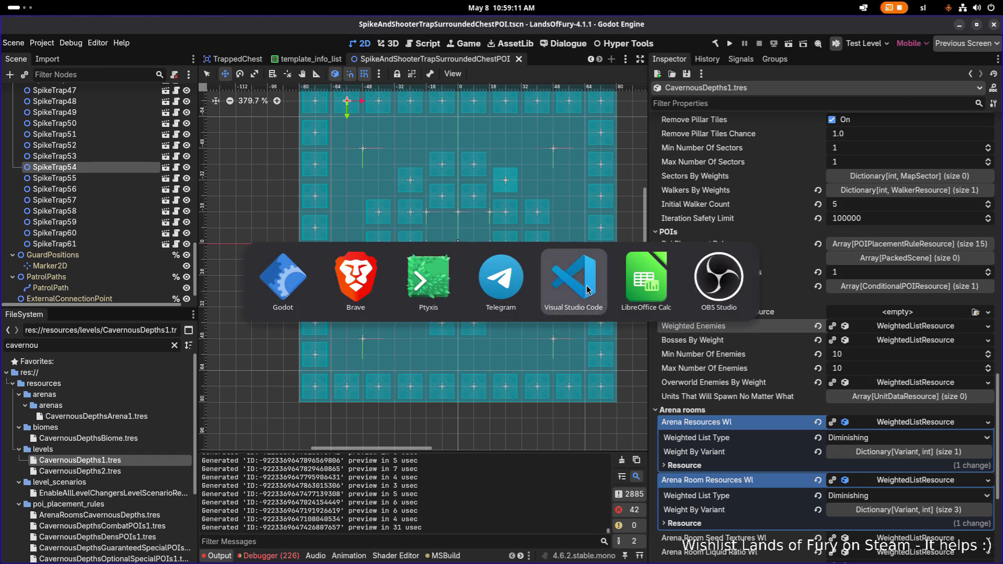
# Open LevelResource.cs, find the WeightedEnemies field with 'weit' and check its references
pyautogui.hotkey('ctrl', 'p')
pyautogui.write('levelres')
pyautogui.press('Return')
pyautogui.hotkey('ctrl', 'f')
pyautogui.write('weith')
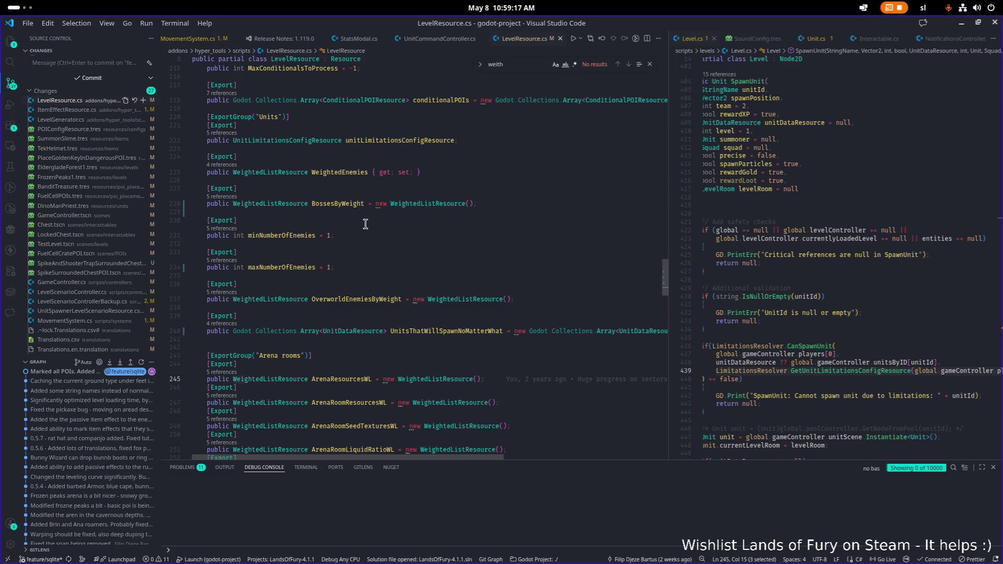
pyautogui.scroll(2, 397, 214)
pyautogui.click(500, 198)
pyautogui.keyDown('ctrl'); pyautogui.click(335, 215); pyautogui.keyUp('ctrl')
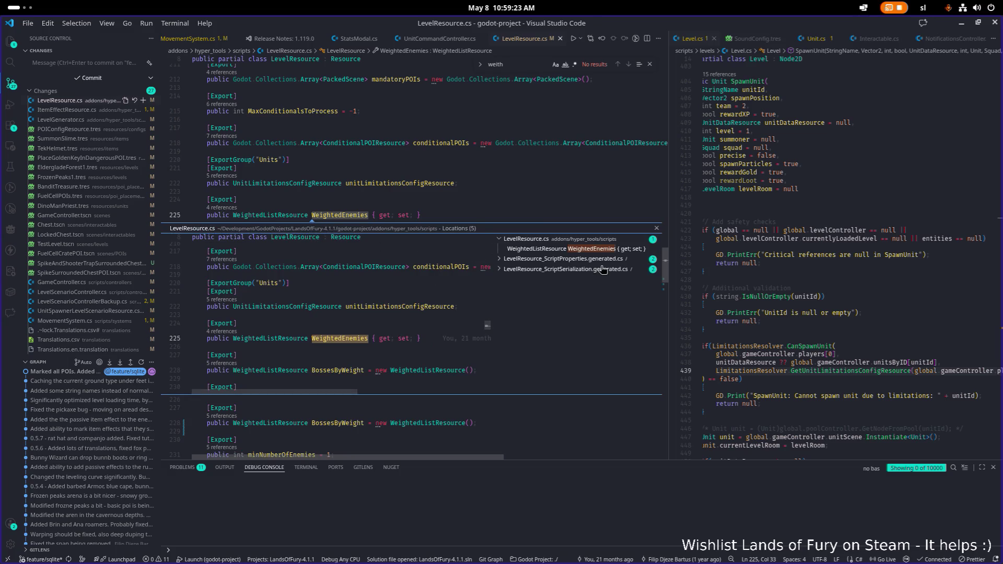
pyautogui.click(656, 228)
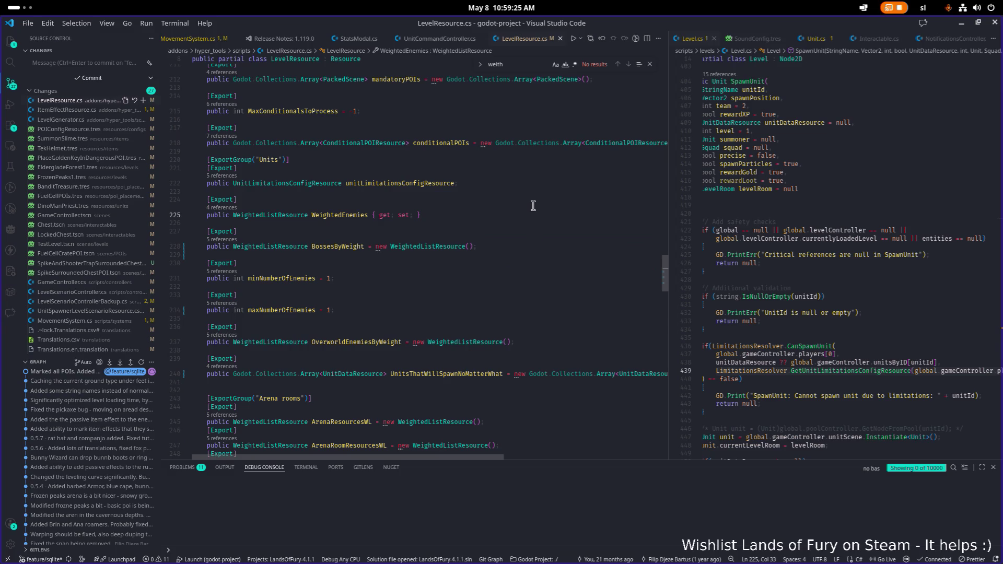
# Delete the WeightedEnemies export and its [Export] line, then save LevelResource.cs
pyautogui.press('Up')
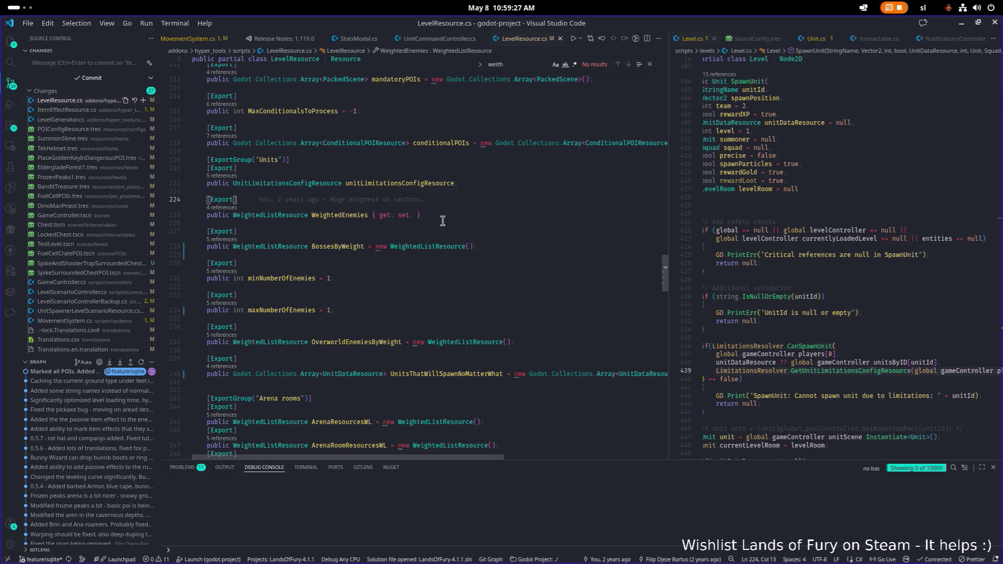
pyautogui.press('Down')
pyautogui.click(505, 217)
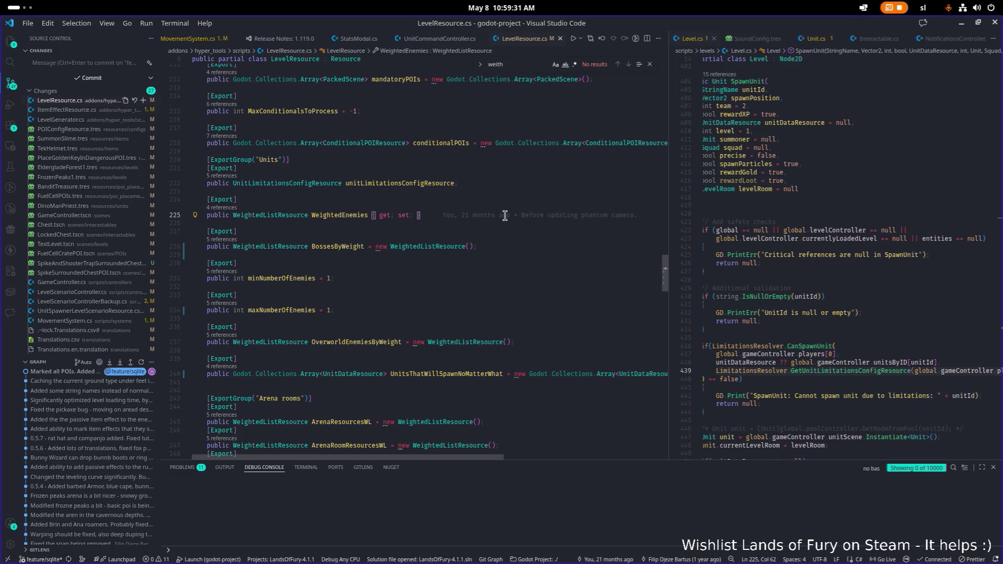
pyautogui.hotkey('shift', 'Up')
pyautogui.hotkey('shift', 'Up')
pyautogui.hotkey('shift', 'Up')
pyautogui.press('BackSpace')
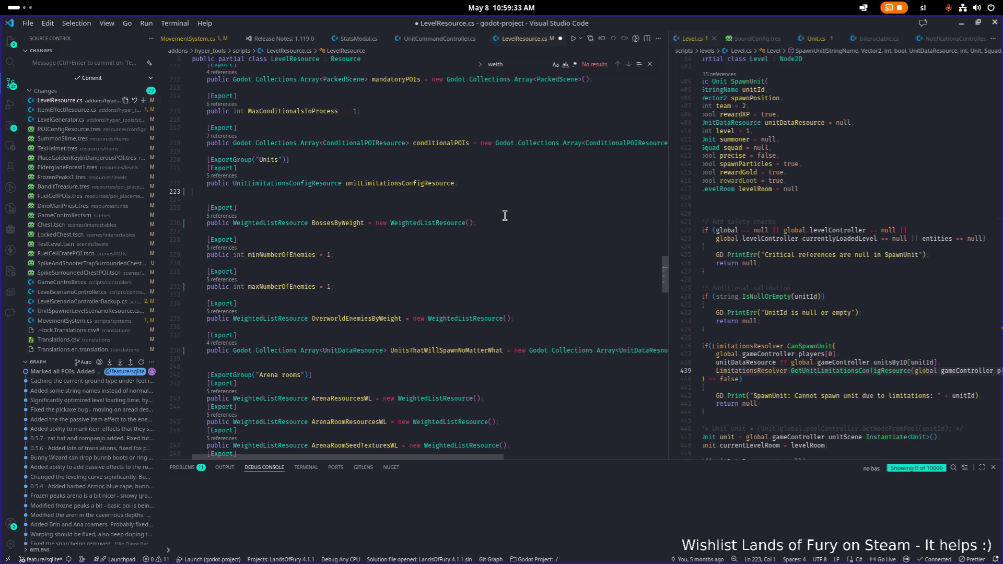
pyautogui.hotkey('ctrl', 's')
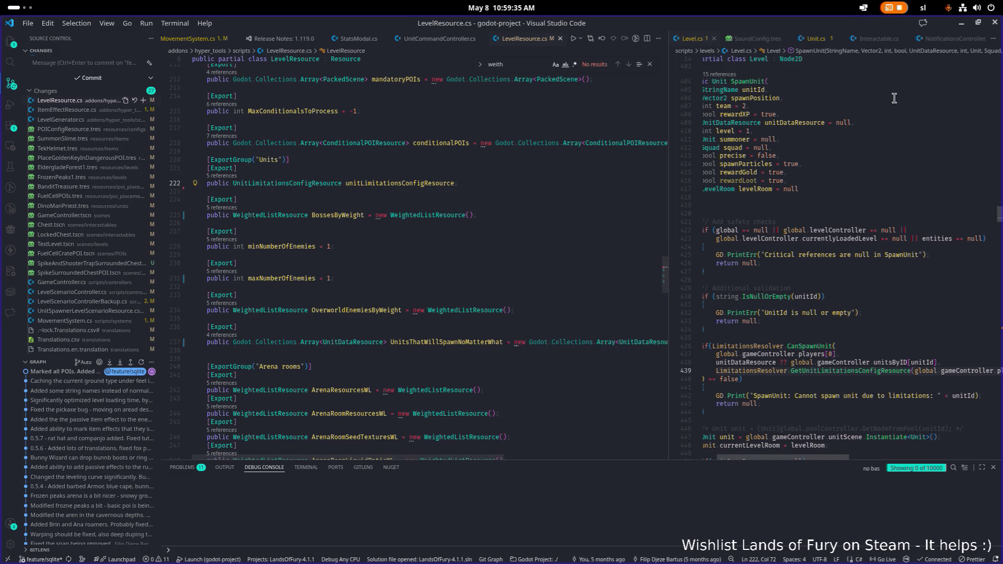
# Delete the UnitsThatWillSpawnNoMatterWhat export and start a .NET build in Godot
pyautogui.doubleClick(459, 342)
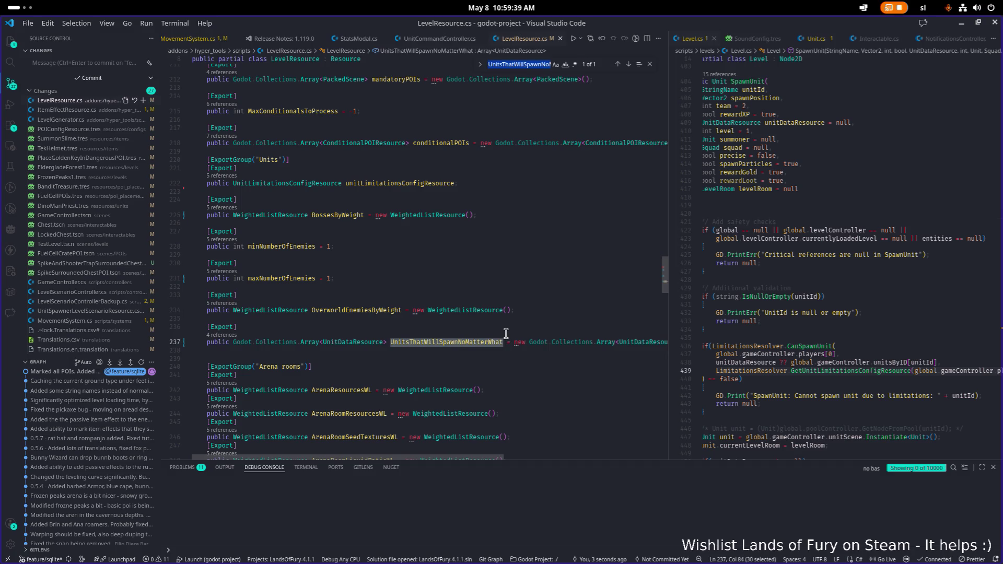
pyautogui.click(194, 342)
pyautogui.scroll(-2, 406, 298)
pyautogui.keyDown('ctrl'); pyautogui.click(479, 229); pyautogui.keyUp('ctrl')
pyautogui.press('Escape')
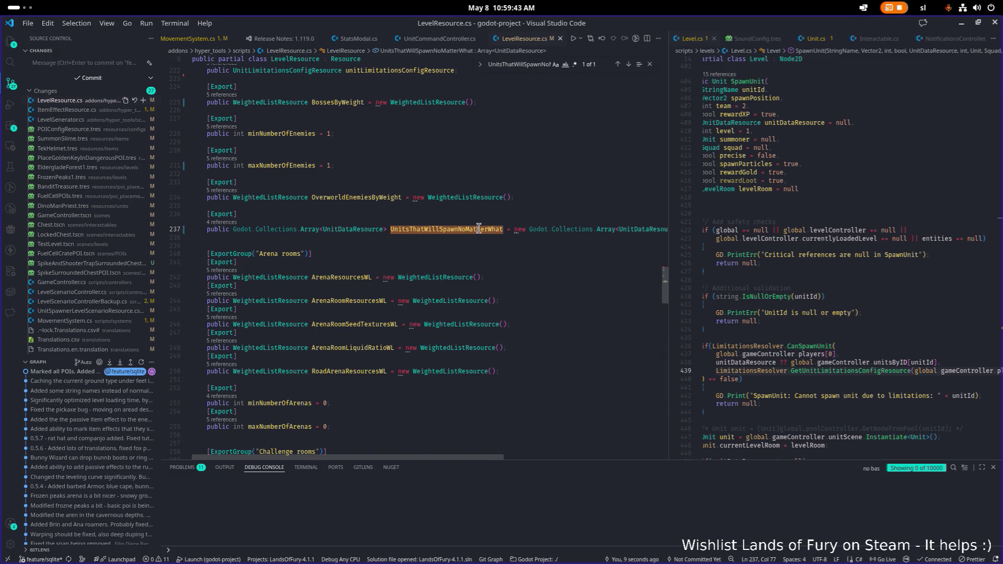
pyautogui.hotkey('shift', 'alt', 'Right')
pyautogui.hotkey('shift', 'alt', 'Right')
pyautogui.hotkey('shift', 'alt', 'Right')
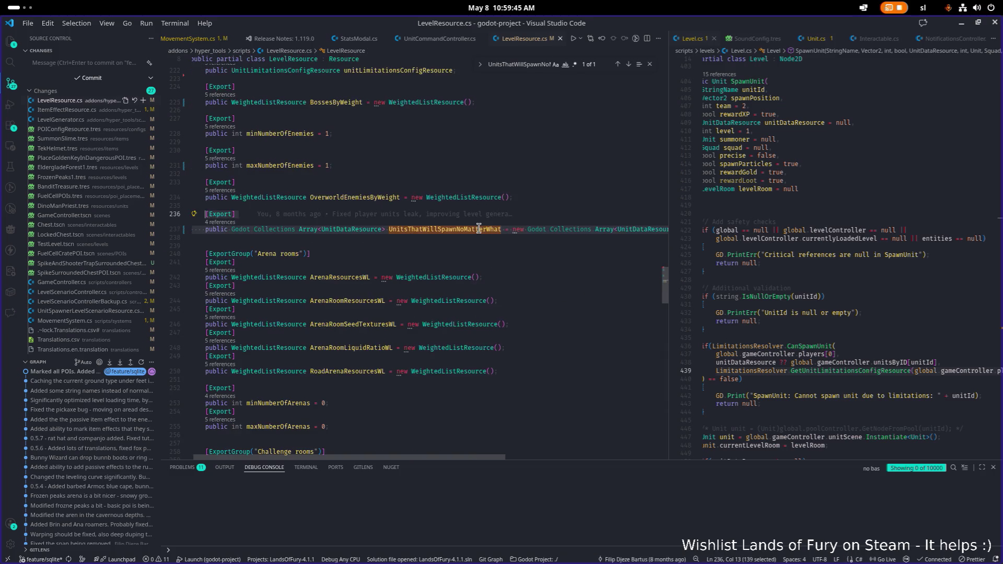
pyautogui.press('BackSpace')
pyautogui.press('BackSpace')
pyautogui.press('BackSpace')
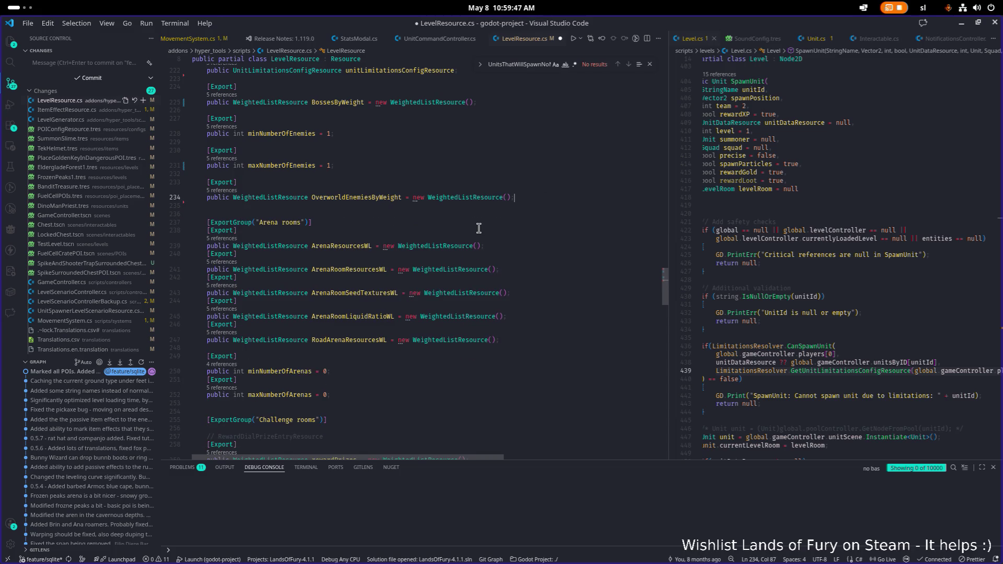
pyautogui.click(962, 23)
pyautogui.click(716, 46)
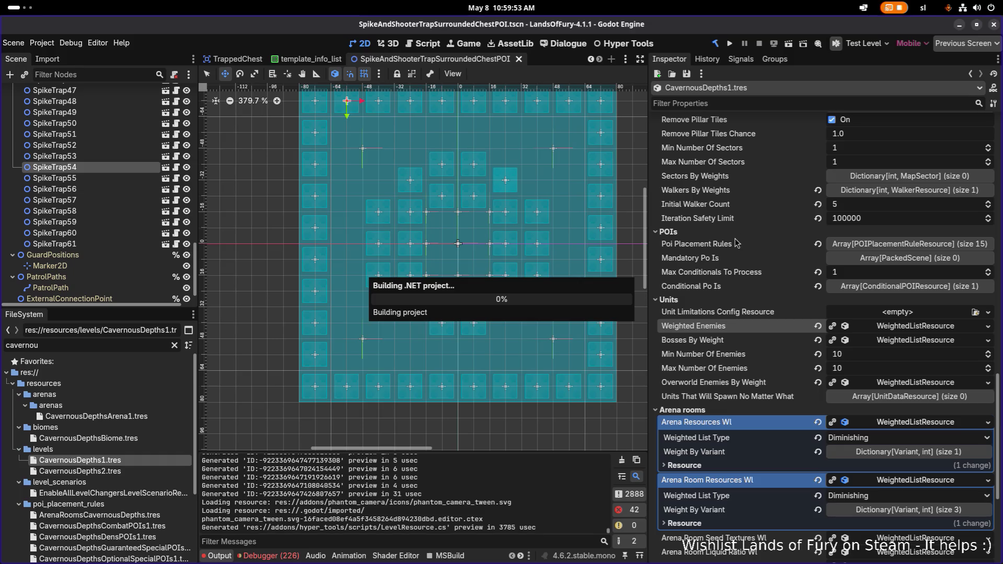
# Follow the minNumberOfEnemies references to its usage in LevelGenerator.cs
pyautogui.hotkey('alt', 'Tab')
pyautogui.hotkey('alt', 'Tab')
pyautogui.hotkey('alt', 'Tab')
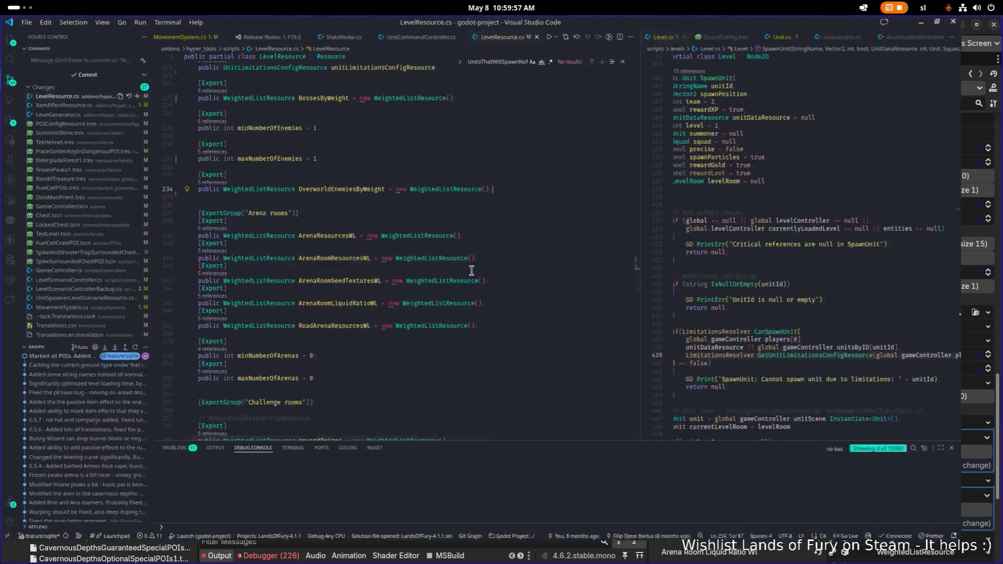
pyautogui.click(371, 258)
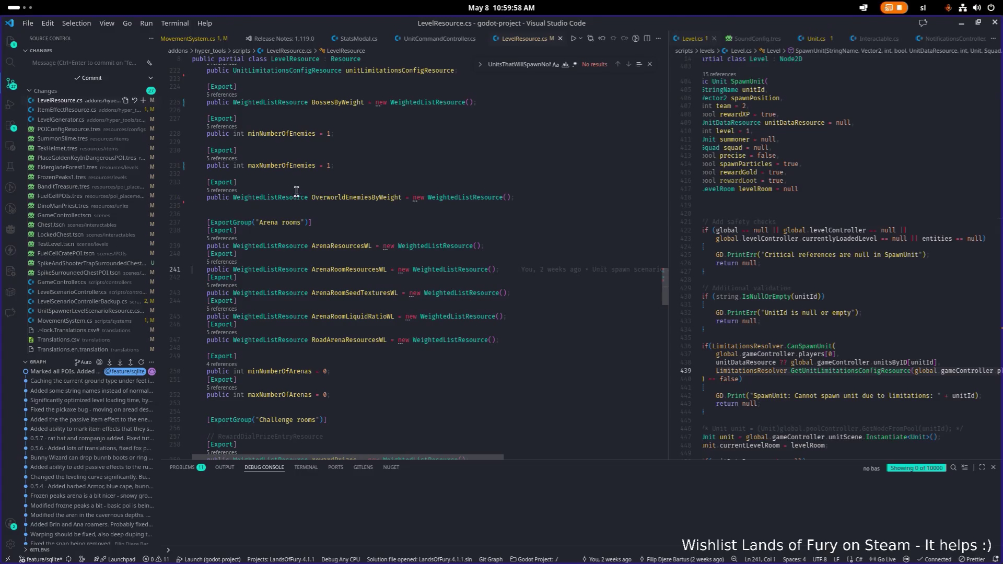
pyautogui.click(232, 127)
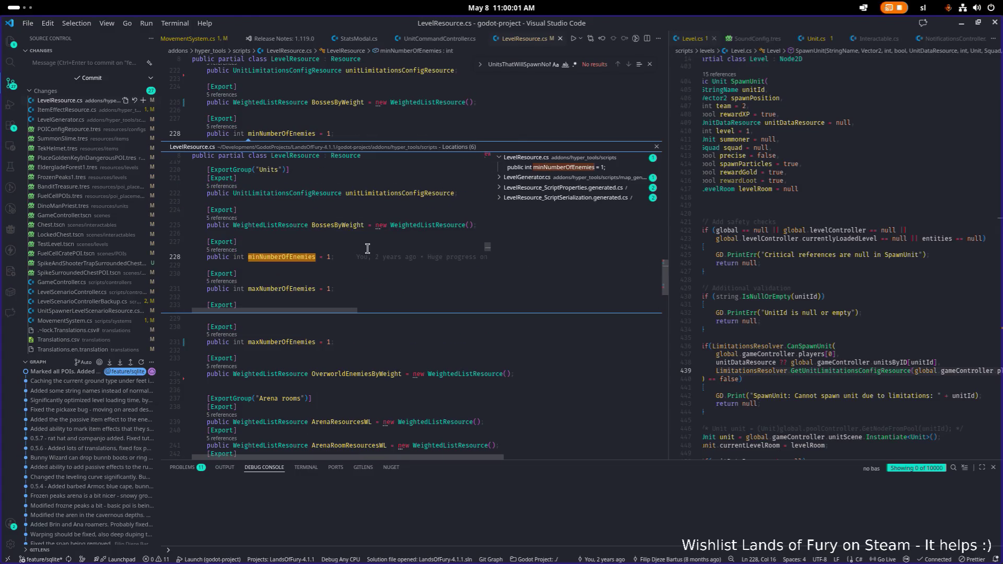
pyautogui.click(570, 178)
pyautogui.click(547, 188)
pyautogui.doubleClick(351, 256)
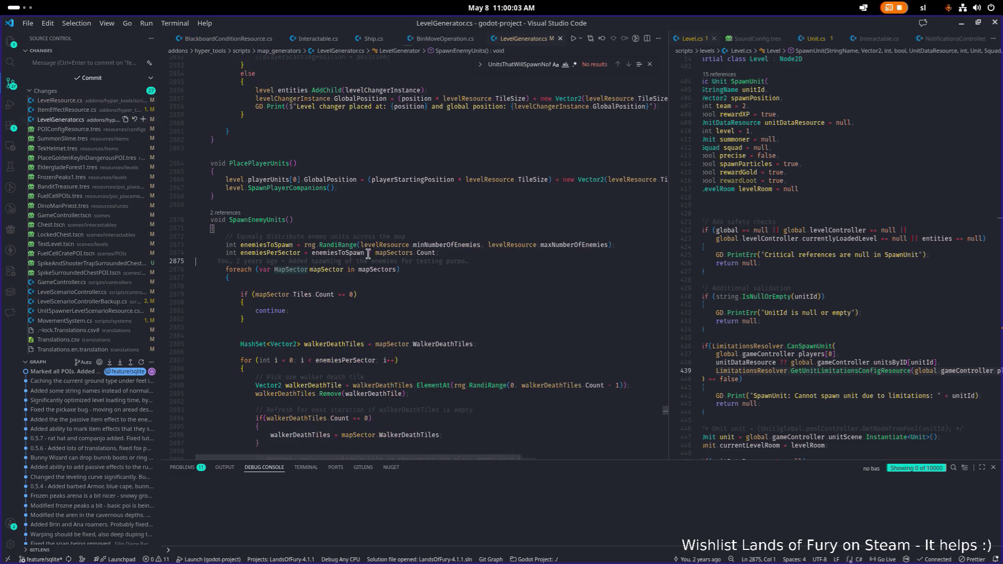
# Highlight the enemiesToSpawn and enemiesPerSector uses in the SpawnEnemyUnits per-sector loop
pyautogui.click(478, 285)
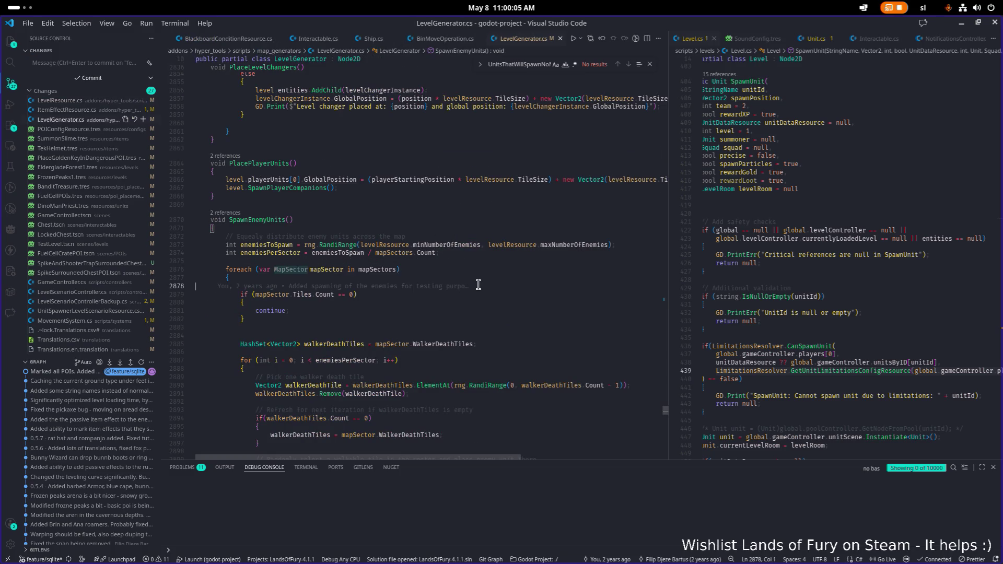
pyautogui.doubleClick(282, 244)
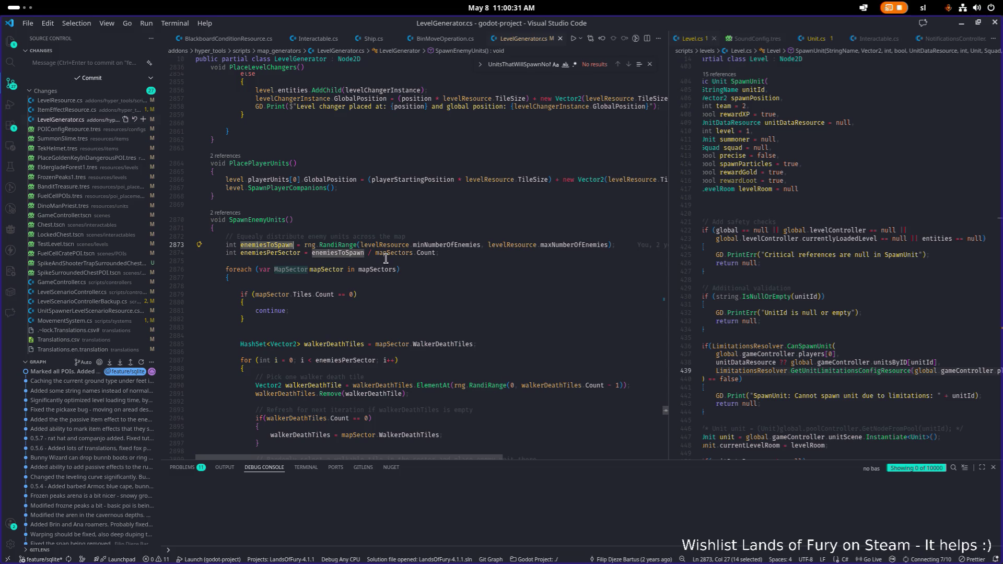
pyautogui.doubleClick(280, 253)
pyautogui.scroll(-3, 308, 253)
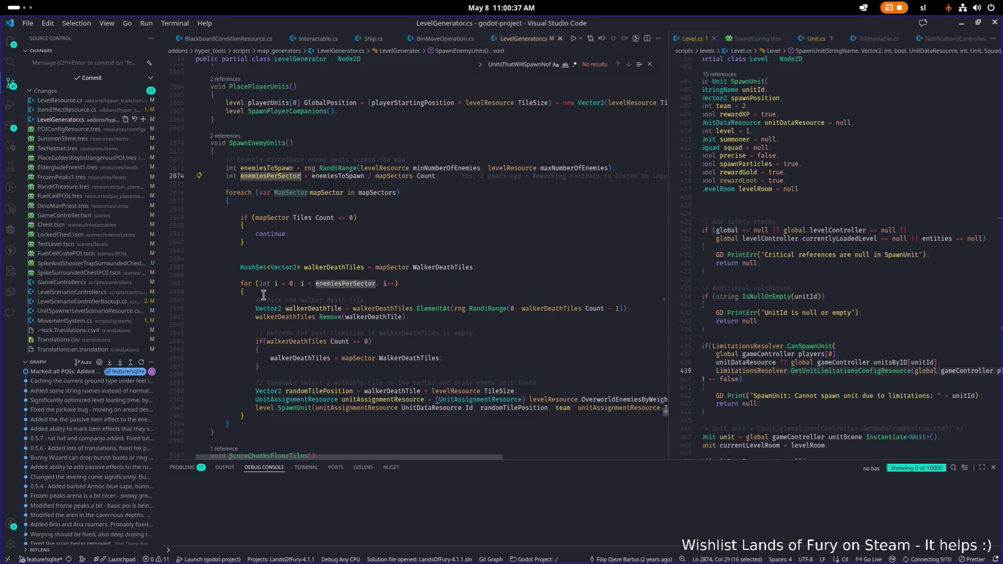
# Rerun the Godot launch command in the terminal and open the LandsOfFury-4.1.1 project
pyautogui.click(965, 26)
pyautogui.hotkey('alt', 'Tab')
pyautogui.hotkey('alt', 'Tab')
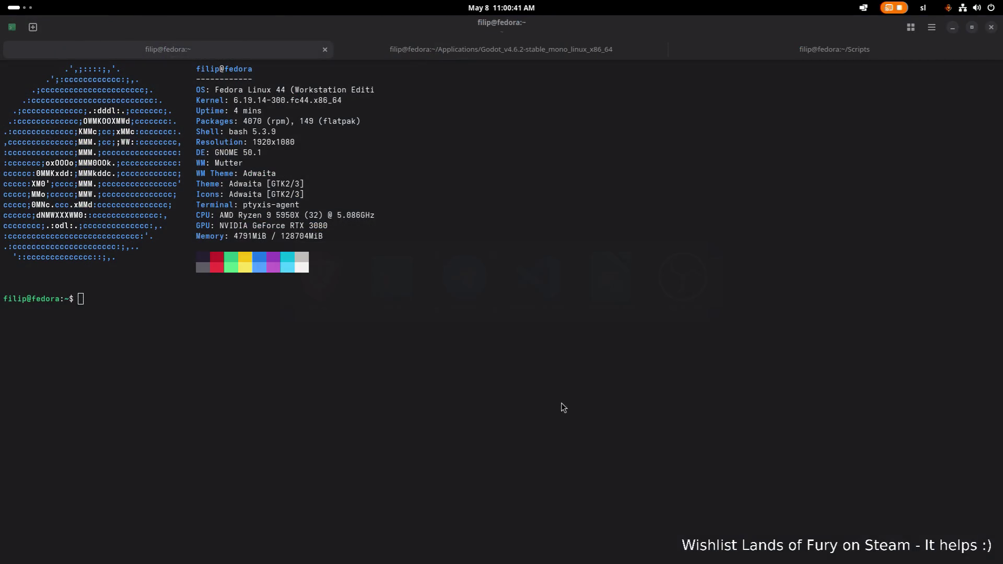
pyautogui.click(406, 57)
pyautogui.press('Up')
pyautogui.press('Return')
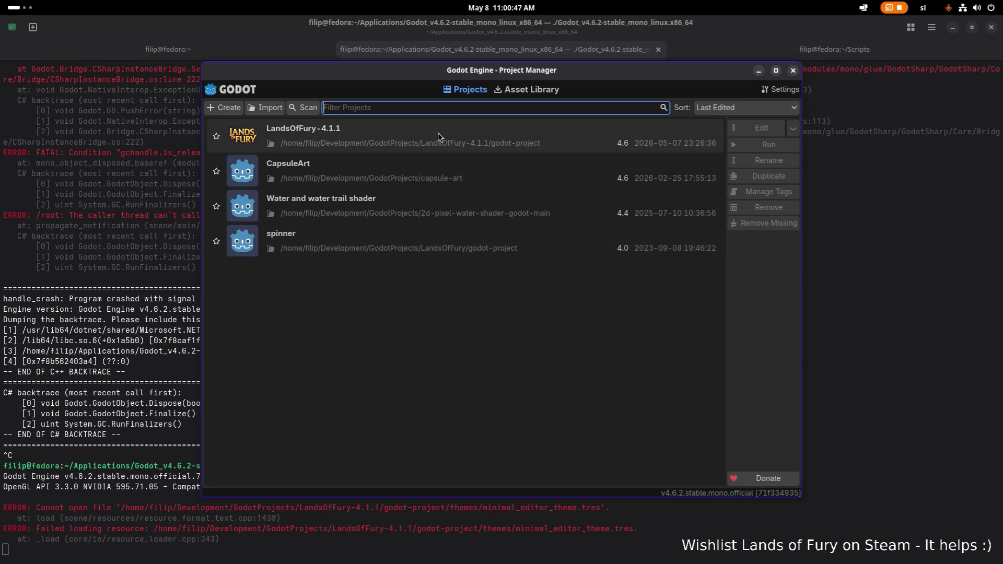
pyautogui.doubleClick(438, 132)
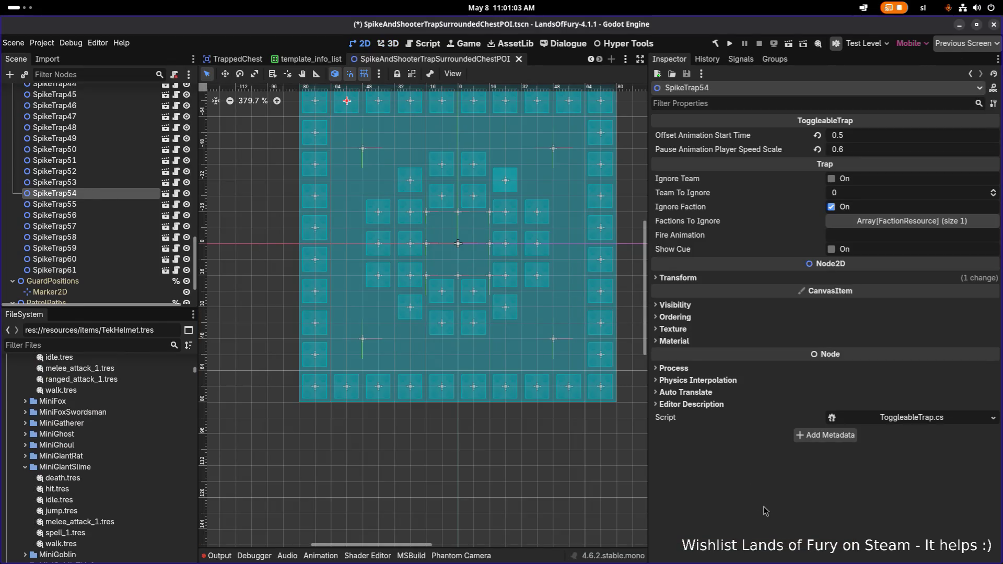
# Select the SpikeTrap57 node, then the POIArea node in the scene tree
pyautogui.click(108, 225)
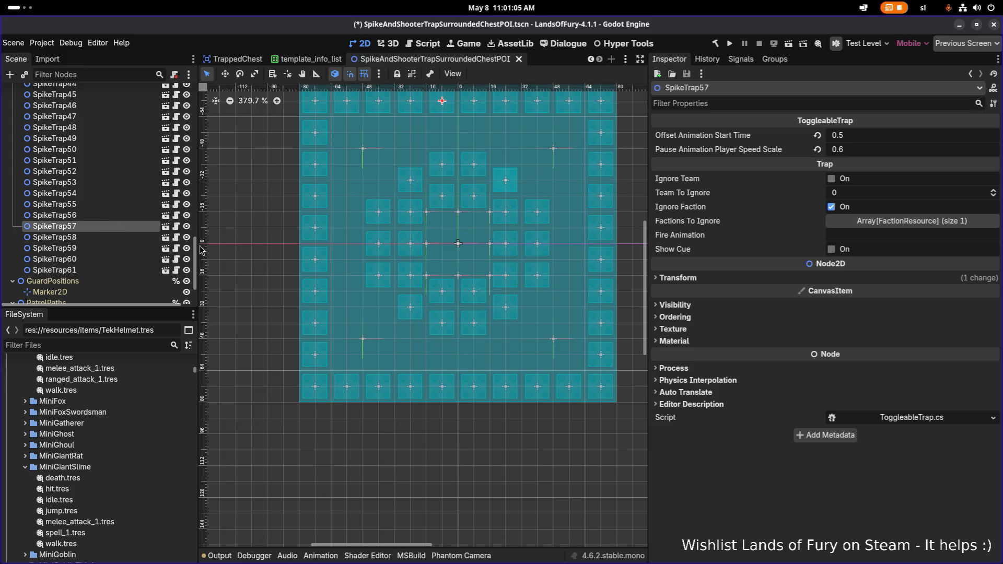
pyautogui.scroll(-4, 349, 302)
pyautogui.scroll(2, 349, 303)
pyautogui.scroll(-1, 345, 293)
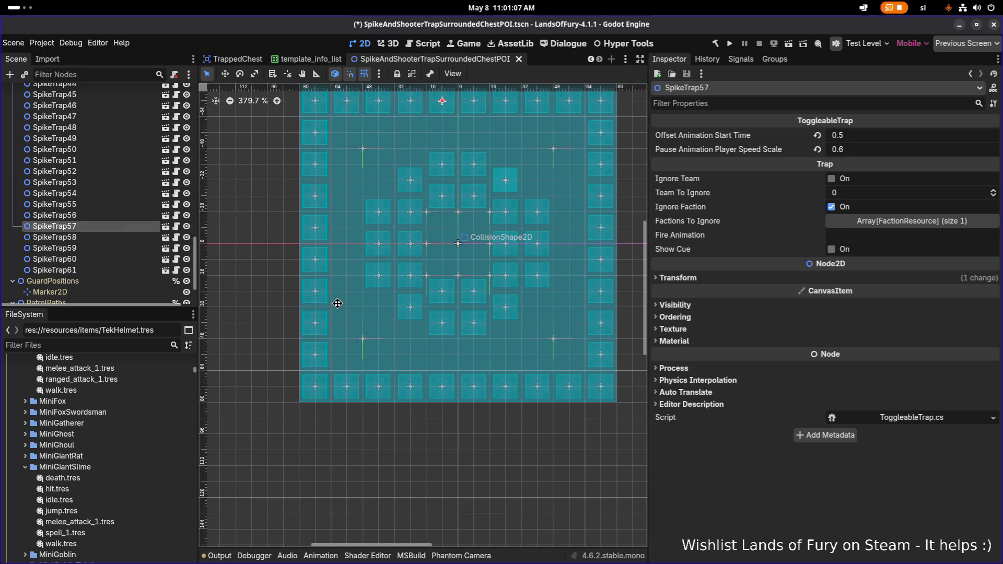
pyautogui.scroll(1, 342, 287)
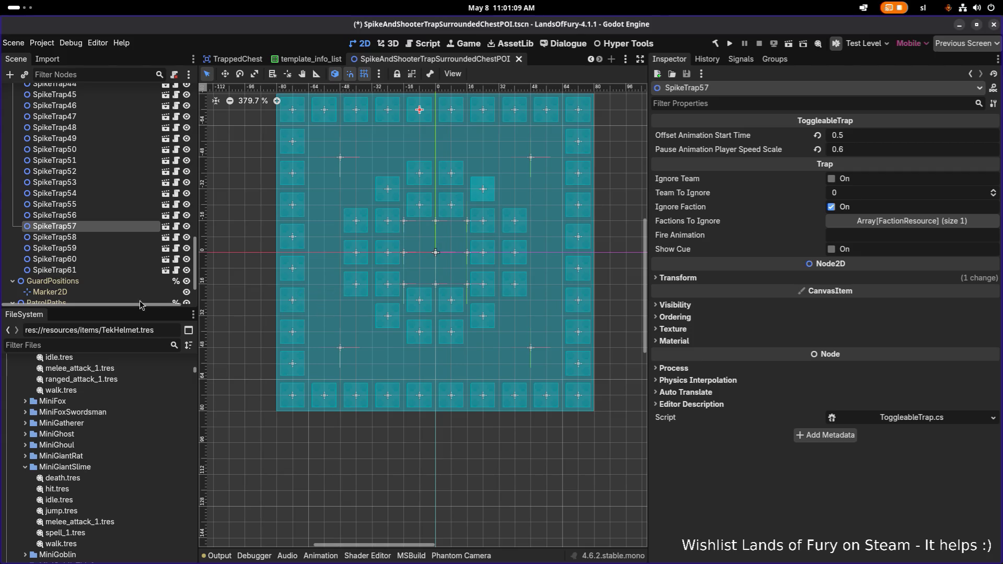
pyautogui.scroll(-3, 126, 272)
pyautogui.click(131, 285)
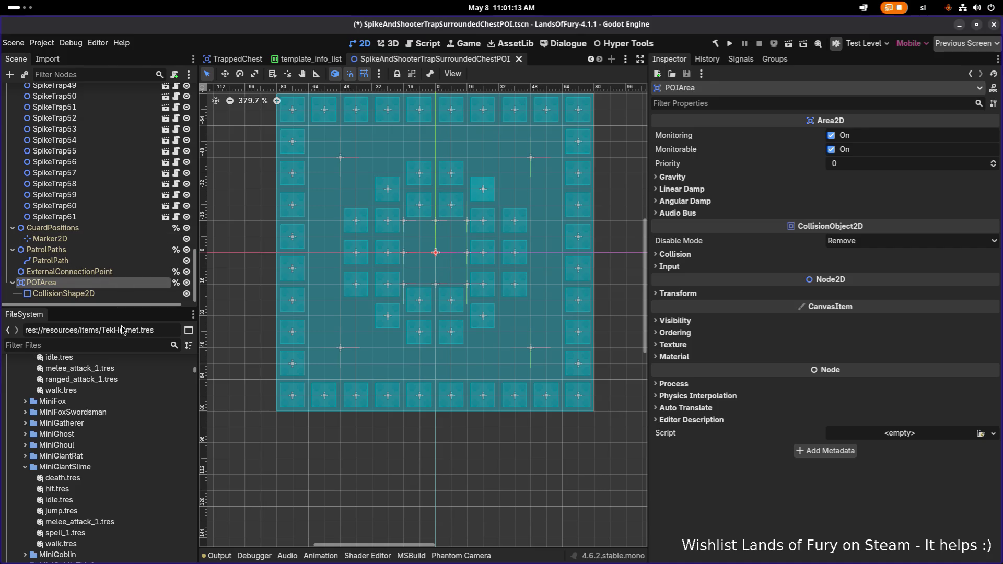
# Filter files for 'forest1', open EldergladeForest1.tres and collapse its arena detail sections
pyautogui.click(115, 343)
pyautogui.write('forest1')
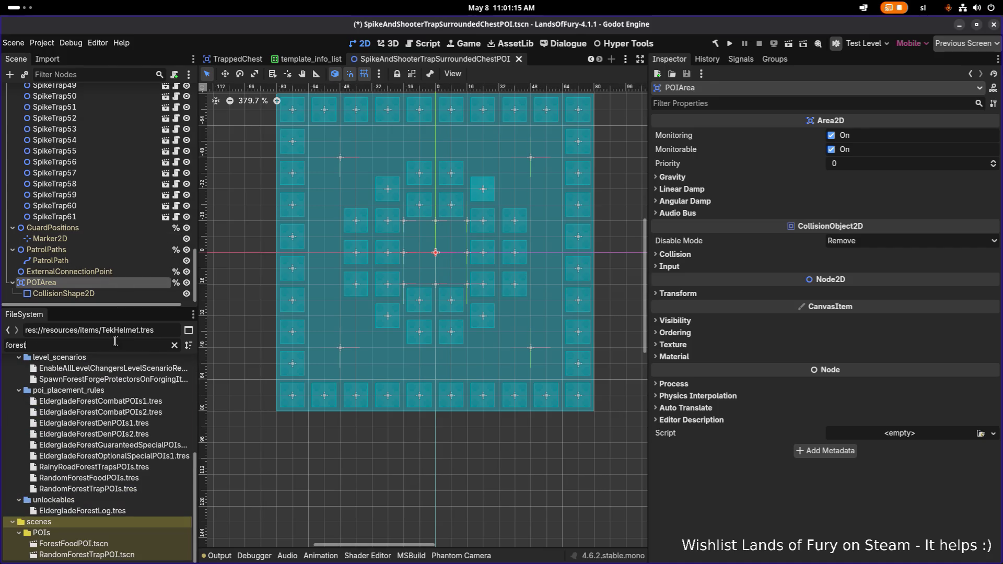
pyautogui.doubleClick(79, 406)
pyautogui.scroll(-15, 751, 342)
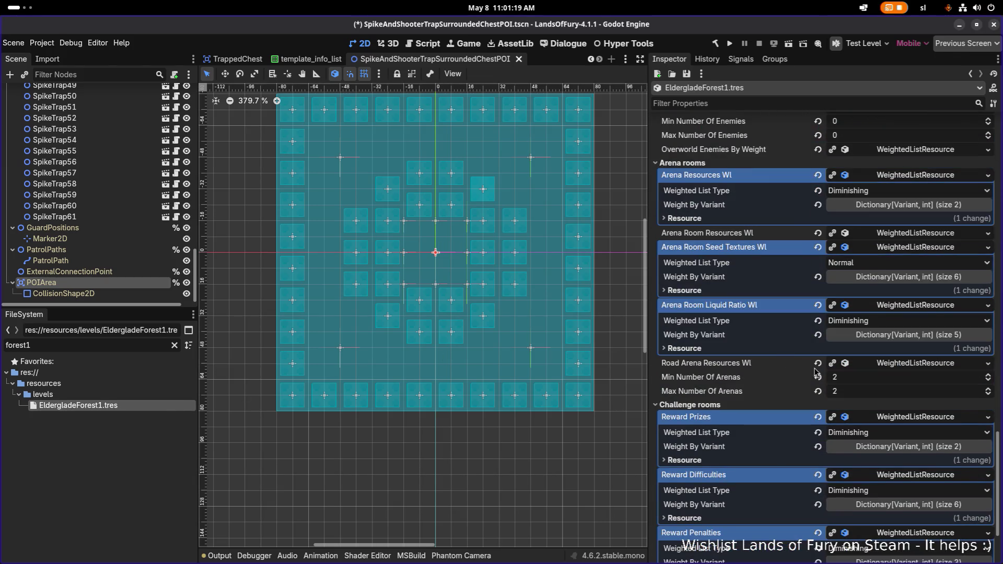
pyautogui.click(870, 305)
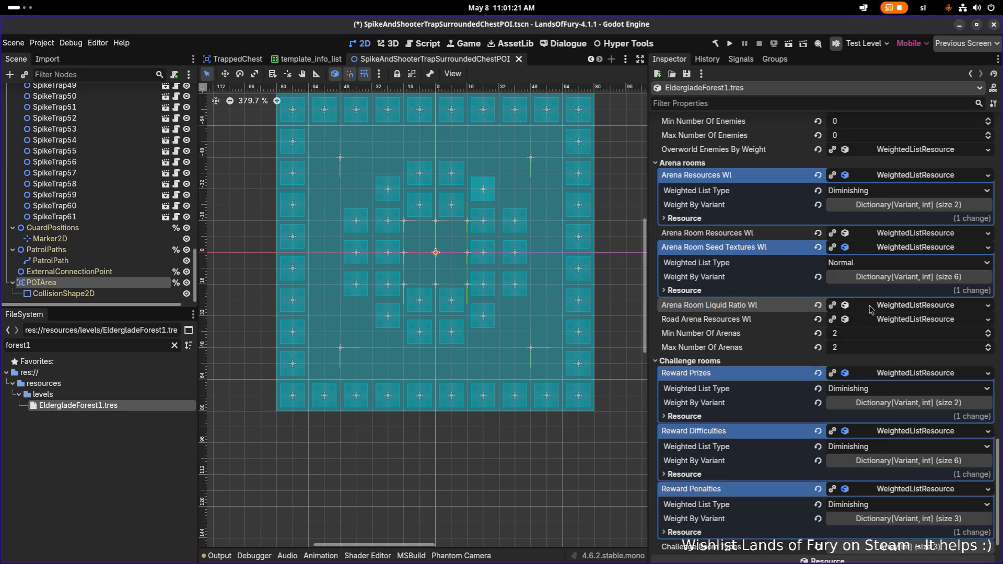
pyautogui.click(895, 247)
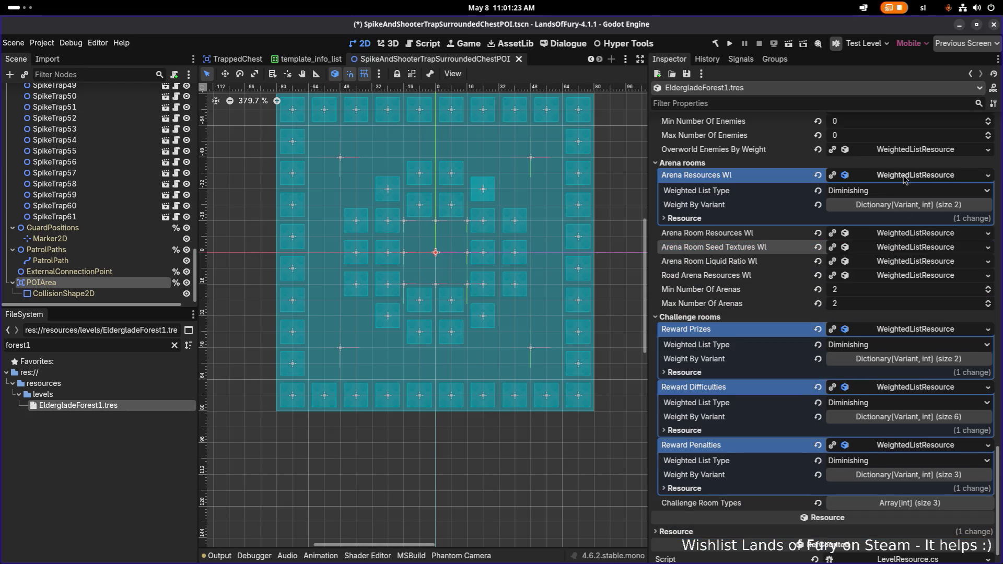
pyautogui.click(907, 176)
pyautogui.scroll(4, 863, 241)
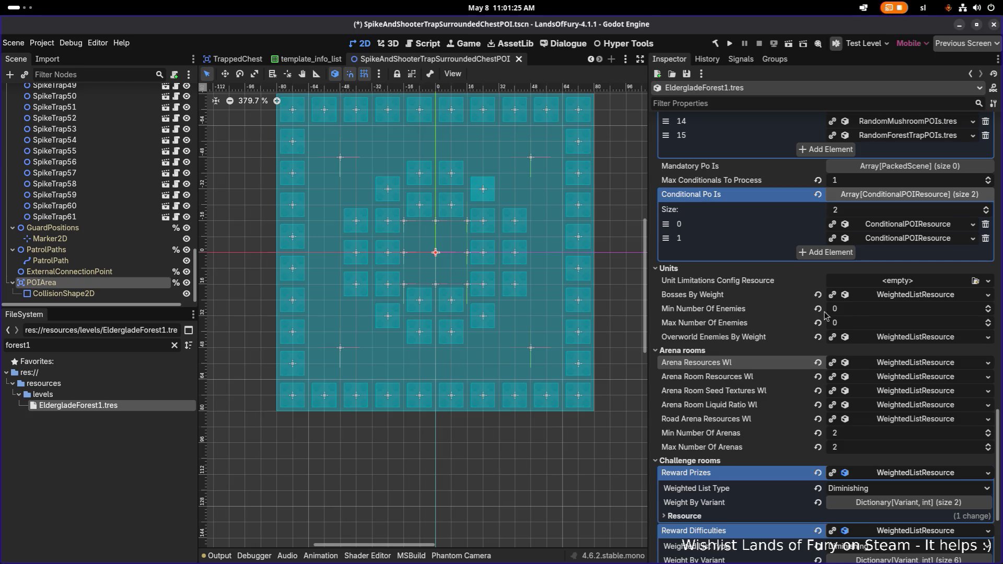
# Change the file filter to 'rainyroad' and select RainyRoadArena1.tres
pyautogui.doubleClick(40, 346)
pyautogui.write('rainyroad')
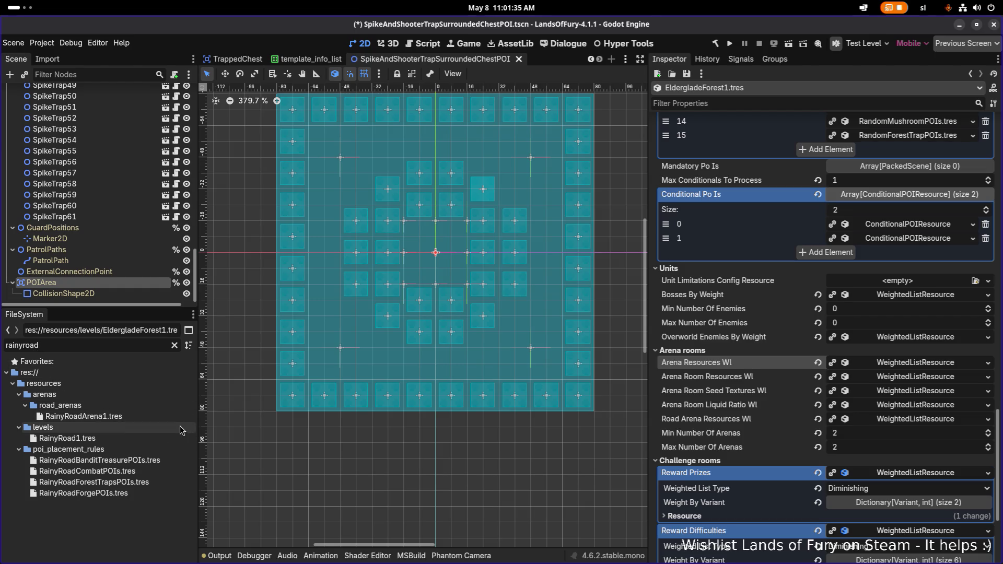
pyautogui.click(126, 417)
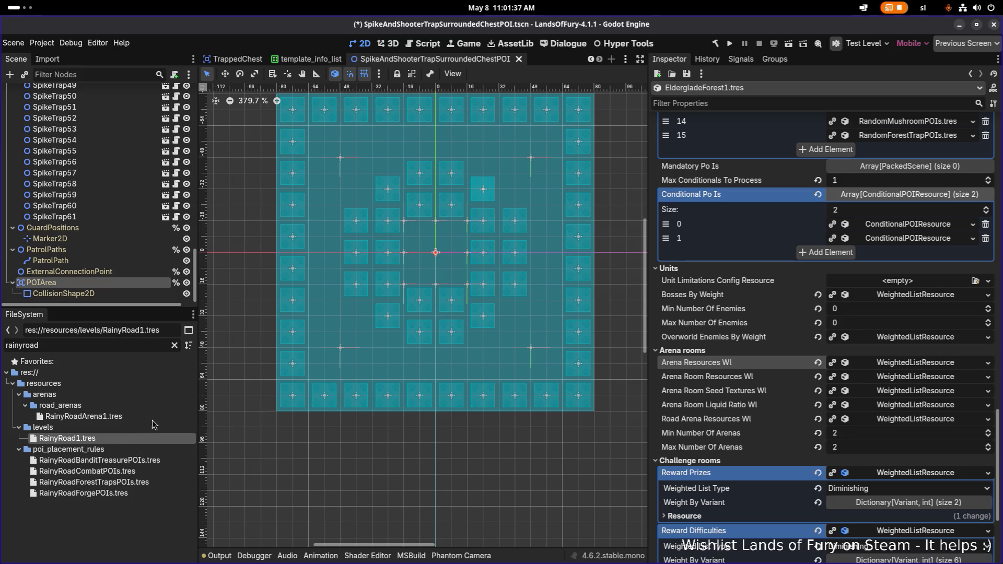
# Set RainyRoad1's RainyRoadForgePOIs rule Position Type to FurthestFromPlayerStart and save
pyautogui.doubleClick(132, 440)
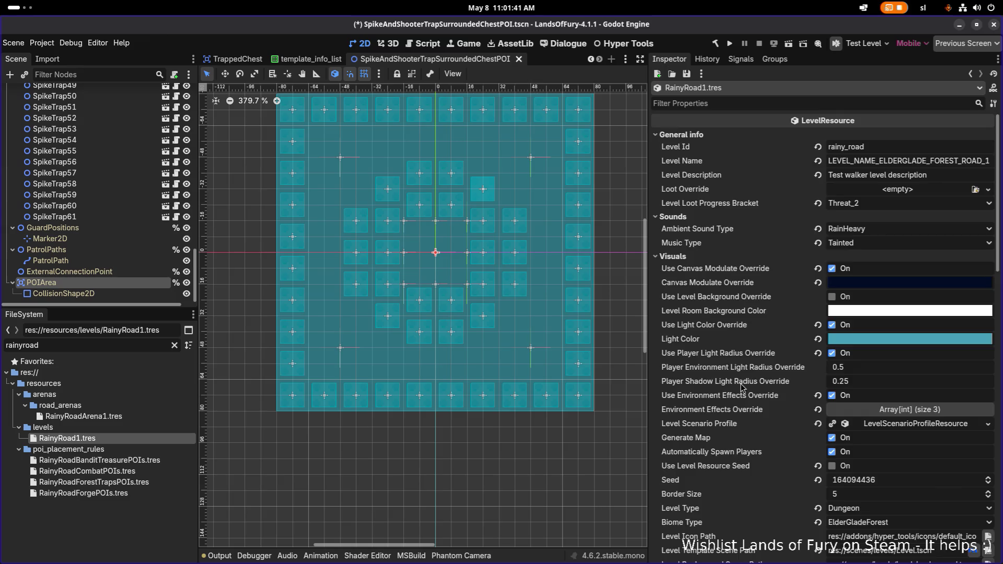
pyautogui.scroll(-10, 741, 388)
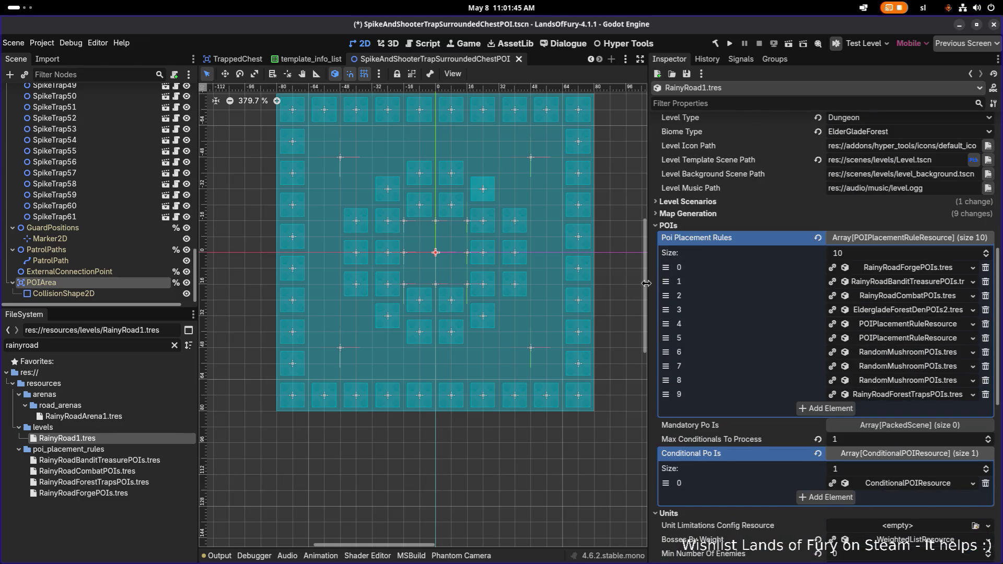
pyautogui.moveTo(647, 283); pyautogui.dragTo(597, 283)
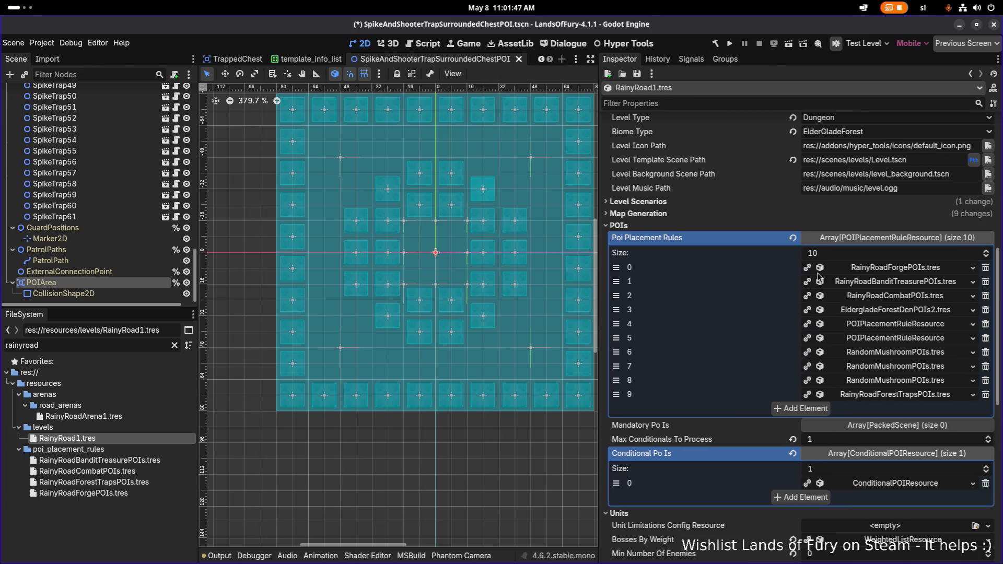
pyautogui.click(905, 270)
pyautogui.click(865, 312)
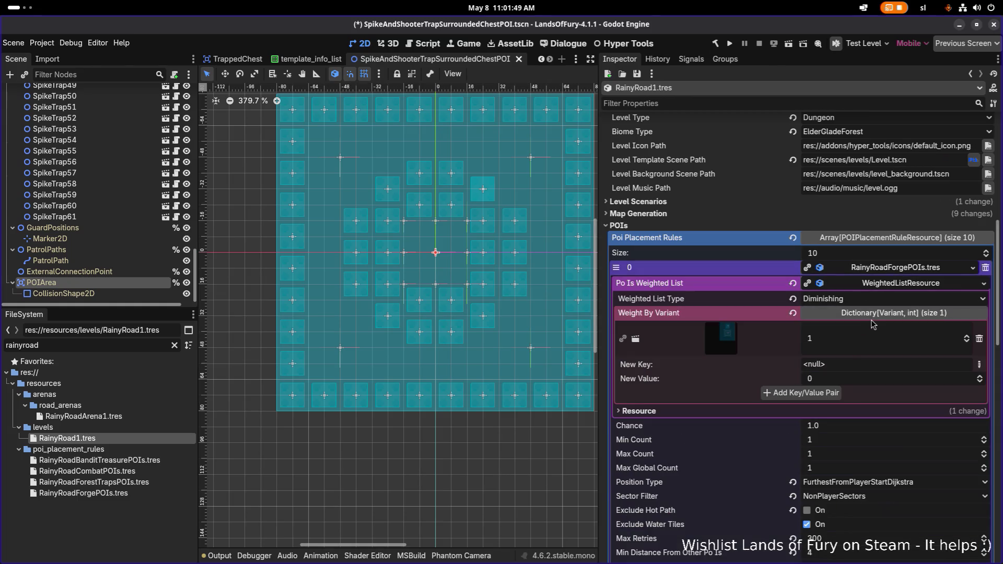
pyautogui.click(881, 313)
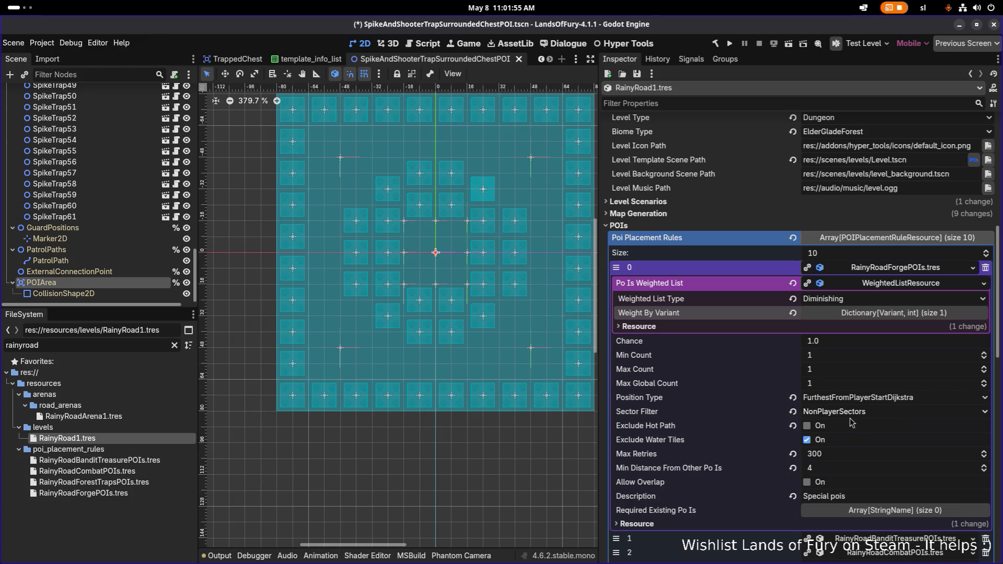
pyautogui.click(860, 400)
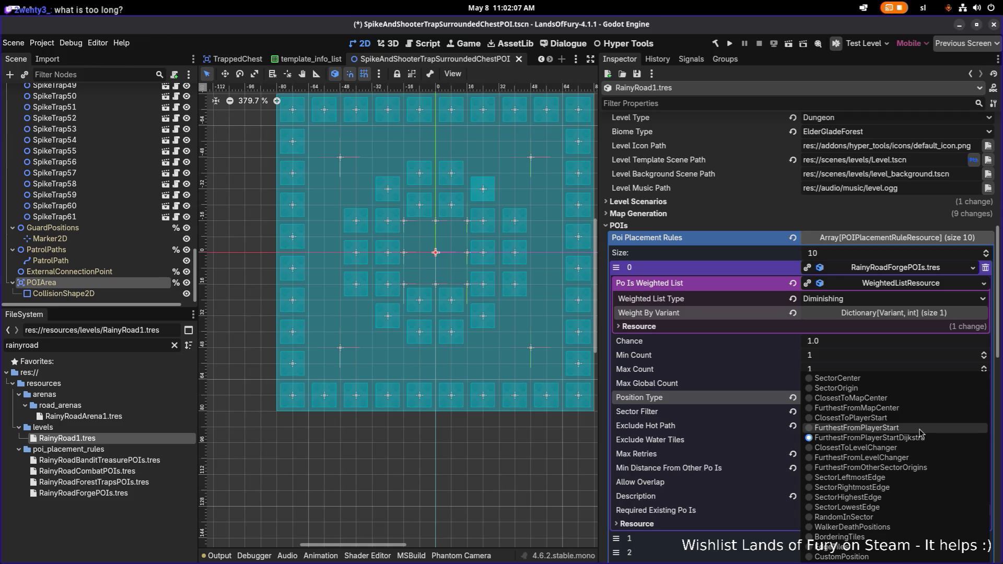
pyautogui.click(920, 429)
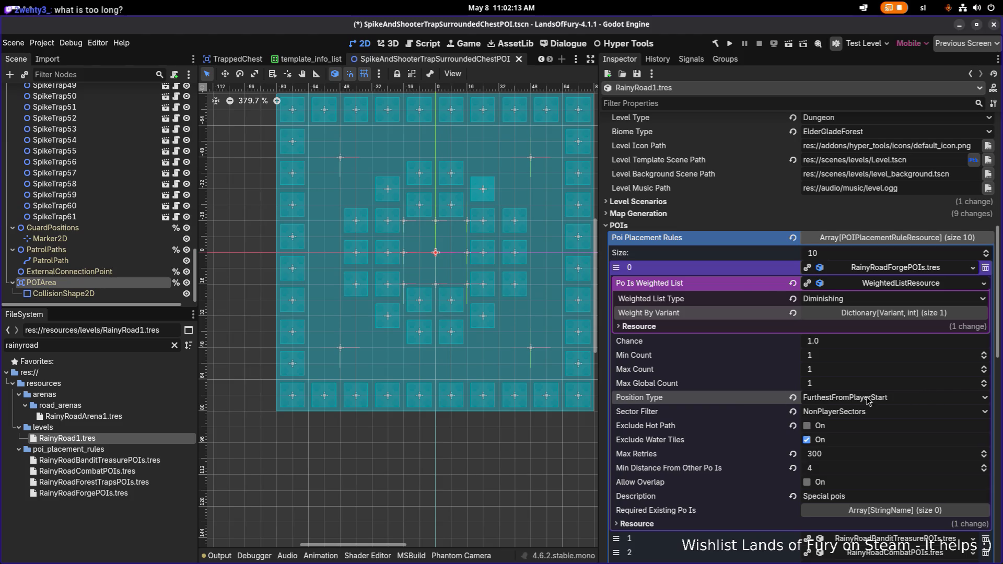
pyautogui.hotkey('ctrl', 's')
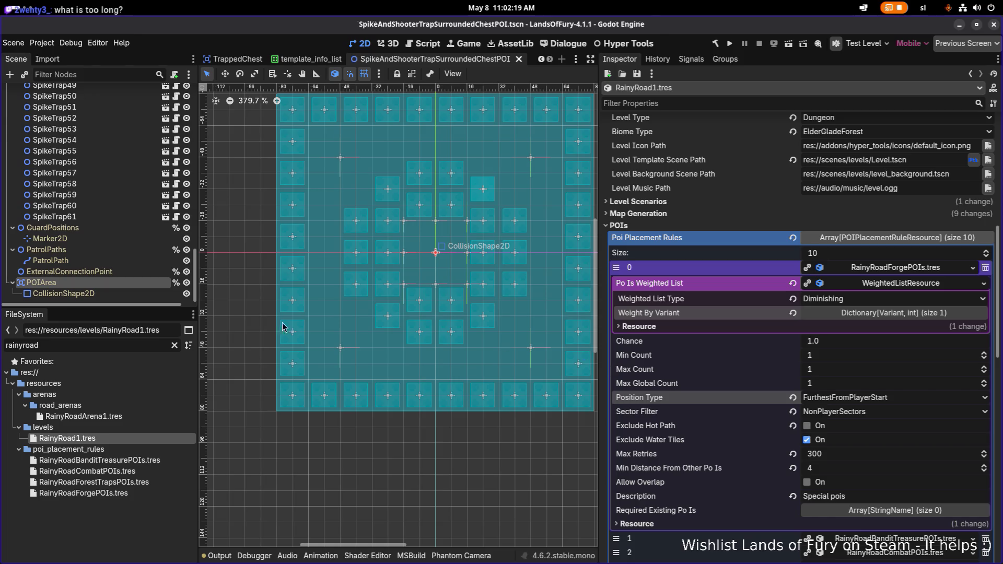
pyautogui.scroll(2, 103, 302)
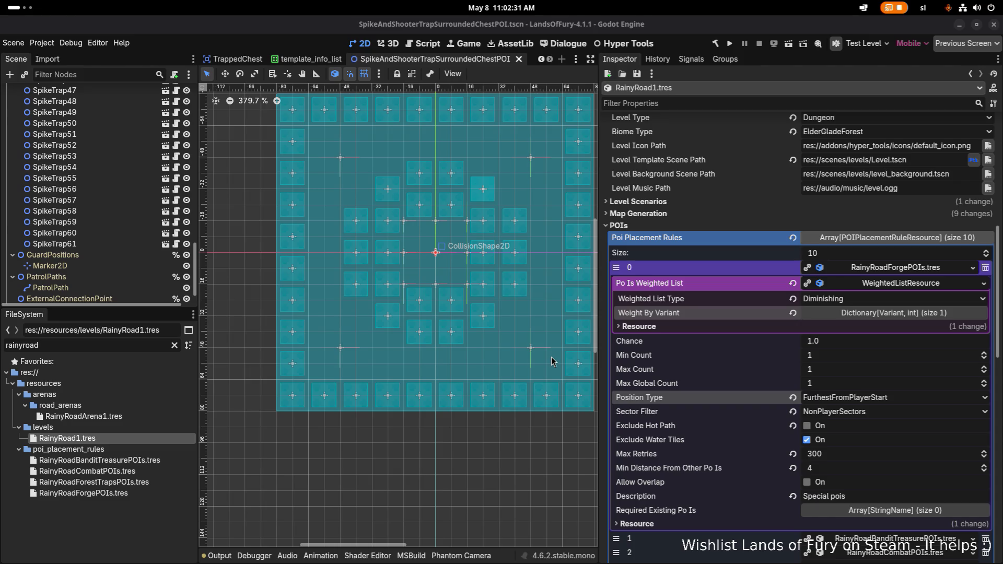
pyautogui.scroll(-3, 778, 348)
pyautogui.scroll(10, 677, 341)
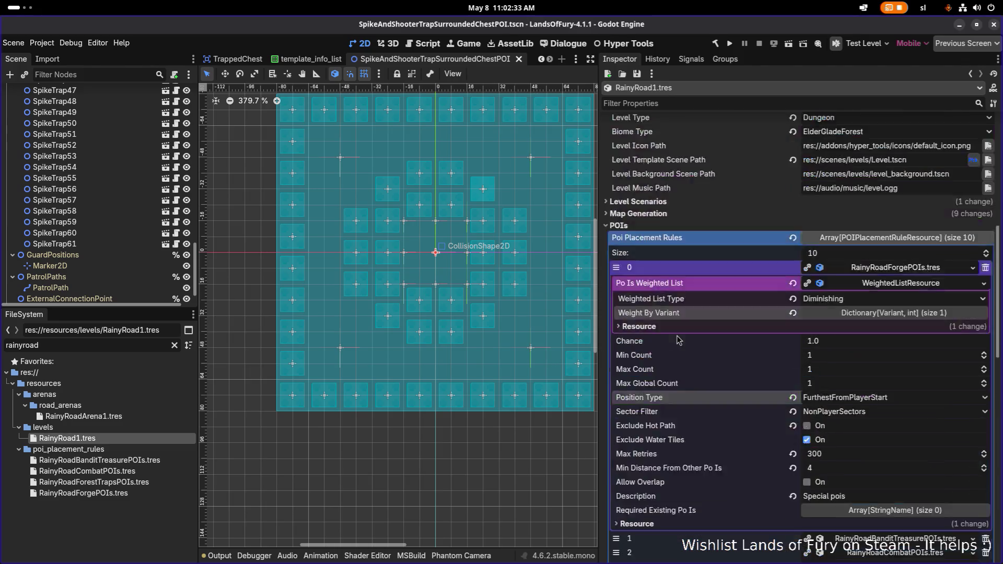
pyautogui.scroll(-3, 678, 342)
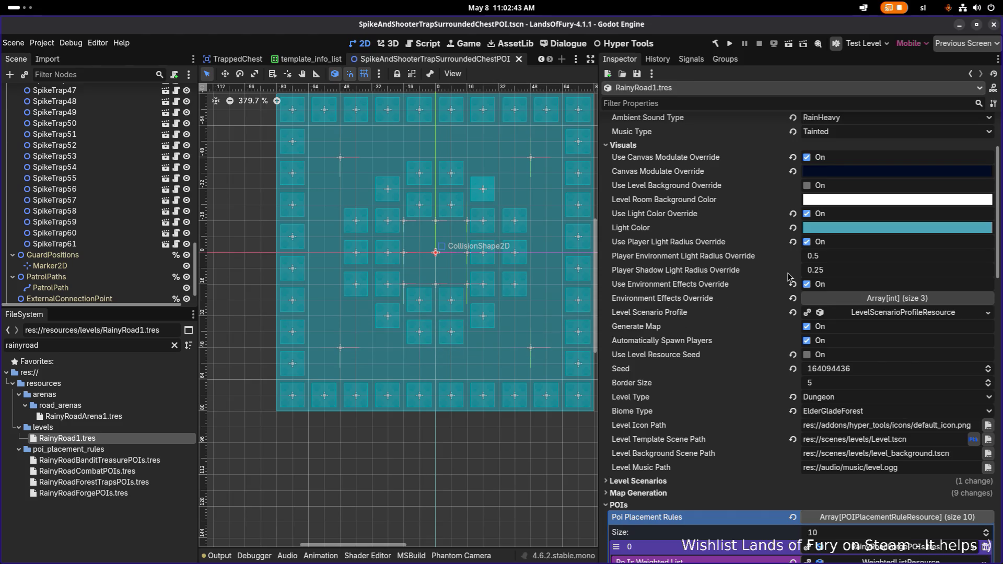
pyautogui.scroll(-5, 779, 273)
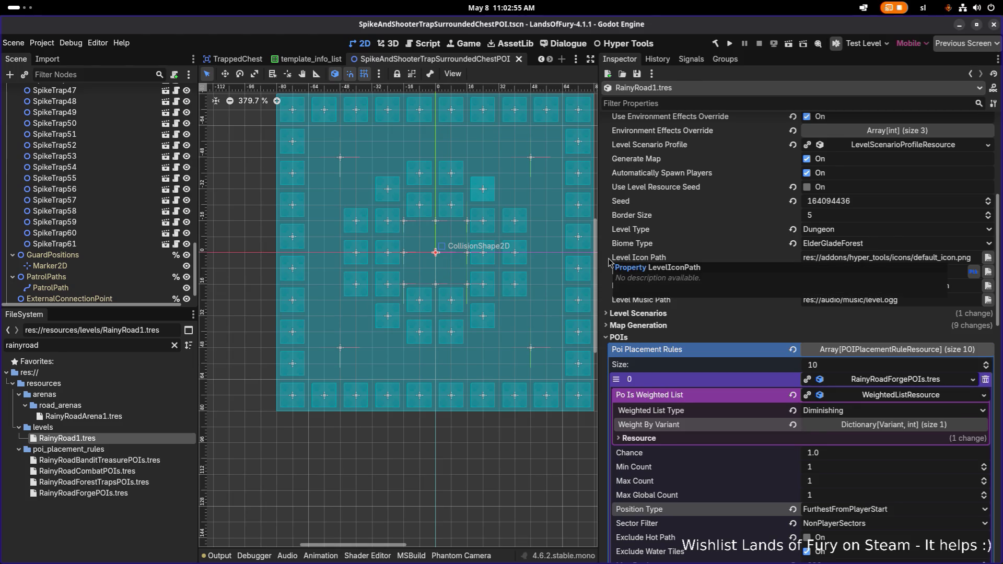
pyautogui.scroll(-5, 729, 312)
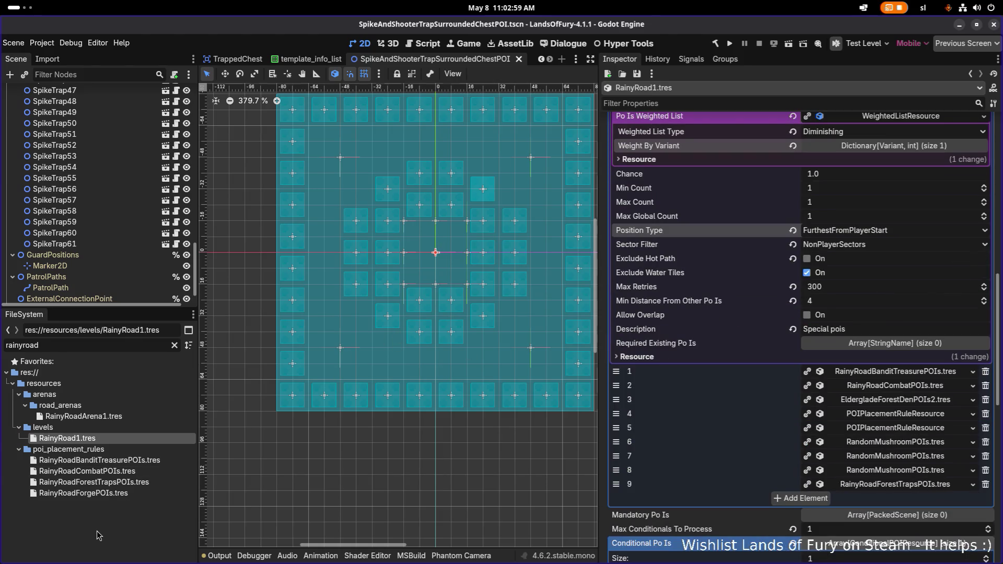
pyautogui.click(133, 509)
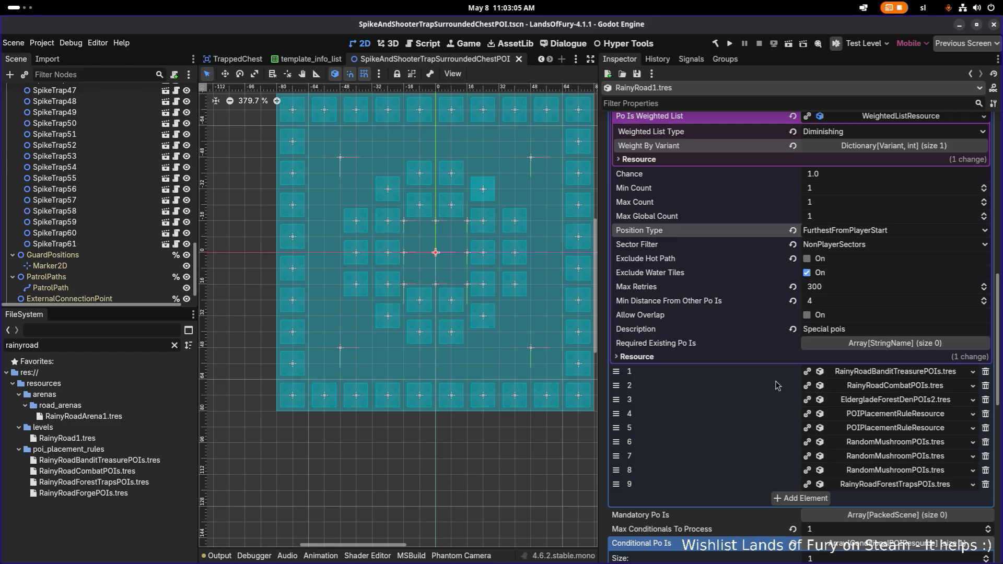
pyautogui.scroll(4, 766, 389)
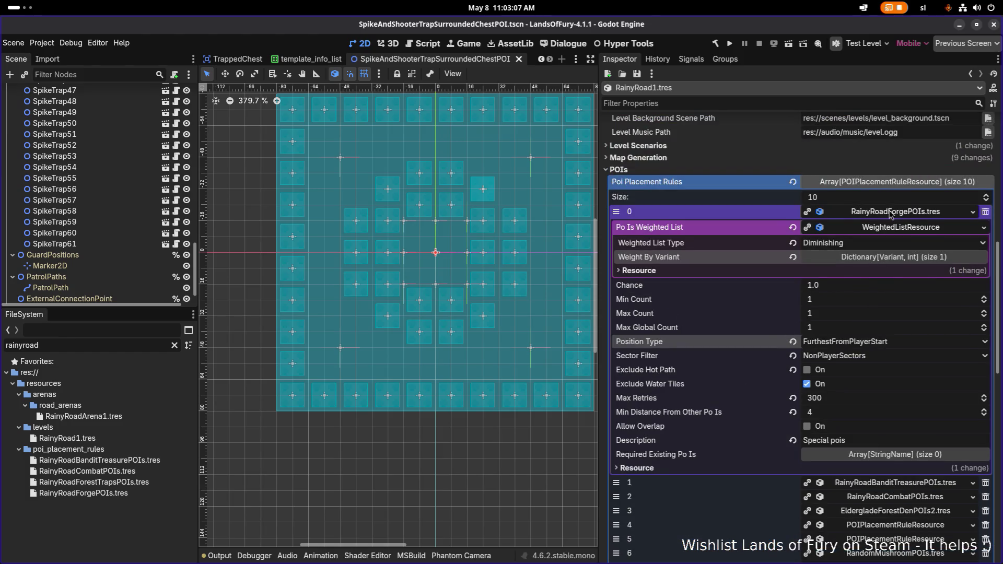
pyautogui.click(891, 212)
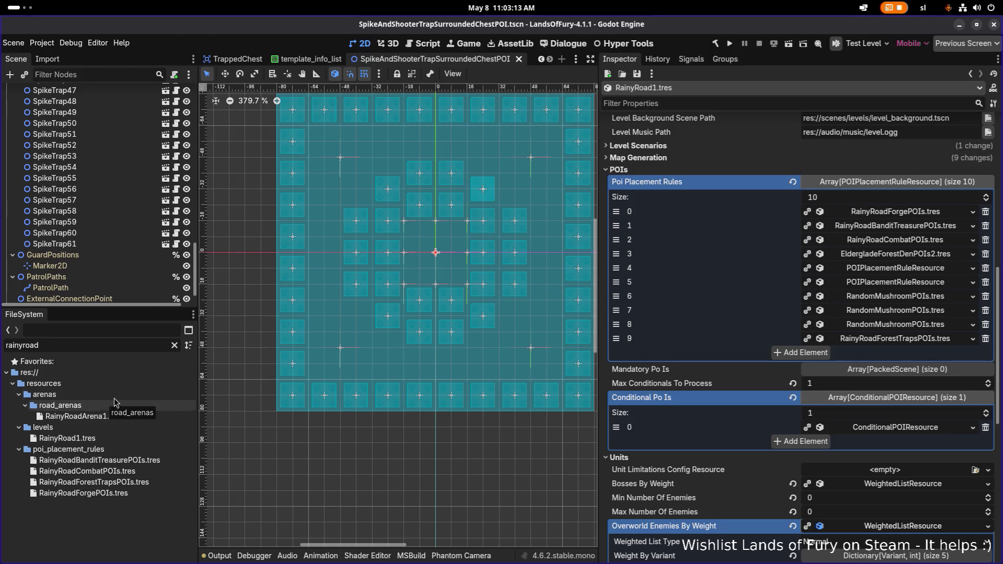
pyautogui.click(895, 242)
pyautogui.click(895, 242)
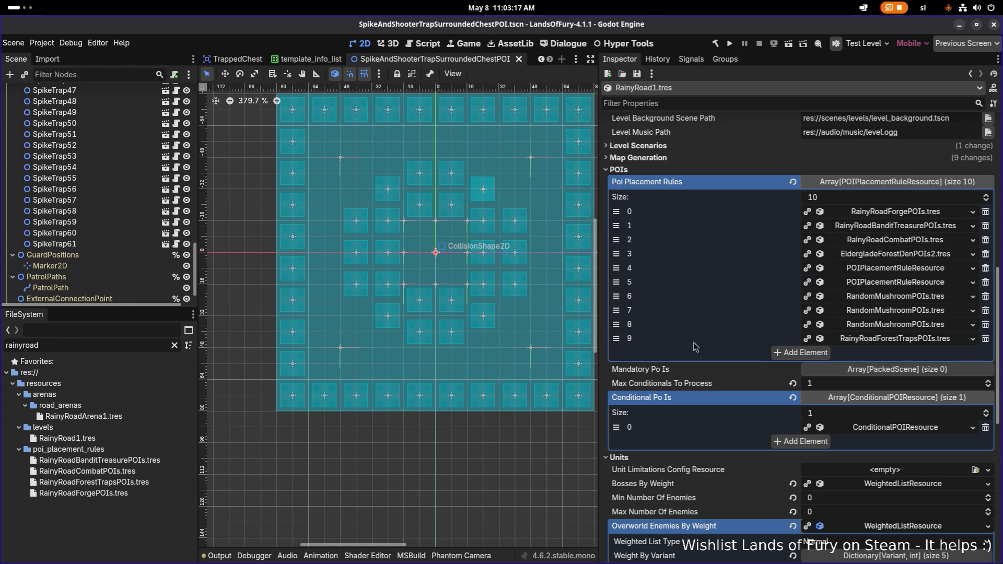
pyautogui.scroll(-10, 697, 460)
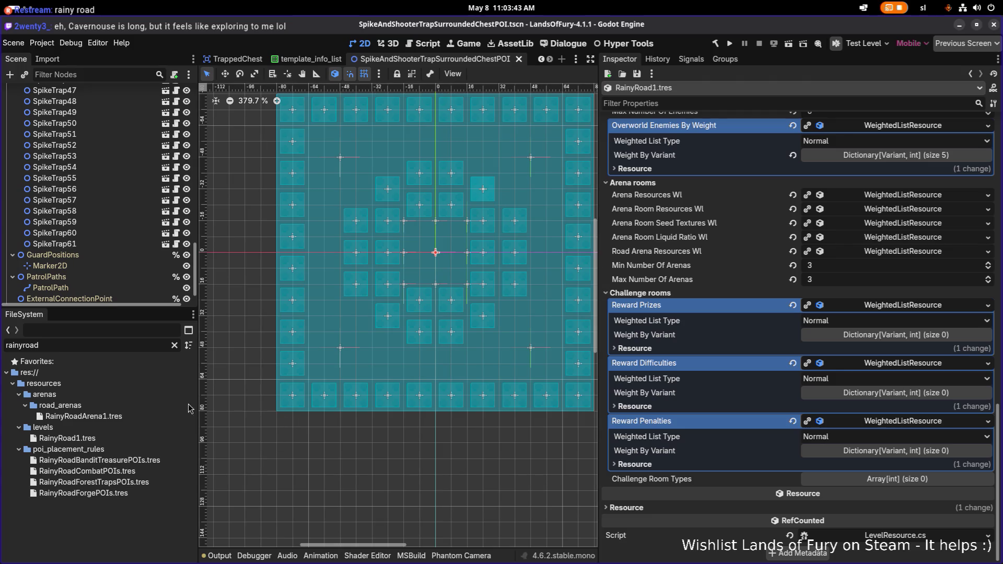
pyautogui.scroll(-6, 415, 410)
# Scroll the FileSystem dock and clear the rainyroad file filter
pyautogui.scroll(5, 415, 410)
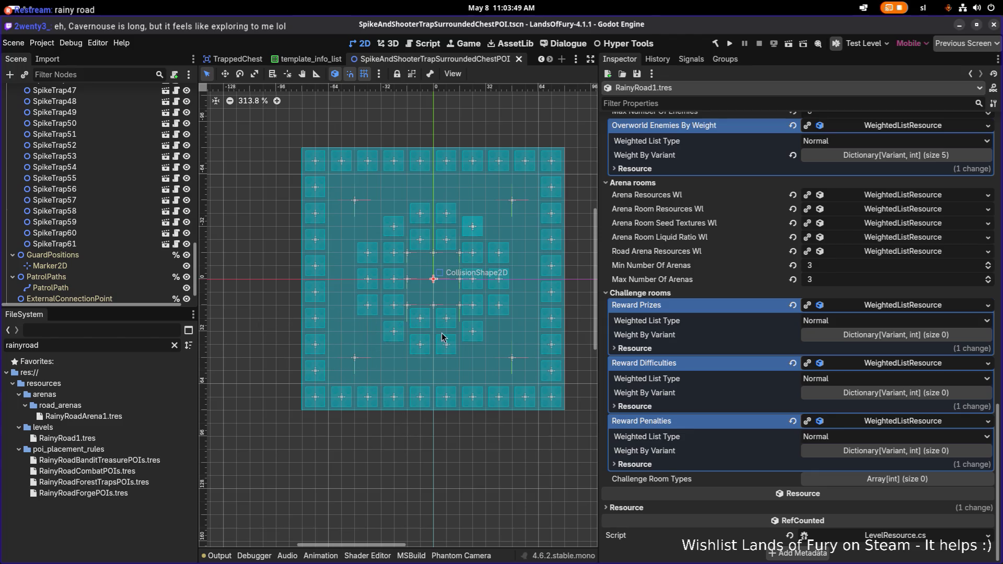
pyautogui.hscroll(3, 366, 326)
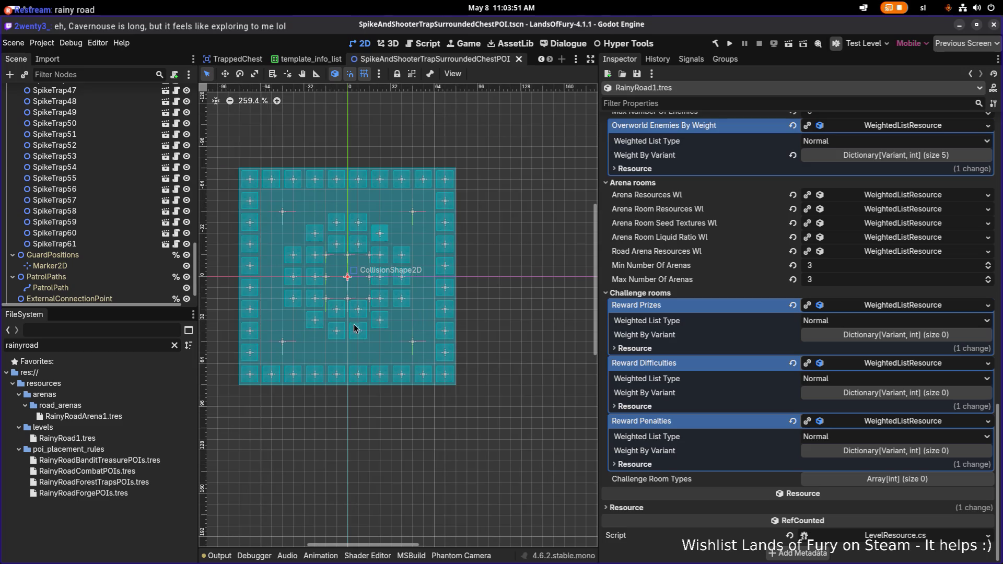
pyautogui.scroll(-2, 398, 356)
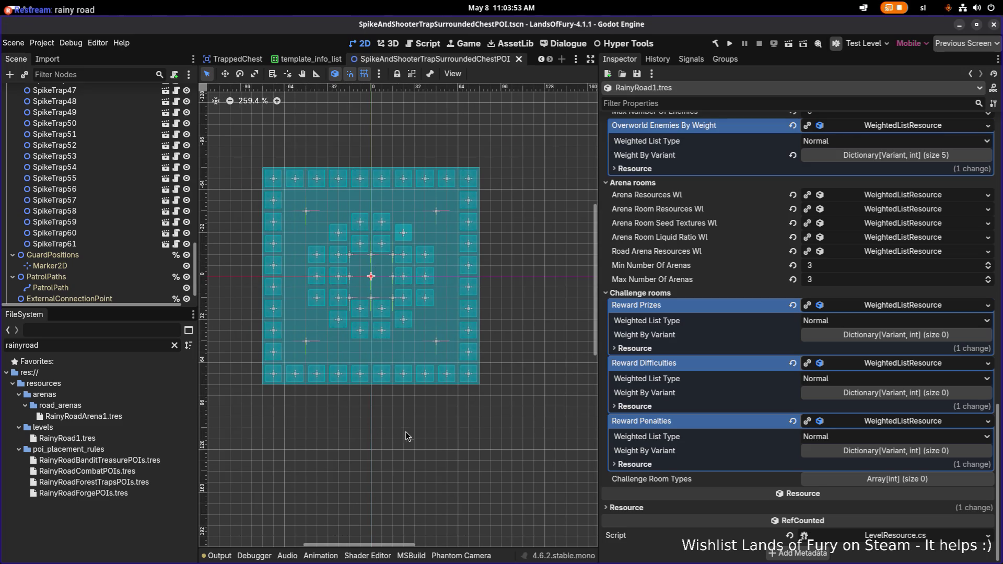
pyautogui.scroll(-1, 345, 376)
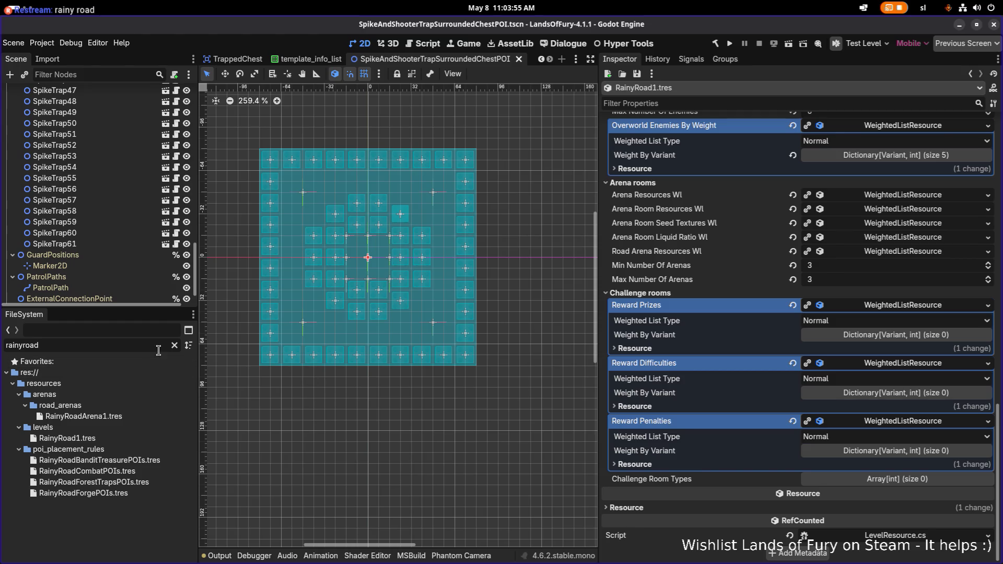
pyautogui.click(176, 347)
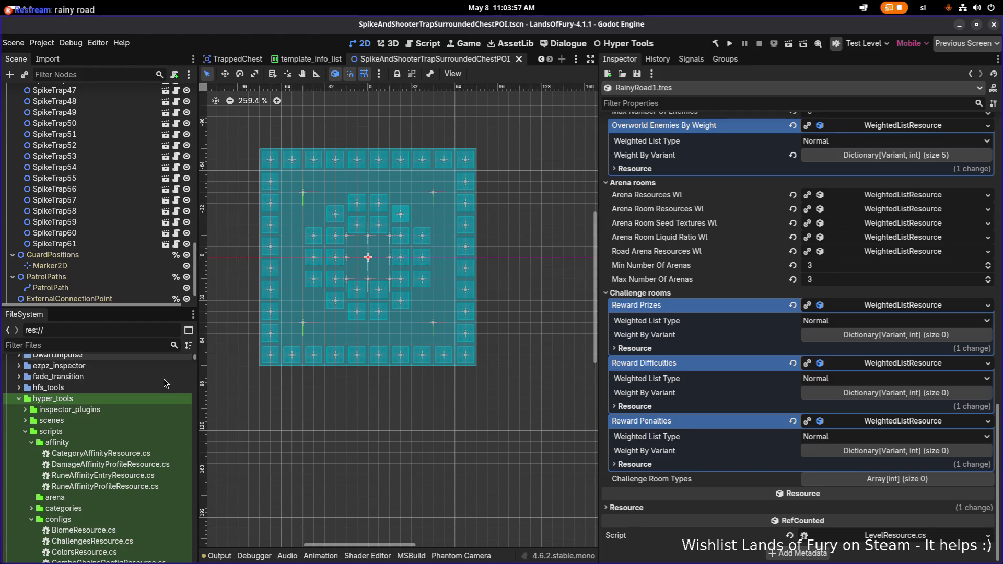
pyautogui.hotkey('alt', 'Tab')
pyautogui.press('Escape')
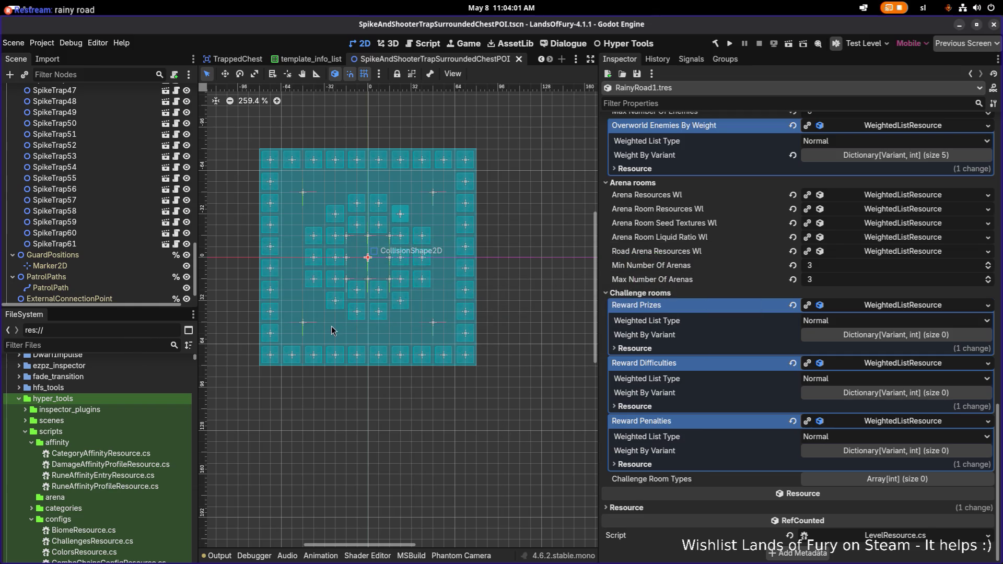
# Browse the FileSystem dock, collapsing the hyper_tools addon folder, then bring up the window switcher
pyautogui.scroll(-9, 334, 329)
pyautogui.scroll(11, 365, 337)
pyautogui.scroll(-1, 350, 348)
pyautogui.scroll(1, 350, 349)
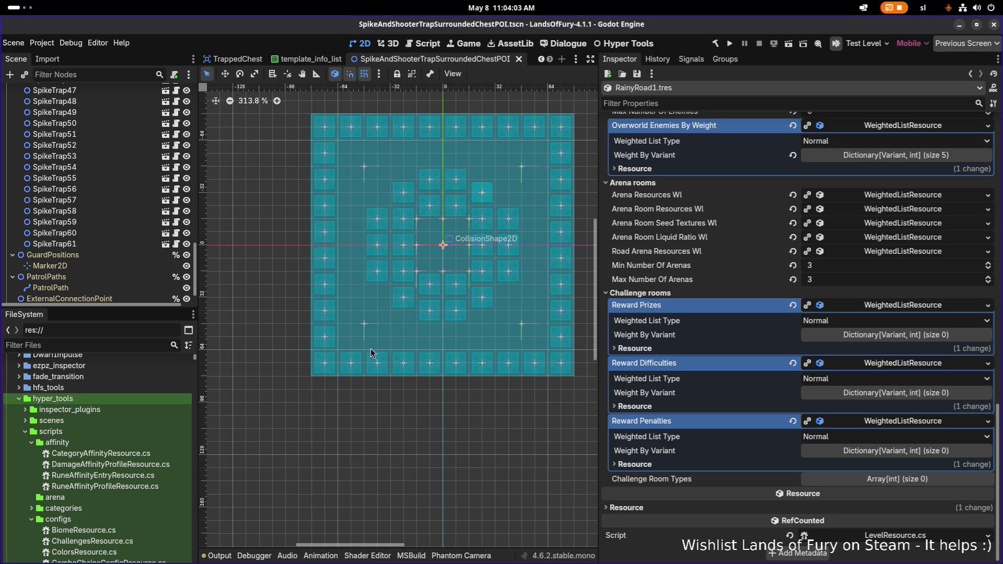
pyautogui.hscroll(1, 335, 355)
pyautogui.scroll(5, 116, 398)
pyautogui.scroll(-2, 116, 399)
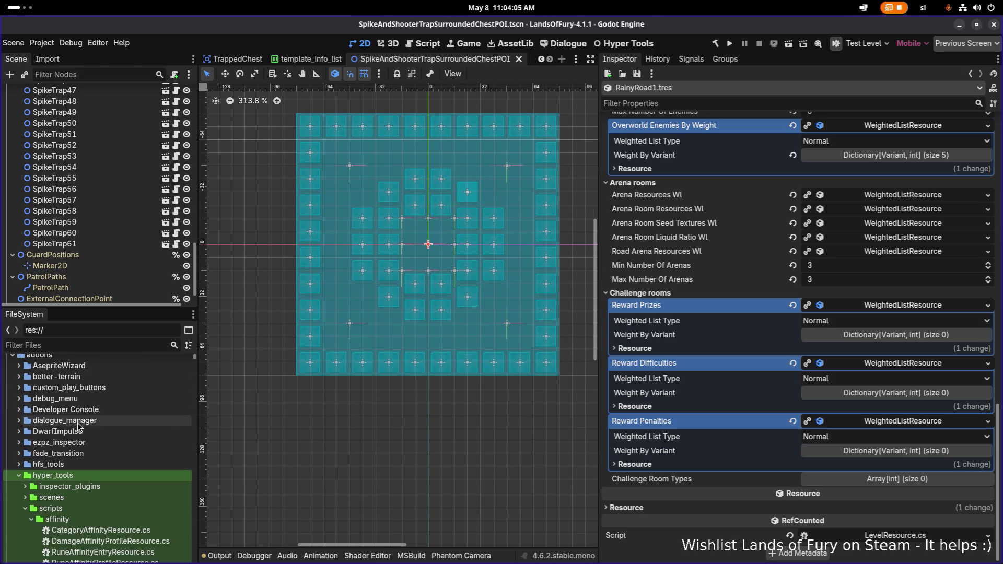
pyautogui.click(20, 475)
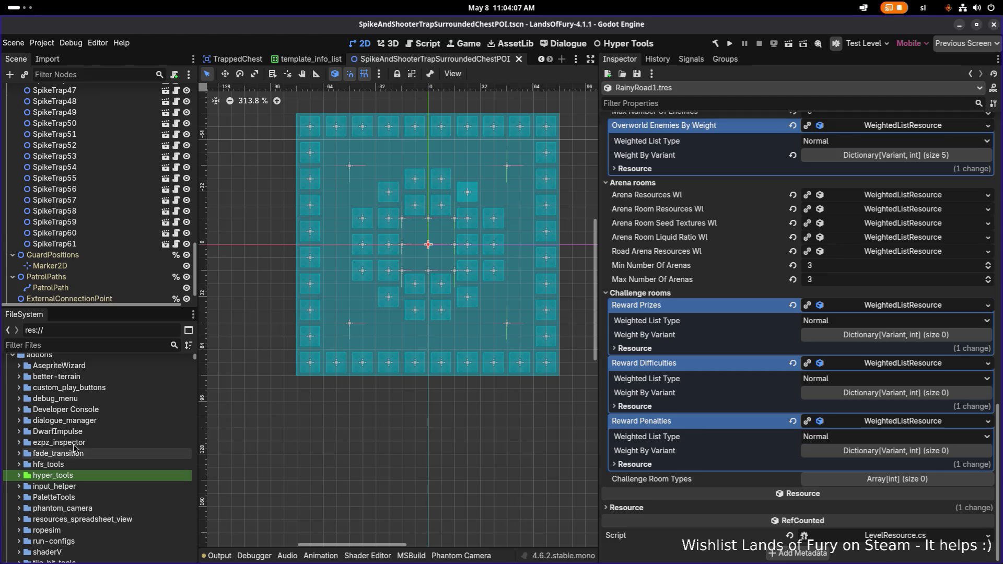
pyautogui.scroll(-6, 99, 442)
pyautogui.scroll(-6, 99, 442)
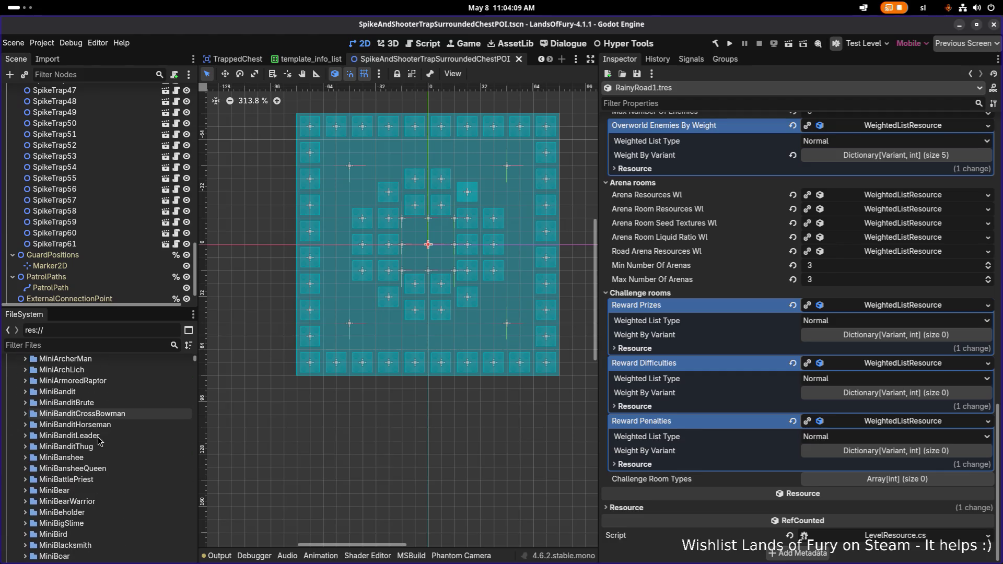
pyautogui.hotkey('alt', 'Tab')
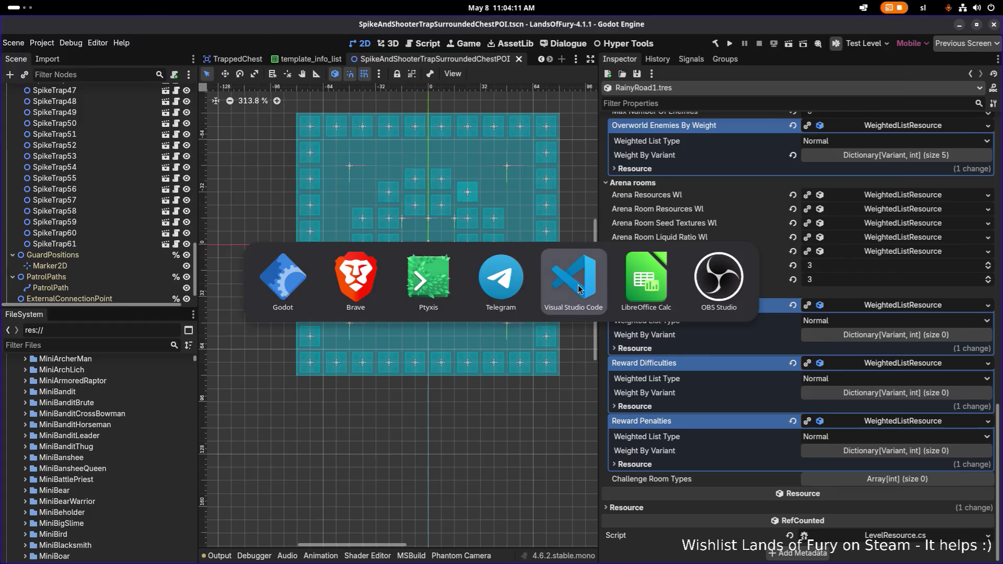
# Dismiss the GDScript error notice, scroll SpawnEnemyUnits in LevelGenerator.cs, then return to Godot
pyautogui.click(574, 289)
pyautogui.click(992, 506)
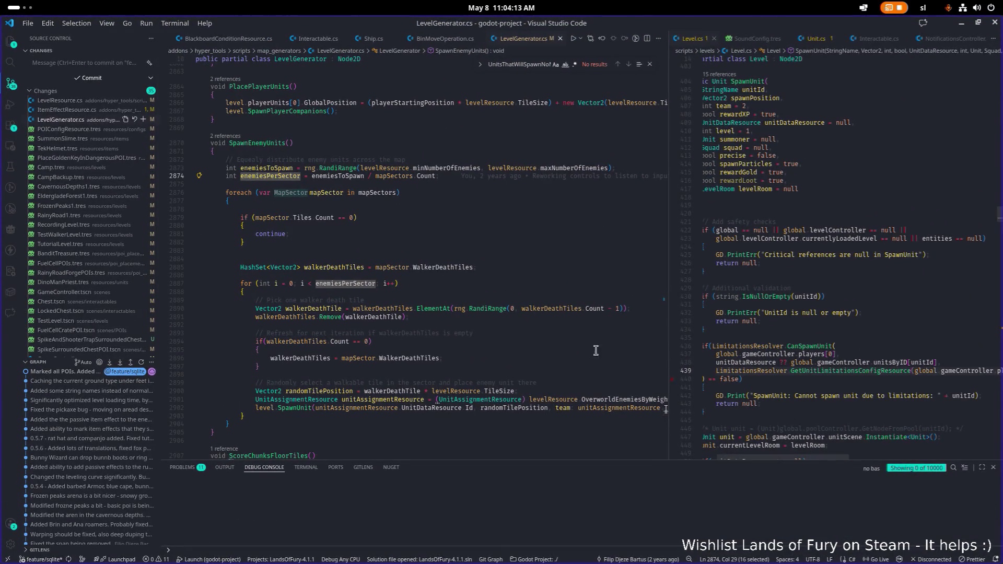
pyautogui.scroll(-4, 435, 303)
pyautogui.hotkey('alt', 'Tab')
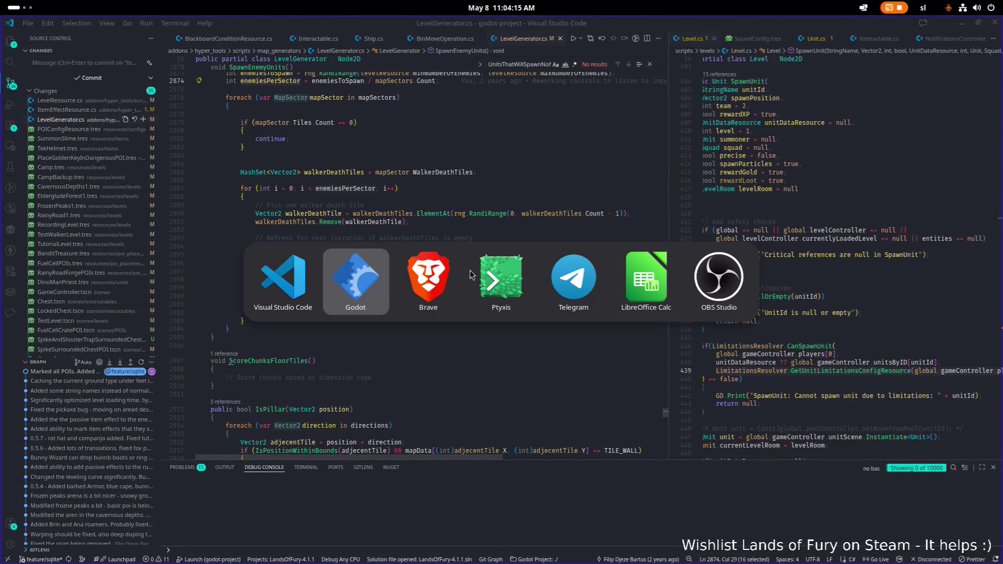
pyautogui.press('Escape')
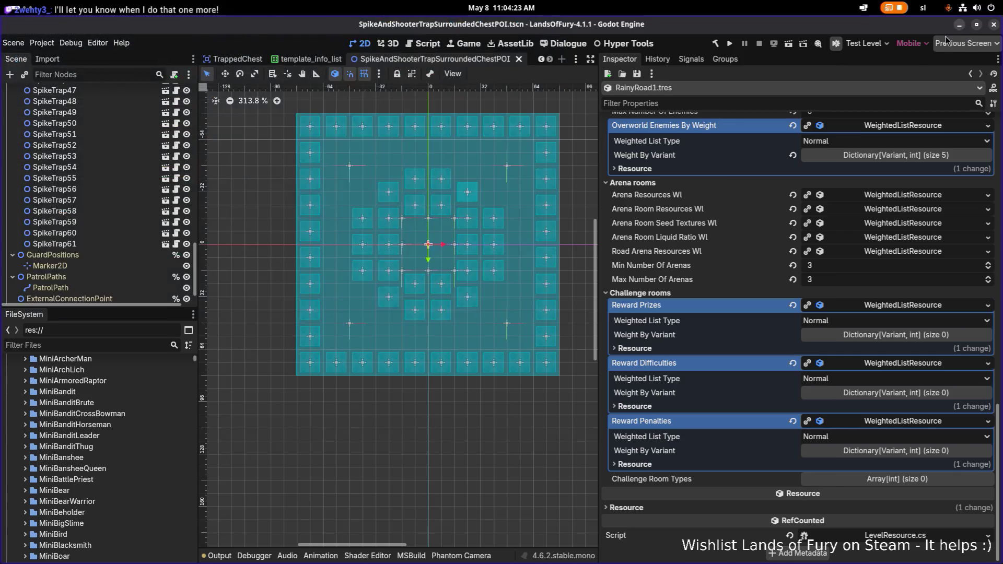
pyautogui.click(962, 23)
# Filter files for 'rainyr', open RainyRoadArena1.tres and begin editing its minimum wave count
pyautogui.scroll(15, 795, 296)
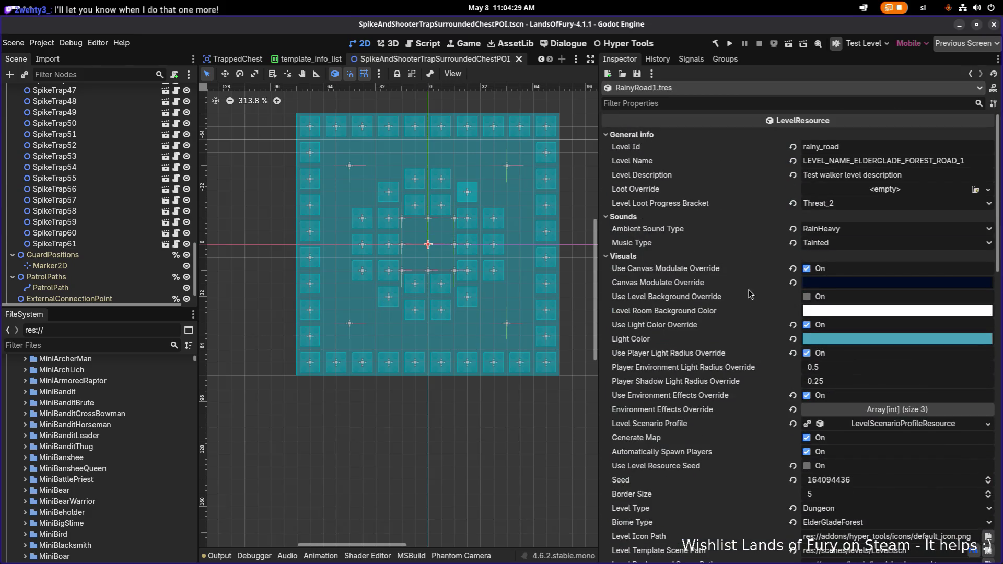
pyautogui.write('rainyr')
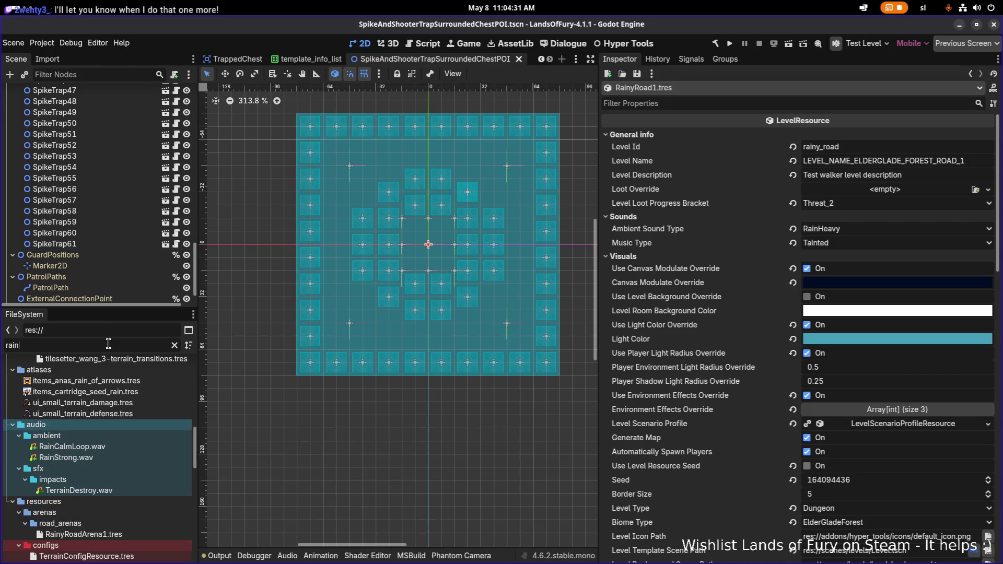
pyautogui.click(139, 415)
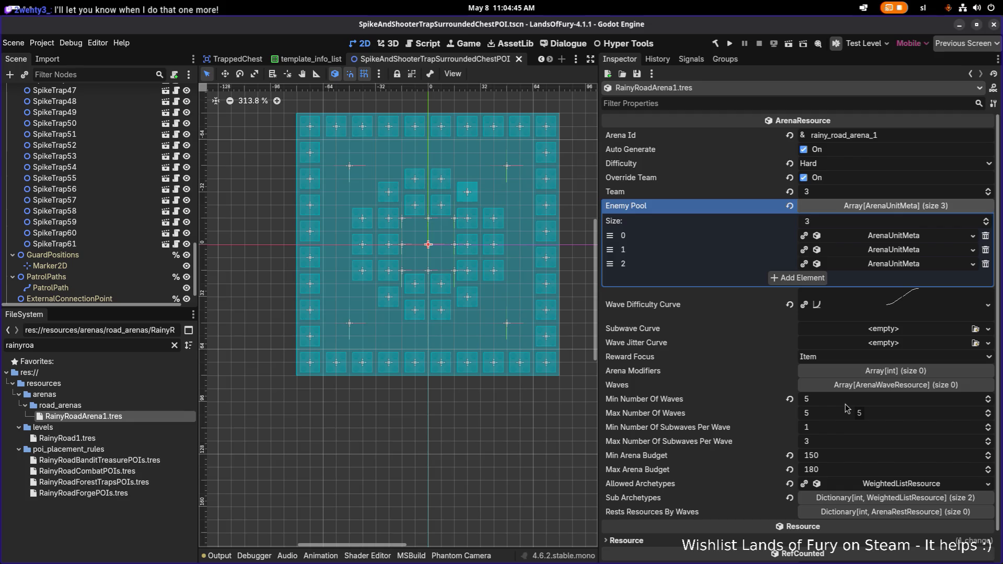
pyautogui.click(845, 405)
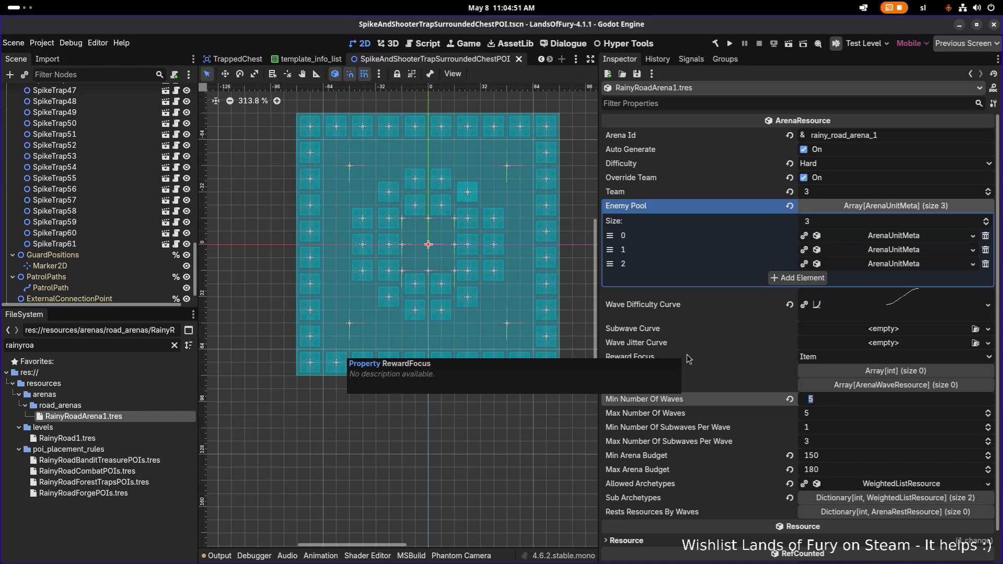
pyautogui.scroll(-1, 716, 321)
pyautogui.scroll(1, 715, 335)
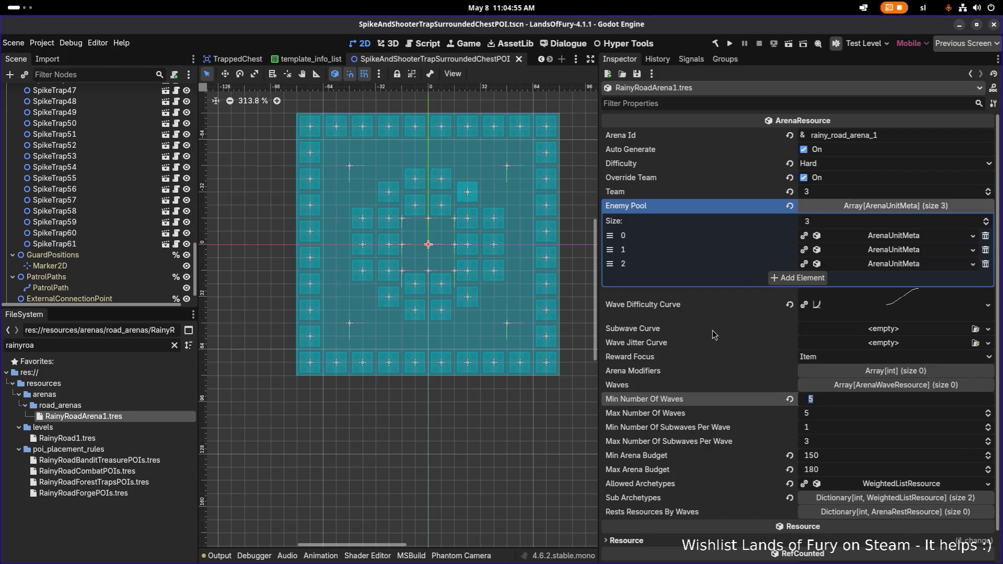
pyautogui.scroll(-1, 714, 335)
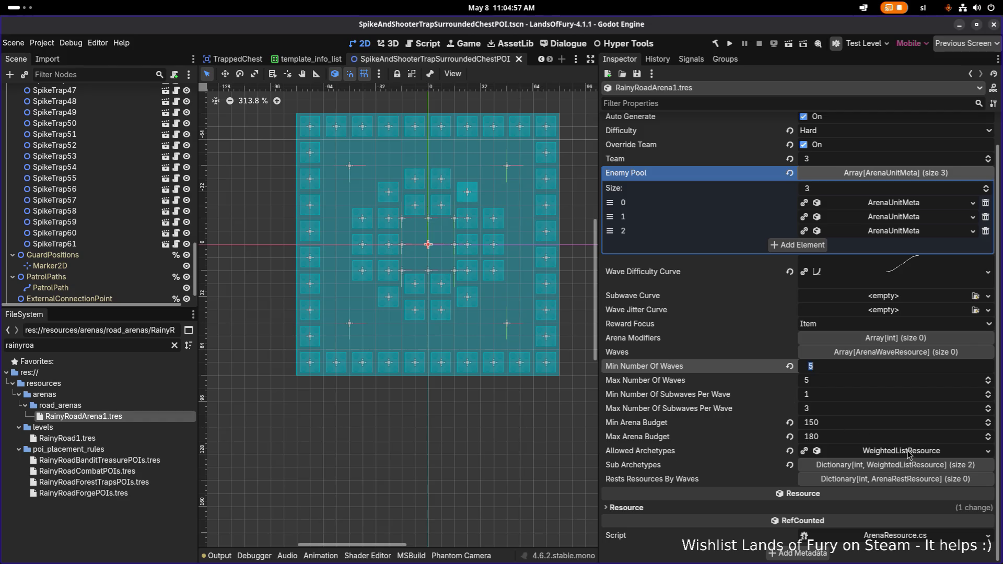
pyautogui.click(725, 386)
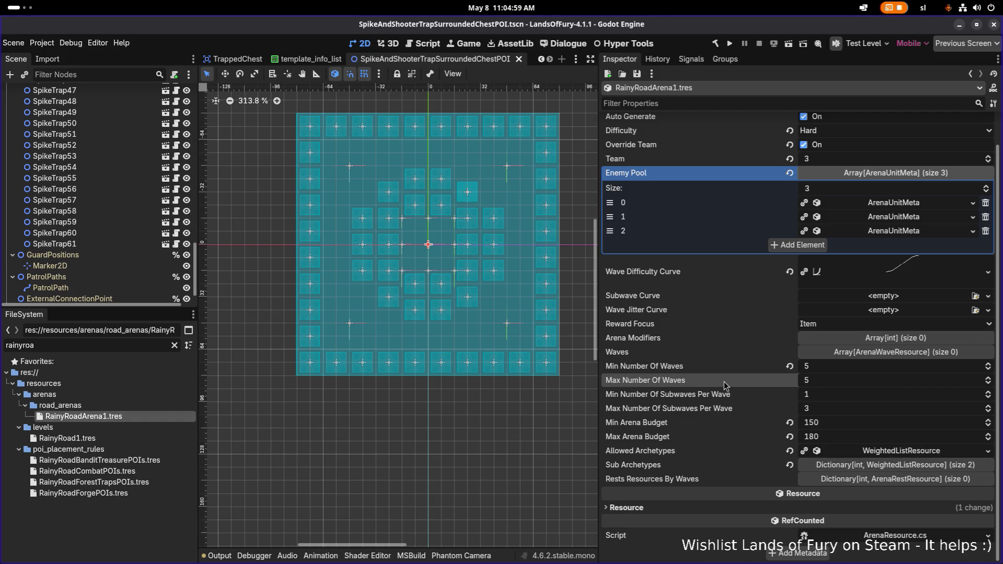
# Set Min and Max Number Of Waves to 4 and save
pyautogui.click(139, 438)
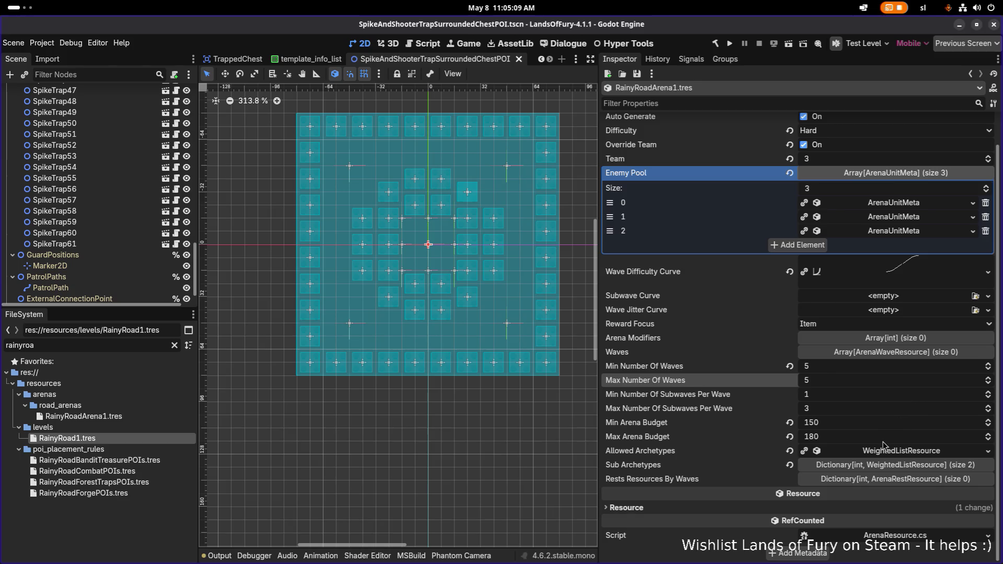
pyautogui.click(835, 364)
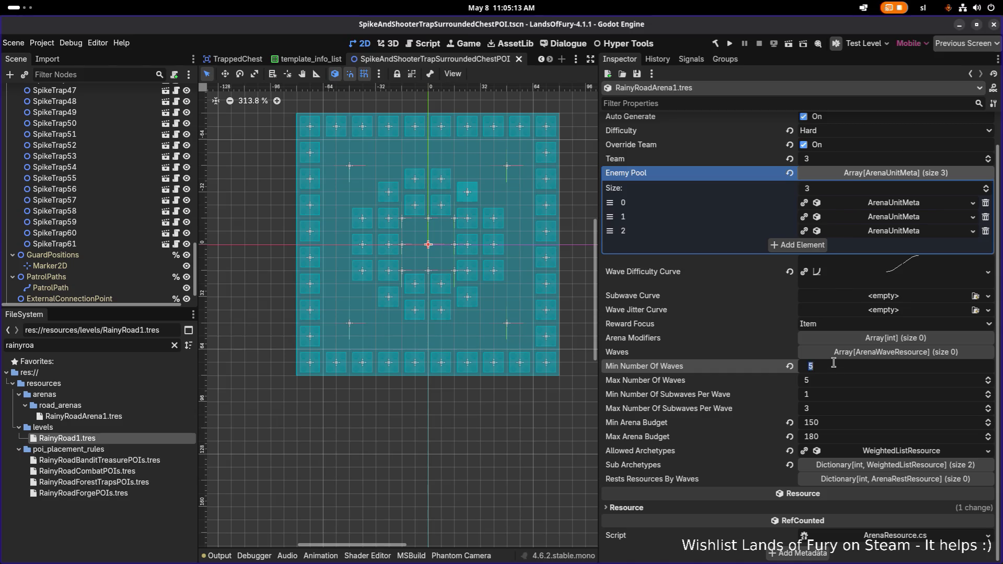
pyautogui.write('4')
pyautogui.press('Tab')
pyautogui.write('4')
pyautogui.hotkey('ctrl', 's')
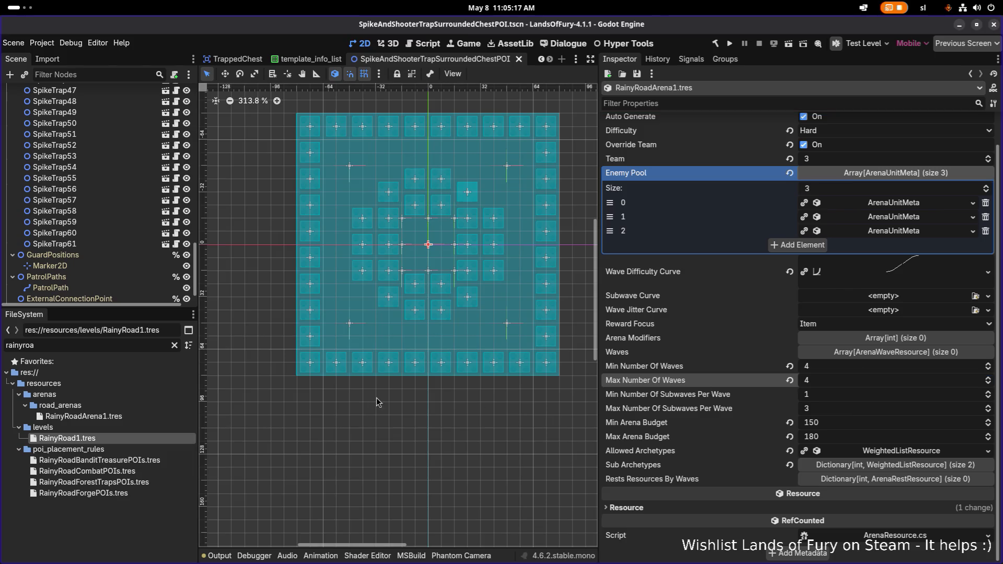
# Recheck RainyRoadArena1.tres and RainyRoad1.tres, then clear the file selection
pyautogui.click(148, 417)
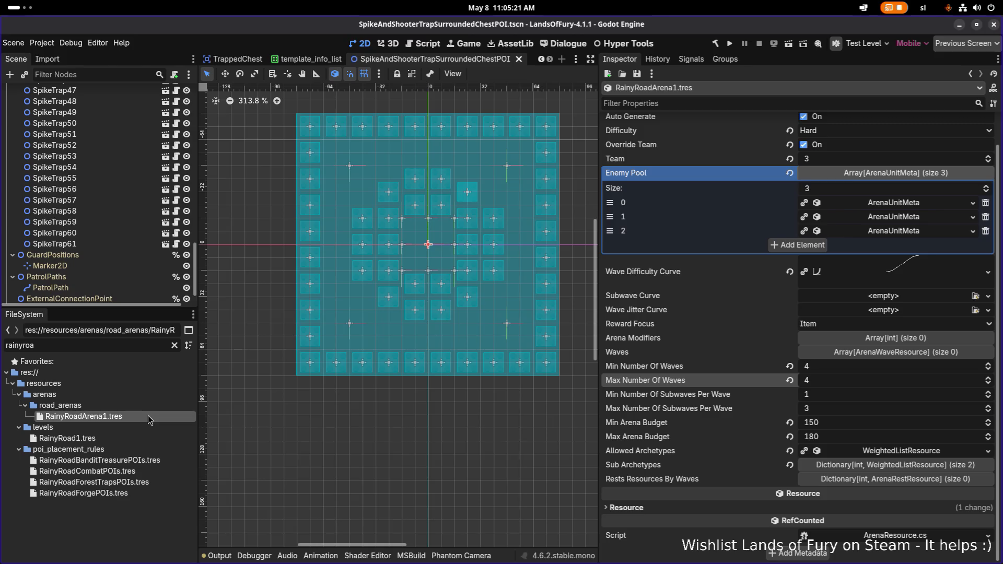
pyautogui.click(120, 439)
pyautogui.scroll(-8, 731, 386)
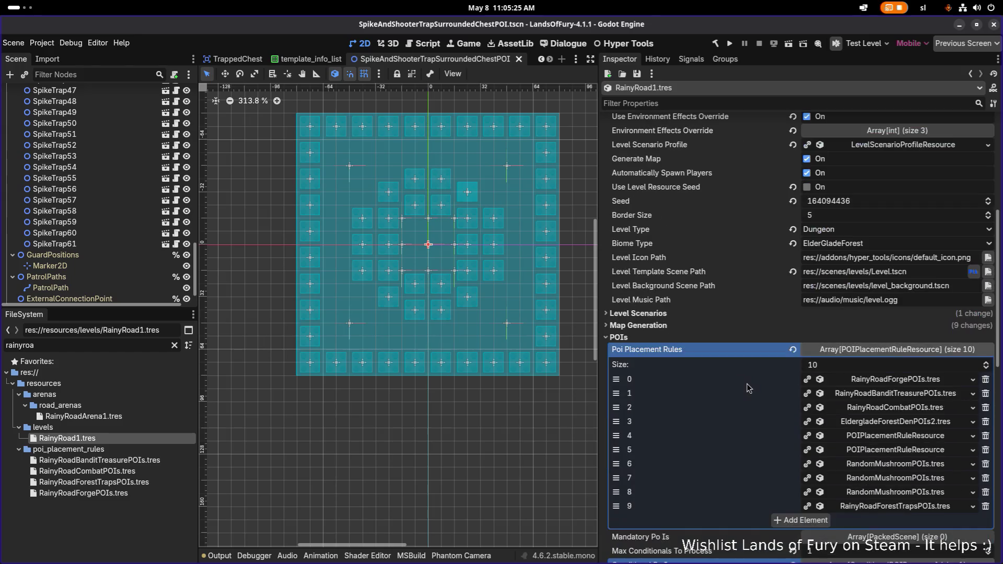
pyautogui.scroll(-8, 743, 385)
pyautogui.scroll(20, 742, 385)
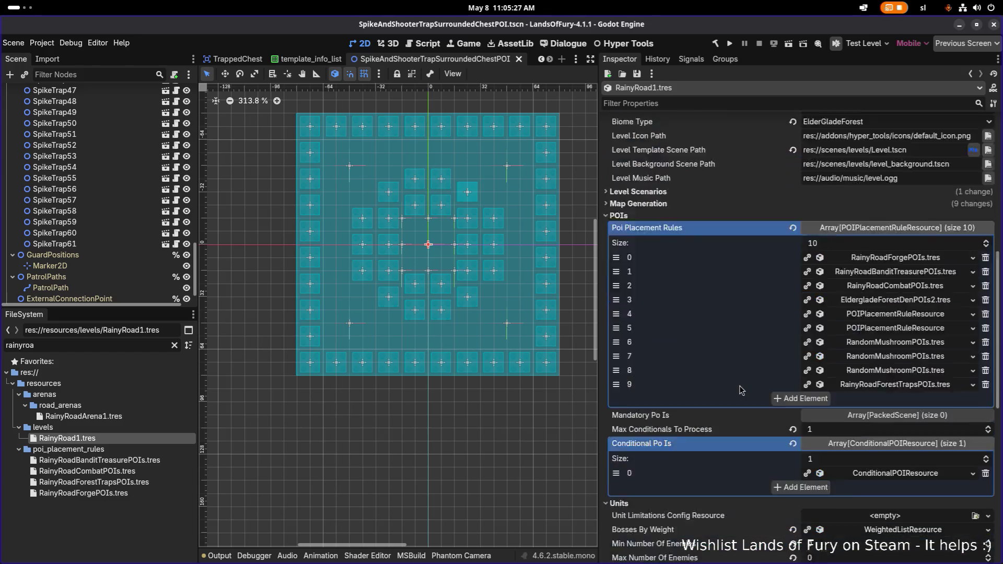
pyautogui.click(92, 520)
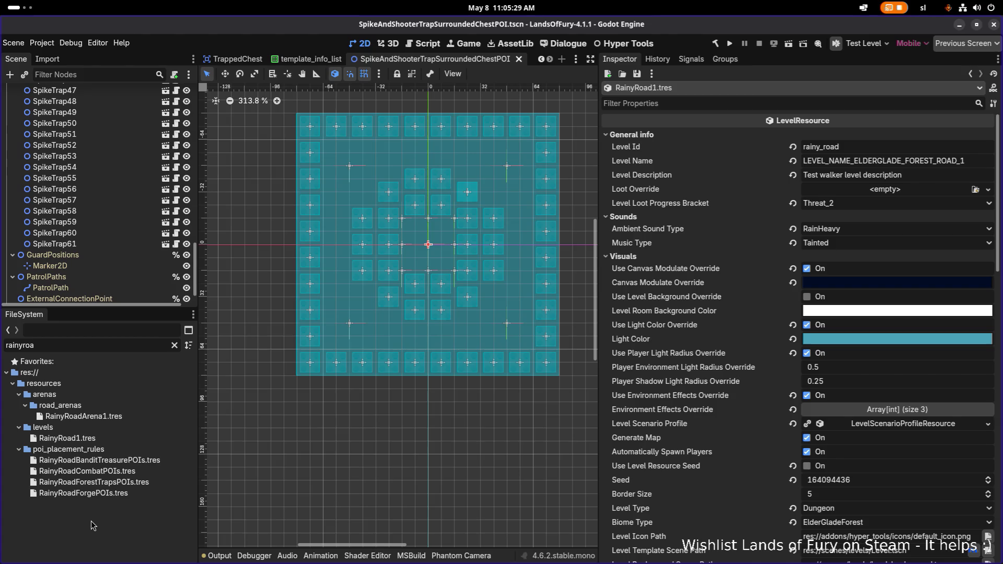
# In VS Code, find 'contro' in quick open and open RoadArenaController.cs
pyautogui.hotkey('alt', 'Tab')
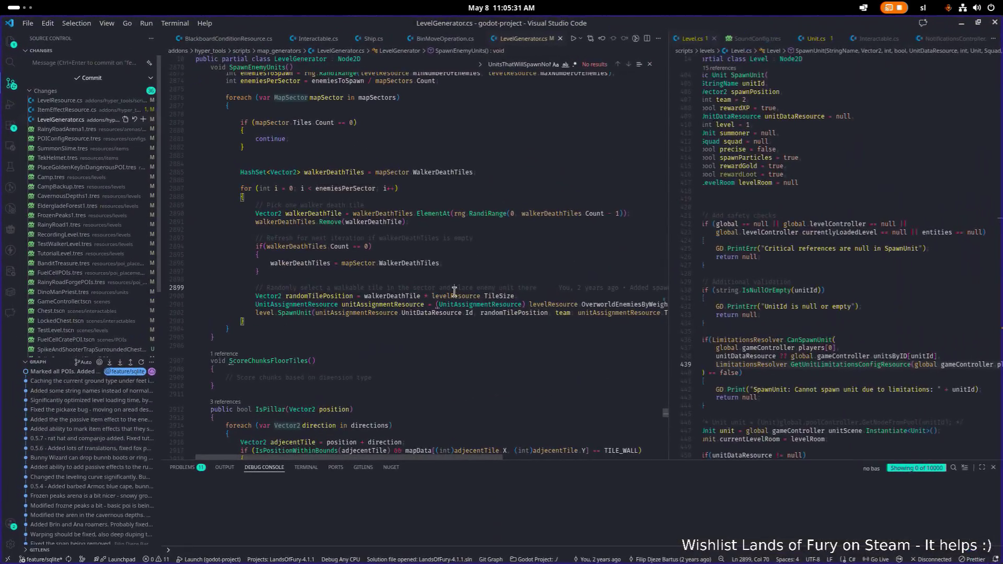
pyautogui.hotkey('ctrl', 'p')
pyautogui.write('aro')
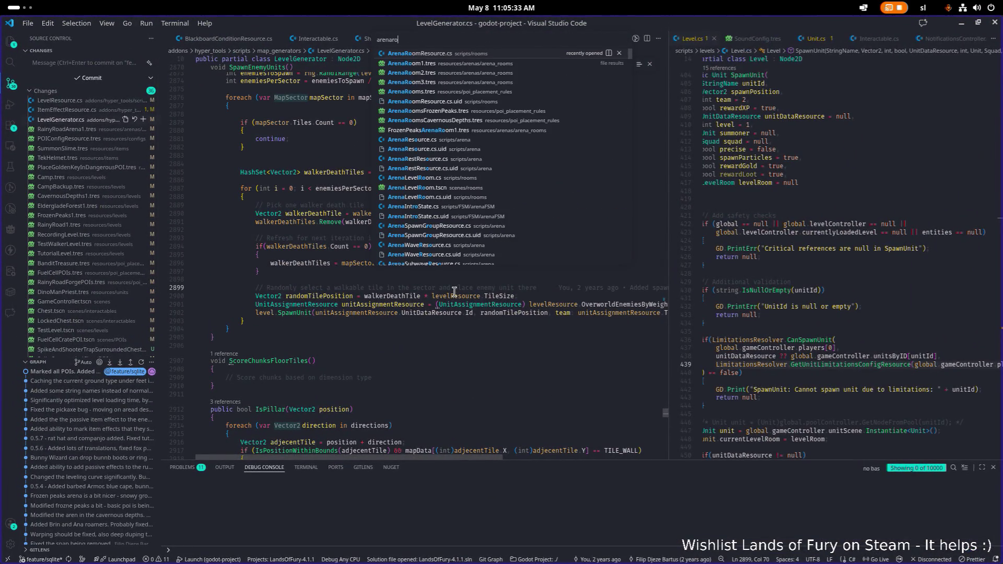
pyautogui.press('BackSpace')
pyautogui.press('BackSpace')
pyautogui.write('contro')
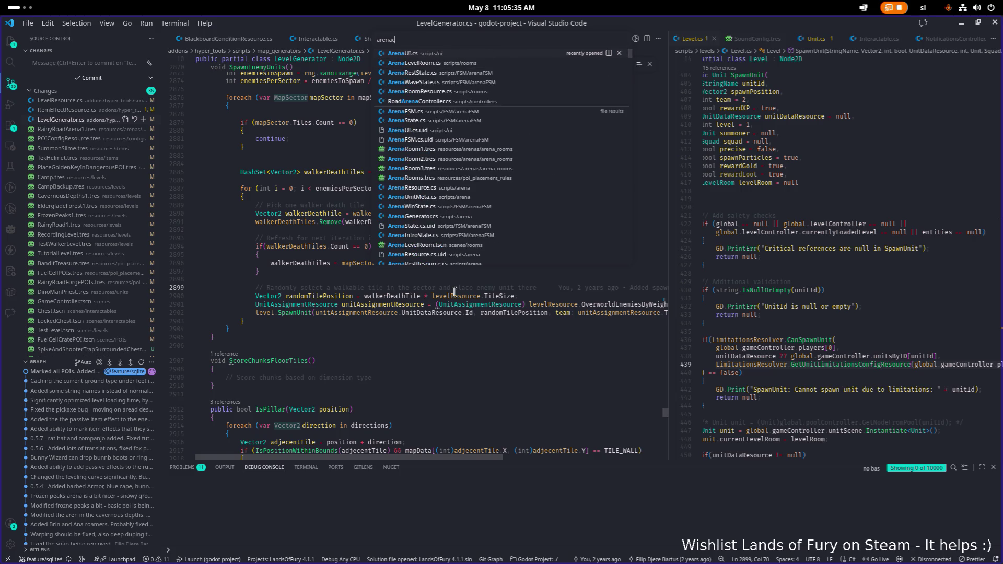
pyautogui.press('Return')
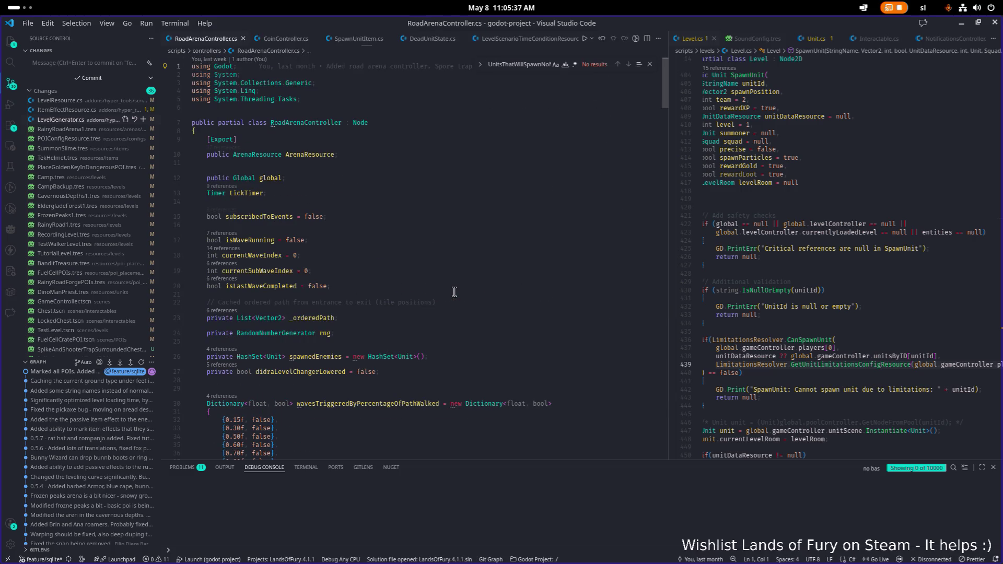
# Switch back from VS Code to the Godot editor
pyautogui.hotkey('alt', 'Tab')
pyautogui.press('Tab')
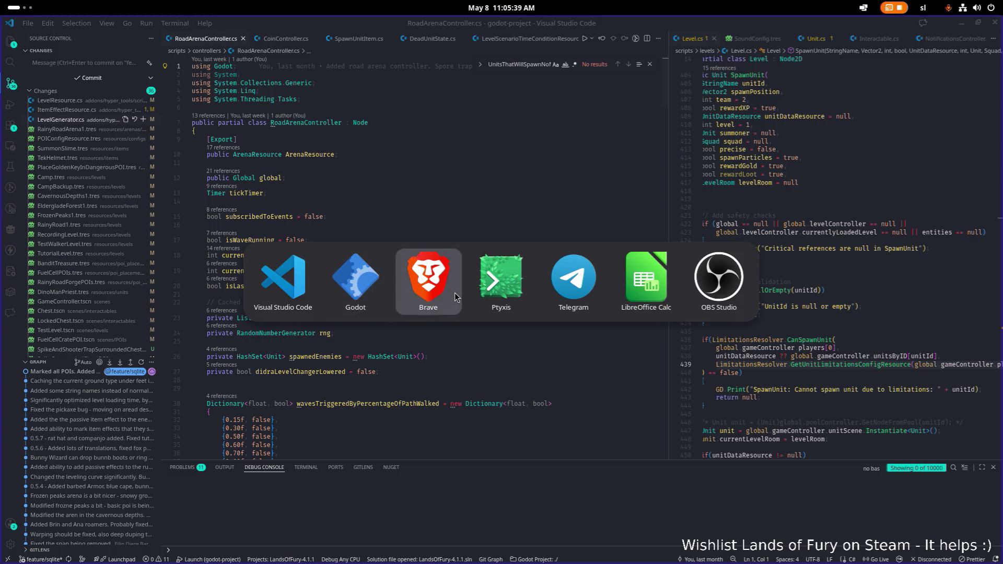
pyautogui.hotkey('shift', 'Tab')
pyautogui.hotkey('shift', 'Tab')
pyautogui.press('Tab')
pyautogui.hotkey('shift', 'Tab')
pyautogui.hotkey('alt', 'Tab')
pyautogui.press('Tab')
pyautogui.hotkey('shift', 'Tab')
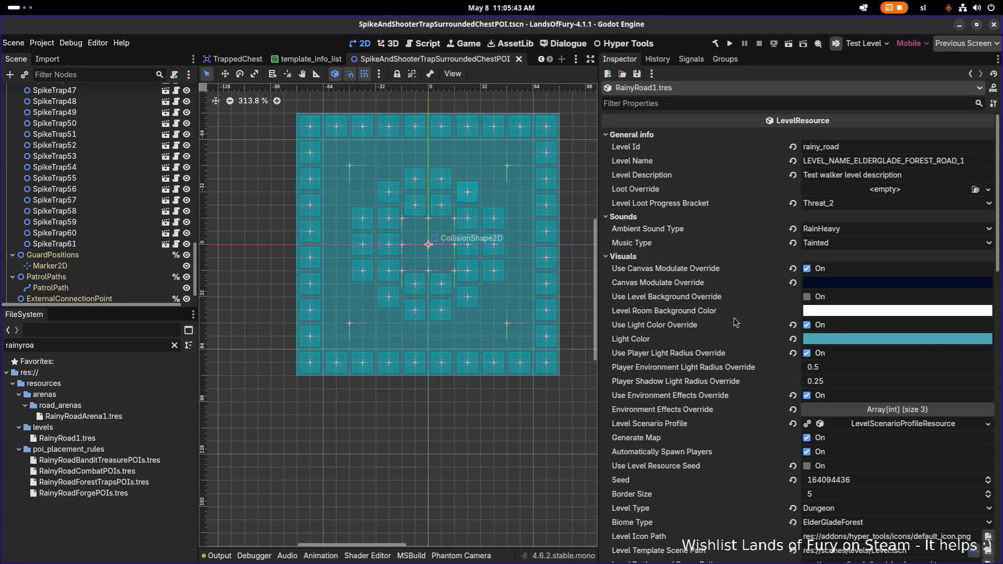
# Raise RainyRoadArena1's minimum and maximum number of waves from 4 to 5 and save
pyautogui.scroll(-3, 901, 352)
pyautogui.scroll(-4, 901, 352)
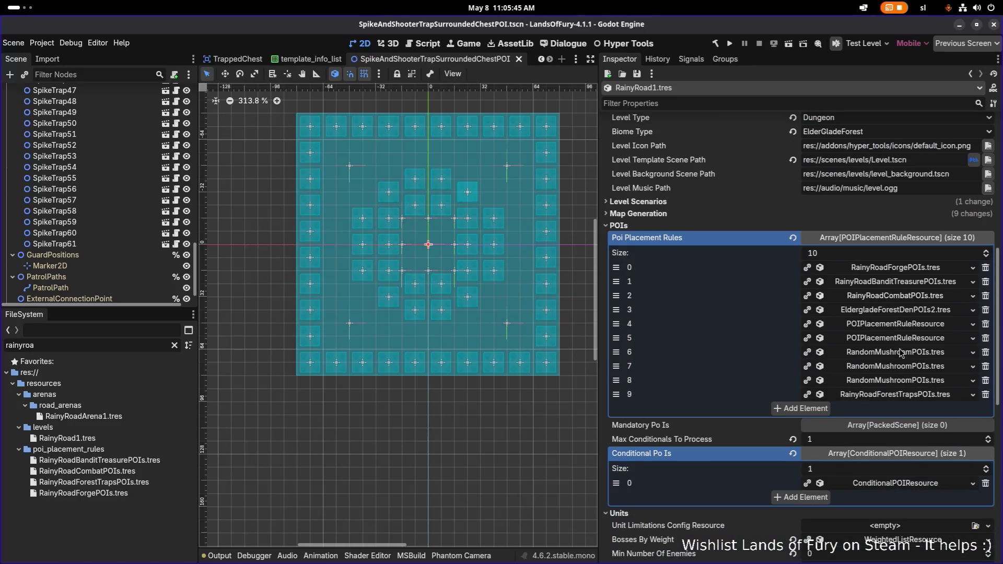
pyautogui.scroll(-2, 900, 352)
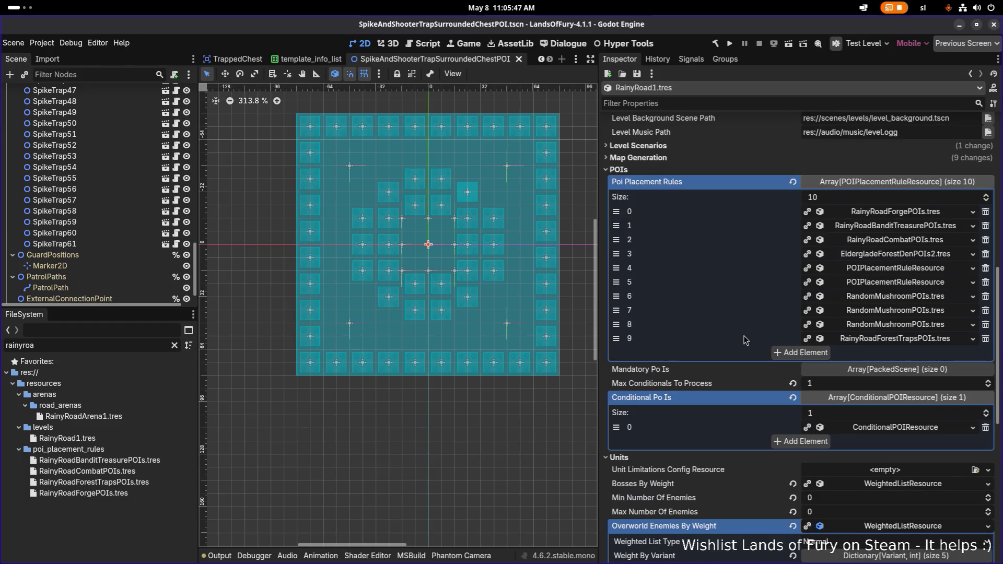
pyautogui.scroll(10, 831, 364)
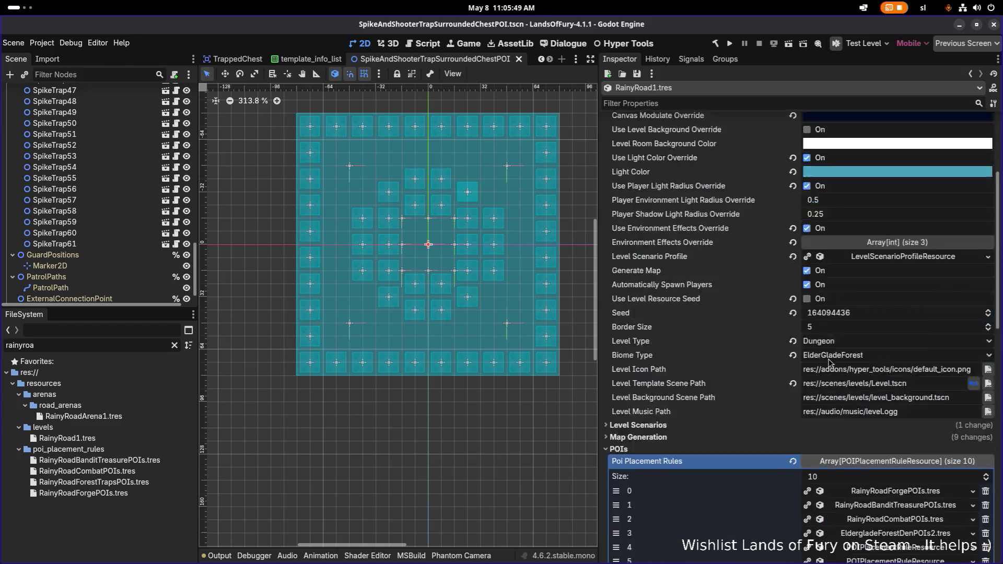
pyautogui.scroll(-10, 826, 359)
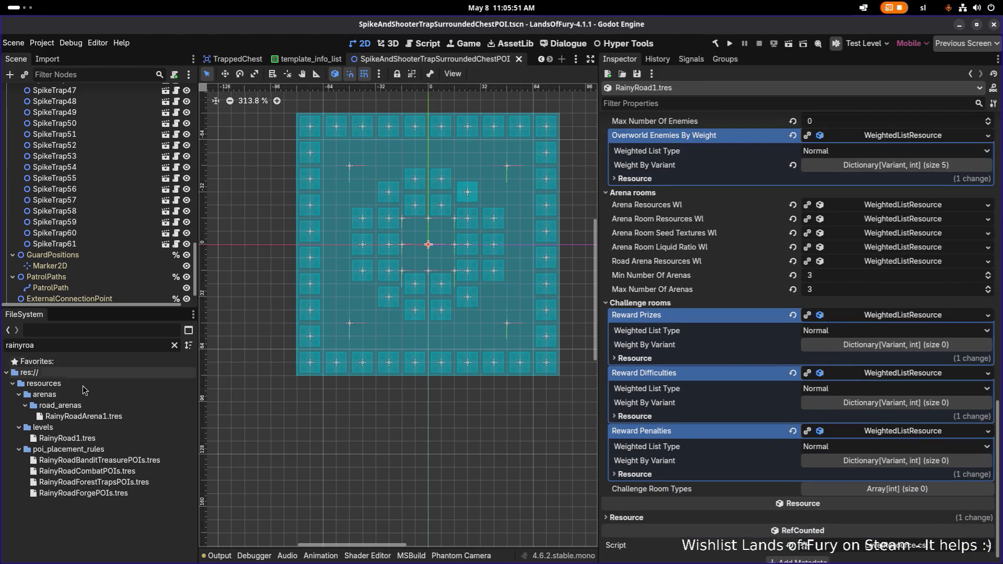
pyautogui.click(84, 416)
pyautogui.moveTo(812, 371); pyautogui.dragTo(819, 371)
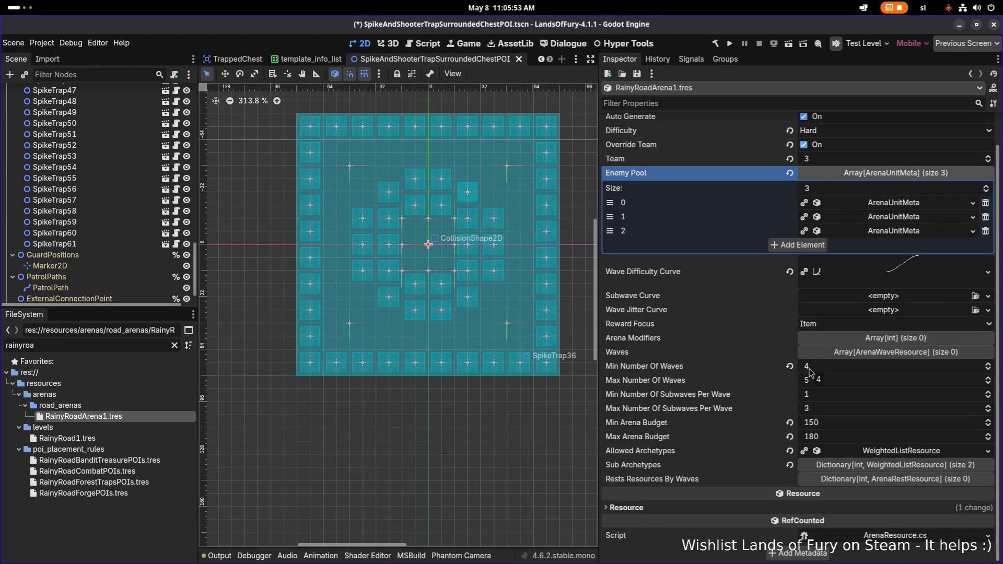
pyautogui.hotkey('ctrl', 's')
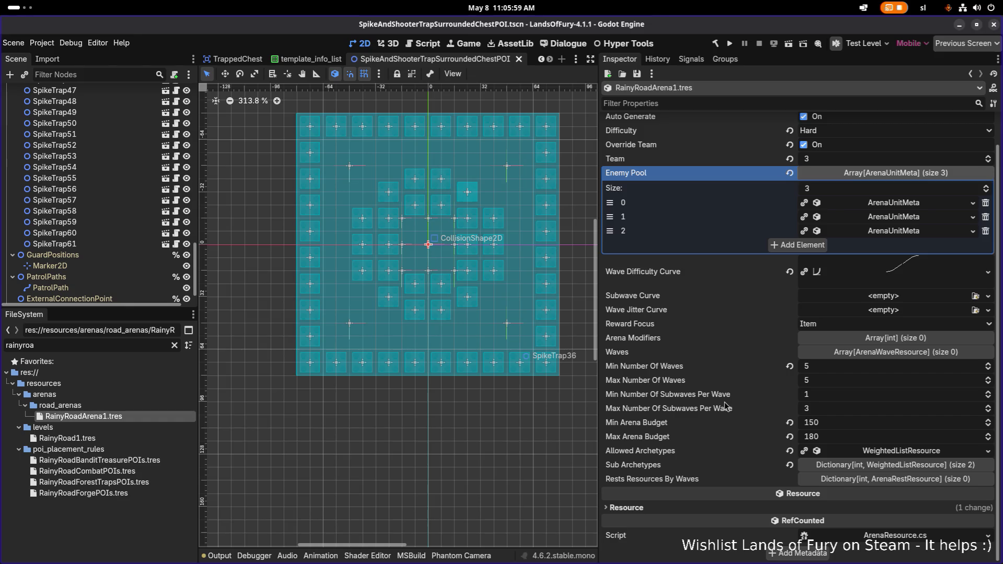
# Filter the FileSystem dock for 'cavernous'
pyautogui.scroll(2, 725, 407)
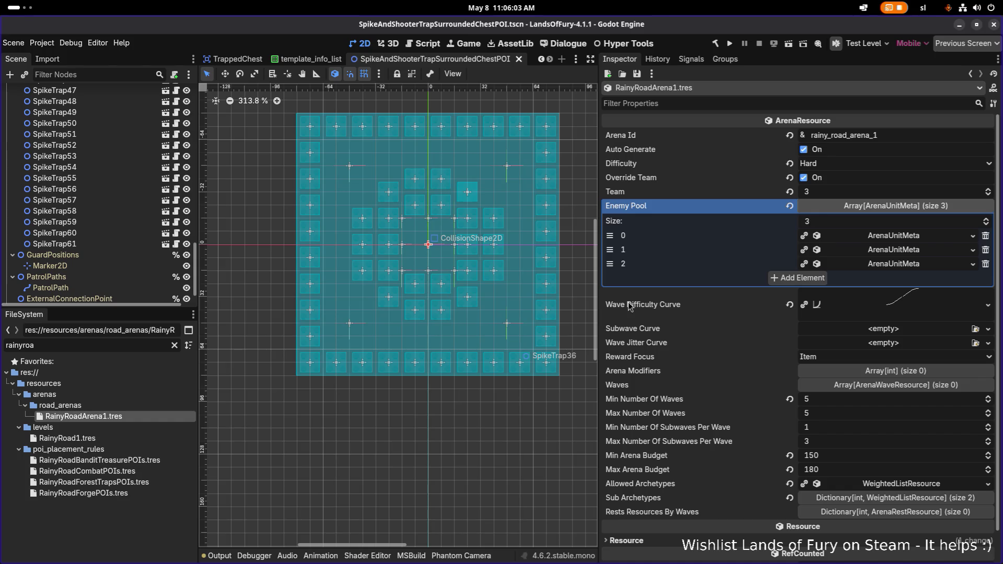
pyautogui.click(96, 346)
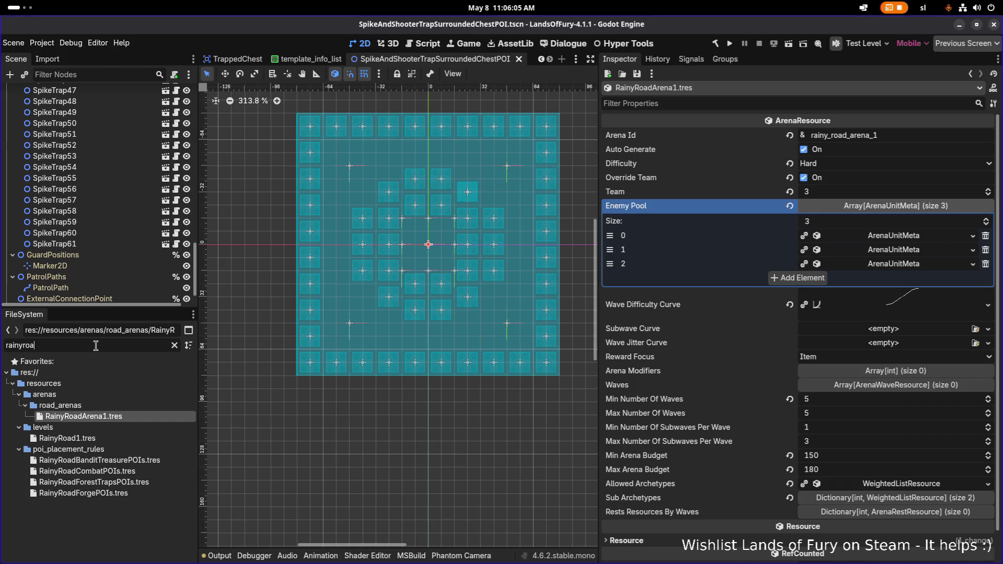
pyautogui.doubleClick(96, 346)
pyautogui.write('cavernous')
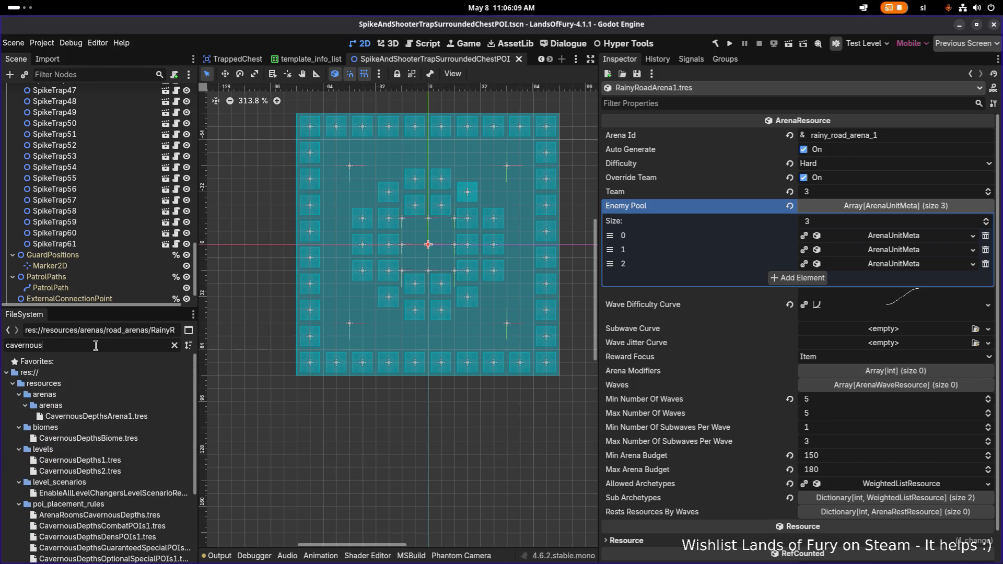
# Open the CavernousDepths1 level resource and scroll to its POI placement rules
pyautogui.click(99, 417)
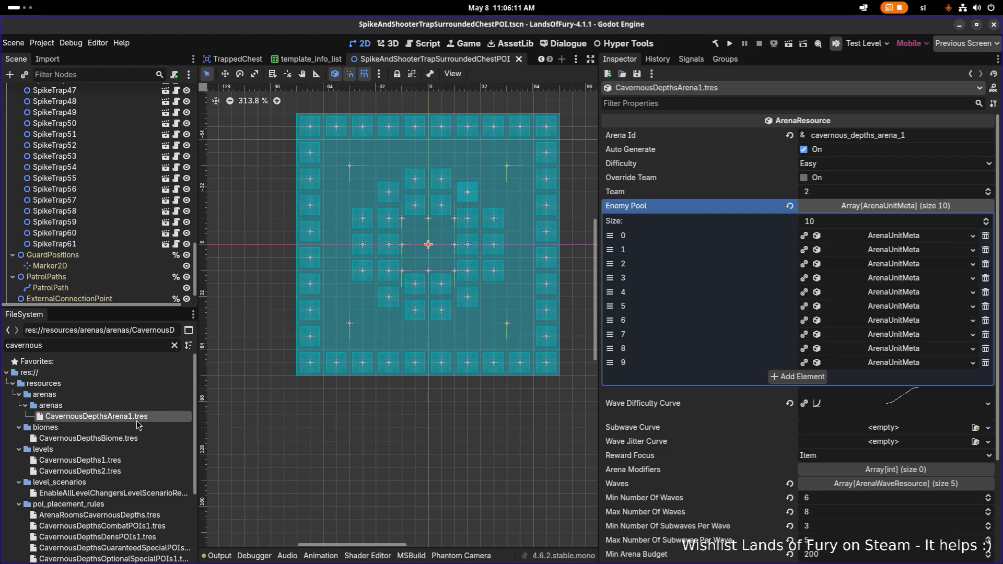
pyautogui.click(120, 460)
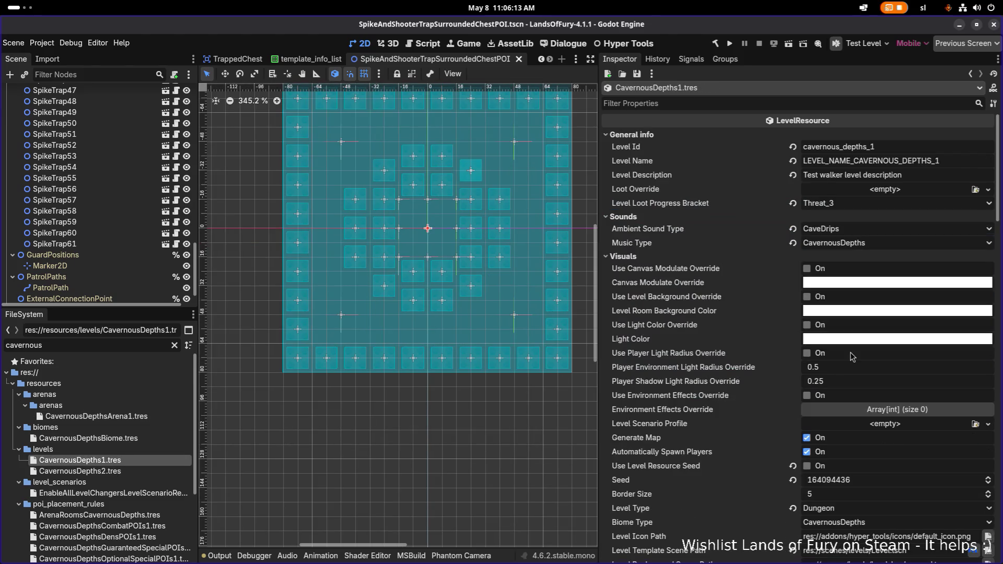
pyautogui.scroll(-5, 828, 380)
pyautogui.scroll(-15, 828, 380)
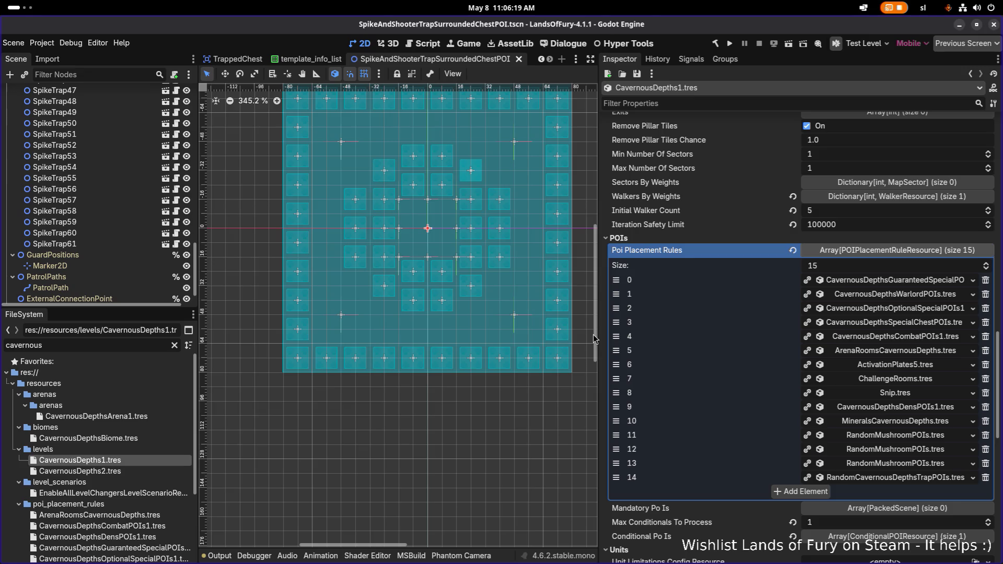
pyautogui.moveTo(597, 333); pyautogui.dragTo(546, 334)
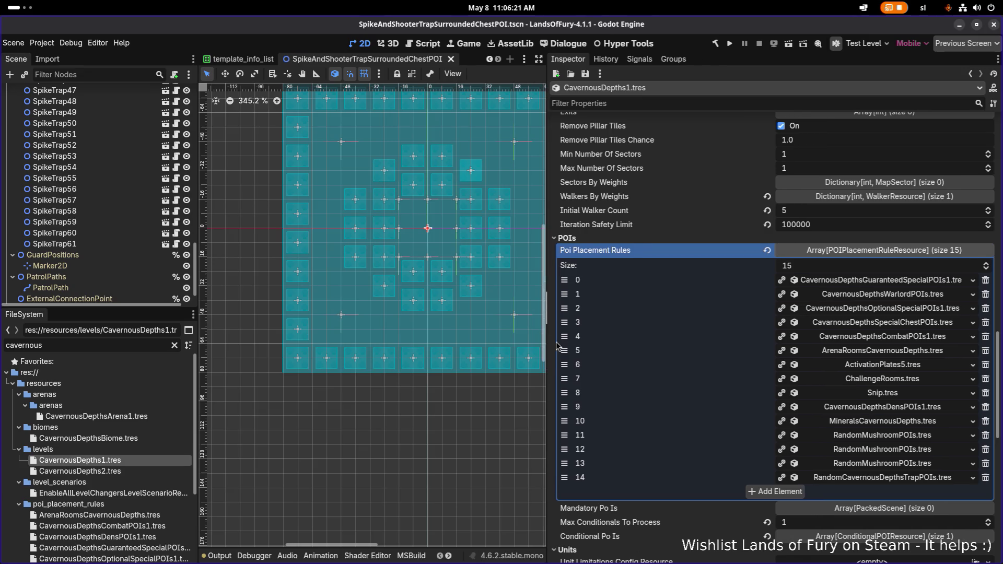
# Assign the special chest rule to a new POI rule slot, then remove the duplicate entry
pyautogui.click(776, 492)
pyautogui.click(961, 493)
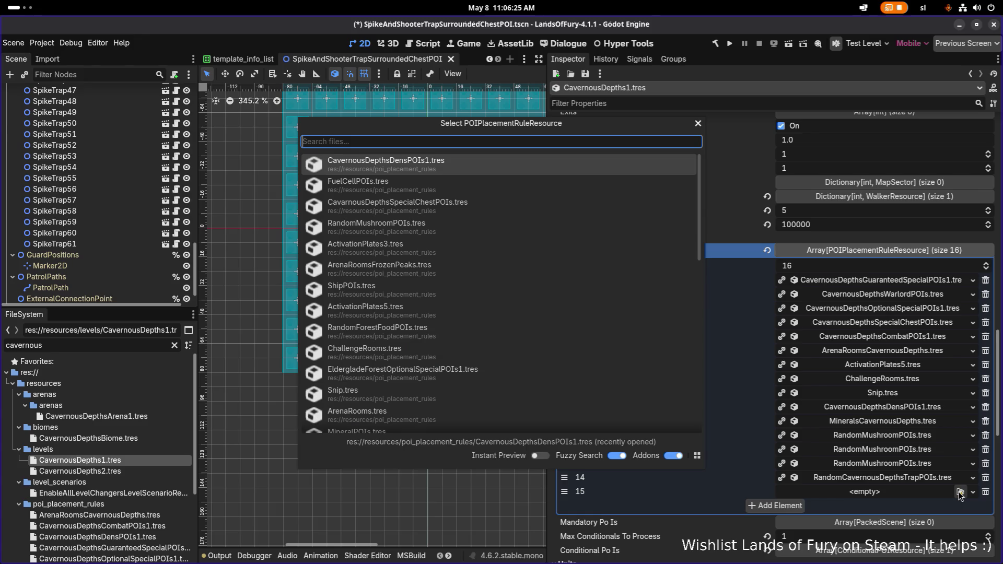
pyautogui.press('Down')
pyautogui.press('Down')
pyautogui.press('Return')
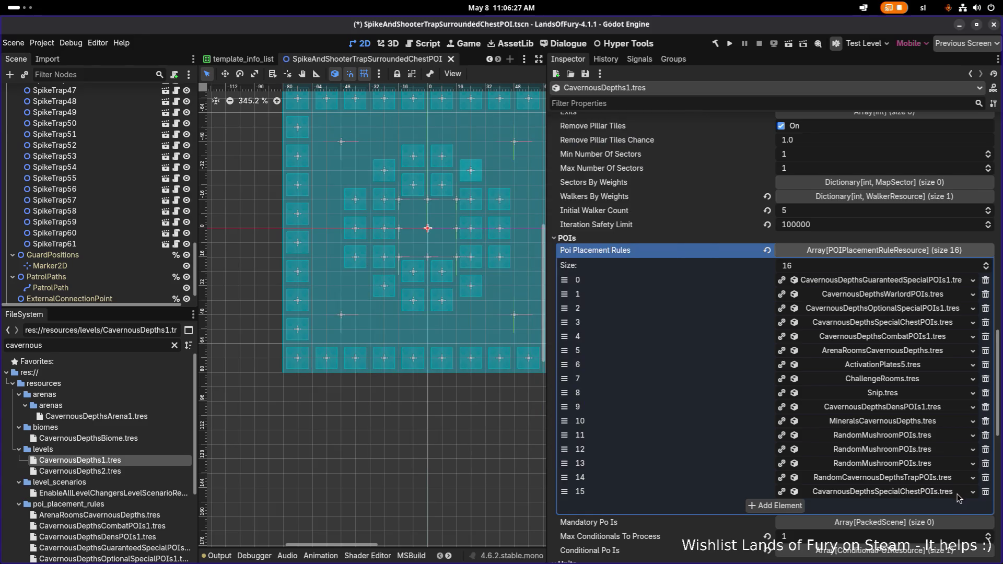
pyautogui.click(986, 492)
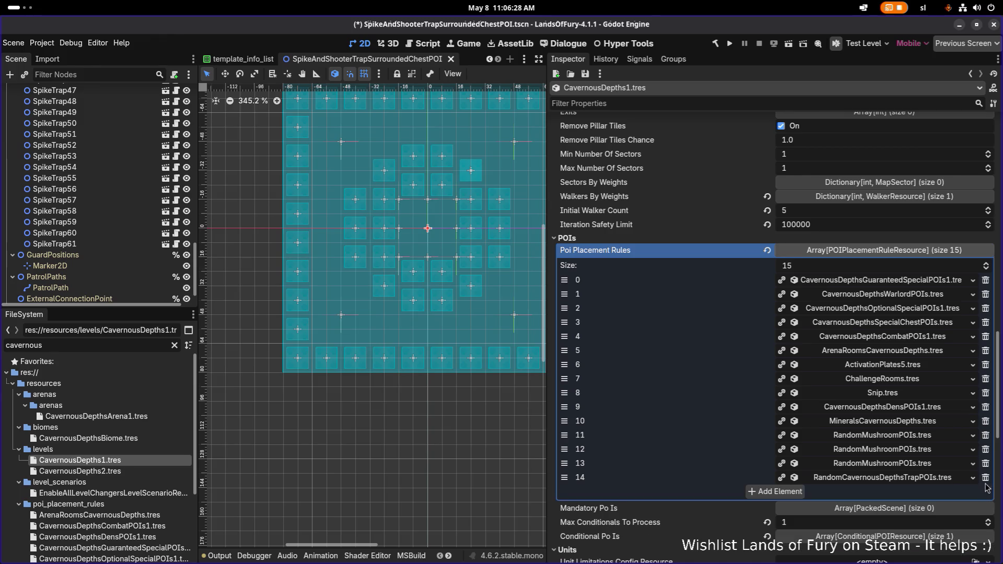
pyautogui.click(904, 324)
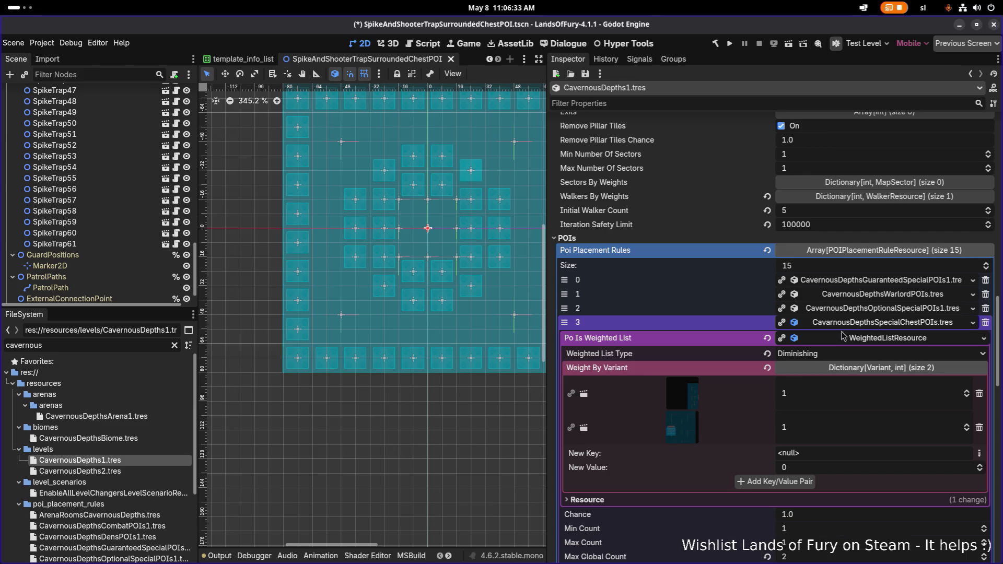
pyautogui.click(858, 324)
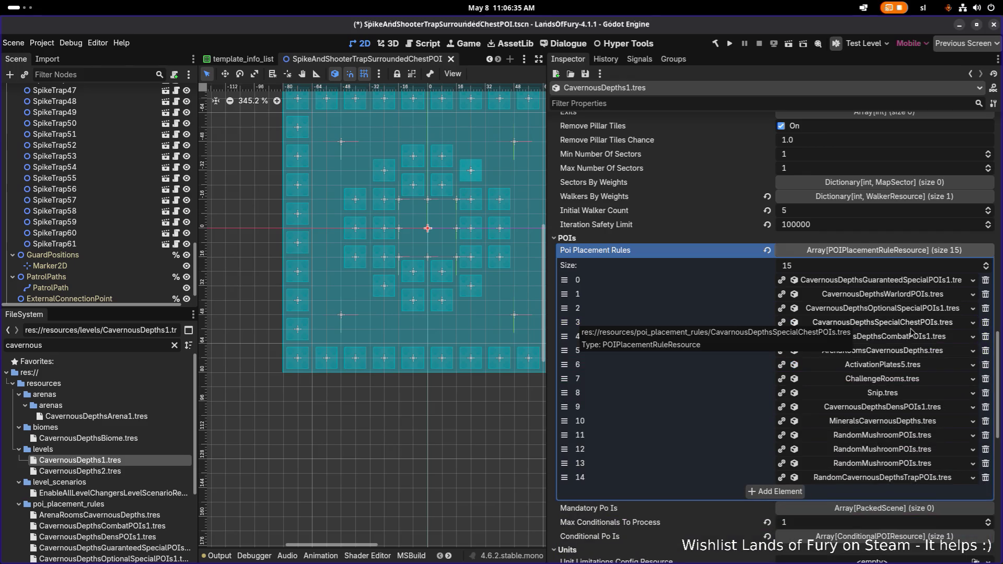
# Add another empty POI rule slot and search the picker for 'spike' and 'chest' without choosing
pyautogui.click(795, 492)
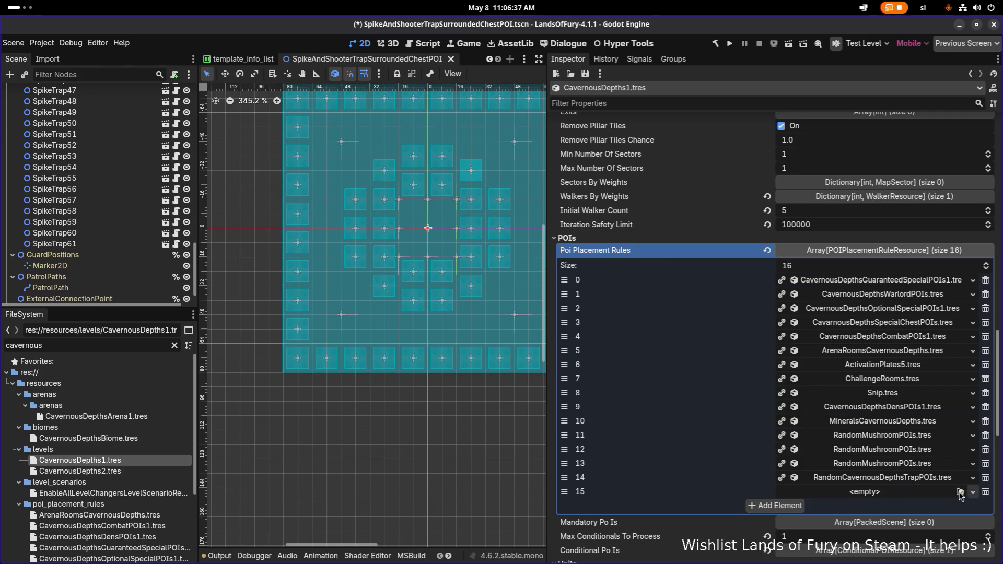
pyautogui.click(960, 493)
pyautogui.write('spike')
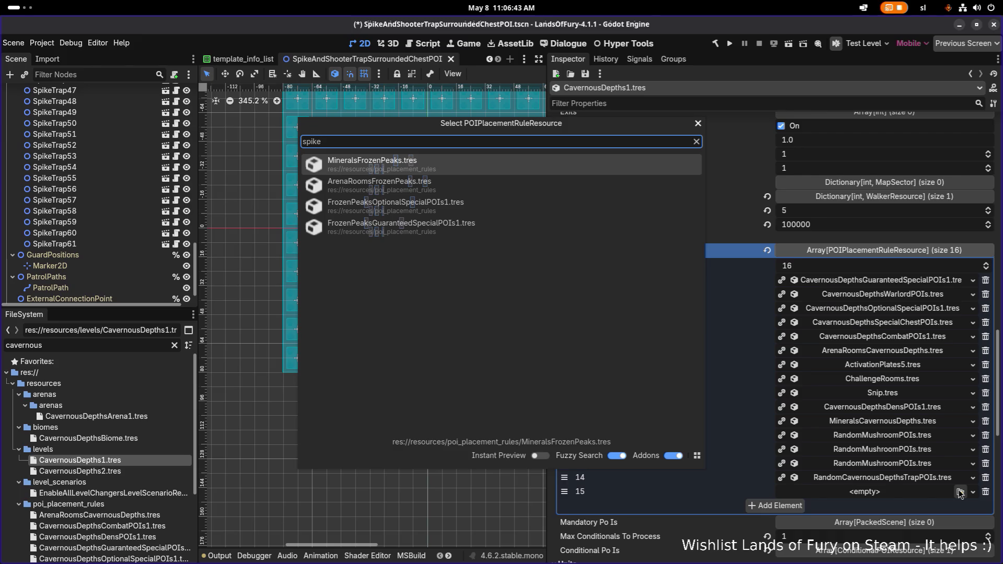
pyautogui.hotkey('ctrl', 'a')
pyautogui.press('Escape')
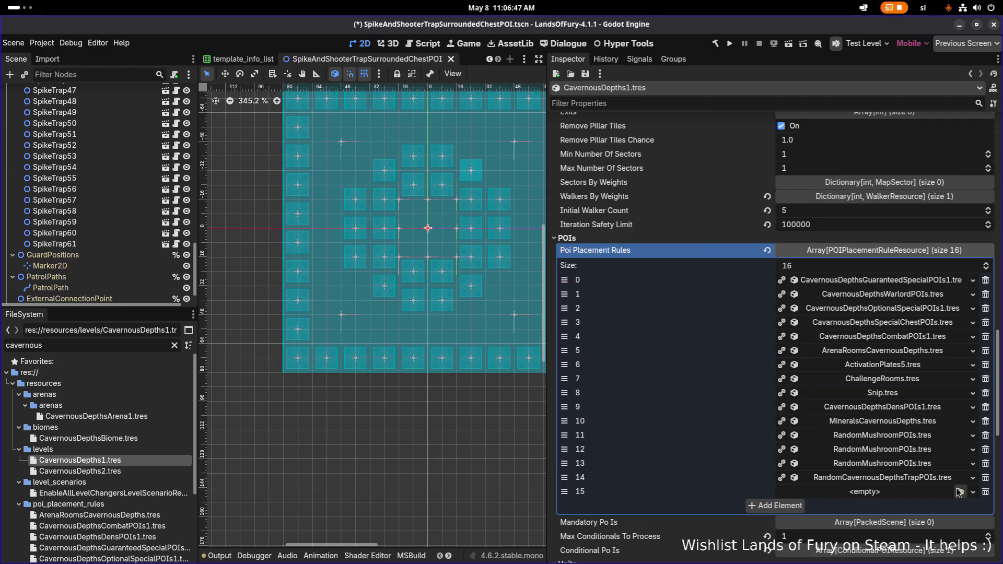
pyautogui.click(961, 492)
pyautogui.write('che')
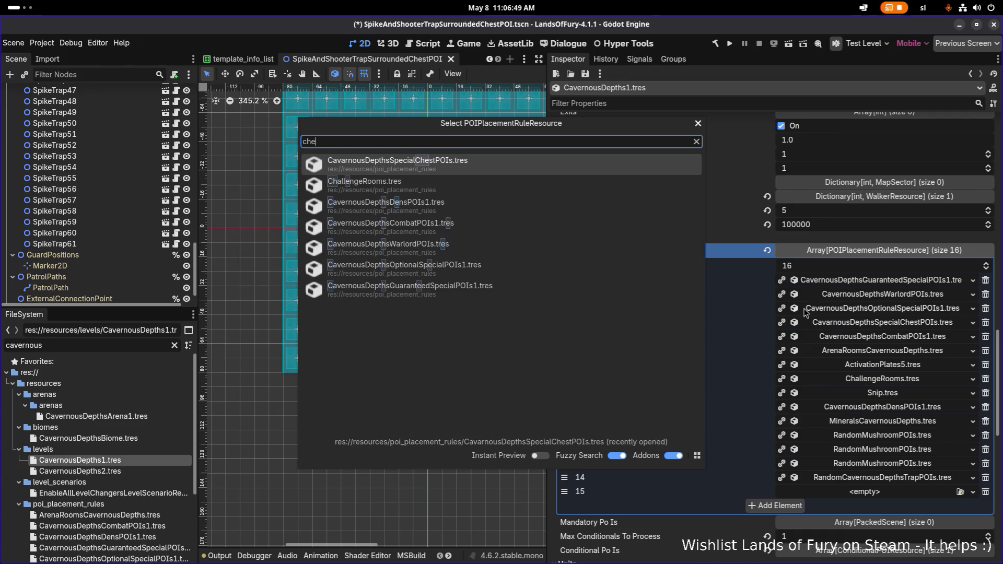
pyautogui.write('st')
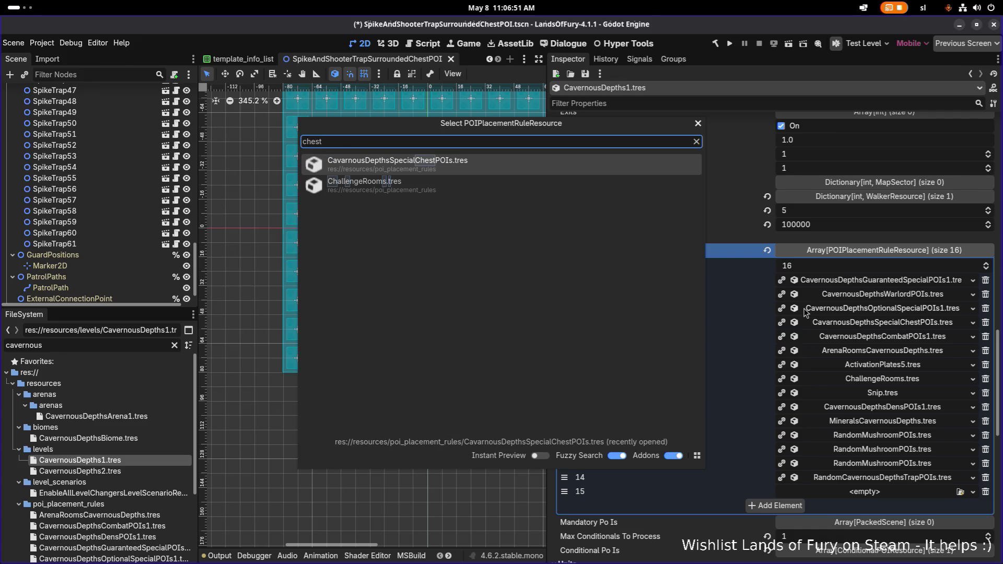
pyautogui.press('Escape')
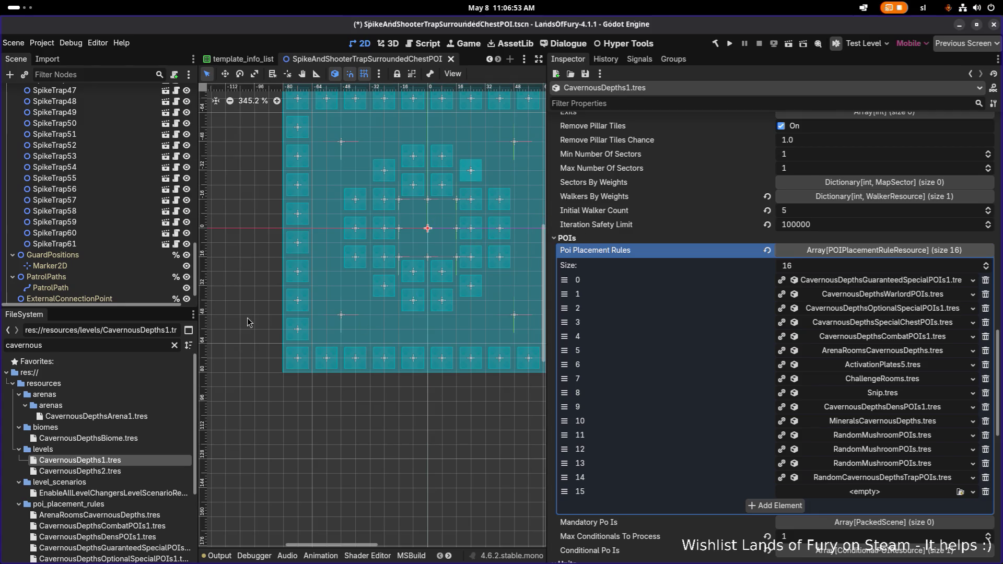
# Filter the FileSystem for 'chest' files and delete the unused empty POI rule slot
pyautogui.doubleClick(96, 348)
pyautogui.write('chest')
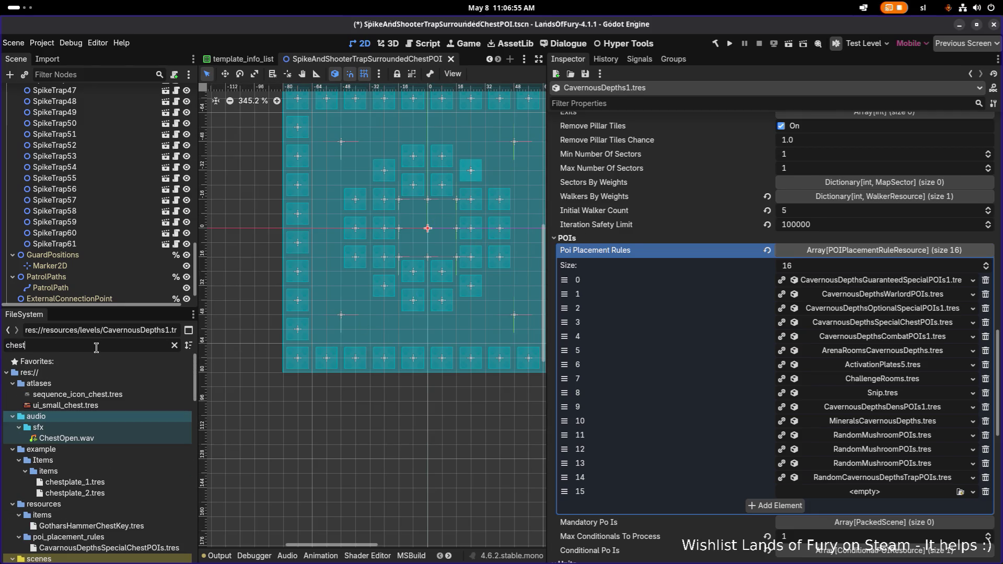
pyautogui.scroll(-3, 100, 426)
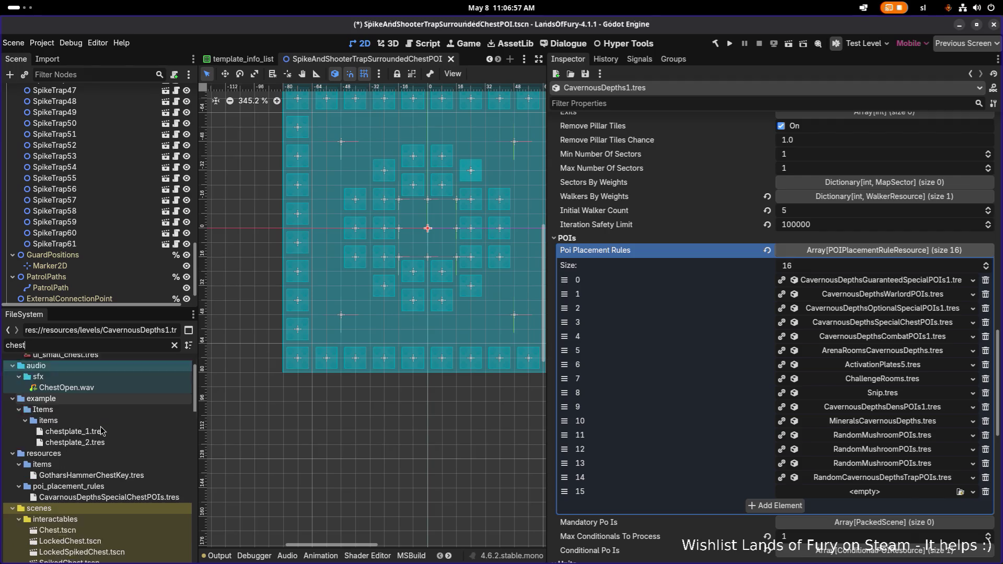
pyautogui.scroll(-4, 148, 424)
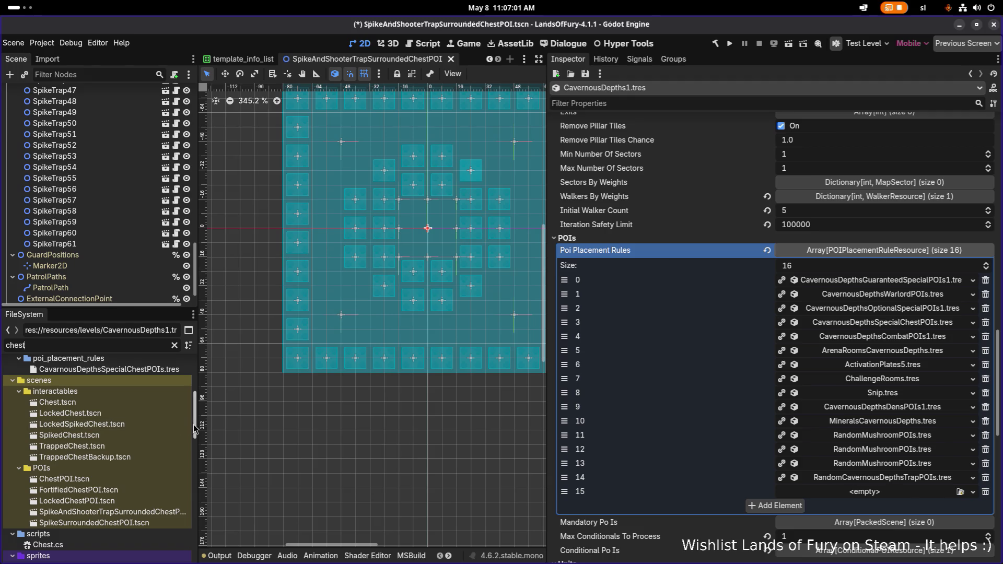
pyautogui.moveTo(196, 425); pyautogui.dragTo(265, 420)
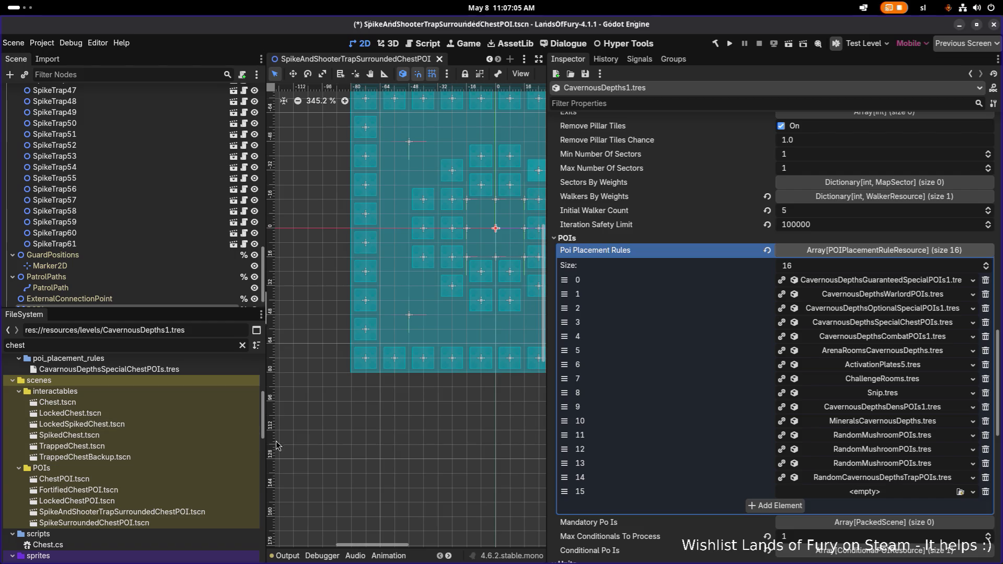
pyautogui.click(985, 492)
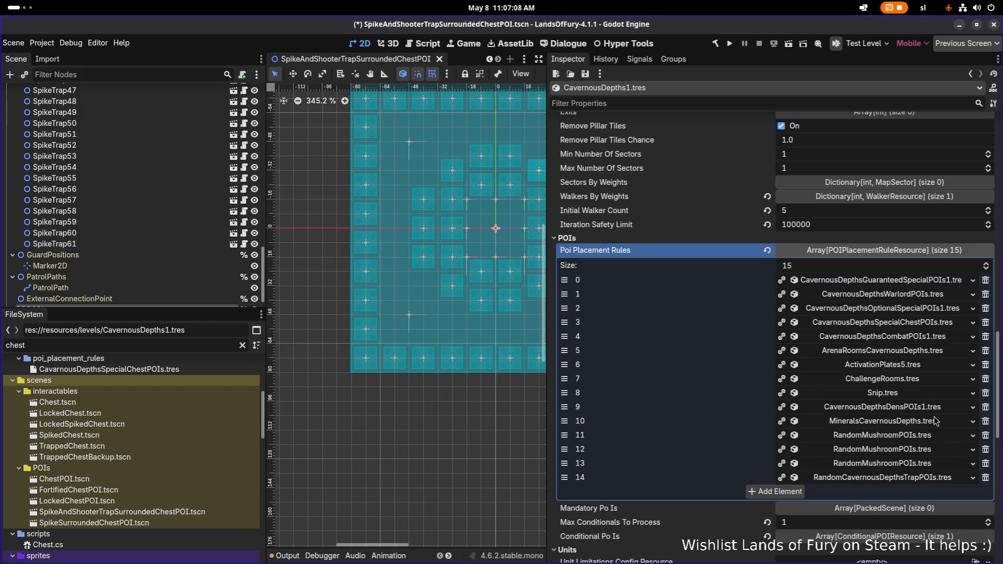
# Expand the special chest rule's Weight By Variant and set the new key type to Object
pyautogui.click(920, 328)
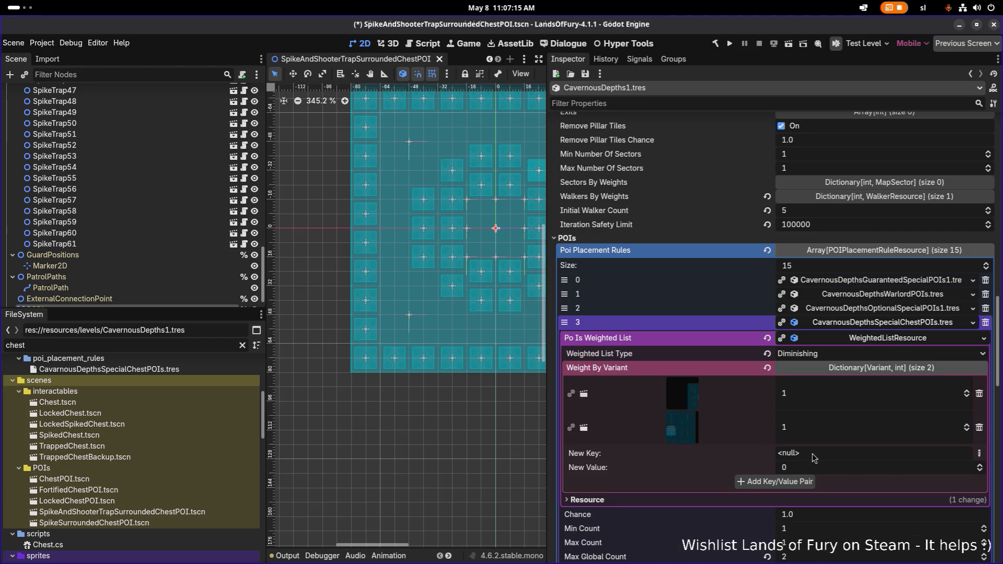
pyautogui.scroll(-3, 890, 468)
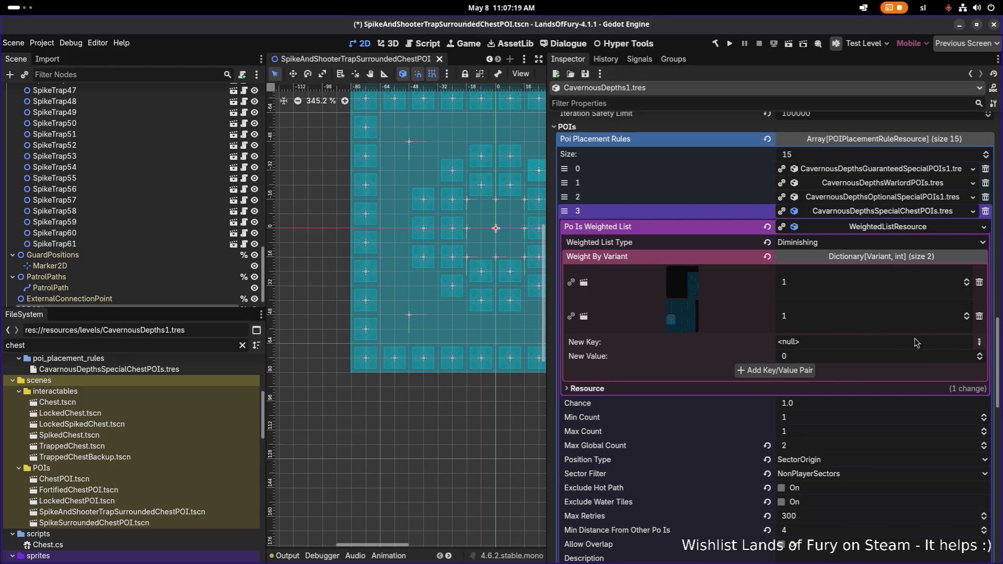
pyautogui.click(980, 343)
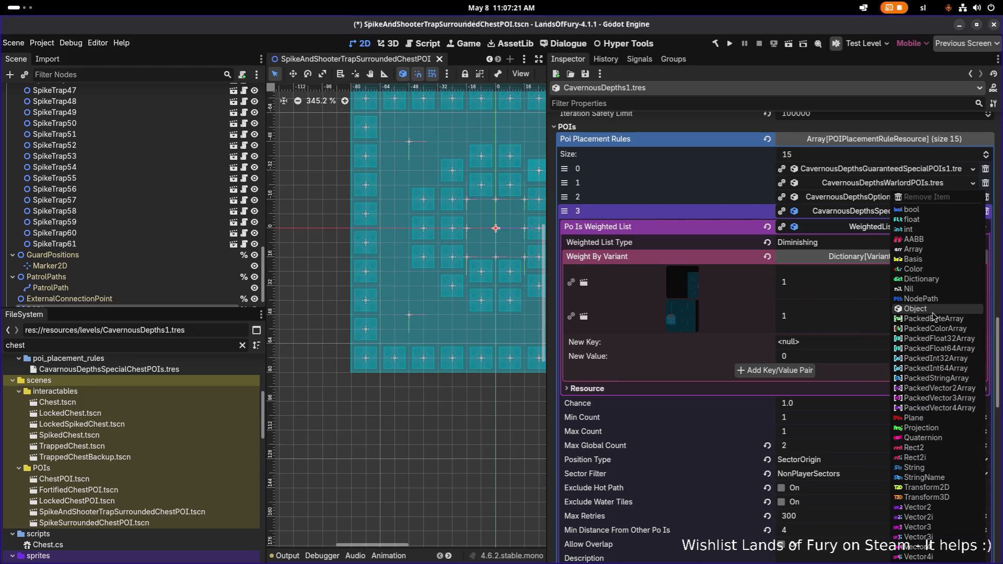
pyautogui.click(706, 357)
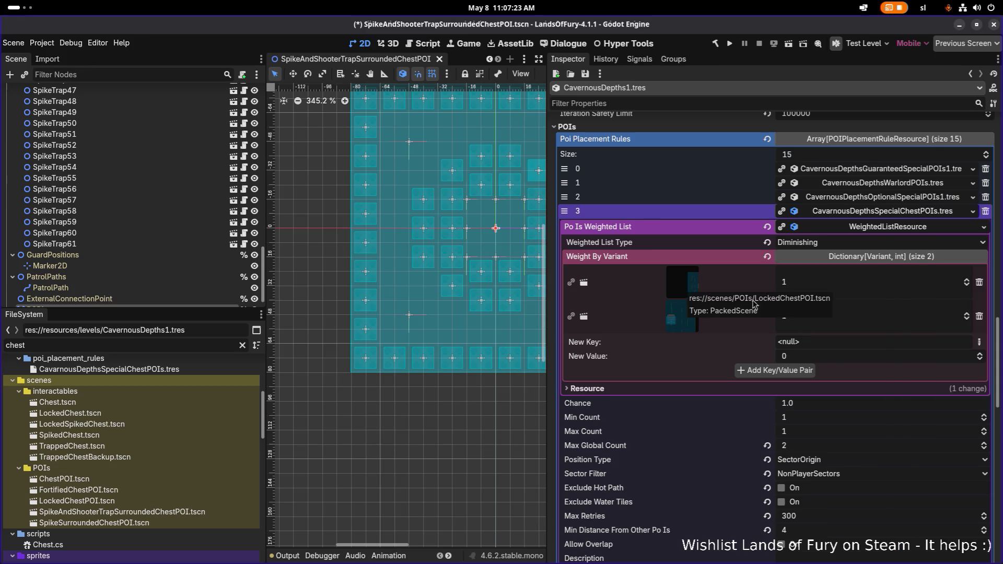
pyautogui.click(980, 342)
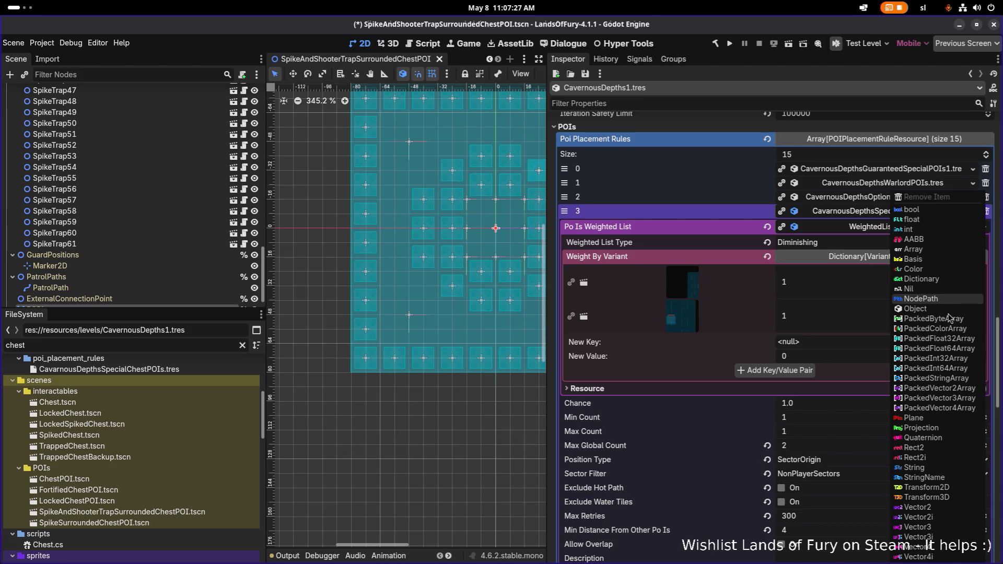
pyautogui.click(692, 350)
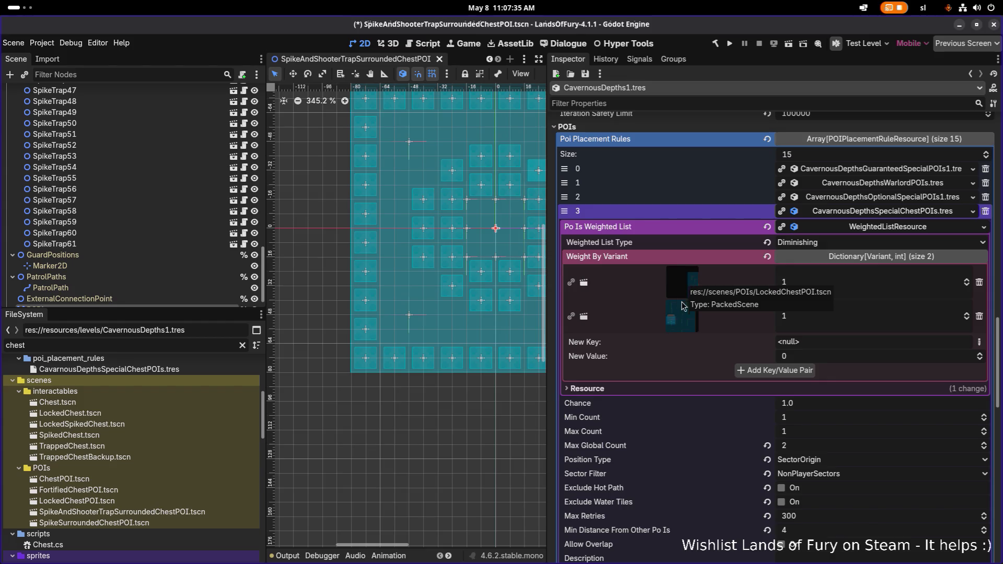
pyautogui.click(980, 342)
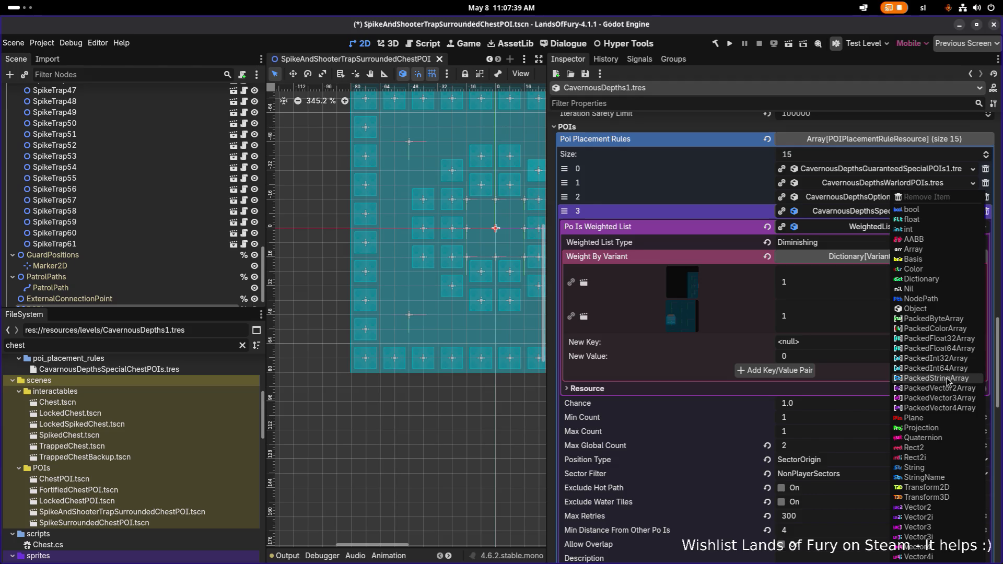
pyautogui.click(941, 310)
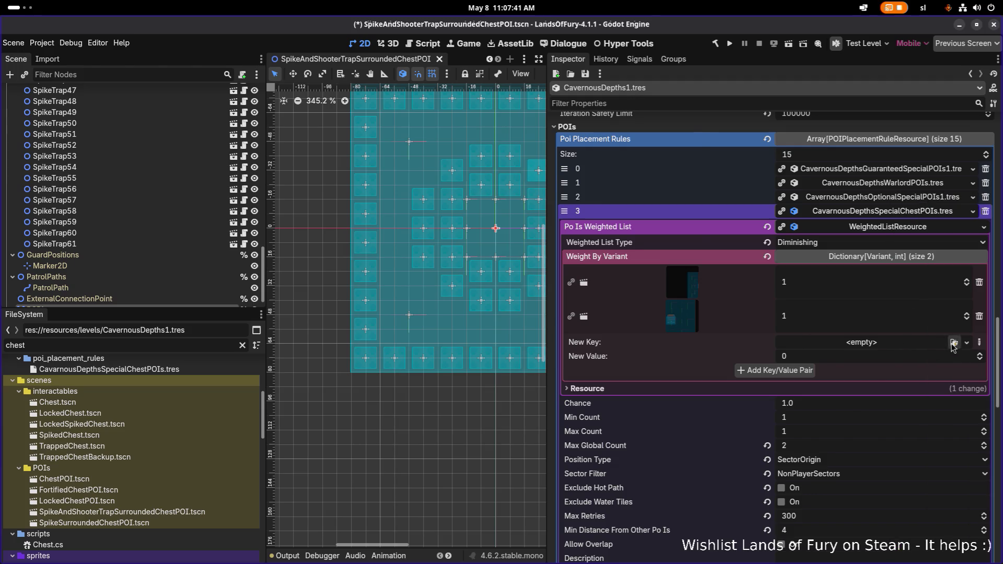
# Add SpikeAndShooterTrapSurroundedChestPOI to the weighted list with weight 1
pyautogui.click(955, 342)
pyautogui.write('spike')
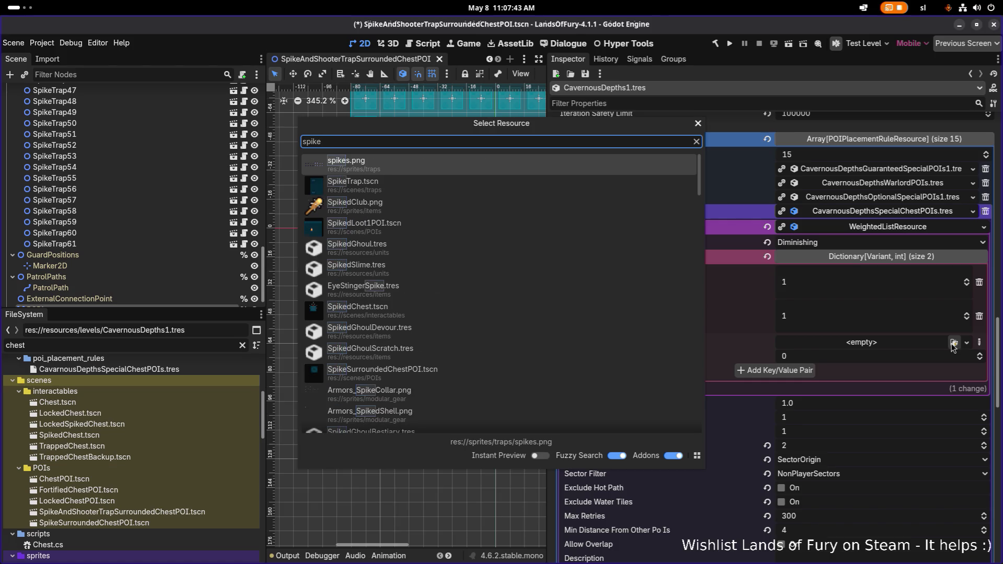
pyautogui.write('and')
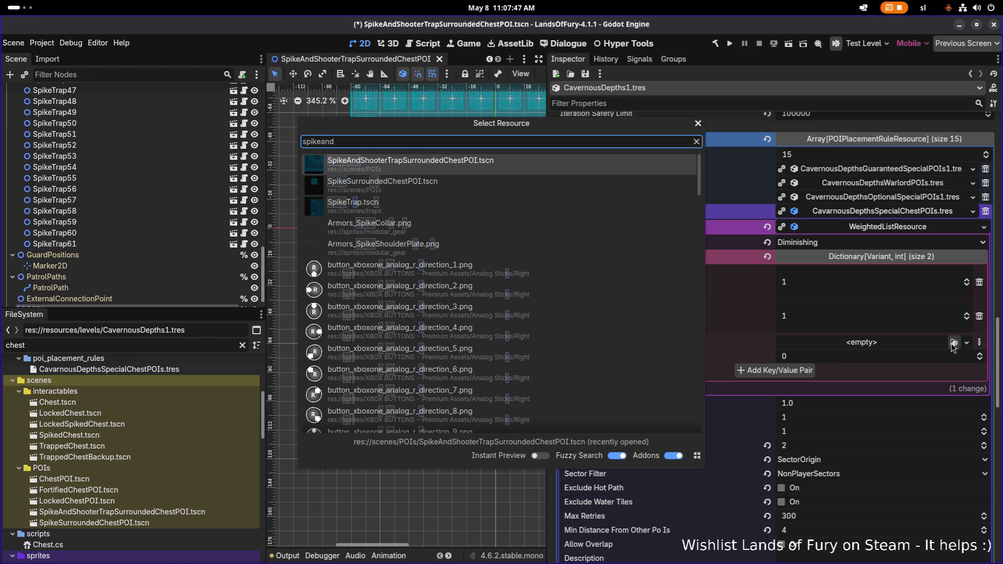
pyautogui.press('Return')
pyautogui.click(862, 377)
pyautogui.write('1')
pyautogui.click(803, 391)
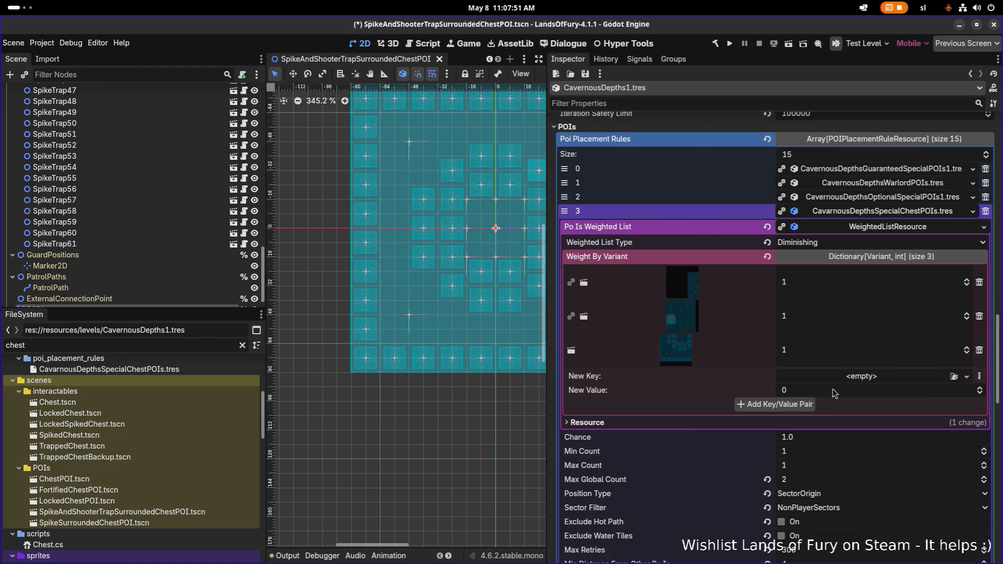
# Add the SpikeSurroundedChestPOI scene to the list, then remove the second weighted entry
pyautogui.click(955, 376)
pyautogui.write('p')
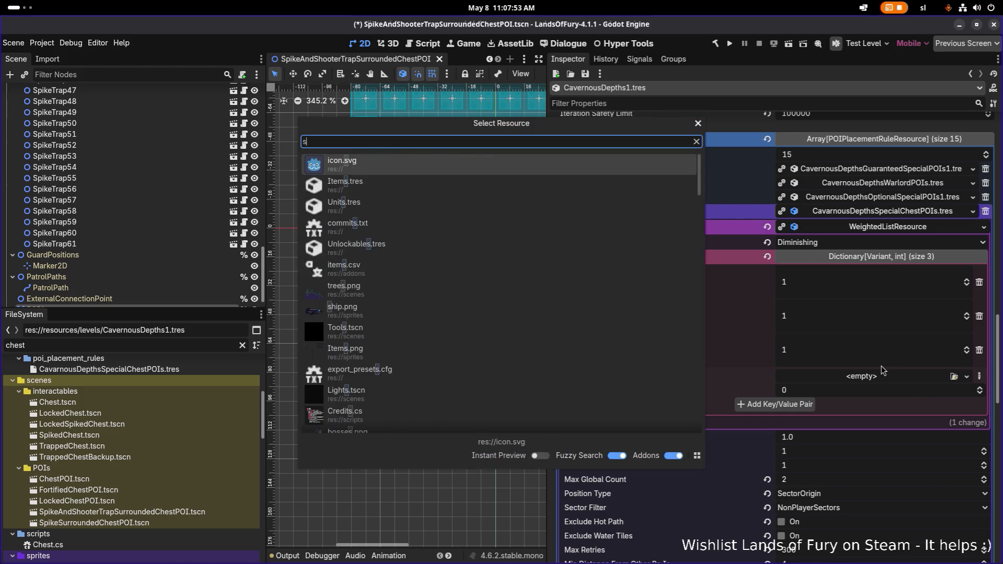
pyautogui.press('BackSpace')
pyautogui.write('spikes')
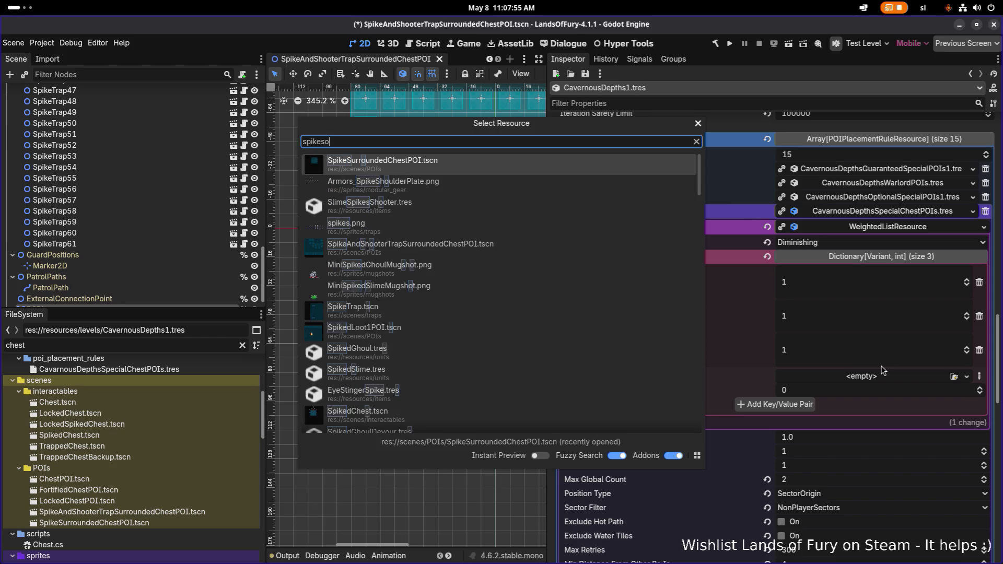
pyautogui.doubleClick(567, 187)
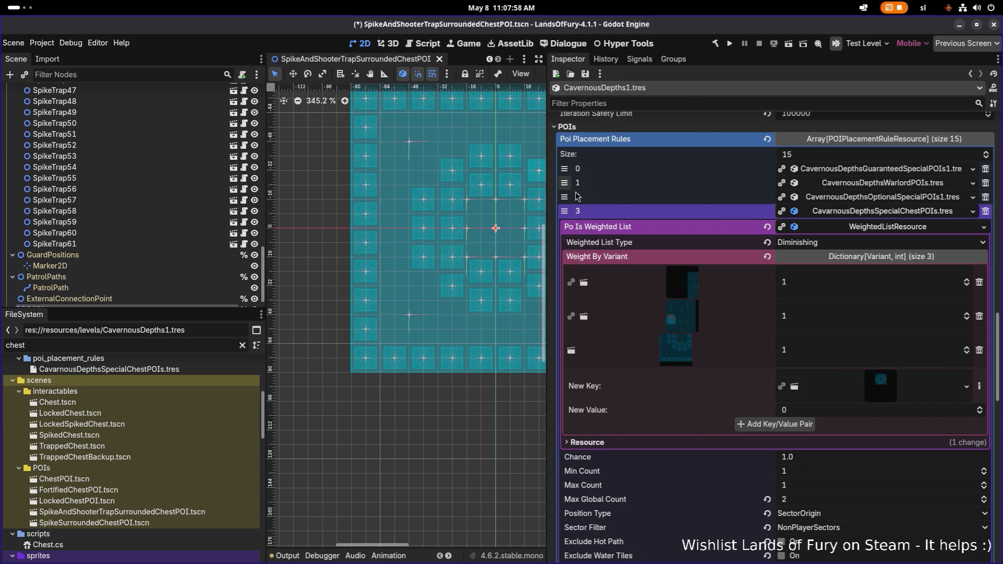
pyautogui.click(809, 424)
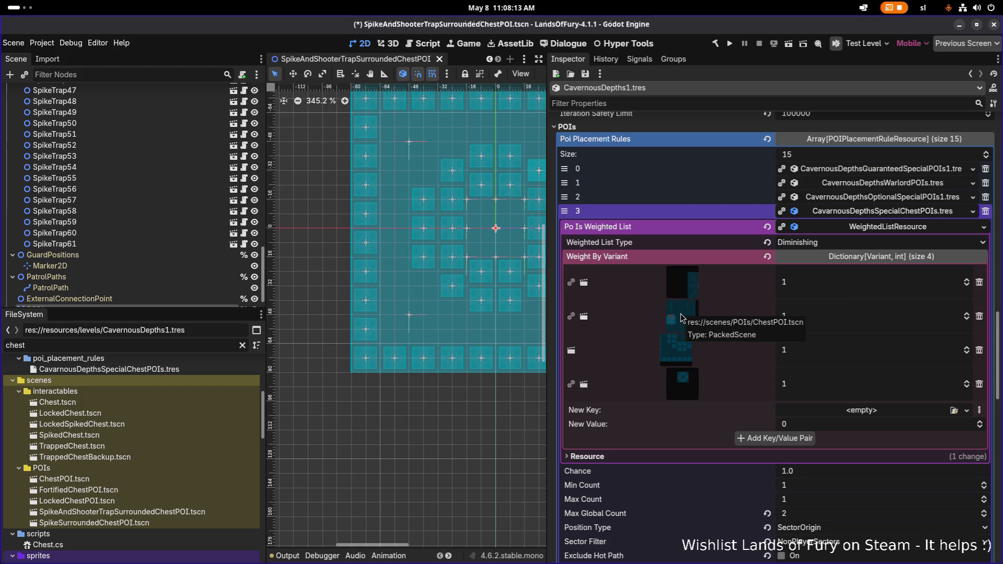
pyautogui.click(980, 317)
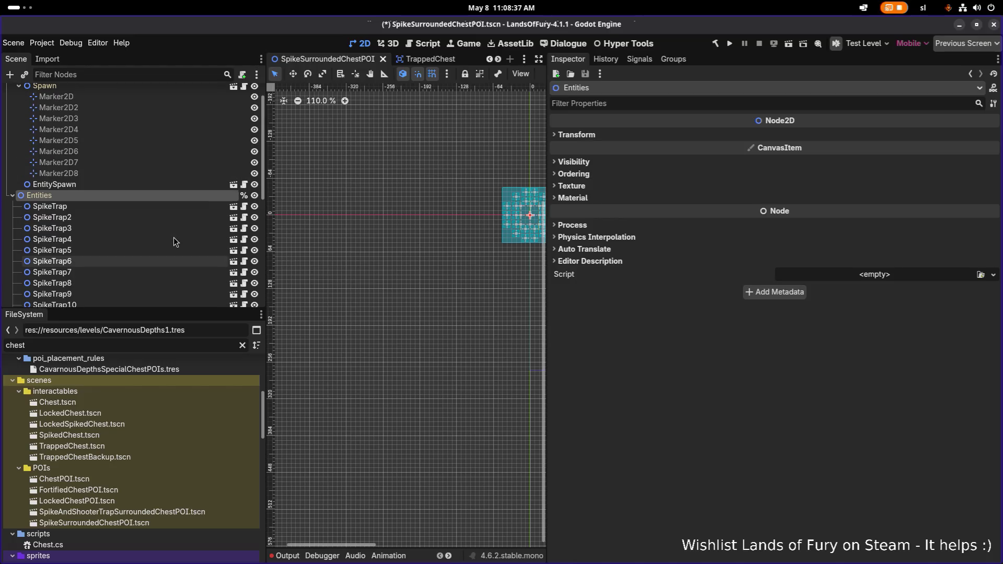
# Review the EntitySpawn spawn settings and the CavernousDepthsSpecialChestPOIs rule, then save the scene
pyautogui.click(187, 185)
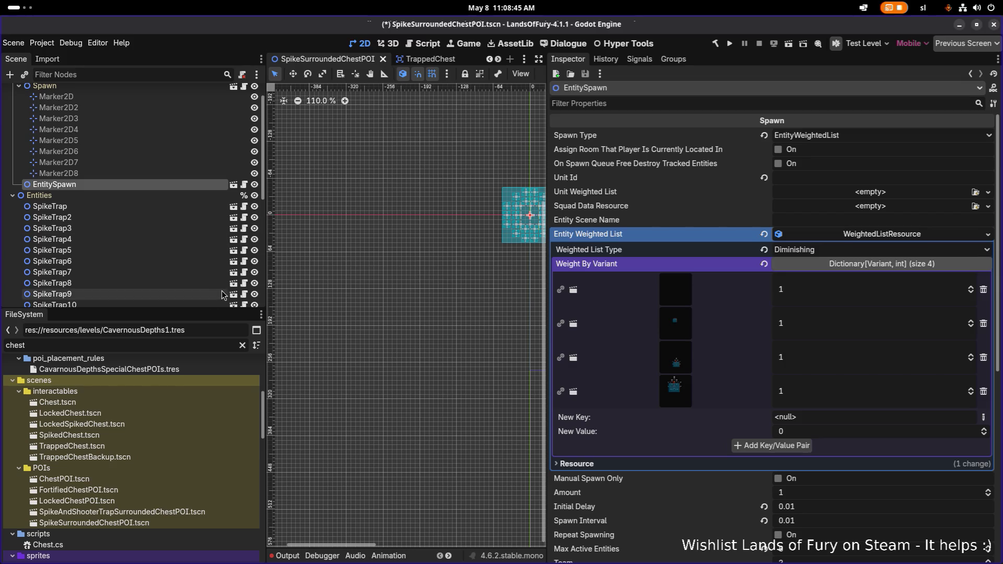
pyautogui.click(136, 369)
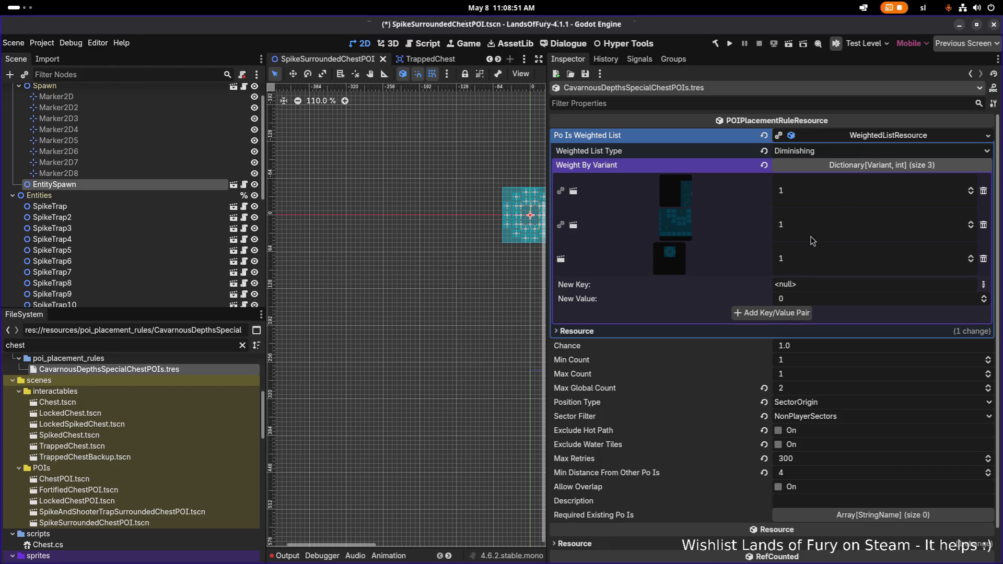
pyautogui.click(880, 140)
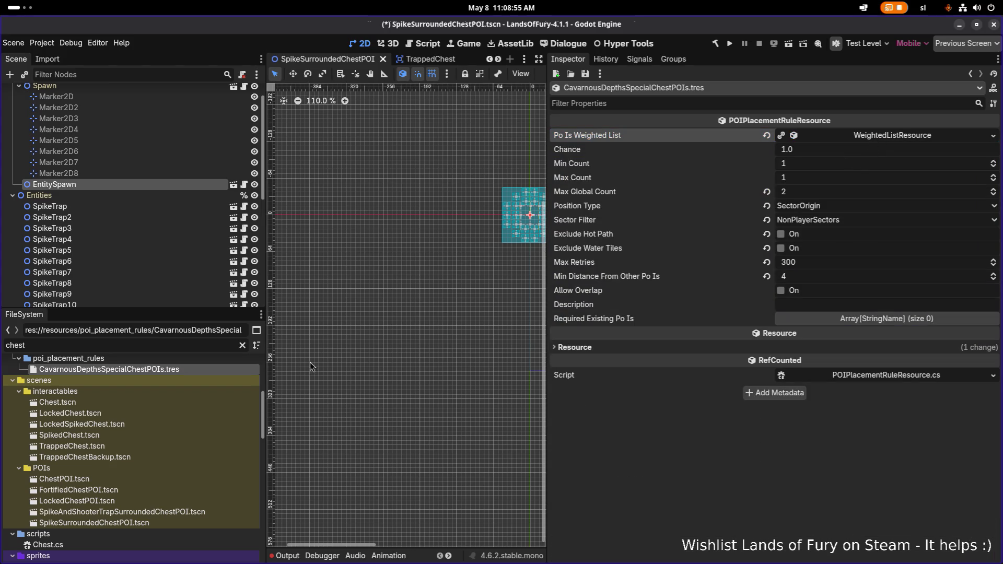
pyautogui.hotkey('ctrl', 's')
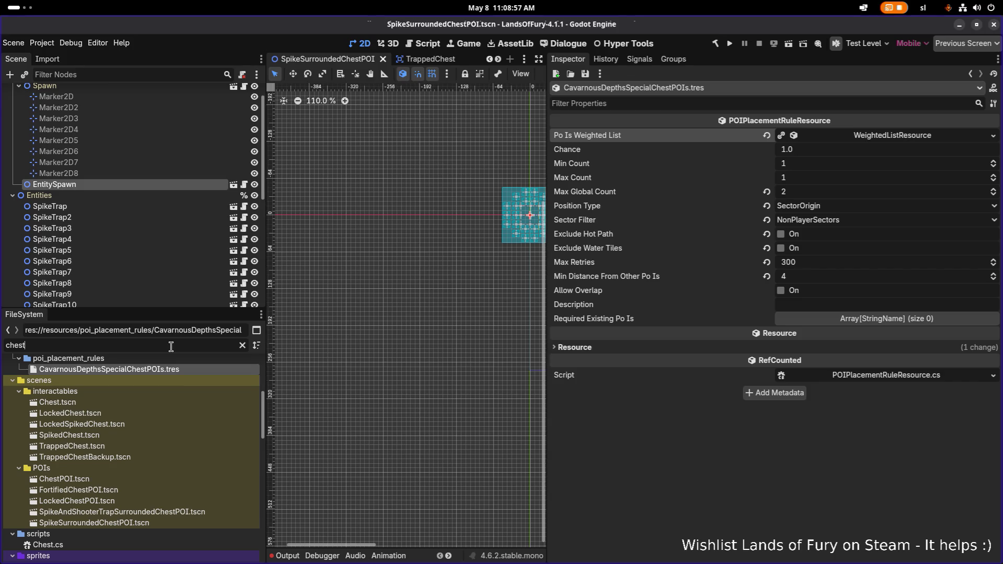
# Filter for 'cavernous' and open CavernousDepths1.tres to scroll through its POI placement rules
pyautogui.hotkey('ctrl', 'a')
pyautogui.write('cavernous')
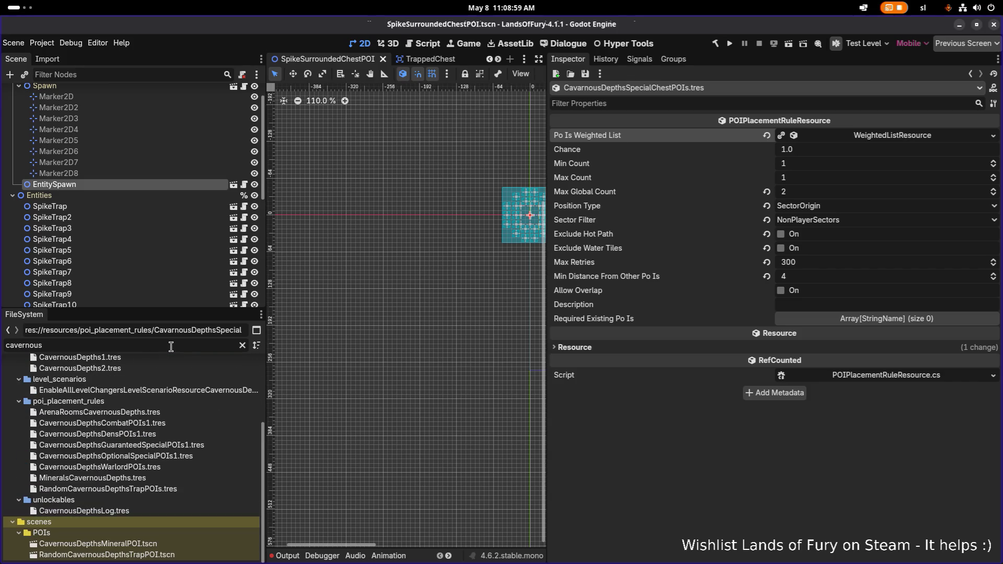
pyautogui.scroll(3, 151, 413)
pyautogui.click(150, 409)
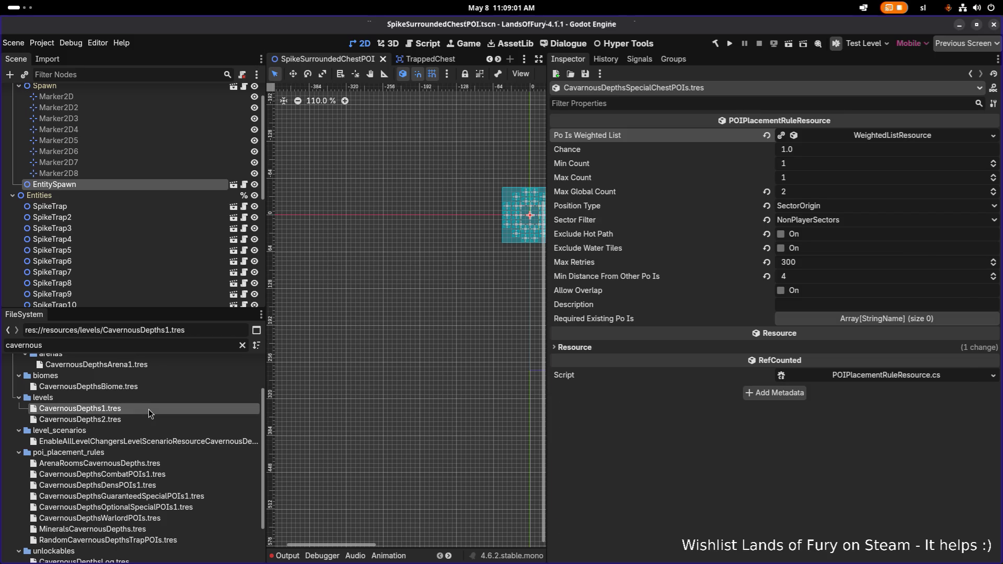
pyautogui.doubleClick(150, 413)
pyautogui.scroll(-5, 708, 384)
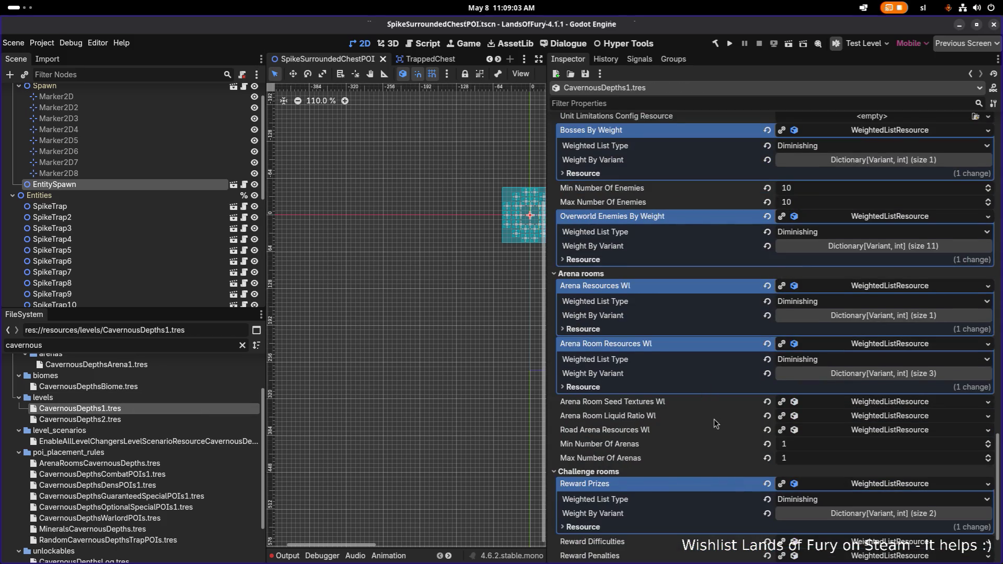
pyautogui.scroll(-4, 714, 420)
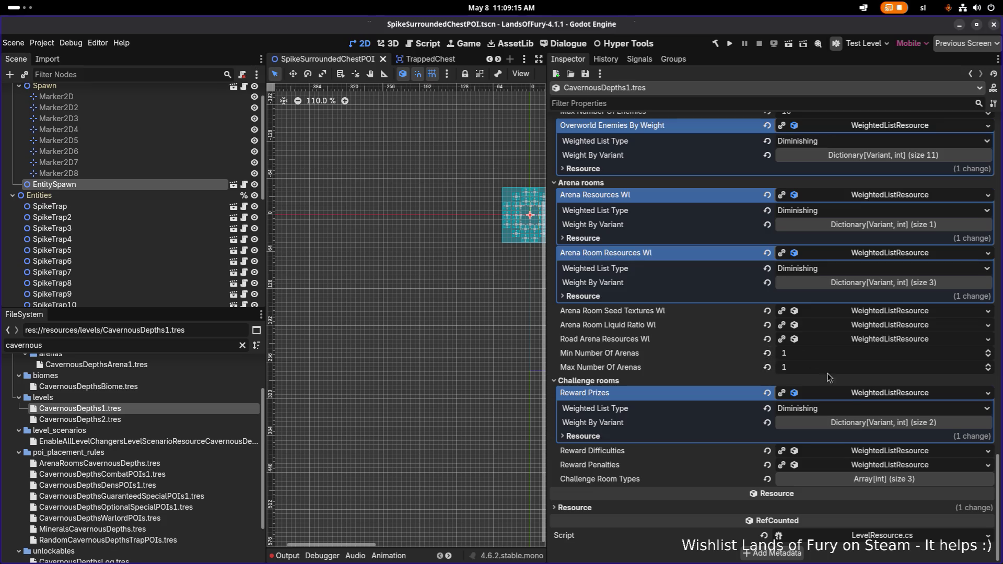
pyautogui.scroll(1, 729, 335)
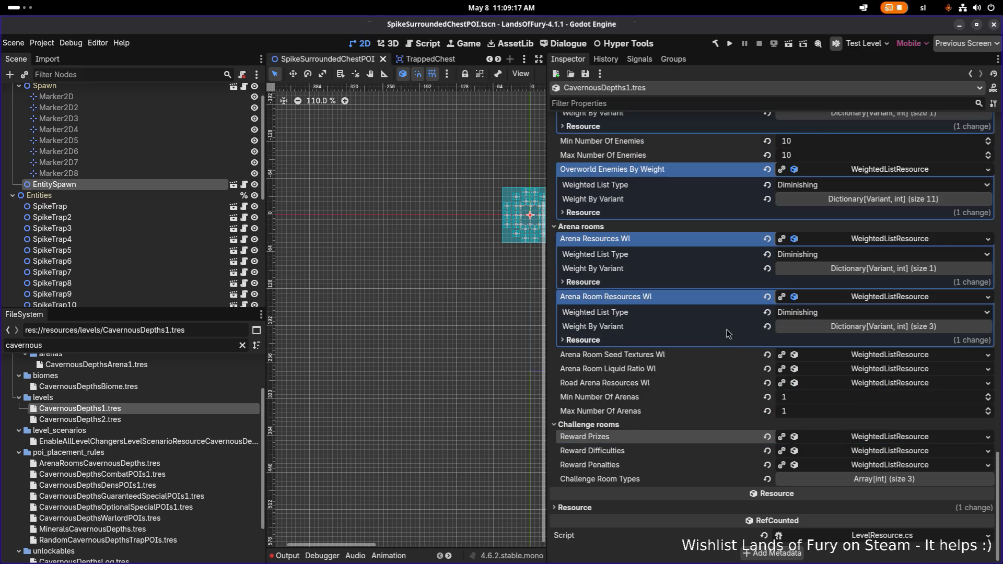
pyautogui.scroll(3, 706, 349)
pyautogui.scroll(1, 707, 349)
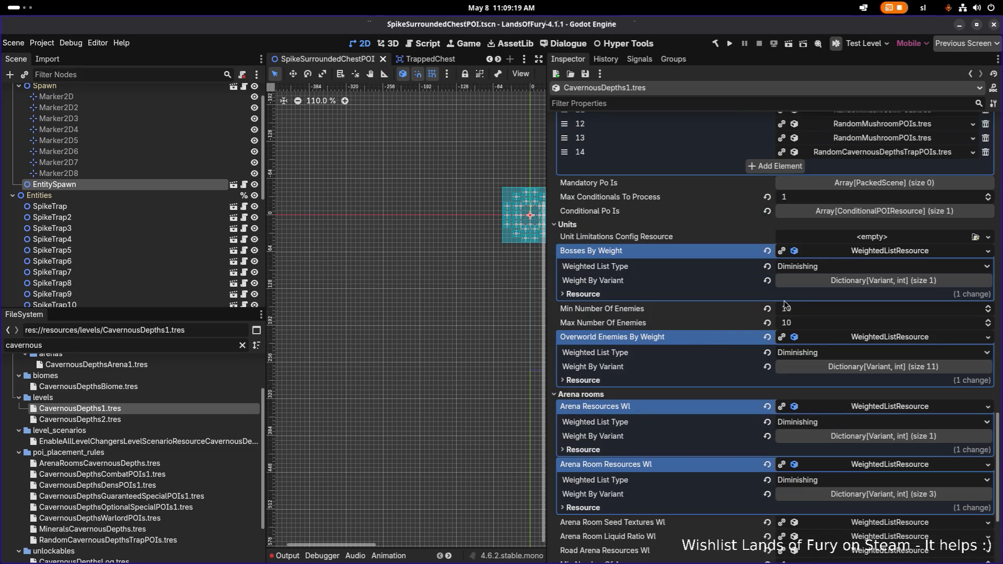
# Collapse the Bosses, Overworld Enemies, Arena Resources and Arena Room Resources details to review enemy counts
pyautogui.click(862, 255)
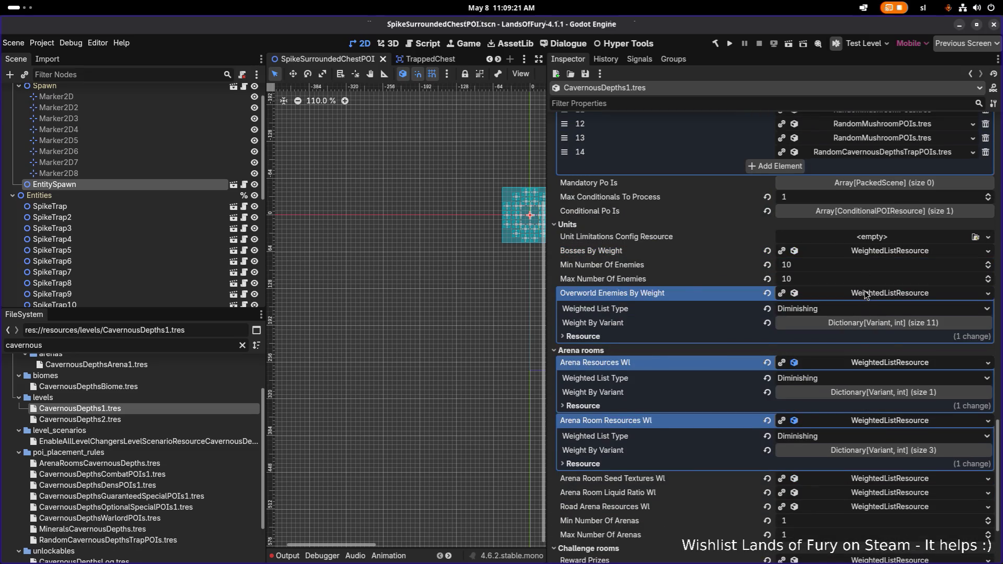
pyautogui.click(863, 295)
pyautogui.click(862, 321)
pyautogui.click(860, 333)
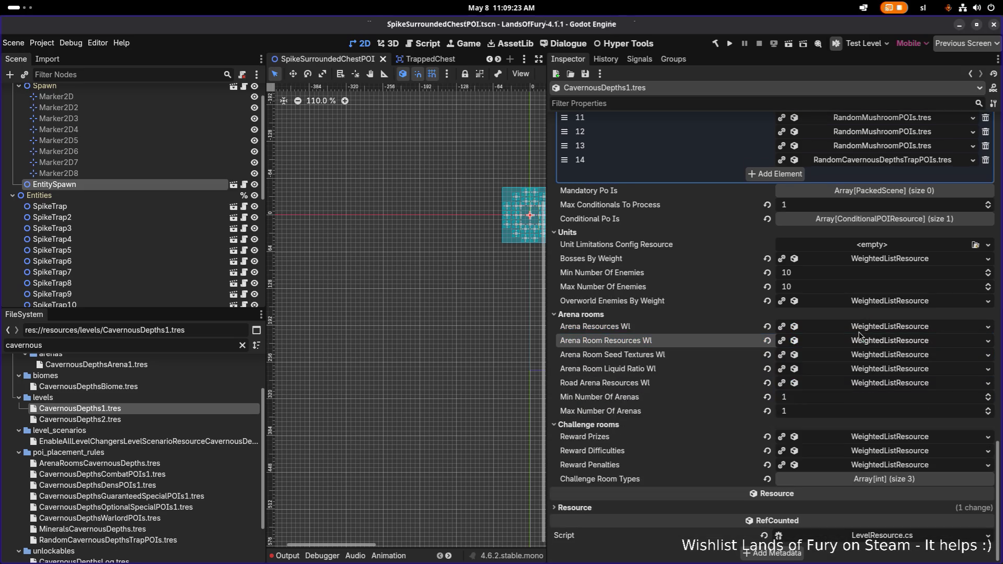
pyautogui.scroll(6, 764, 309)
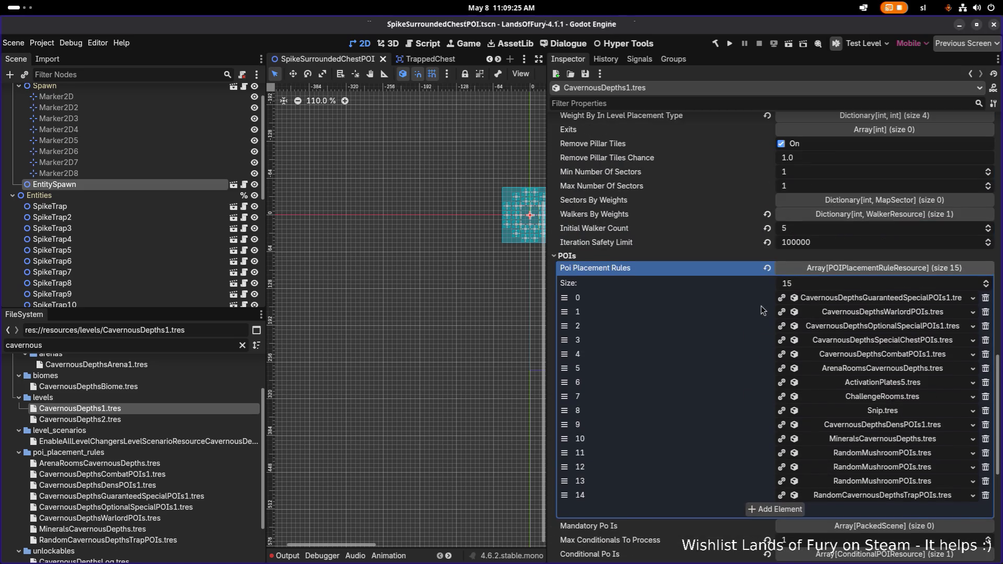
pyautogui.scroll(-1, 762, 310)
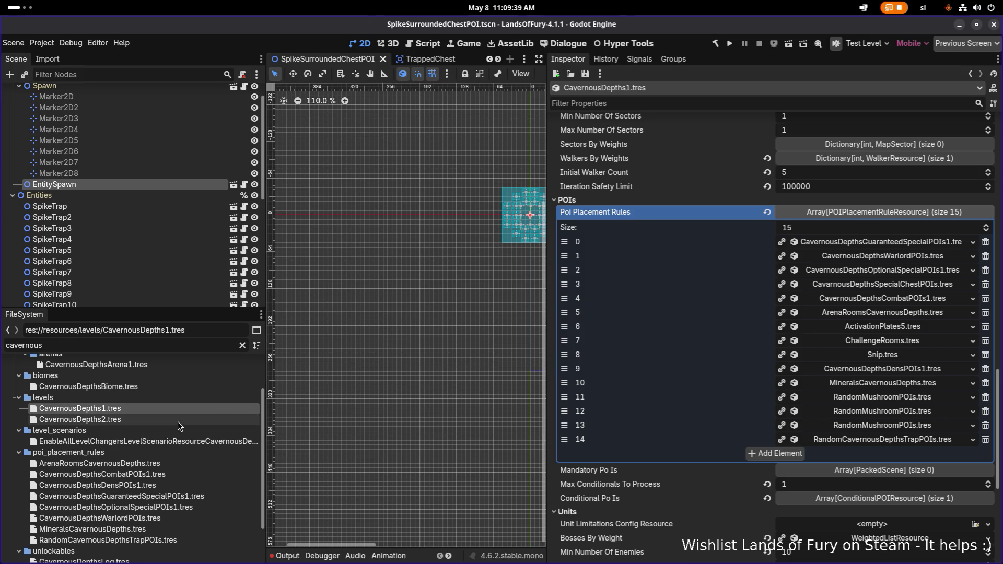
pyautogui.scroll(-2, 171, 452)
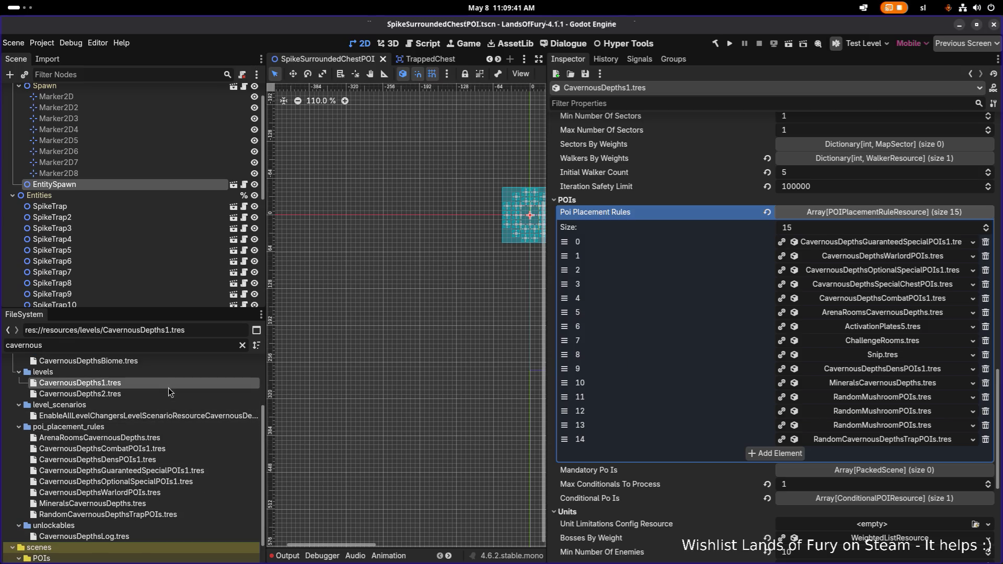
# Glance at CavernousDepths2, then return to CavernousDepths1 and scroll its Inspector again
pyautogui.click(164, 394)
pyautogui.click(172, 384)
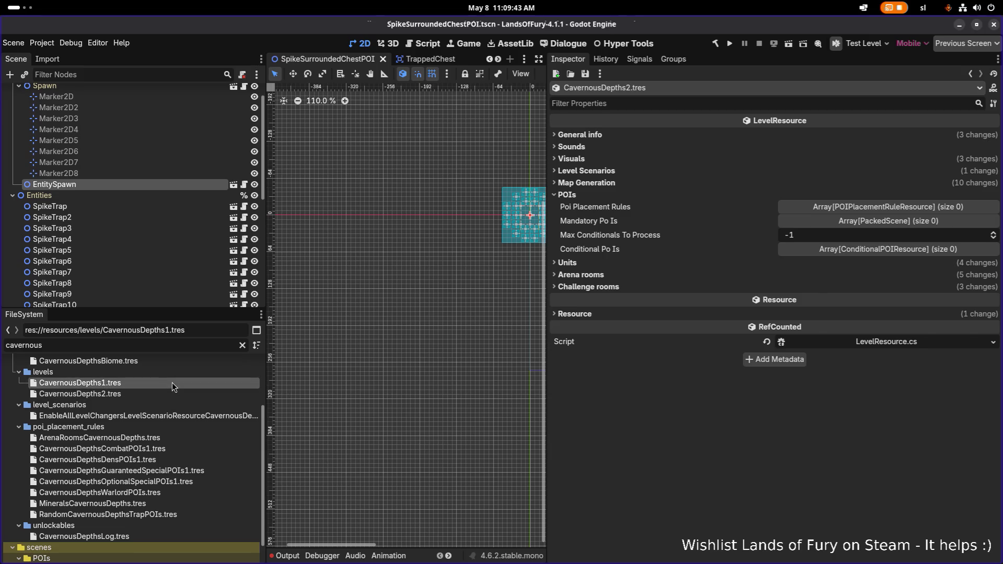
pyautogui.click(162, 393)
pyautogui.click(165, 384)
pyautogui.scroll(3, 166, 397)
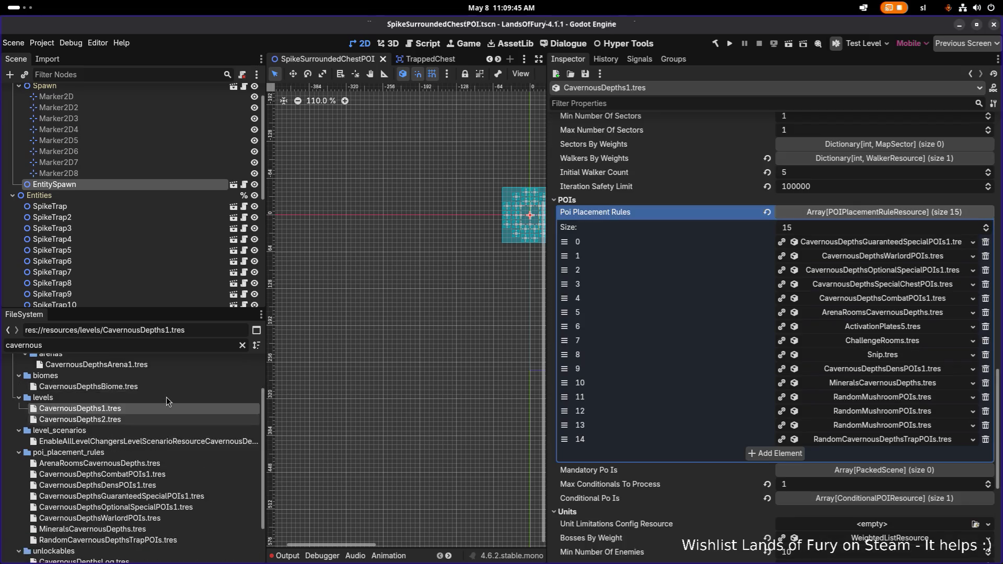
pyautogui.scroll(-3, 613, 448)
pyautogui.scroll(-2, 613, 448)
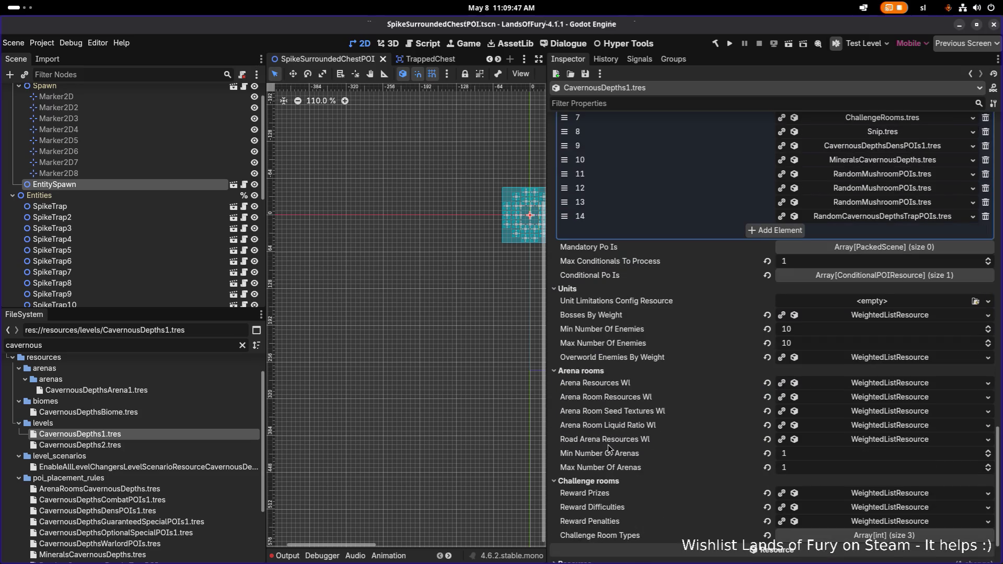
# Filter the FileSystem for 'frozen' and open the FrozenPeaks1 level resource
pyautogui.doubleClick(167, 344)
pyautogui.write('frozen')
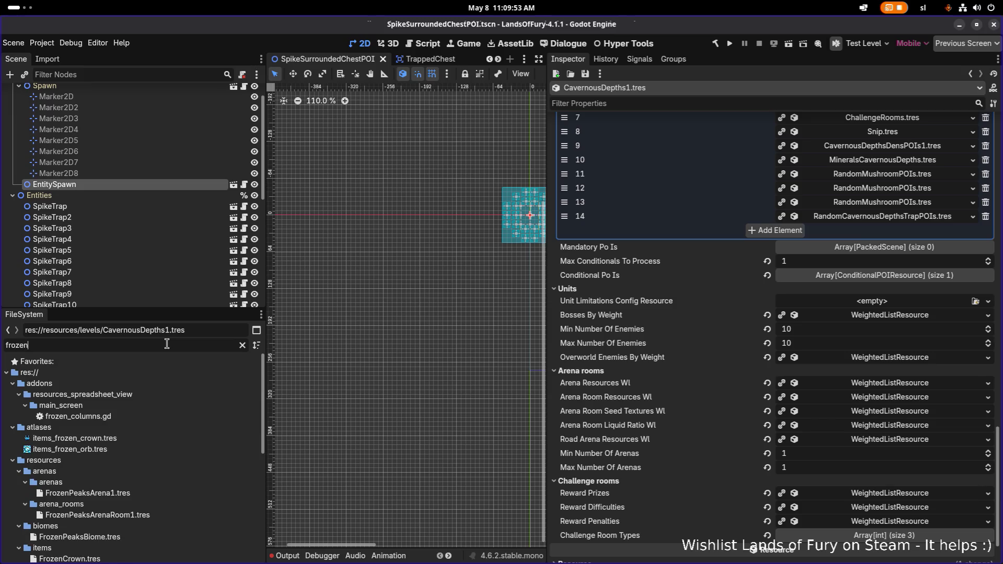
pyautogui.click(162, 494)
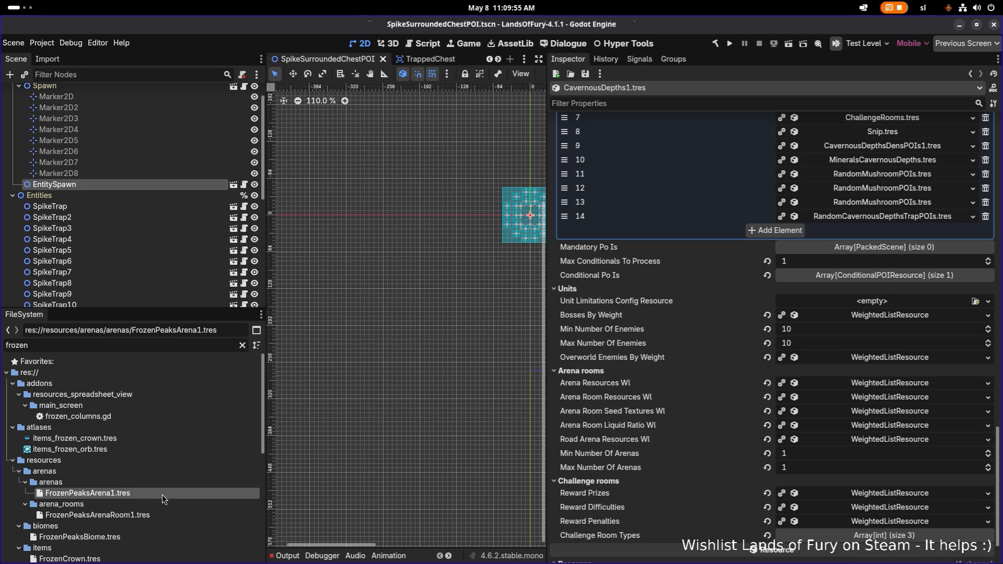
pyautogui.scroll(-2, 144, 510)
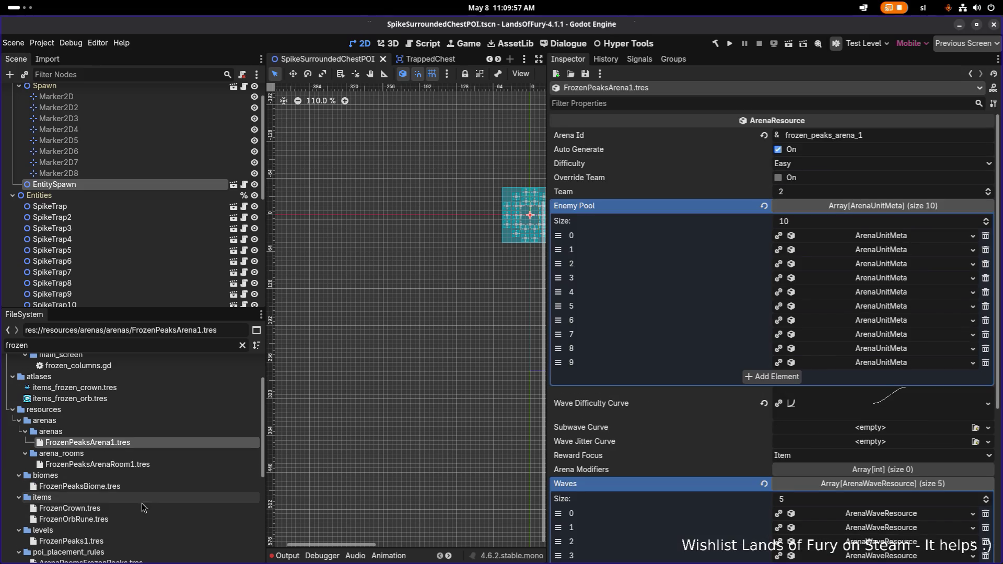
pyautogui.click(127, 543)
# Set FrozenPeaks1's minimum number of enemies to 15
pyautogui.scroll(-5, 615, 442)
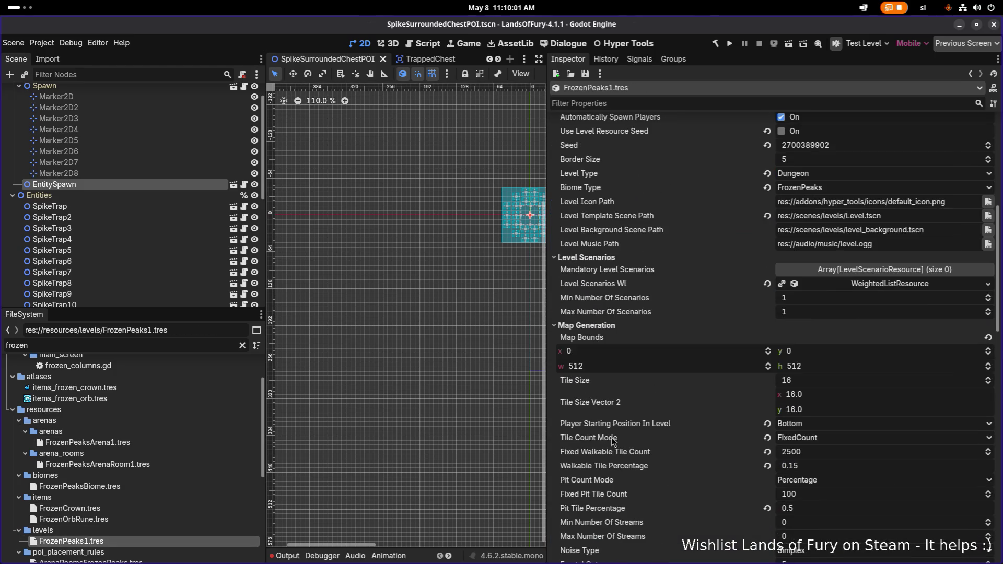
pyautogui.scroll(-7, 616, 441)
pyautogui.scroll(-6, 613, 441)
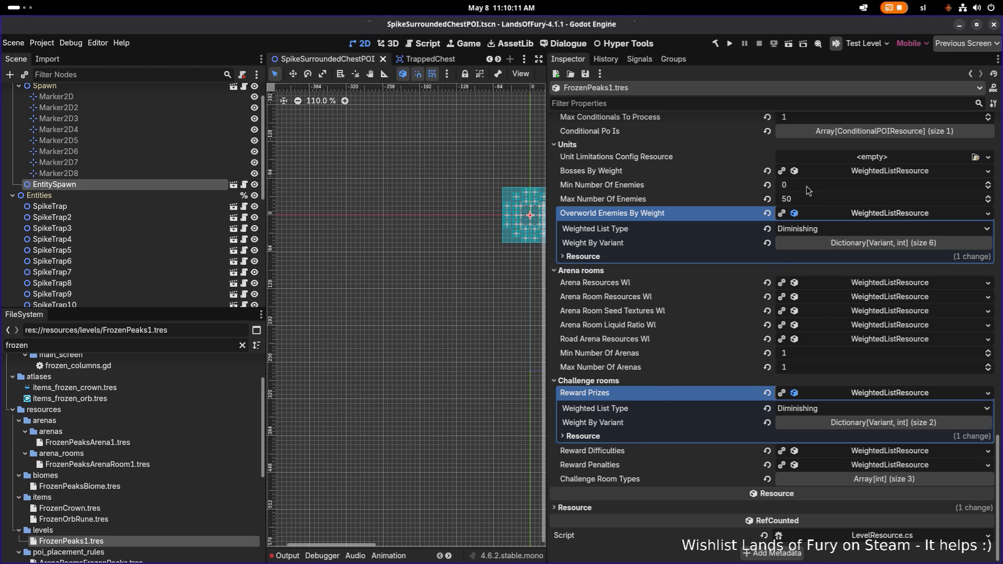
pyautogui.click(826, 184)
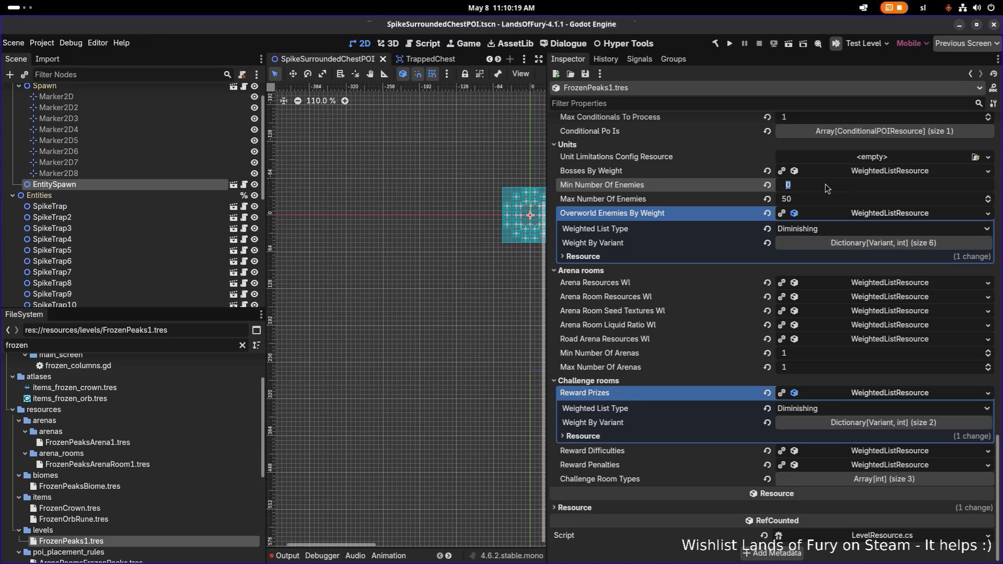
pyautogui.write('15')
pyautogui.press('Tab')
# Set FrozenPeaks1's maximum enemies to 20, save, and expand the six overworld enemy weights
pyautogui.write('20')
pyautogui.hotkey('ctrl', 's')
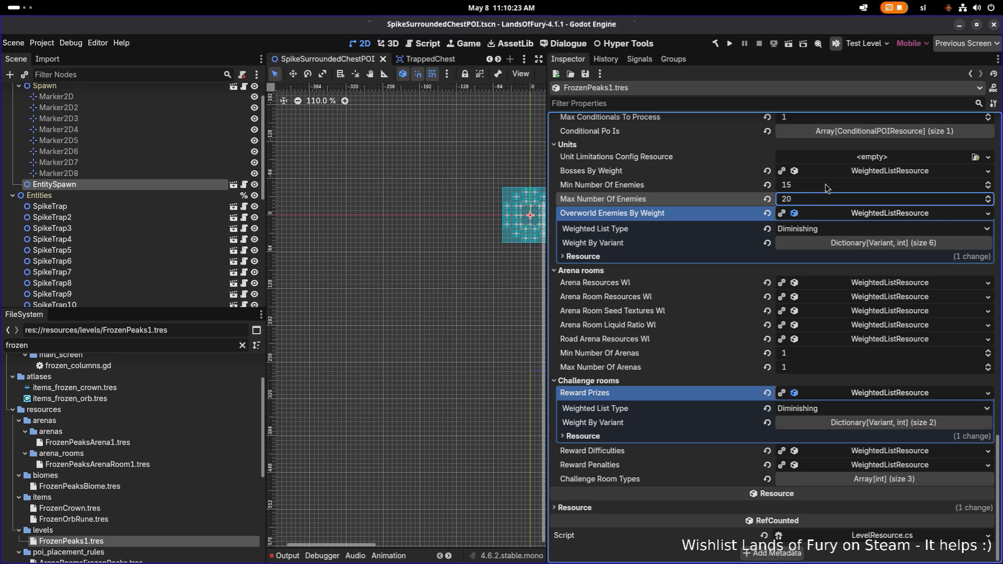
pyautogui.click(850, 246)
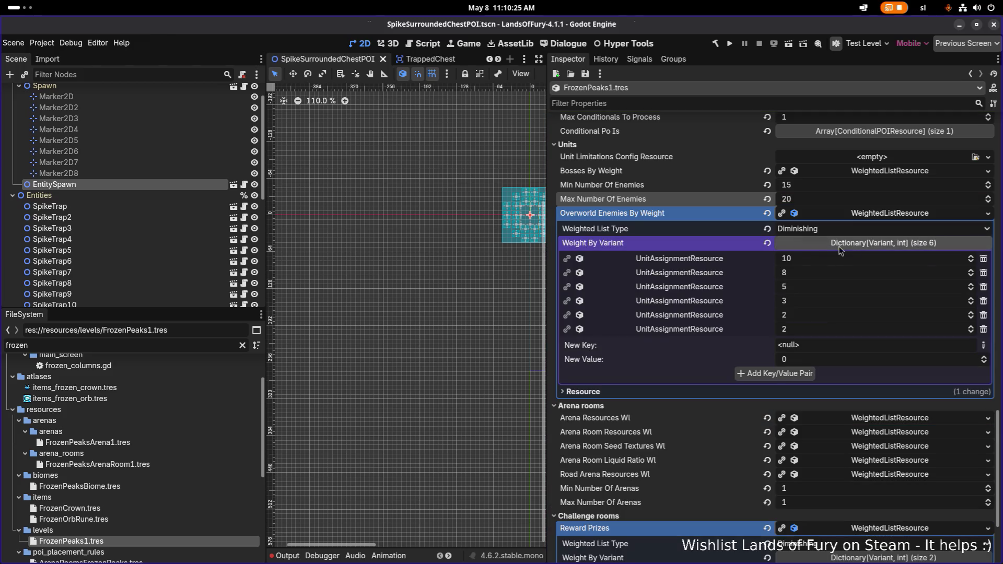
pyautogui.click(716, 260)
pyautogui.hotkey('ctrl', 's')
pyautogui.scroll(1, 221, 381)
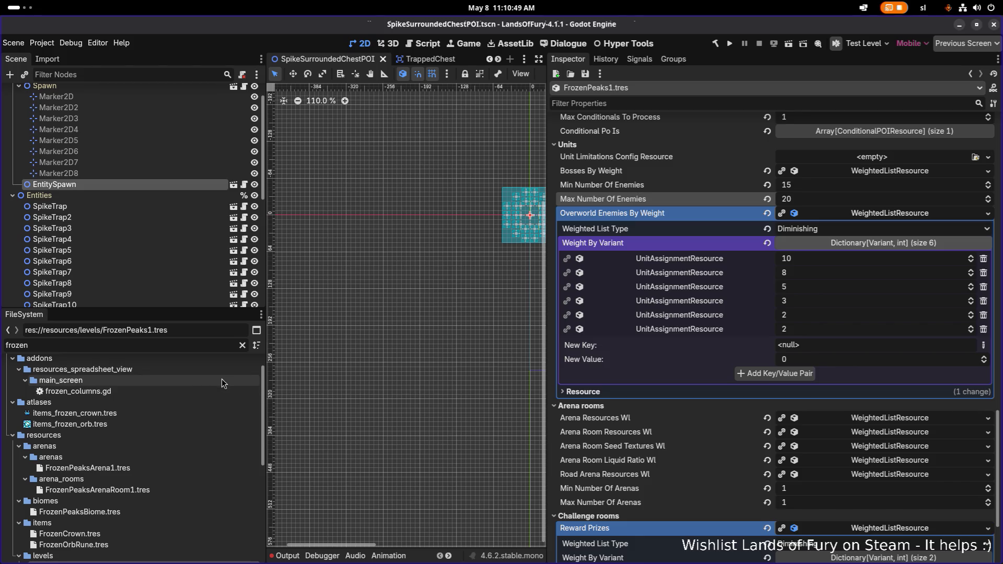
pyautogui.click(205, 347)
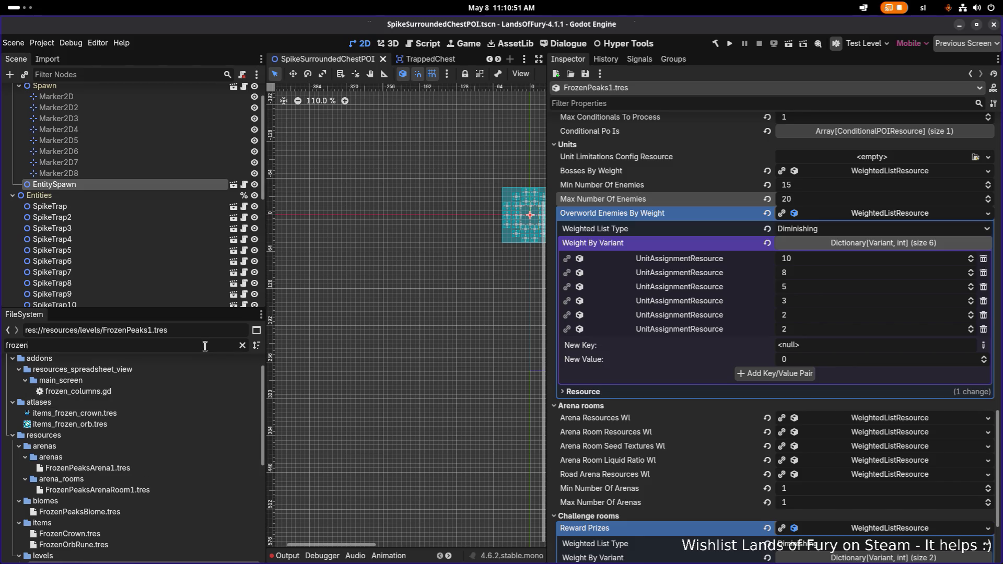
# Filter the FileSystem for 'shooter' and open PurpleShooterMushroomTrap.tscn
pyautogui.hotkey('ctrl', 'a')
pyautogui.press('BackSpace')
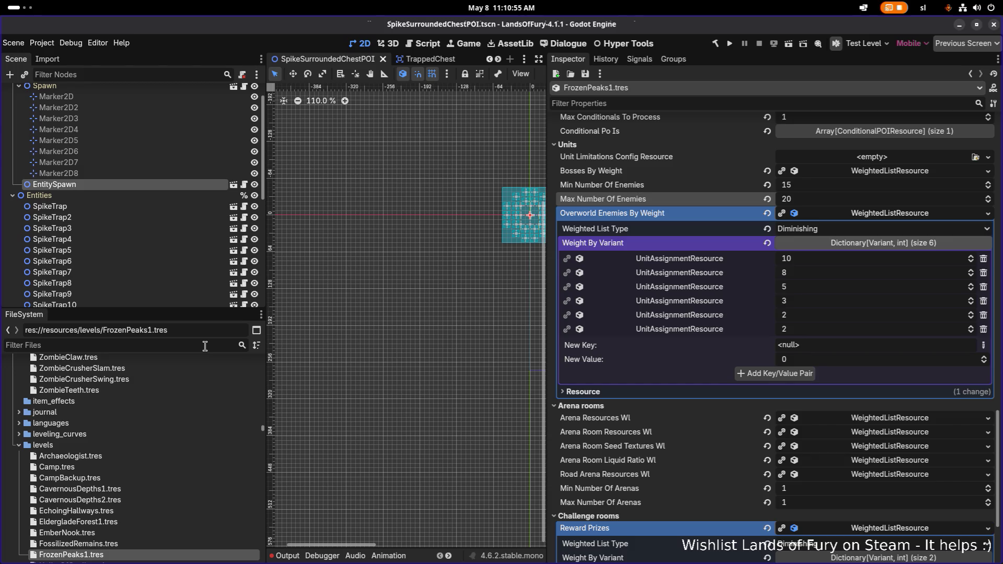
pyautogui.write('trapshoo')
pyautogui.hotkey('ctrl', 'a')
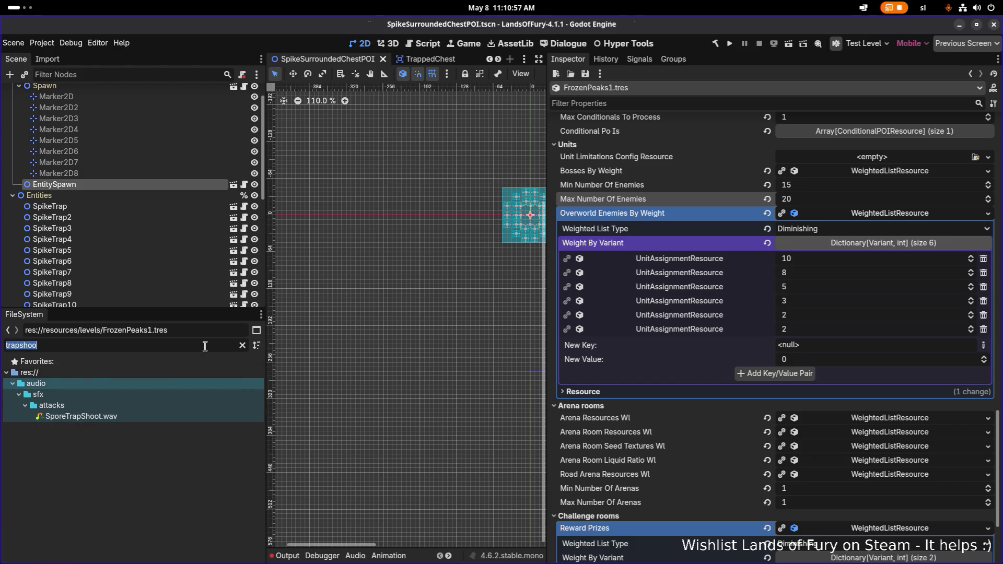
pyautogui.write('shooter')
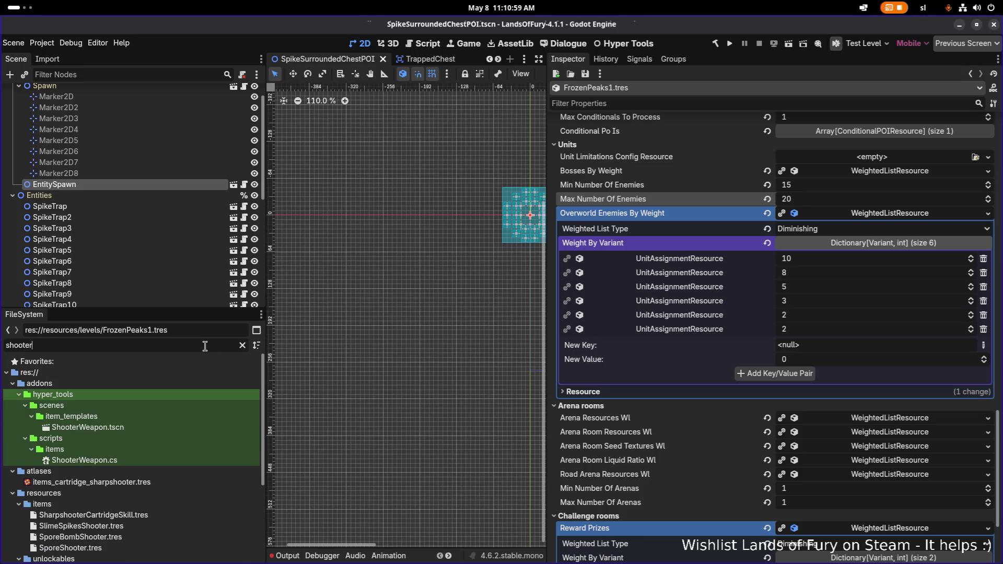
pyautogui.scroll(-4, 195, 431)
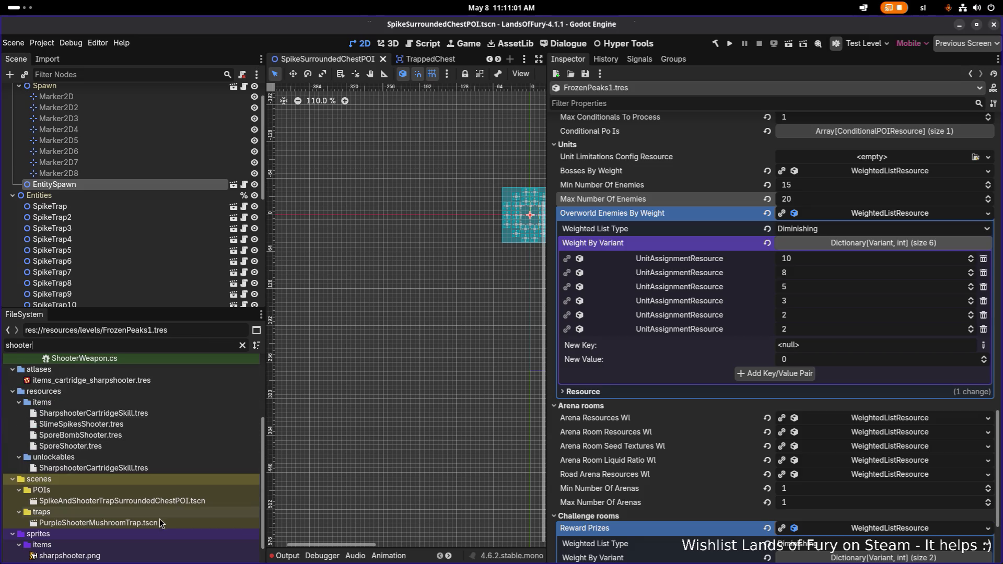
pyautogui.doubleClick(170, 523)
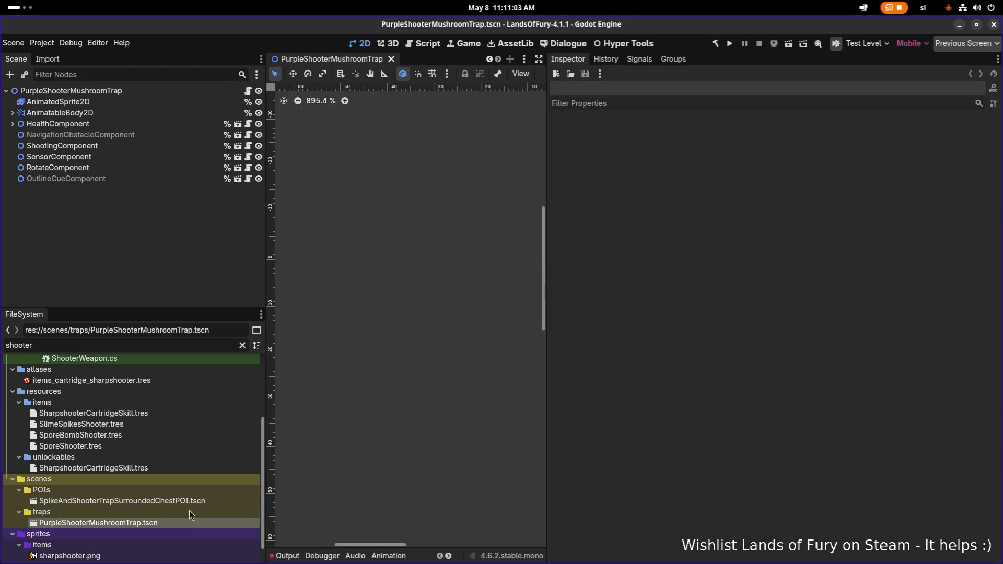
pyautogui.scroll(-5, 353, 190)
pyautogui.scroll(1, 343, 225)
pyautogui.scroll(3, 393, 225)
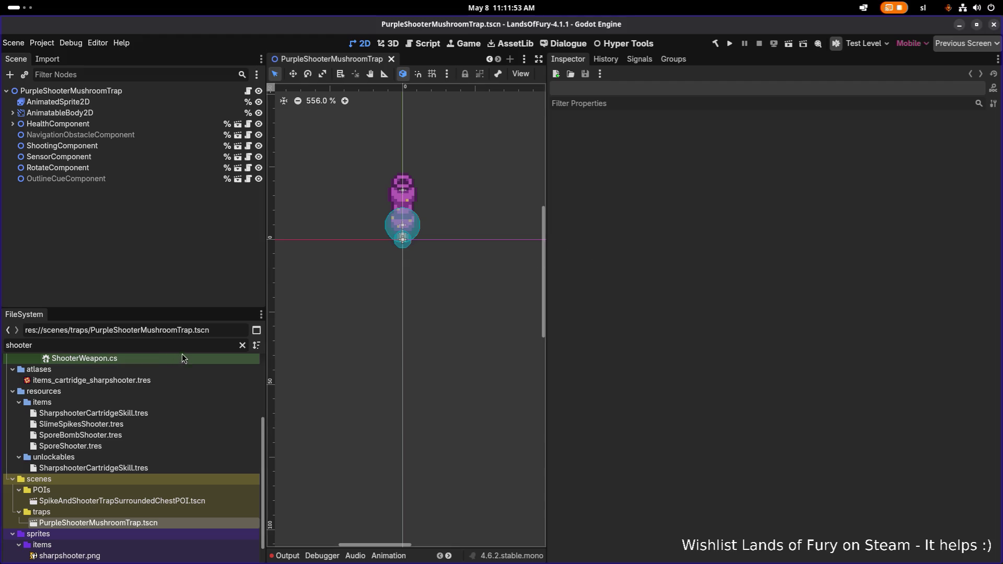
# Inspect the trap's ShootingComponent, AnimatedSprite2D animations and root Trap settings
pyautogui.click(243, 347)
pyautogui.click(160, 146)
pyautogui.click(181, 102)
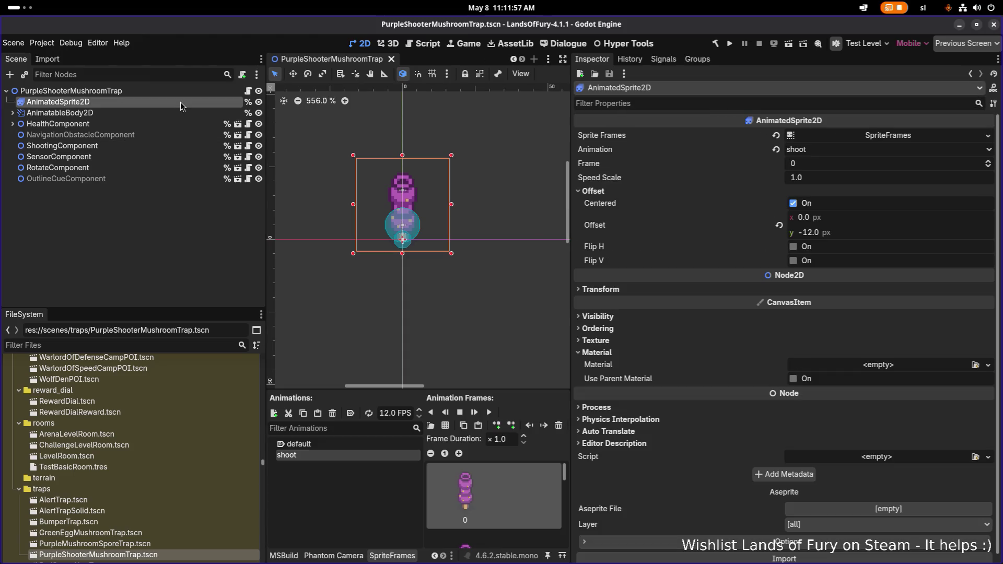
pyautogui.click(141, 92)
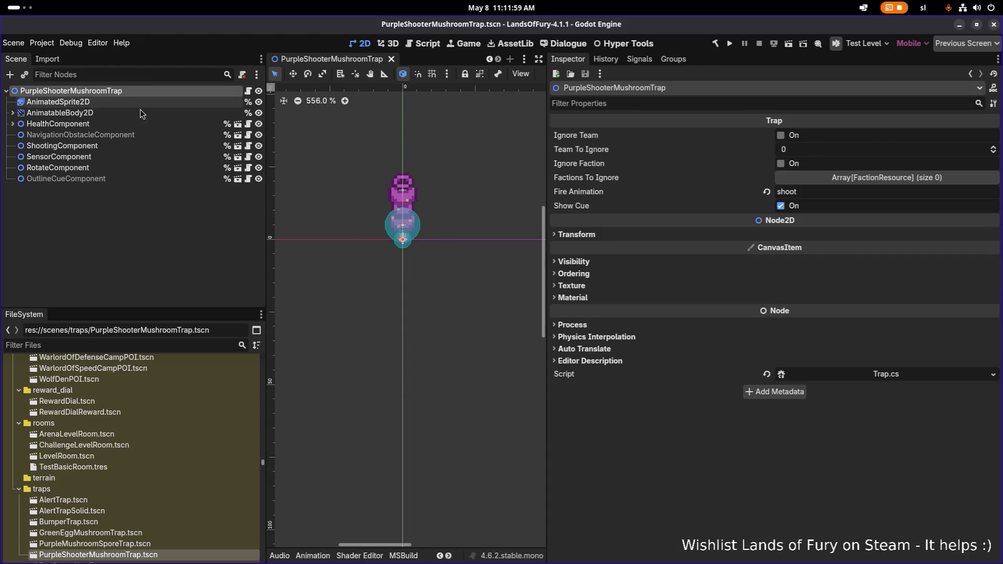
pyautogui.click(188, 249)
pyautogui.hotkey('alt', 'Tab')
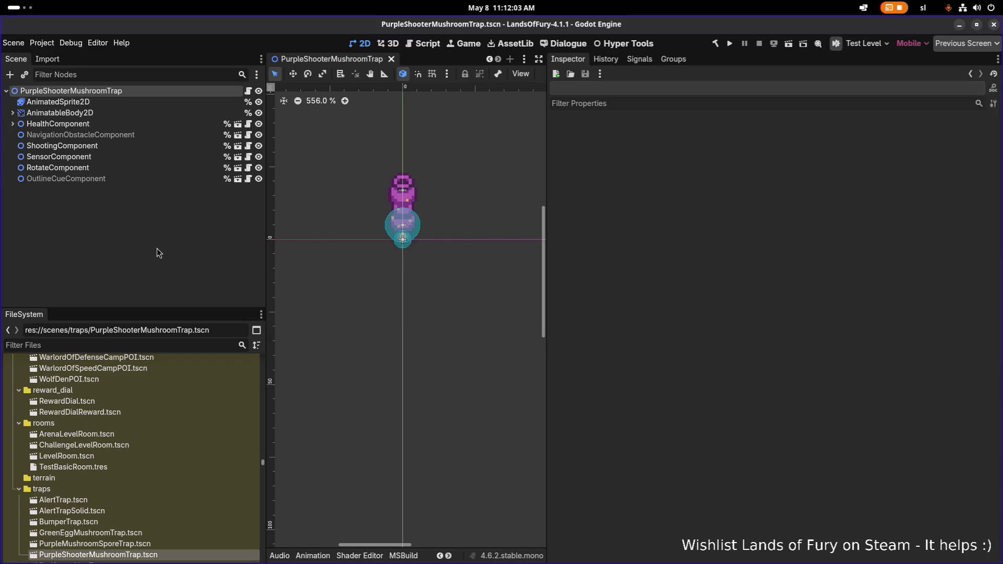
pyautogui.press('super')
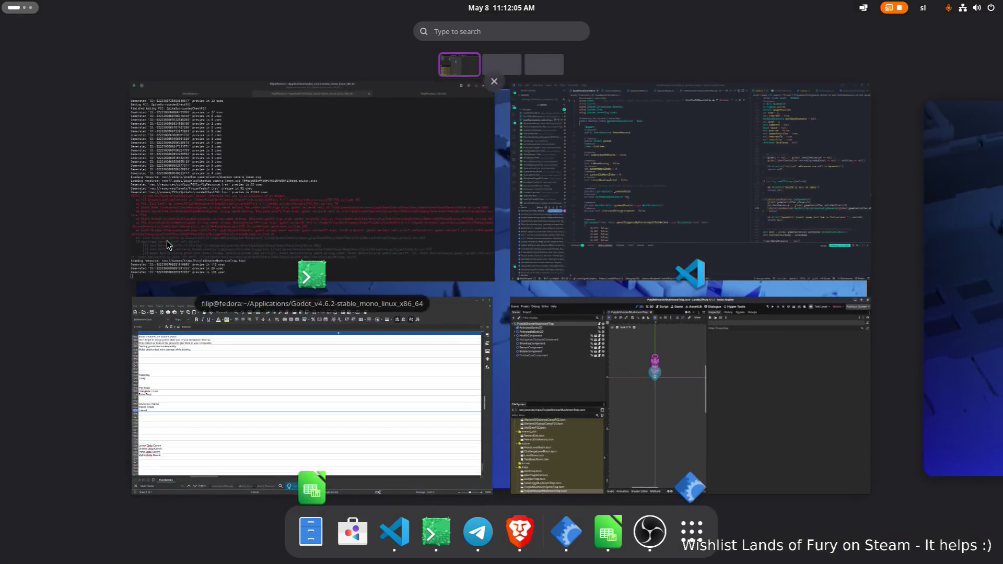
# Launch Aseprite by searching 'ase' in Activities, then bring the Steam window forward
pyautogui.write('ase')
pyautogui.press('super')
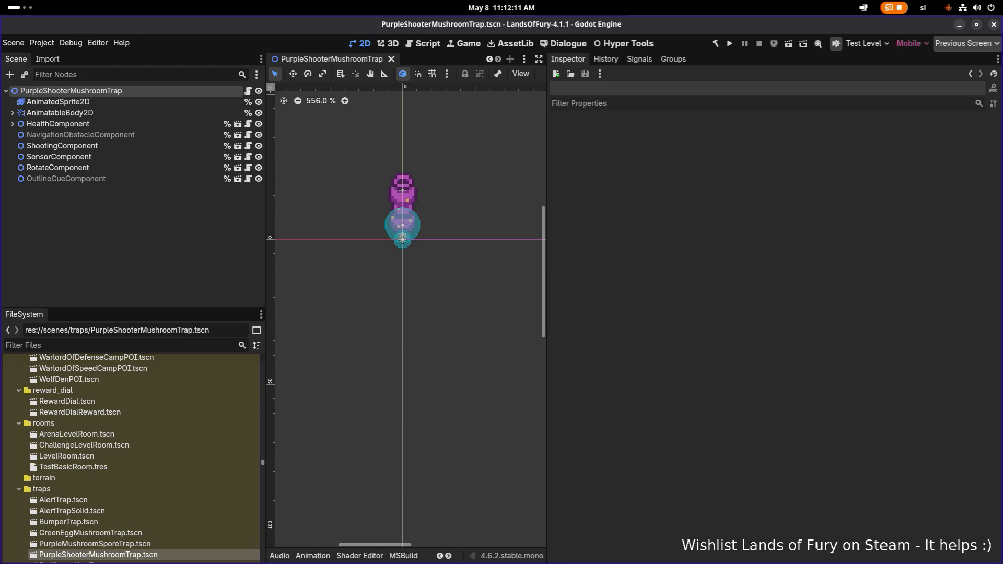
pyautogui.scroll(1, 355, 365)
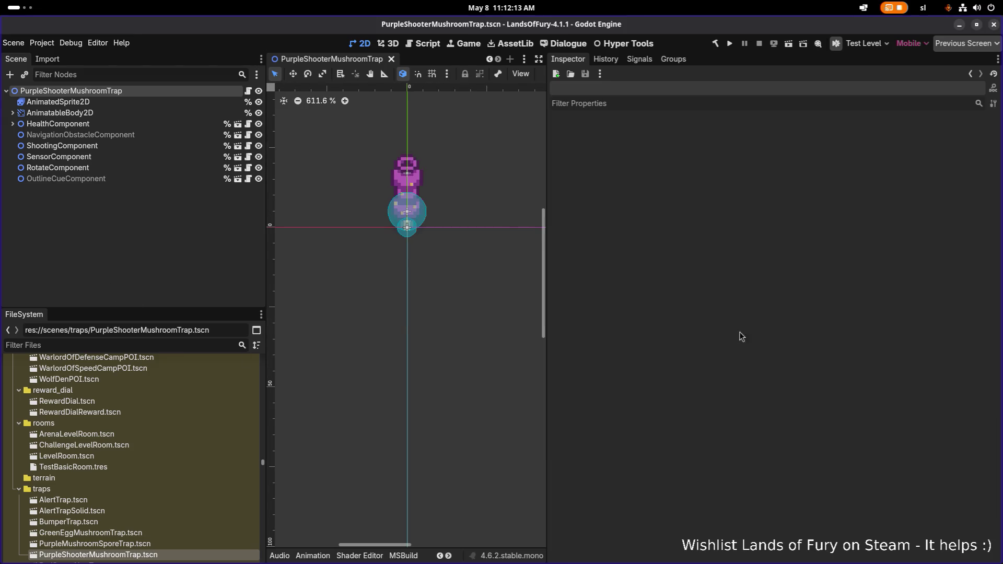
pyautogui.hotkey('alt', 'Tab')
pyautogui.press('Escape')
pyautogui.press('super')
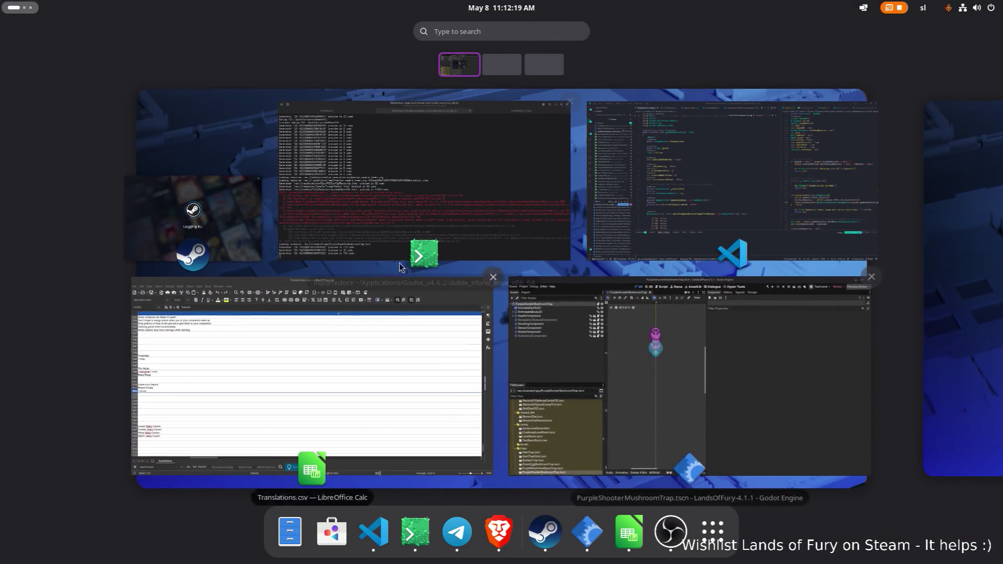
pyautogui.click(255, 239)
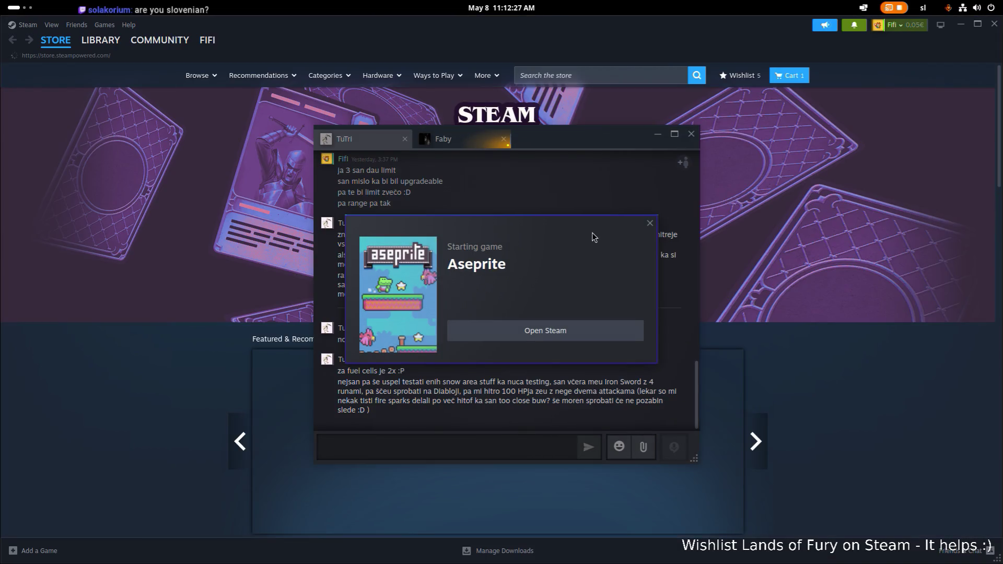
# Drag the Steam friends chat window aside to uncover the store front page
pyautogui.moveTo(592, 143)
pyautogui.mouseDown()
pyautogui.moveTo(564, 157)
pyautogui.moveTo(0, 152)
pyautogui.mouseUp()
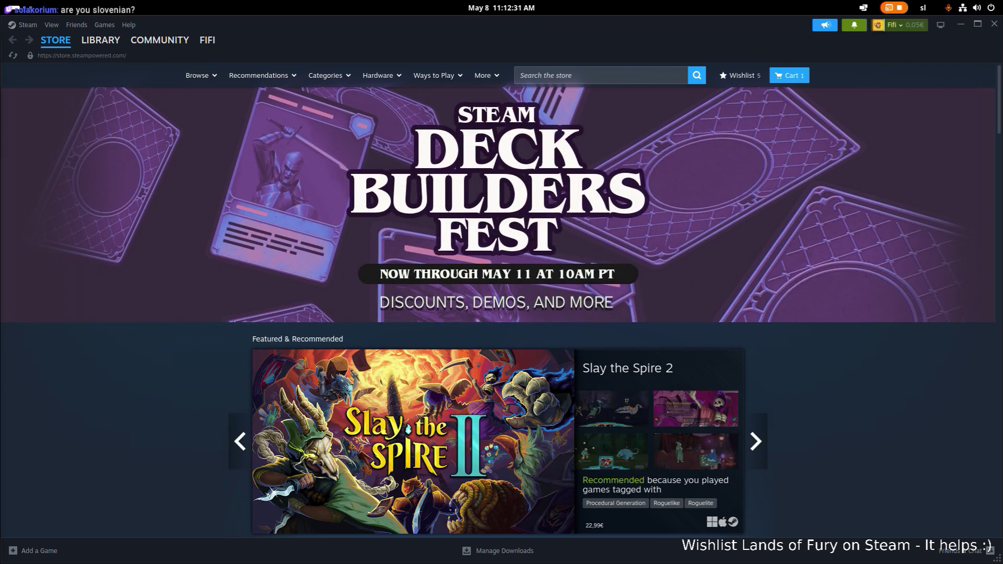
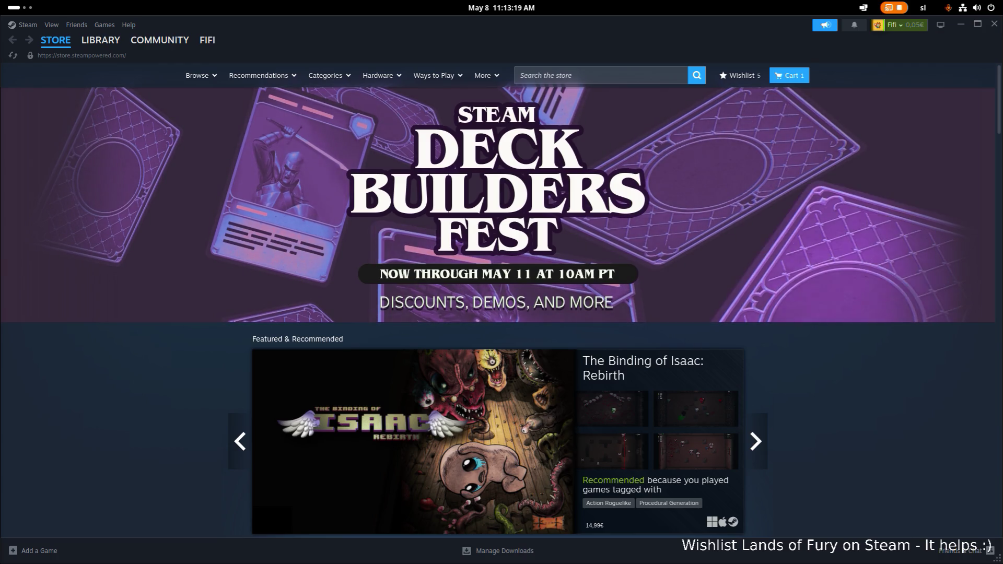
# Switch from the Steam store page to Aseprite's Home screen with its recent files
pyautogui.hotkey('alt', 'Tab')
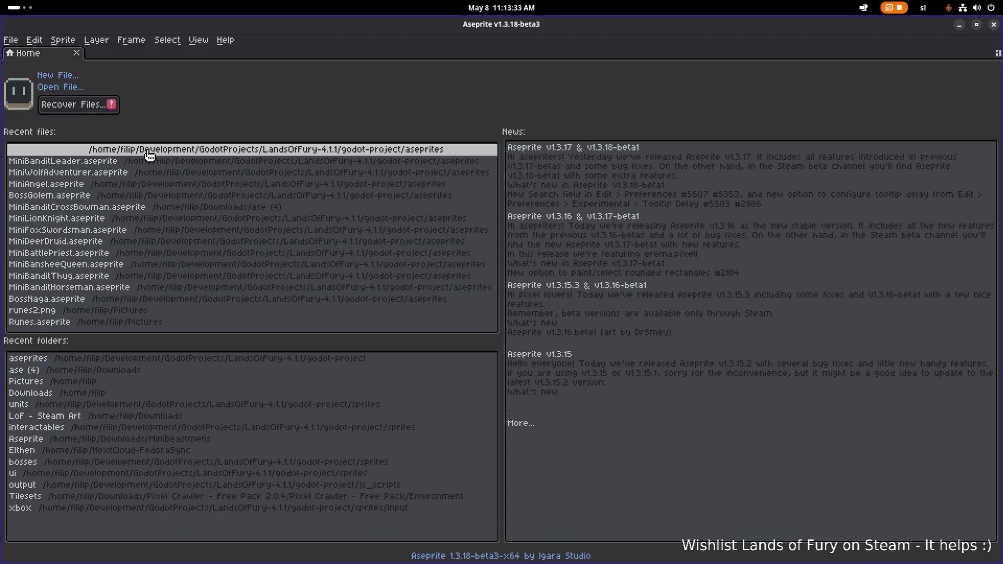
# Browse the Open File dialog into the traps folder
pyautogui.click(65, 87)
pyautogui.scroll(-10, 76, 197)
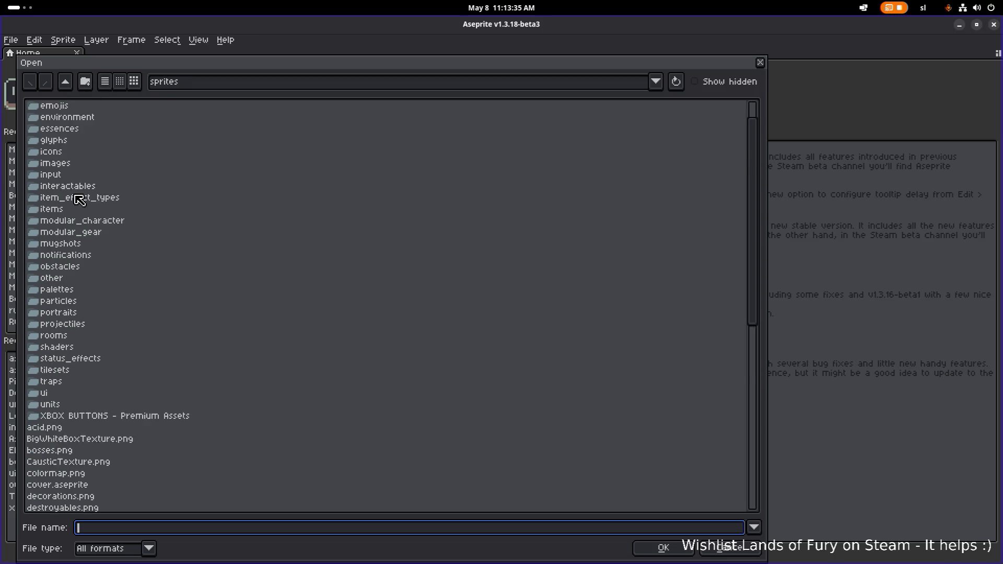
pyautogui.scroll(5, 133, 225)
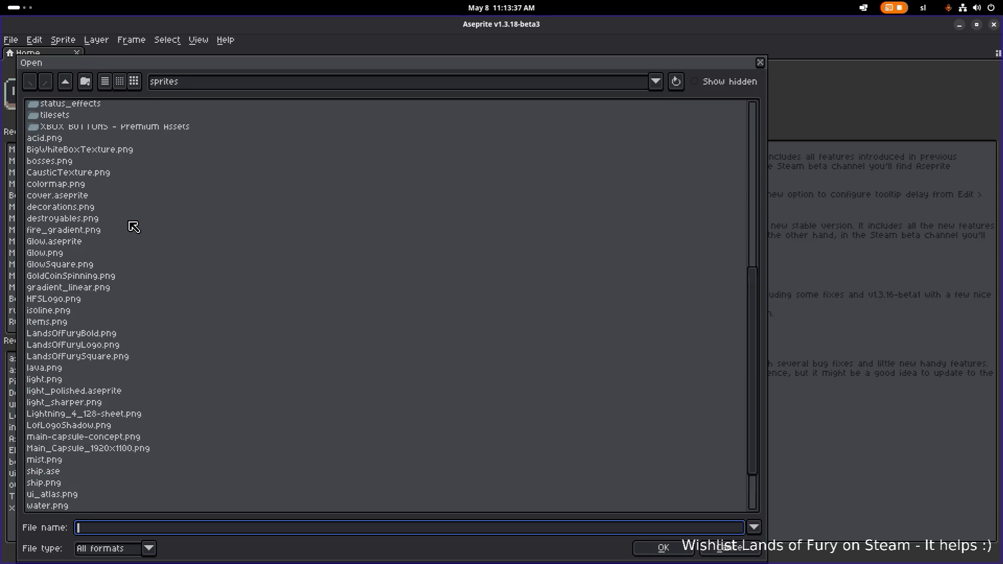
pyautogui.scroll(-5, 134, 226)
pyautogui.scroll(10, 134, 227)
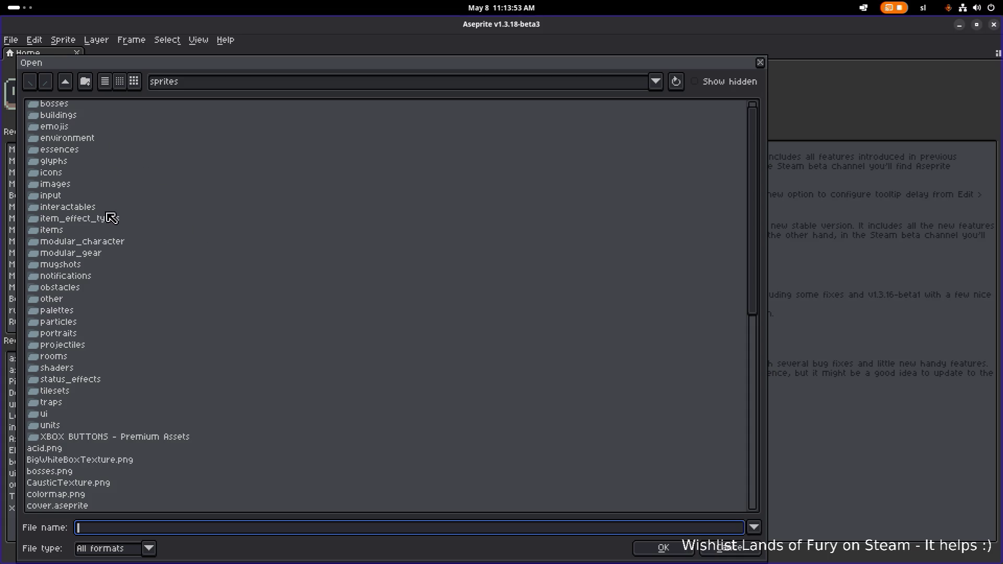
pyautogui.scroll(-7, 104, 259)
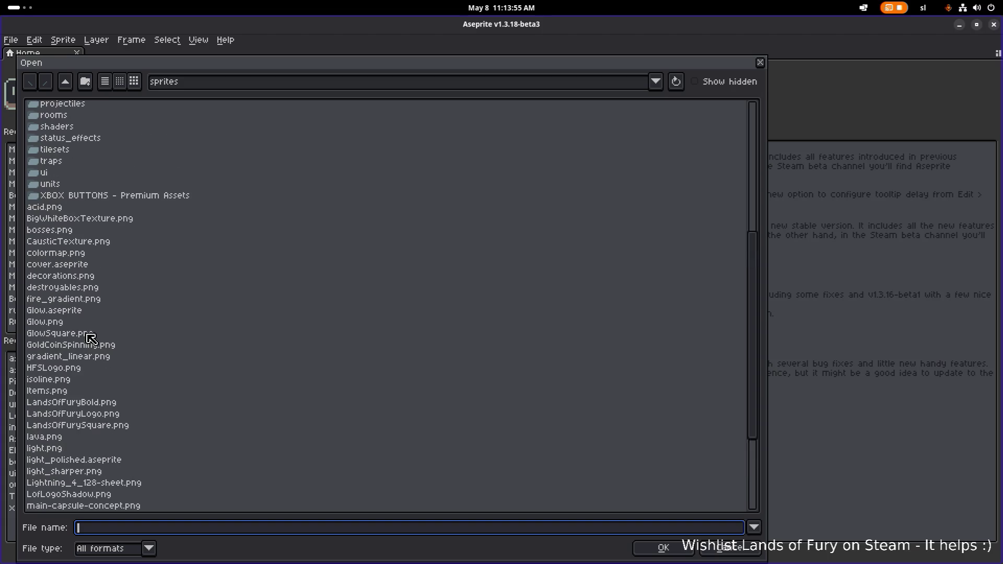
pyautogui.scroll(1, 90, 337)
pyautogui.click(62, 430)
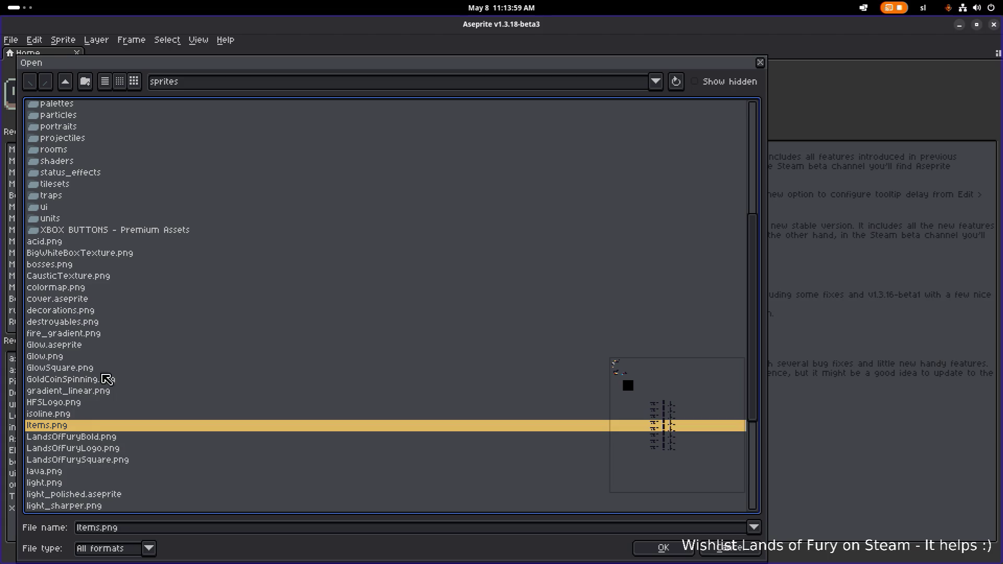
pyautogui.scroll(5, 105, 381)
pyautogui.click(79, 371)
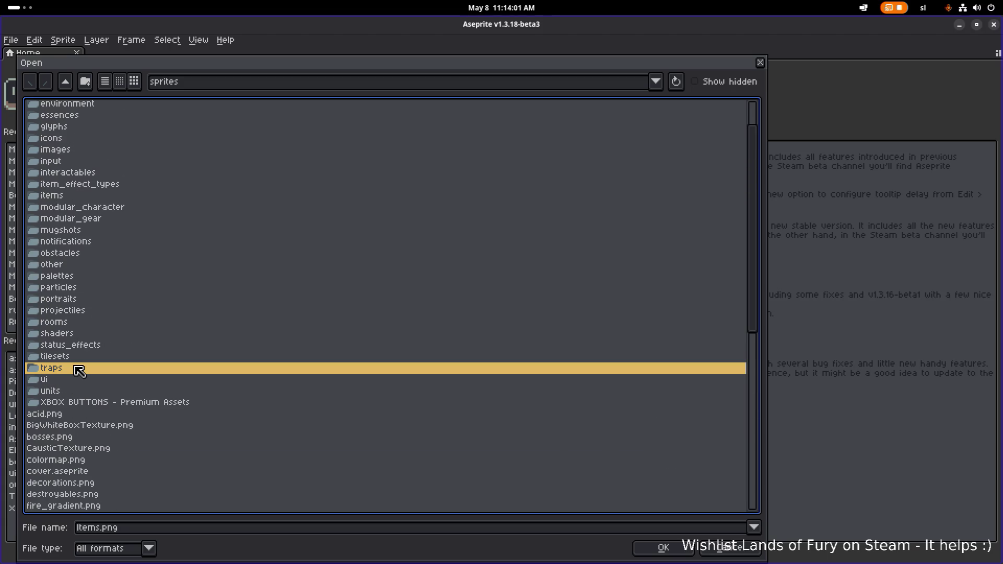
pyautogui.doubleClick(95, 370)
# Open tall_mushroom_sheet.png from the traps folder
pyautogui.click(135, 286)
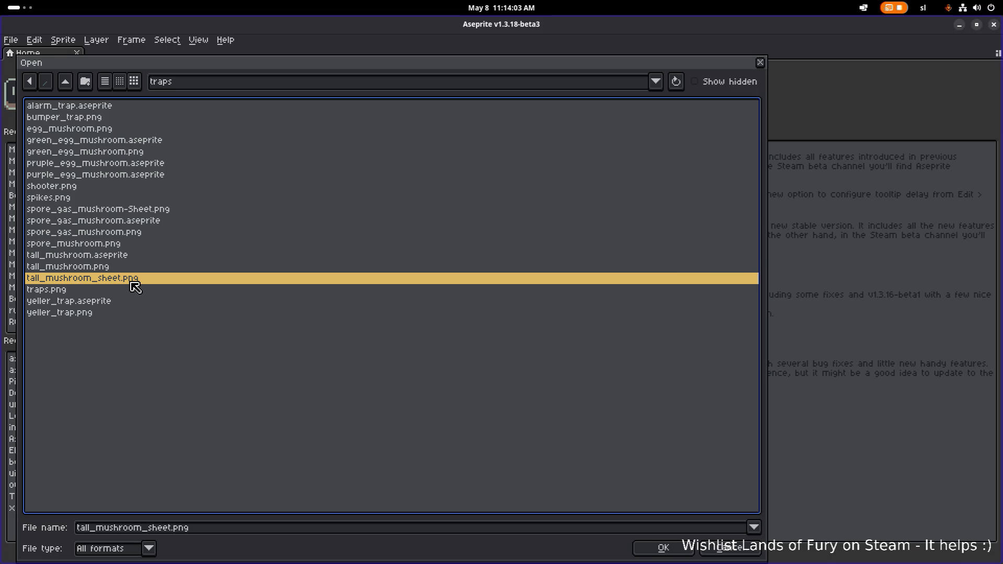
pyautogui.click(134, 272)
pyautogui.doubleClick(136, 279)
pyautogui.scroll(2, 595, 238)
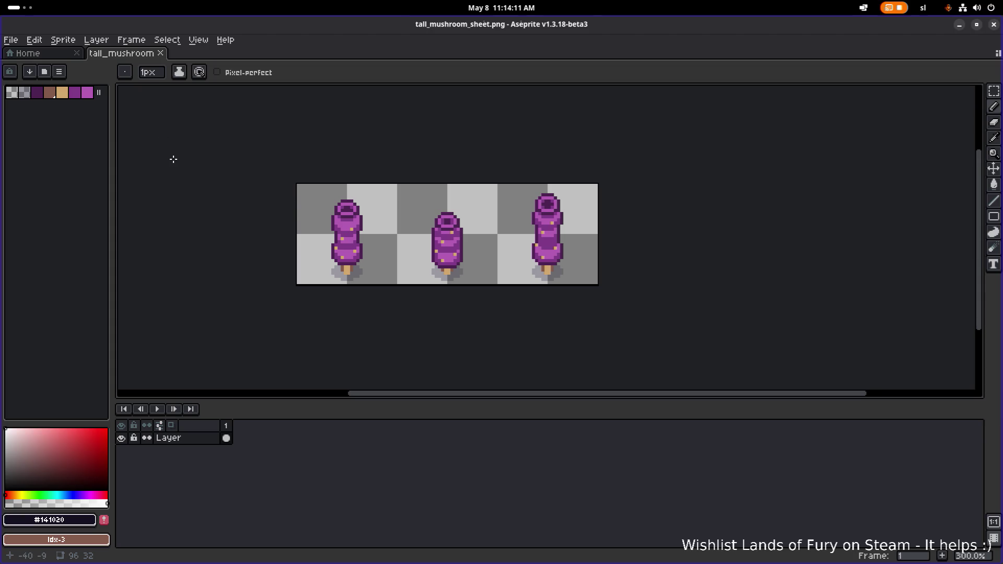
# Save the sheet as a copy named balll_mushroom_sheet.png in the traps folder
pyautogui.click(10, 39)
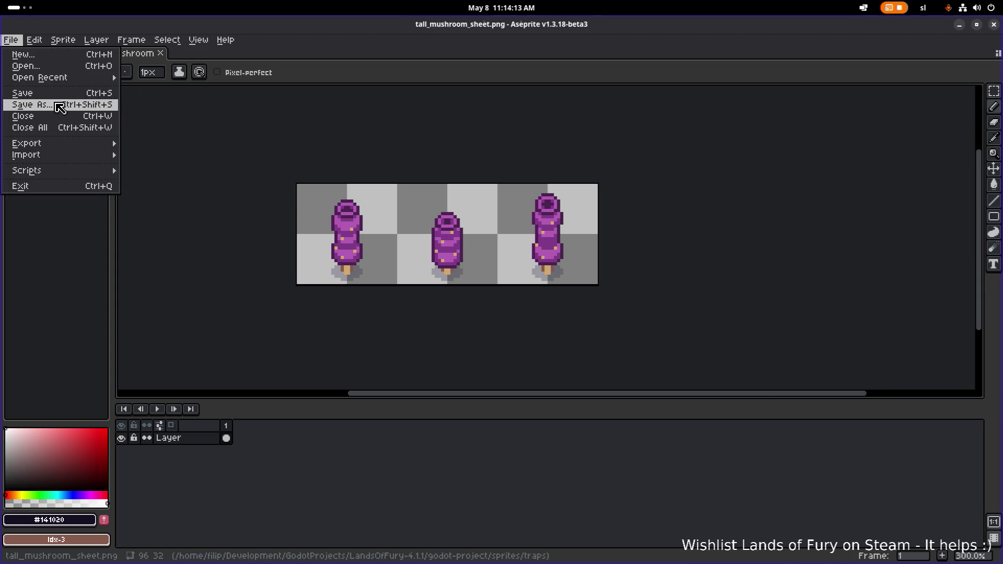
pyautogui.click(57, 103)
pyautogui.click(97, 529)
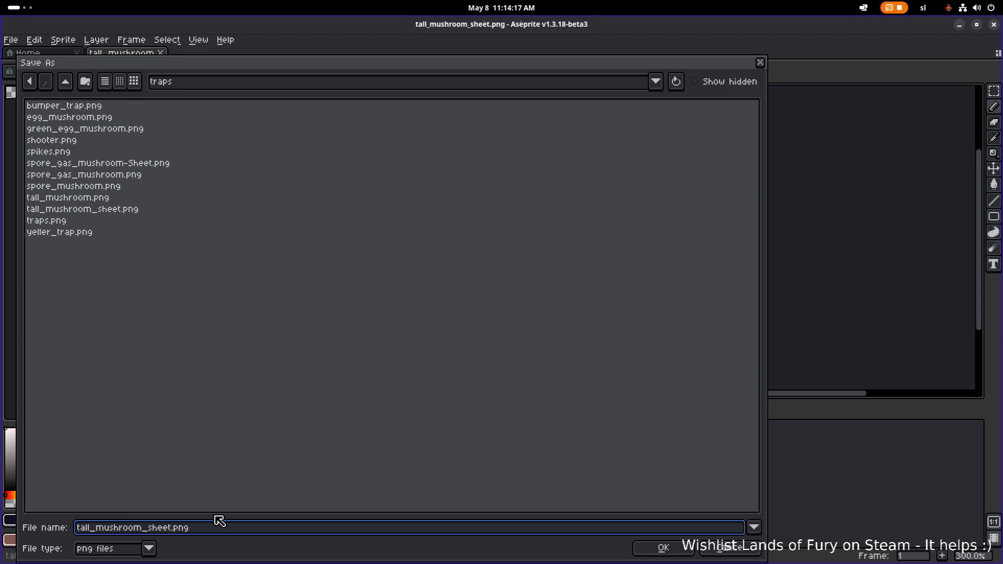
pyautogui.write('ball')
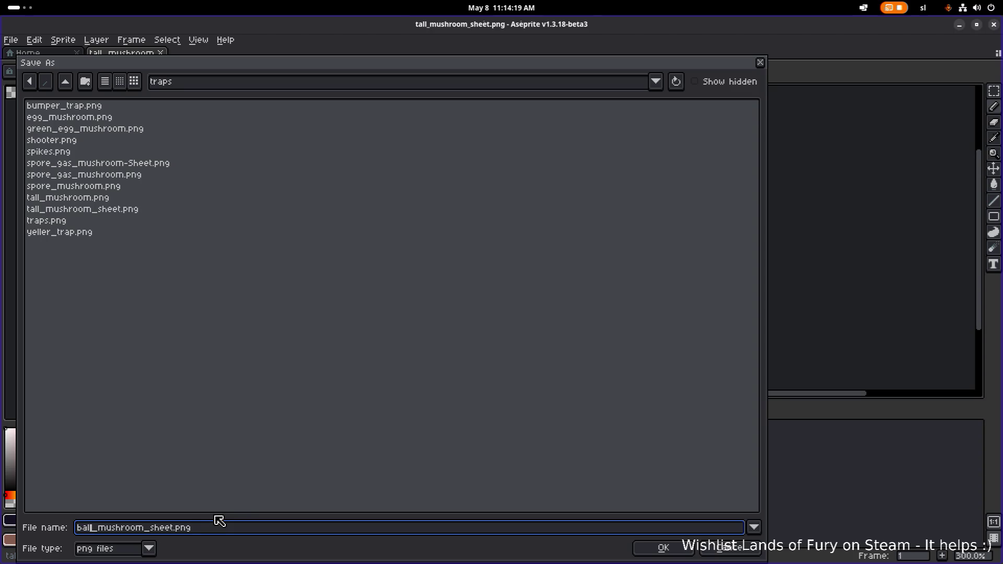
pyautogui.press('Return')
# Bring the Steam window to the front
pyautogui.hotkey('alt', 'Tab')
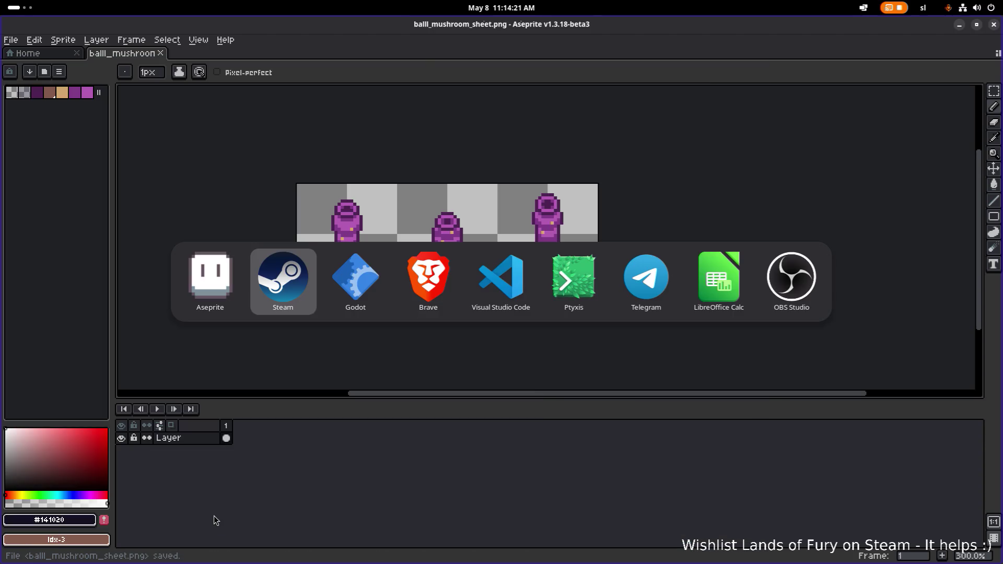
pyautogui.hotkey('alt', 'shift', 'Tab')
pyautogui.hotkey('alt', 'Tab')
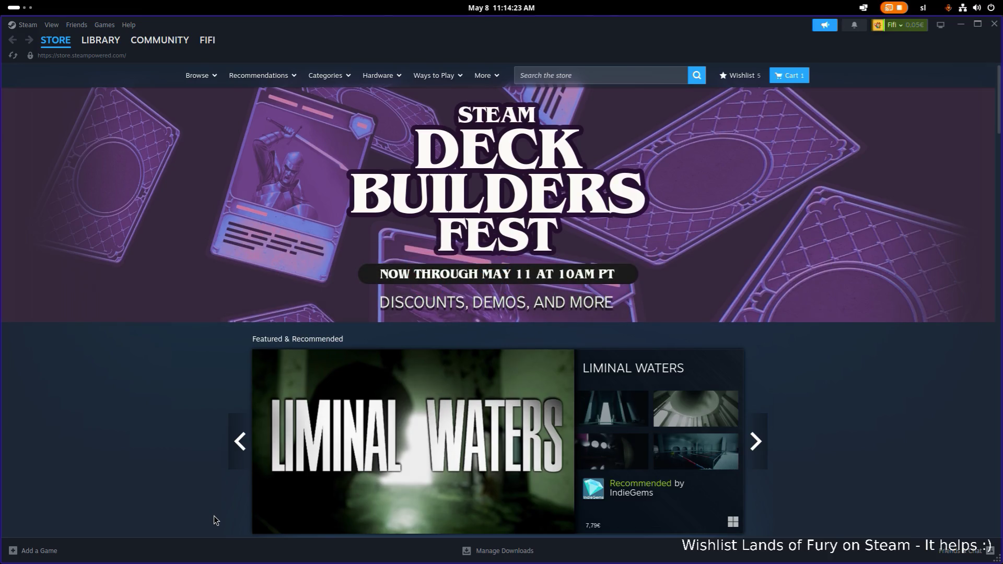
# Check Steam's downloads page, then close the Steam window
pyautogui.click(503, 551)
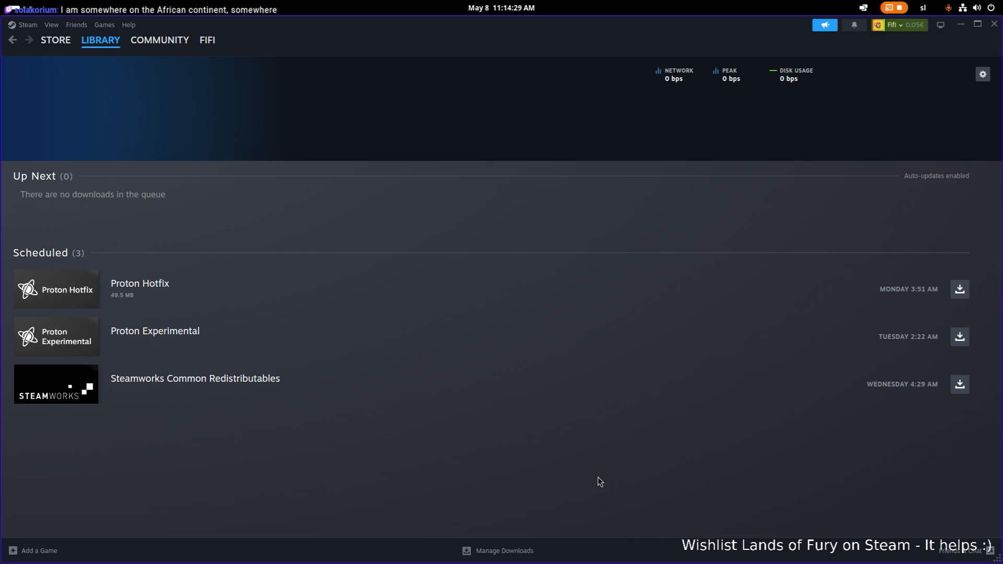
pyautogui.click(994, 26)
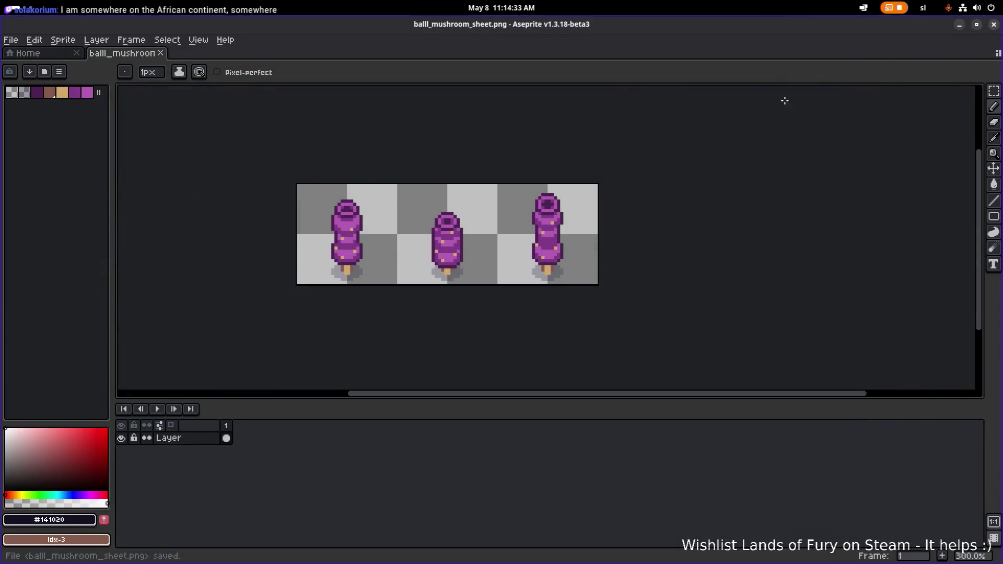
# Marquee the first mushroom's top and scale it up
pyautogui.scroll(1, 353, 254)
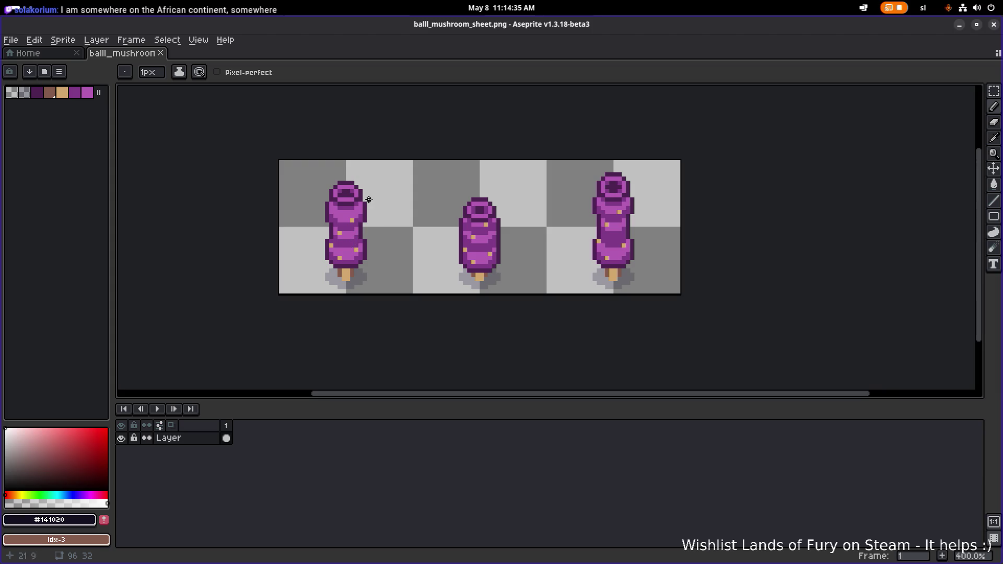
pyautogui.scroll(3, 279, 186)
pyautogui.press('m')
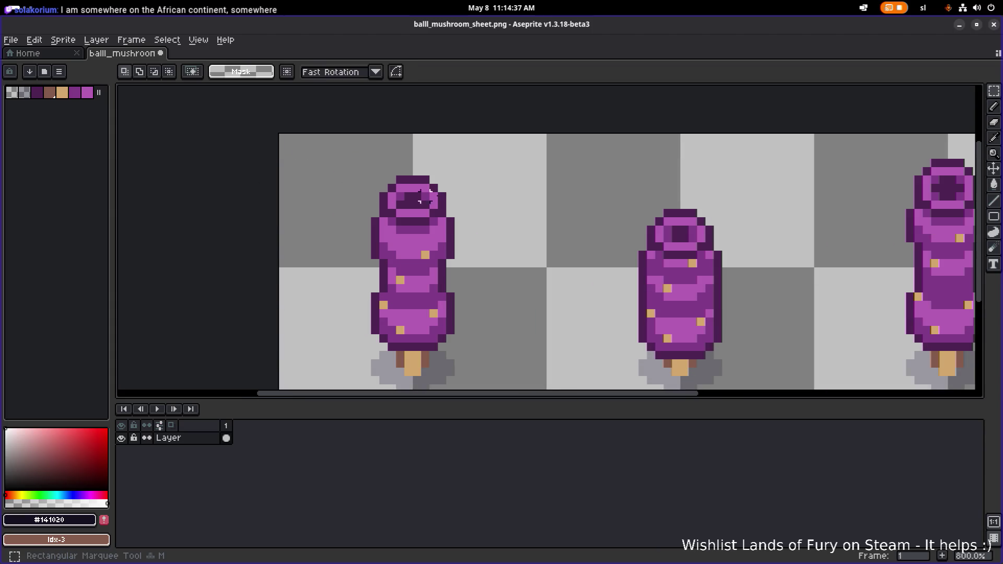
pyautogui.hscroll(3, 405, 197)
pyautogui.moveTo(215, 134)
pyautogui.mouseDown()
pyautogui.moveTo(376, 246)
pyautogui.moveTo(379, 270)
pyautogui.mouseUp()
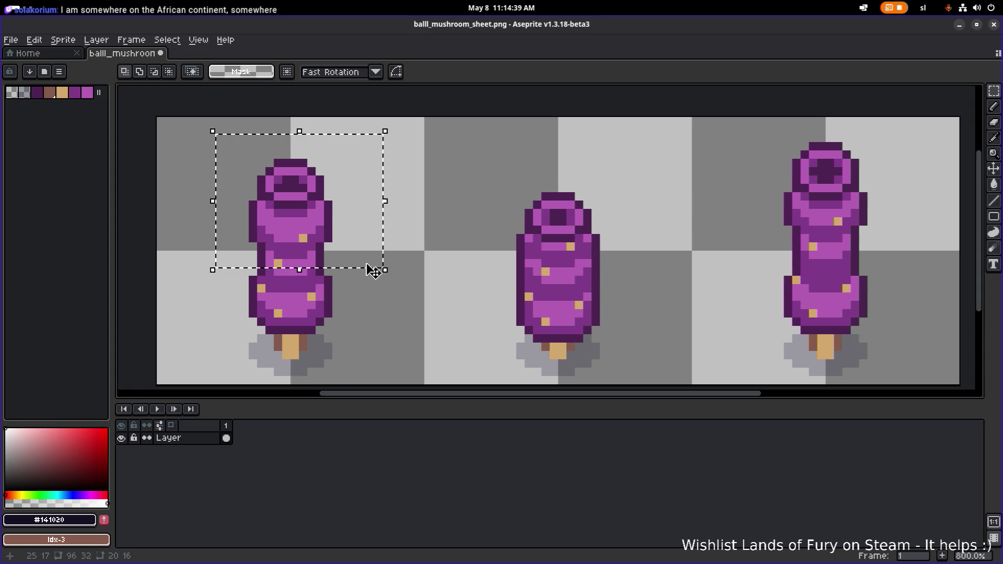
pyautogui.hscroll(-2, 378, 270)
pyautogui.hotkey('ctrl', 'd')
pyautogui.press('u')
pyautogui.moveTo(226, 117)
pyautogui.mouseDown()
pyautogui.moveTo(402, 235)
pyautogui.moveTo(438, 277)
pyautogui.mouseUp()
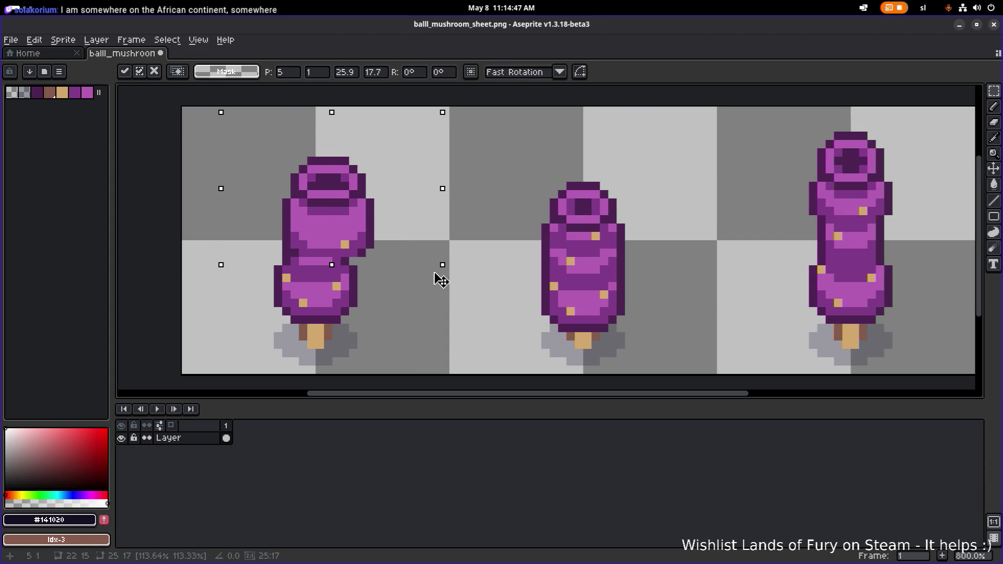
# Move the first mushroom's top up-left, nudge it up one pixel, and apply
pyautogui.moveTo(358, 242)
pyautogui.mouseDown()
pyautogui.moveTo(336, 213)
pyautogui.moveTo(350, 226)
pyautogui.moveTo(342, 224)
pyautogui.mouseUp()
pyautogui.moveTo(425, 253); pyautogui.dragTo(432, 260)
pyautogui.press('Up')
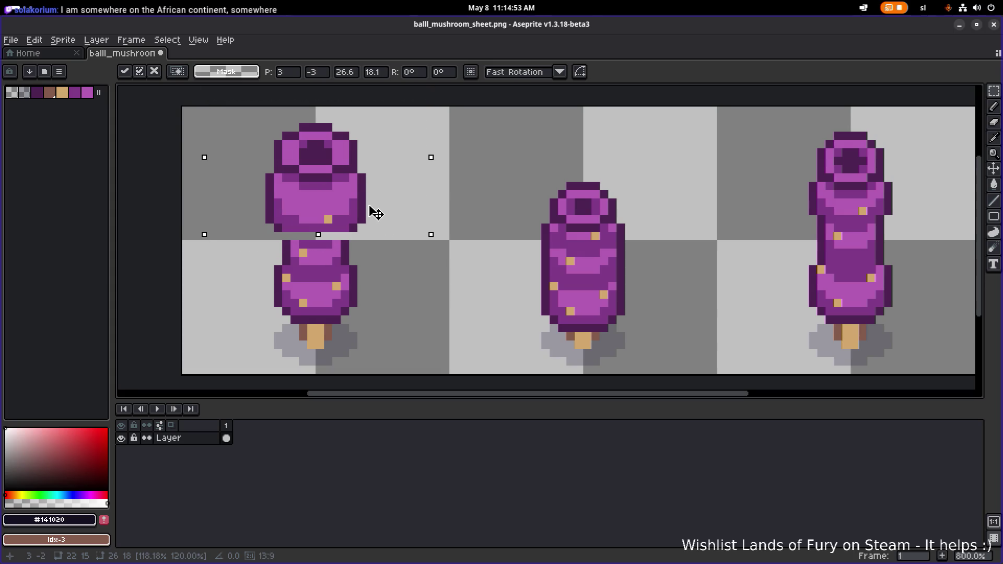
pyautogui.scroll(-2, 417, 224)
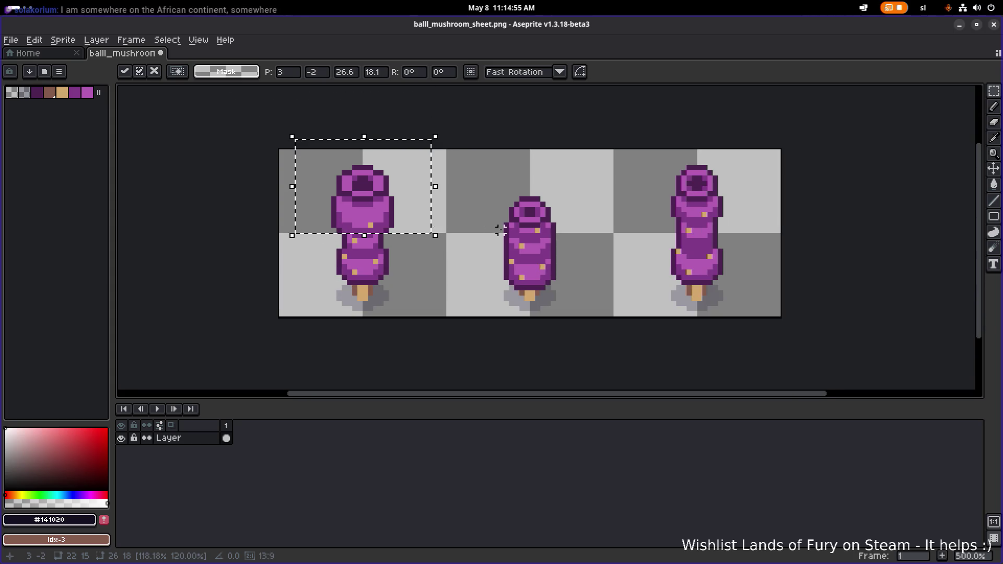
pyautogui.scroll(2, 425, 237)
pyautogui.click(430, 260)
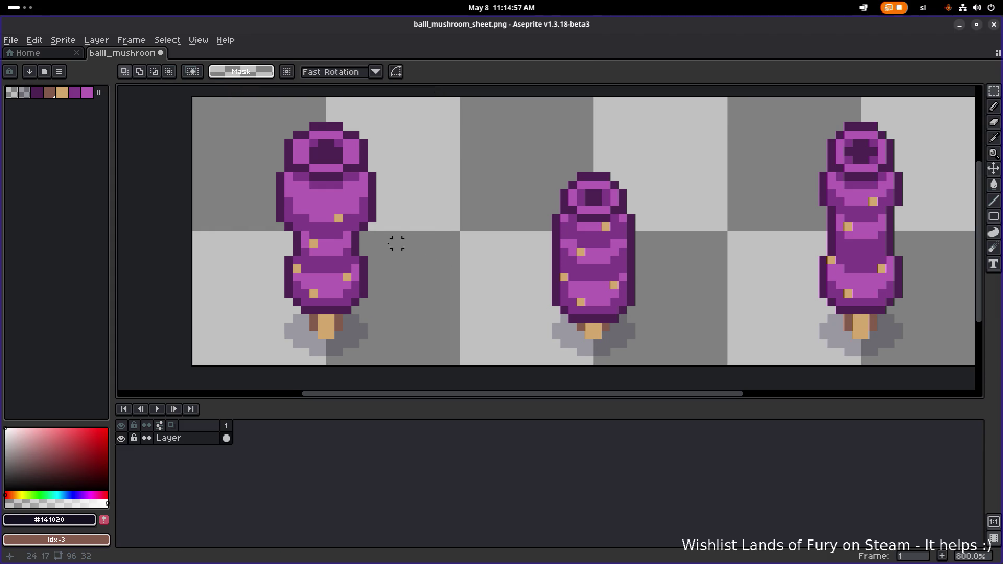
# Select the third mushroom sprite to compare its height
pyautogui.scroll(-1, 397, 243)
pyautogui.moveTo(432, 238); pyautogui.dragTo(399, 222)
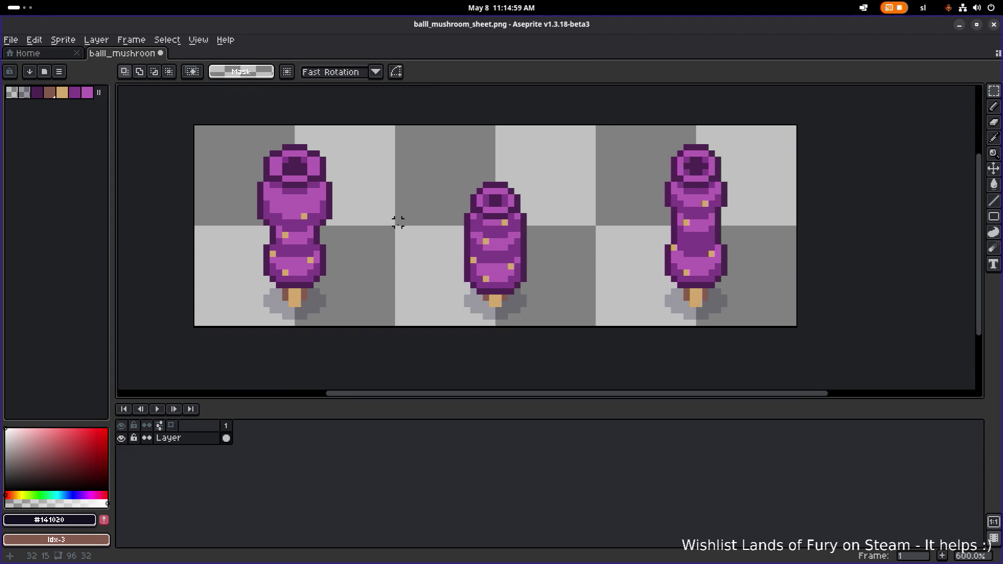
pyautogui.scroll(-1, 436, 191)
pyautogui.moveTo(577, 188); pyautogui.dragTo(504, 188)
pyautogui.moveTo(519, 144)
pyautogui.mouseDown()
pyautogui.moveTo(600, 197)
pyautogui.moveTo(656, 298)
pyautogui.mouseUp()
pyautogui.click(650, 175)
pyautogui.moveTo(626, 138)
pyautogui.mouseDown()
pyautogui.moveTo(507, 202)
pyautogui.moveTo(514, 243)
pyautogui.moveTo(524, 242)
pyautogui.moveTo(521, 264)
pyautogui.mouseUp()
pyautogui.click(560, 163)
pyautogui.moveTo(553, 151)
pyautogui.mouseDown()
pyautogui.moveTo(618, 233)
pyautogui.moveTo(608, 255)
pyautogui.mouseUp()
pyautogui.scroll(1, 596, 232)
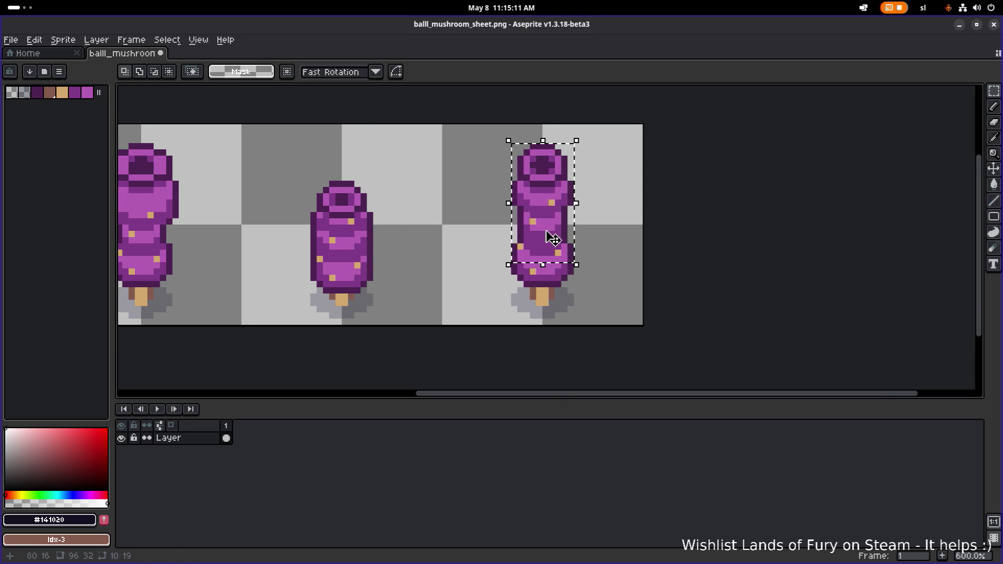
# Reselect the third mushroom and shift it one pixel right
pyautogui.hotkey('ctrl', 'd')
pyautogui.moveTo(500, 139)
pyautogui.mouseDown()
pyautogui.moveTo(564, 212)
pyautogui.moveTo(595, 285)
pyautogui.moveTo(588, 289)
pyautogui.mouseUp()
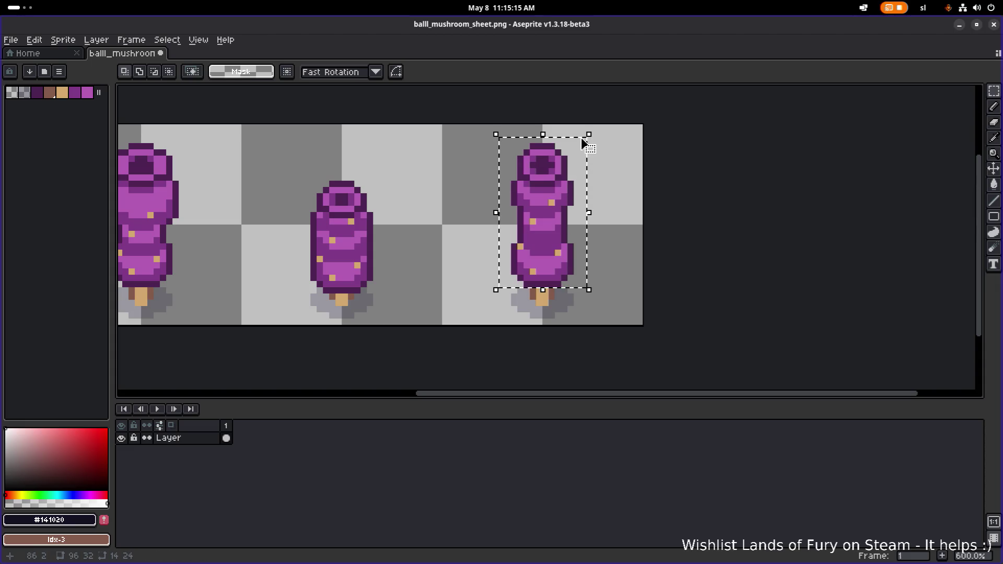
pyautogui.click(596, 224)
pyautogui.moveTo(592, 218); pyautogui.dragTo(609, 220)
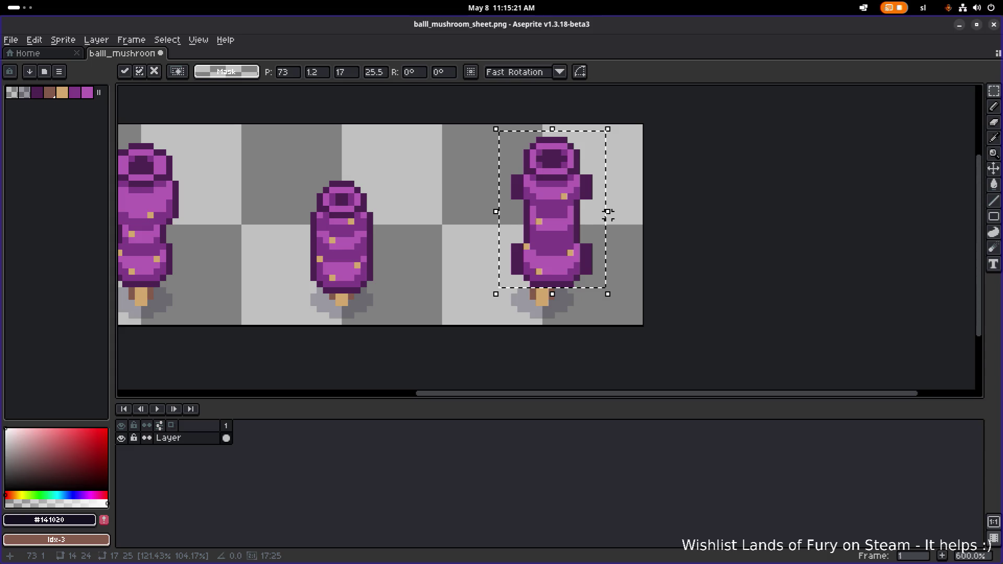
pyautogui.hotkey('ctrl', 'z')
pyautogui.hotkey('ctrl', 'z')
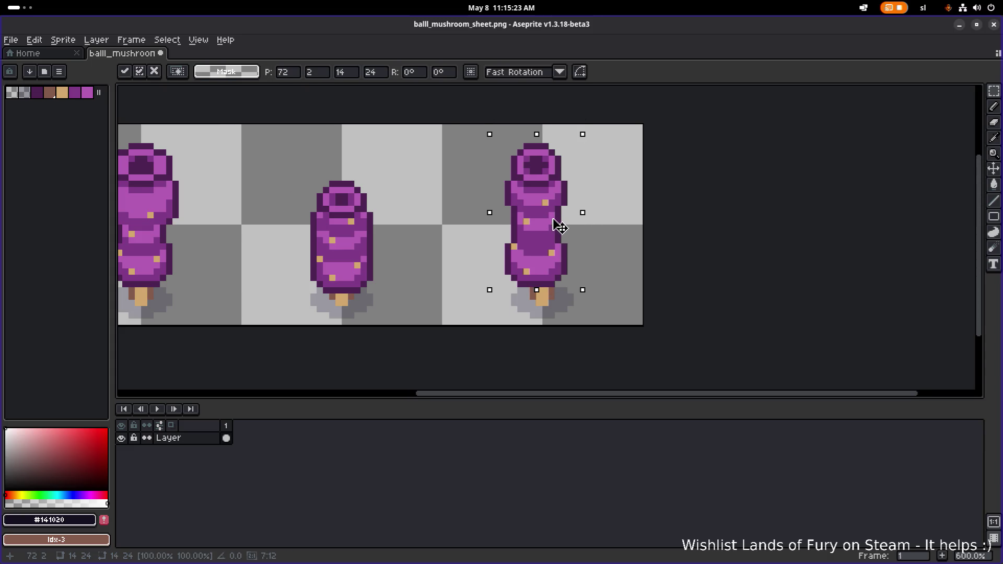
pyautogui.moveTo(558, 227); pyautogui.dragTo(562, 227)
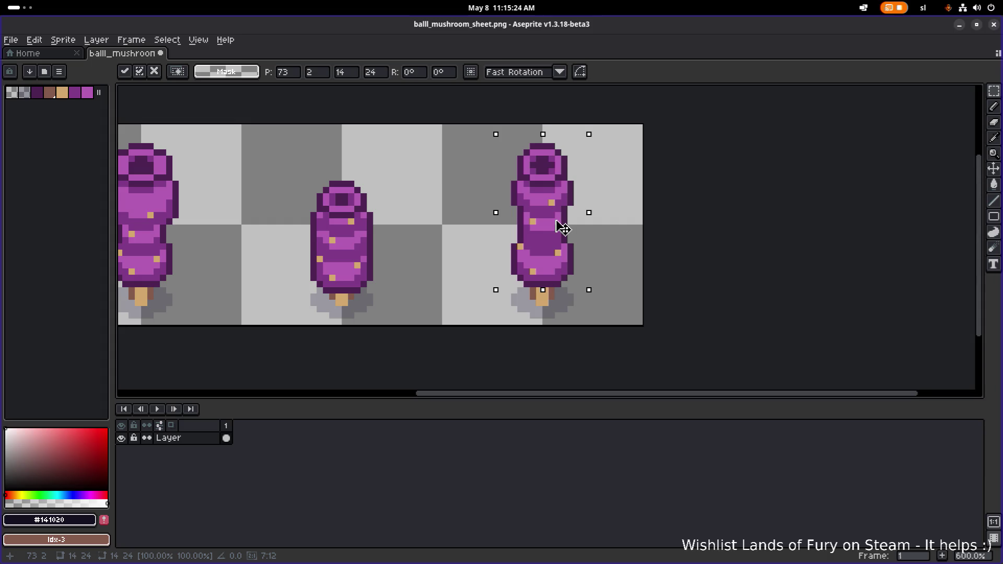
pyautogui.press('Return')
# Widen the third mushroom by nudging its right half one pixel outward
pyautogui.moveTo(414, 197); pyautogui.dragTo(479, 183)
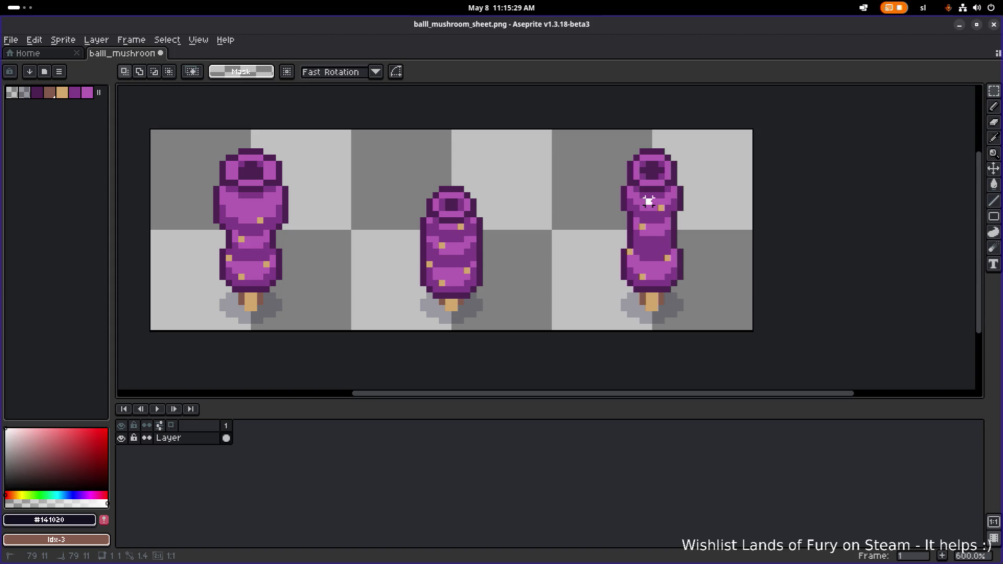
pyautogui.moveTo(720, 137); pyautogui.dragTo(652, 290)
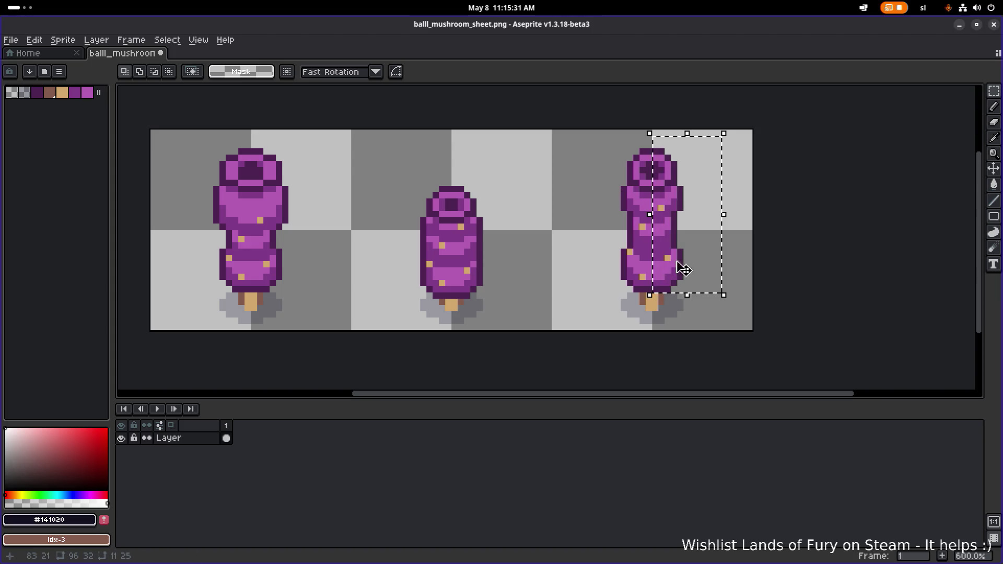
pyautogui.click(691, 254)
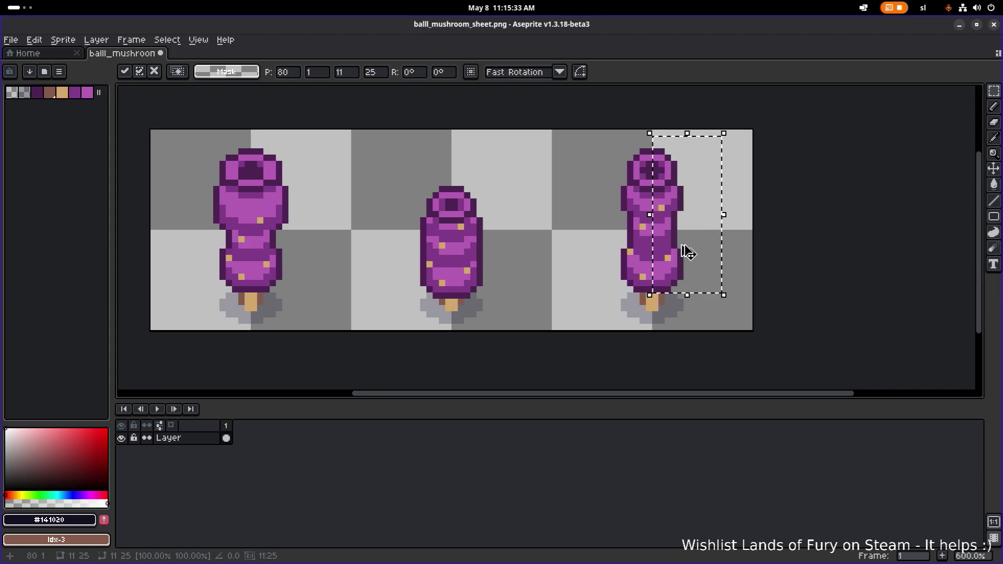
pyautogui.press('Right')
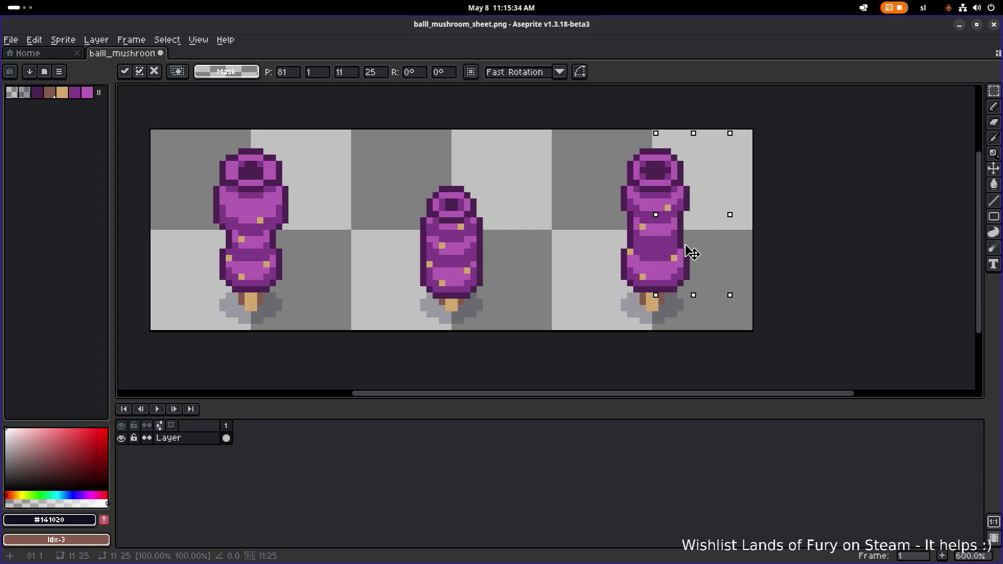
pyautogui.press('Right')
pyautogui.click(529, 151)
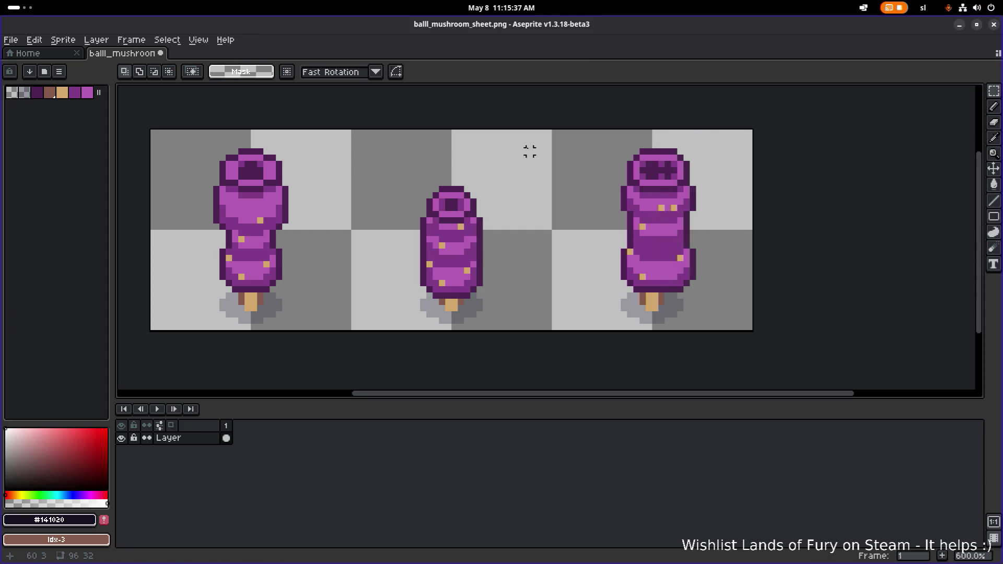
pyautogui.hotkey('ctrl', 'z')
pyautogui.hotkey('ctrl', 'z')
pyautogui.hotkey('ctrl', 'z')
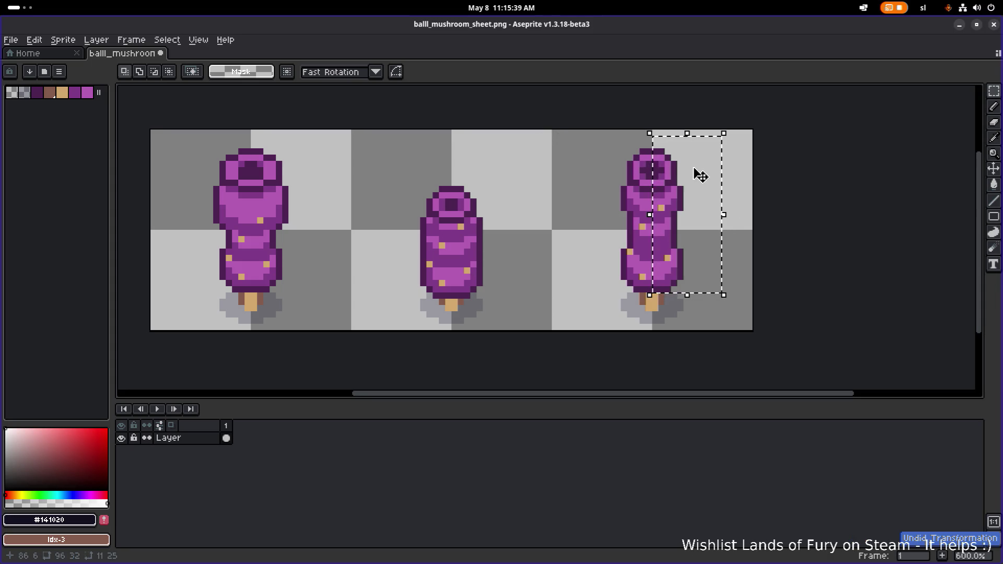
pyautogui.press('Right')
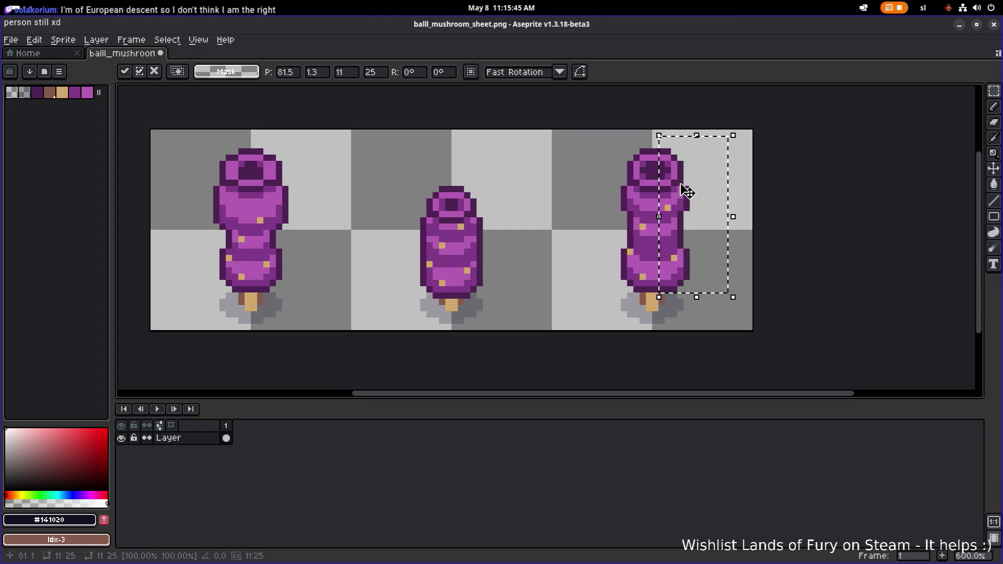
pyautogui.press('Right')
pyautogui.press('Return')
pyautogui.moveTo(561, 131)
pyautogui.mouseDown()
pyautogui.moveTo(717, 264)
pyautogui.moveTo(726, 291)
pyautogui.moveTo(690, 265)
pyautogui.mouseUp()
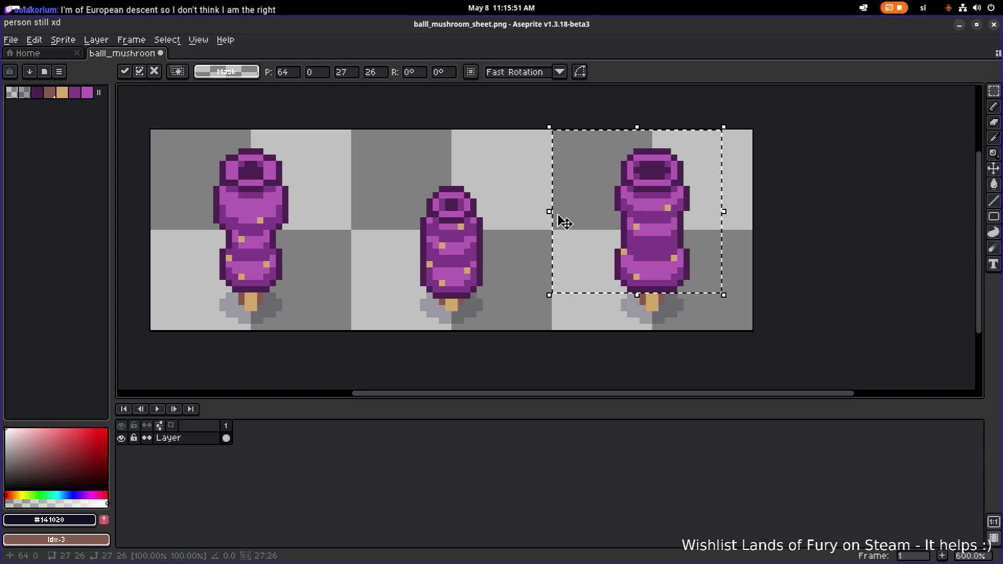
pyautogui.click(543, 196)
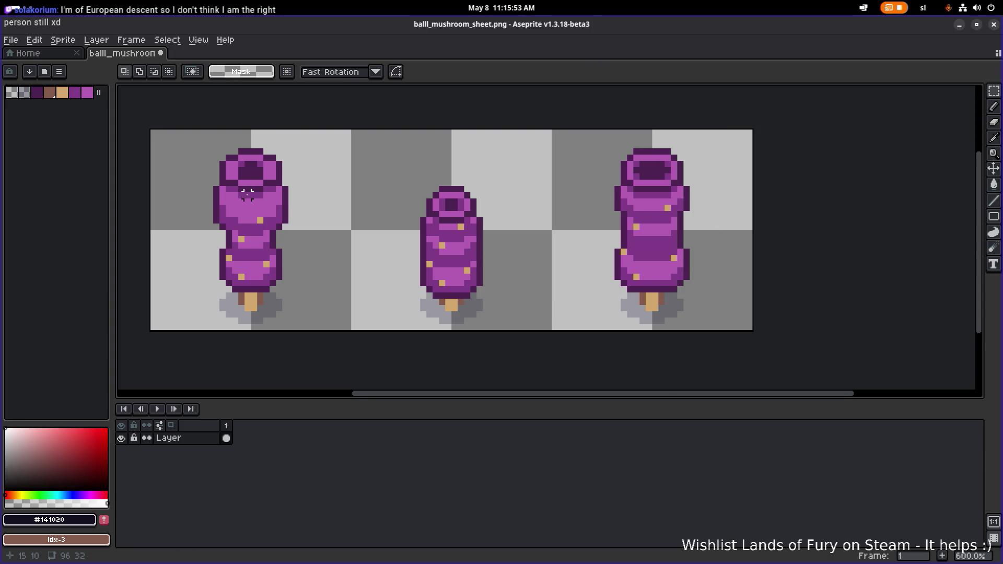
# Load Aseprite's default colour palette
pyautogui.scroll(3, 248, 194)
pyautogui.scroll(-6, 369, 197)
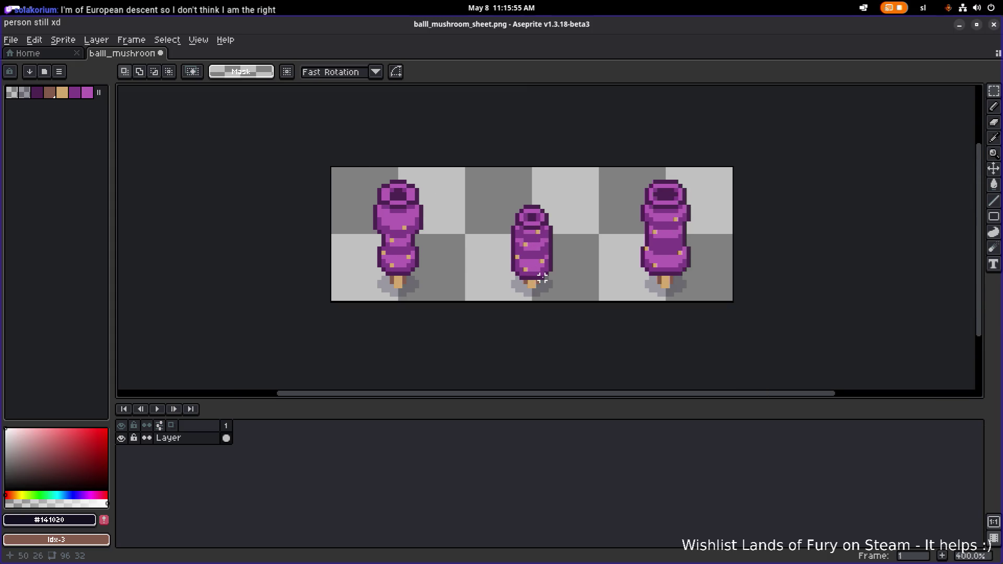
pyautogui.scroll(1, 401, 232)
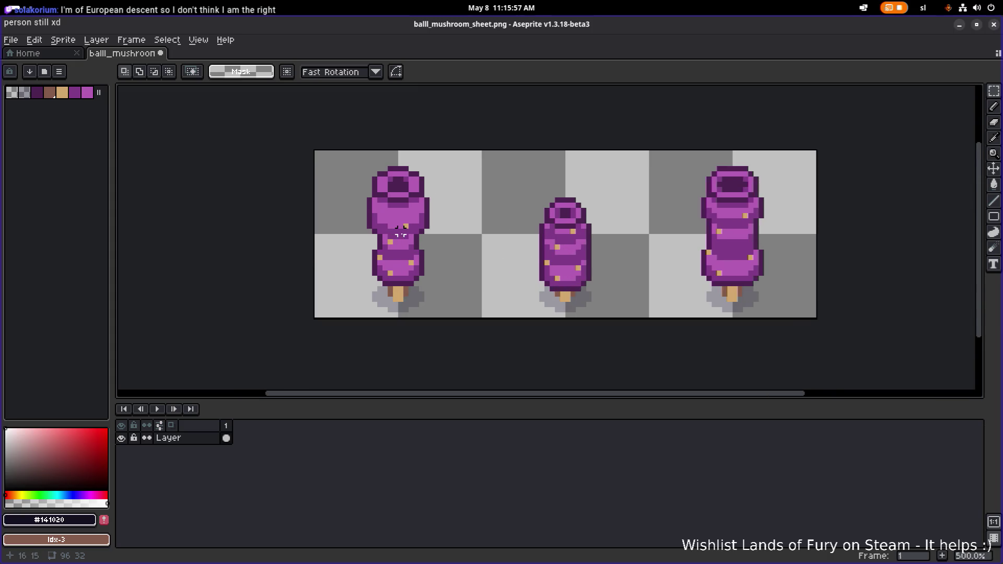
pyautogui.scroll(-2, 400, 233)
pyautogui.hscroll(3, 405, 235)
pyautogui.click(58, 71)
pyautogui.click(122, 242)
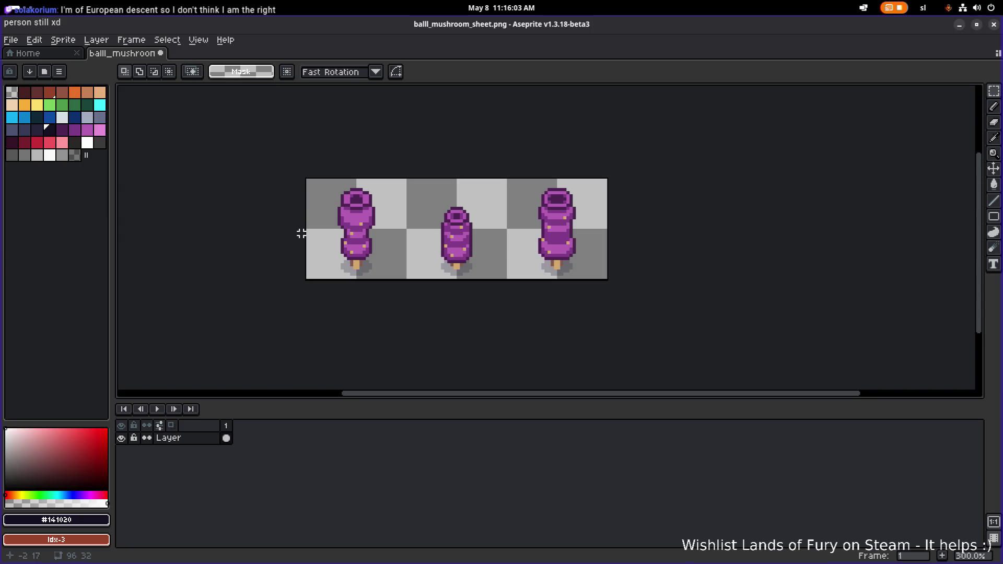
# Sample dark purple #4d2352 from the first mushroom's cap as the drawing colour
pyautogui.hotkey('ctrl', 'a')
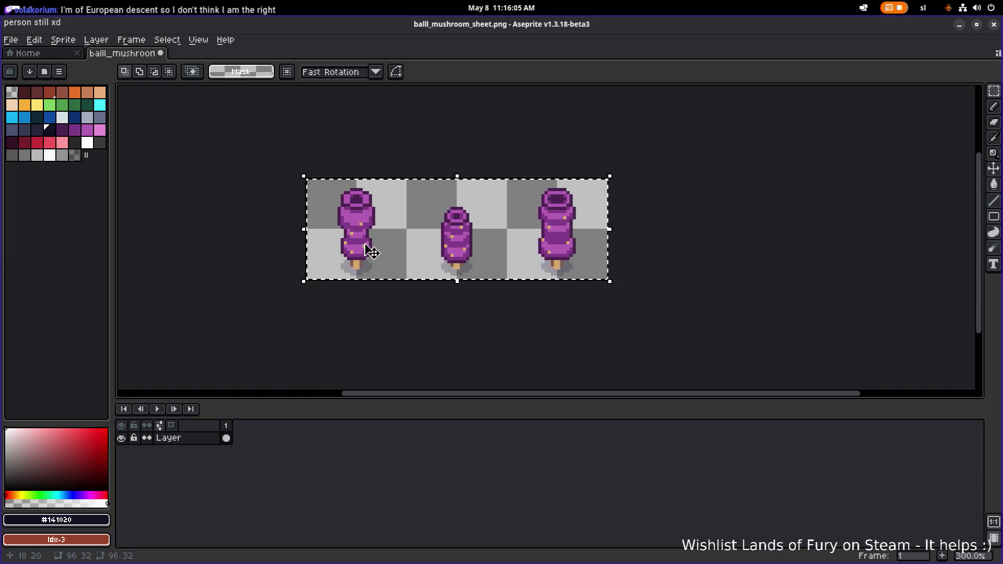
pyautogui.scroll(3, 361, 245)
pyautogui.hotkey('ctrl', 'd')
pyautogui.scroll(2, 327, 180)
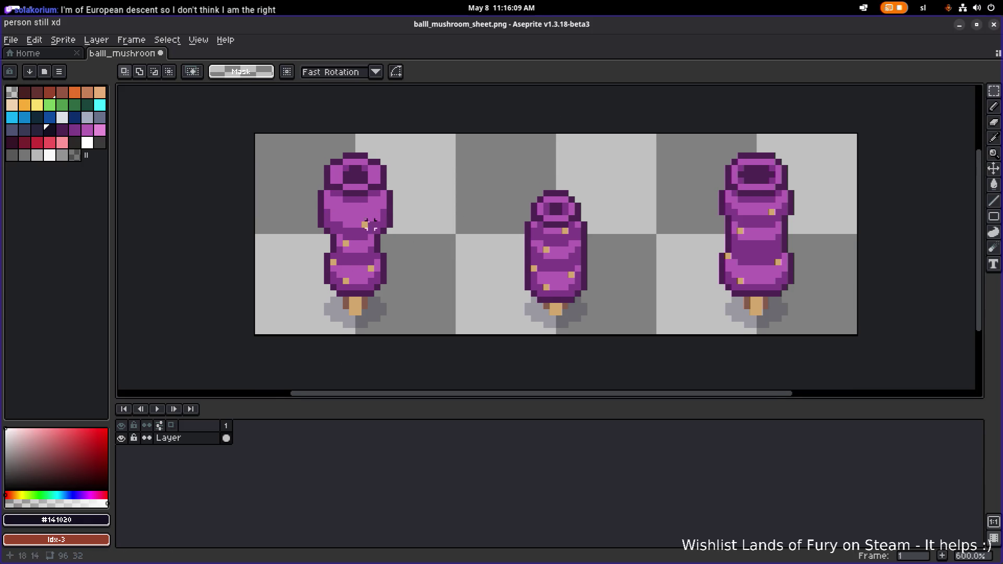
pyautogui.hscroll(2, 671, 219)
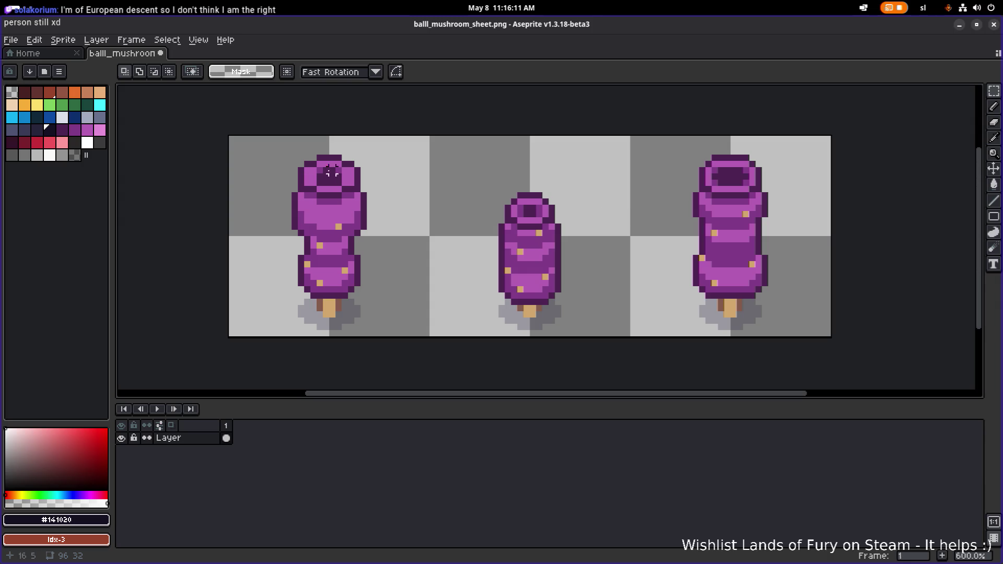
pyautogui.scroll(3, 332, 214)
pyautogui.scroll(2, 324, 209)
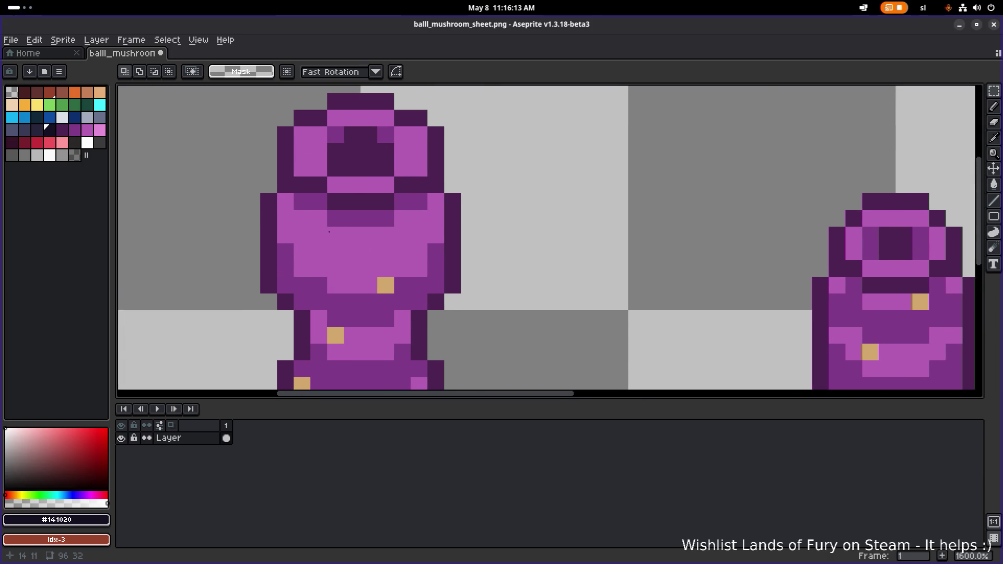
pyautogui.scroll(-4, 313, 165)
pyautogui.scroll(2, 316, 183)
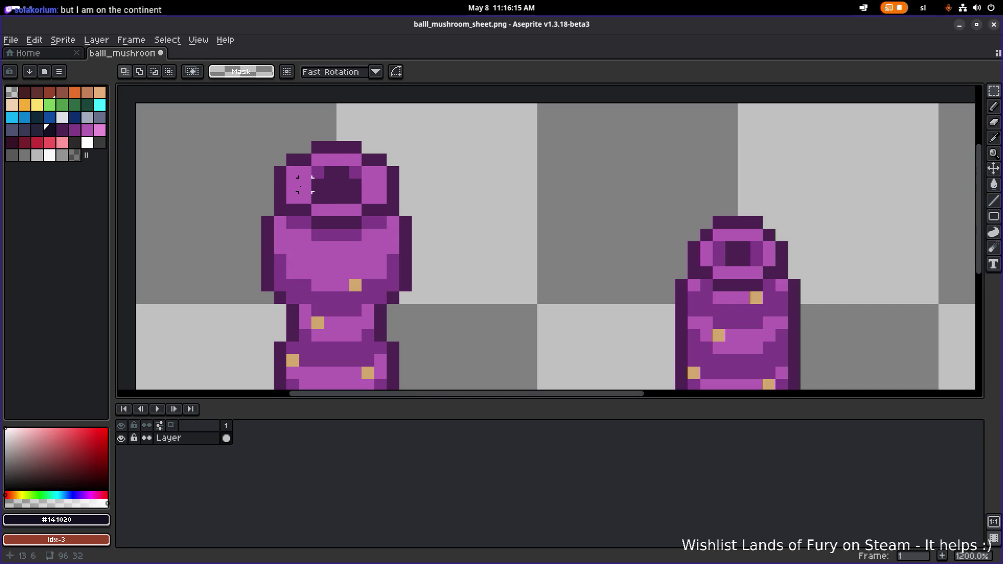
pyautogui.press('i')
pyautogui.click(288, 178)
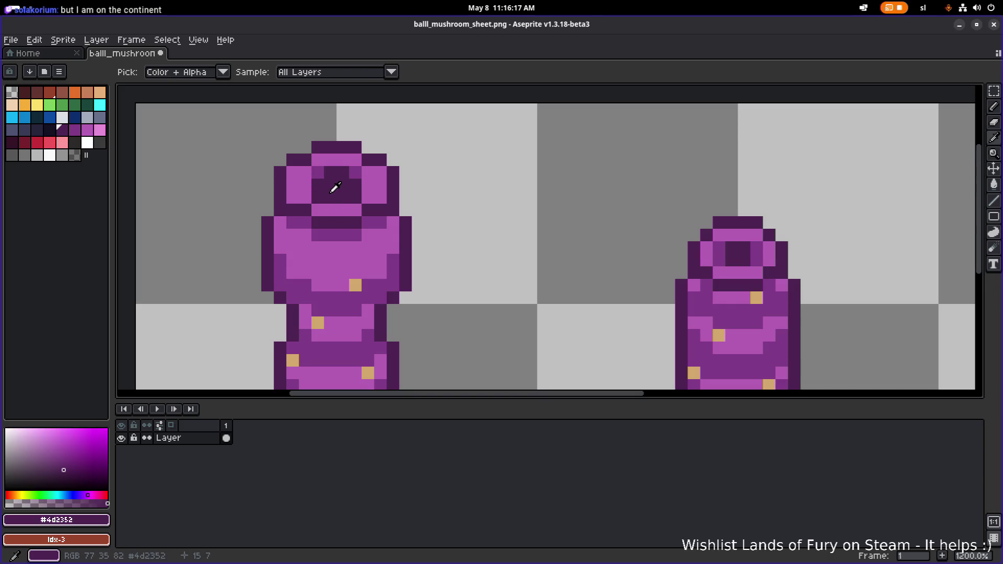
# With the Pencil, paint a mid-purple #7f3b86 pixel on the left mushroom's cap
pyautogui.click(317, 173)
pyautogui.press('m')
pyautogui.press('b')
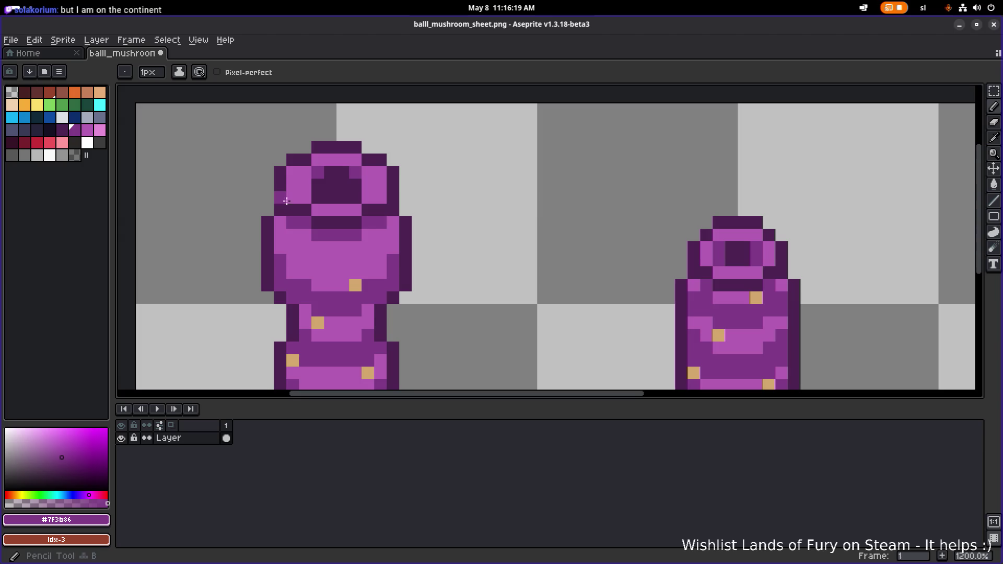
pyautogui.click(312, 165)
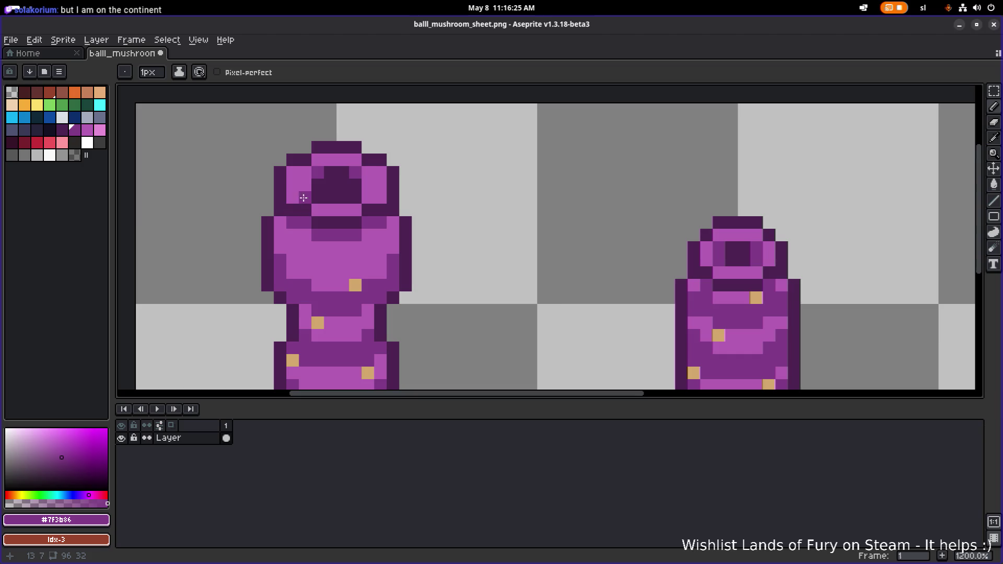
pyautogui.scroll(-4, 322, 229)
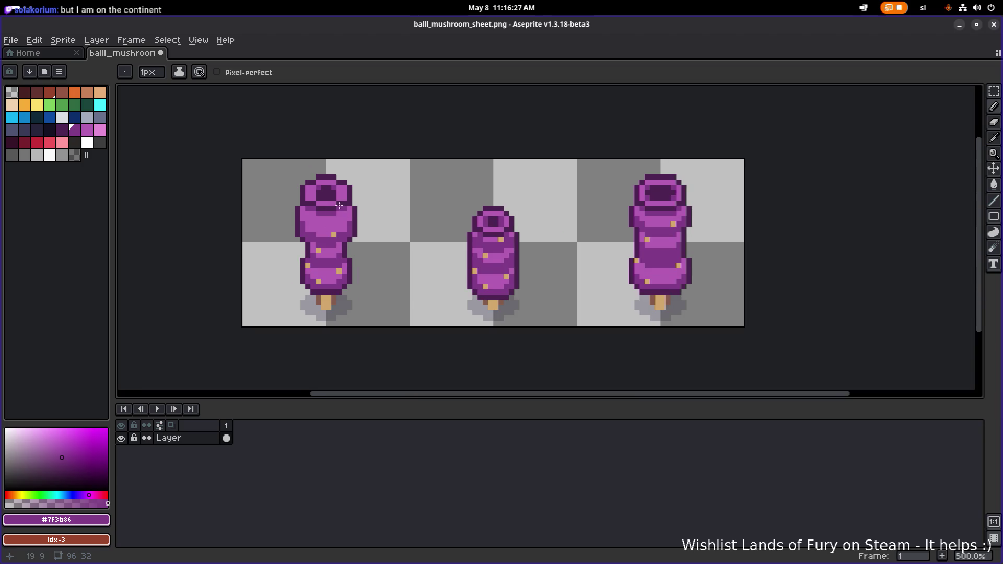
pyautogui.scroll(7, 342, 206)
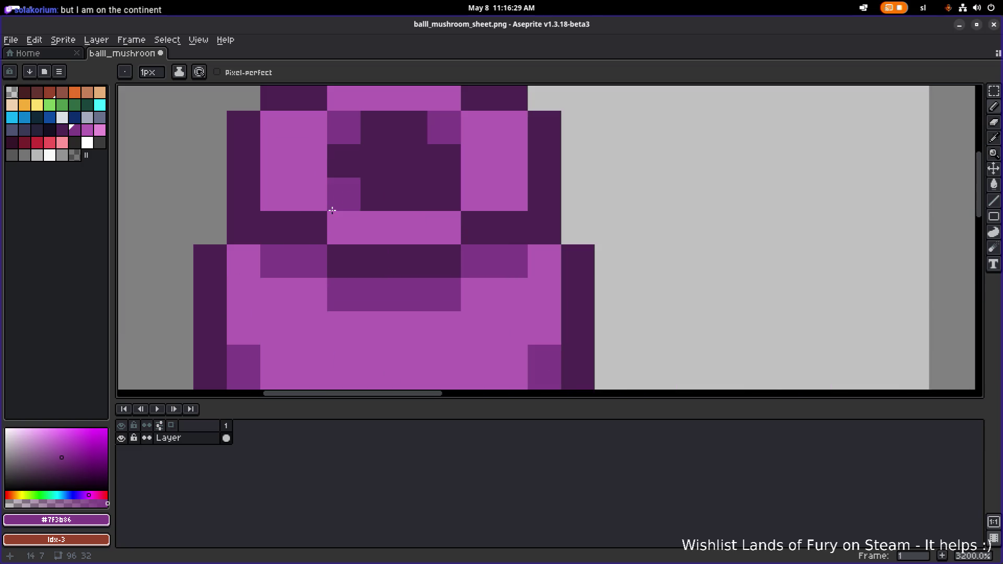
pyautogui.scroll(-6, 329, 199)
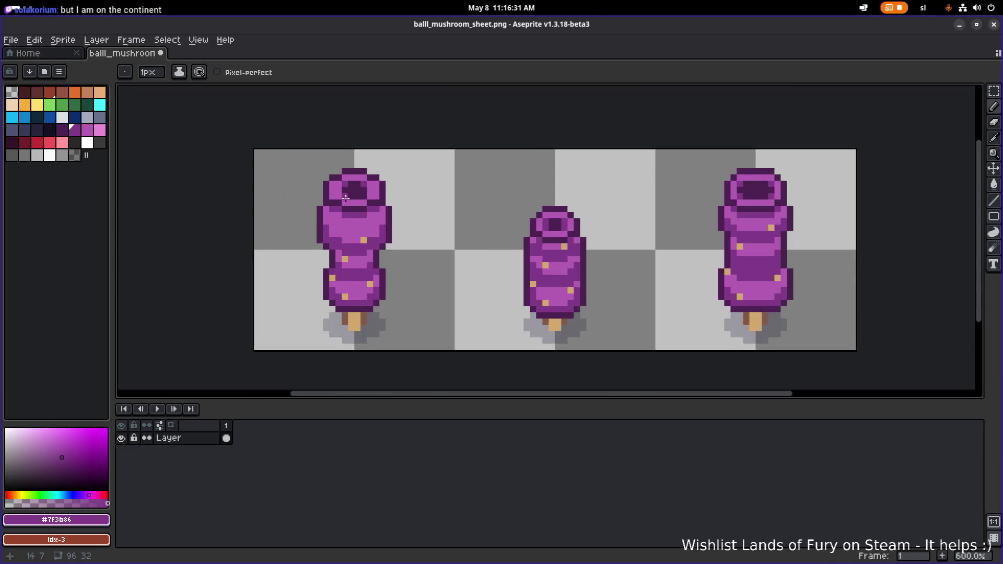
pyautogui.scroll(5, 315, 193)
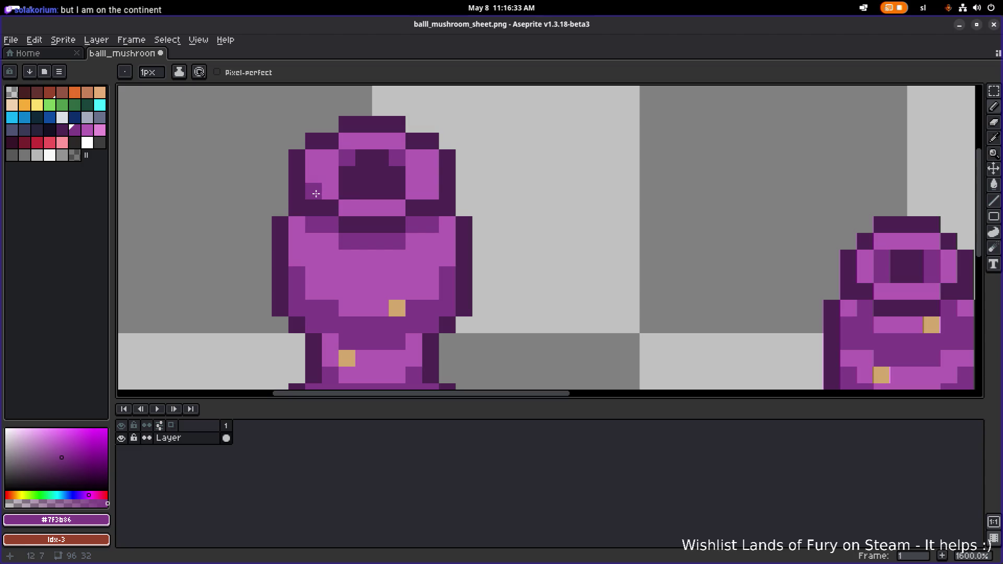
# Fill gaps in the left cap's outline with dark purple #4d2352
pyautogui.keyDown('alt'); pyautogui.click(349, 191); pyautogui.keyUp('alt')
pyautogui.click(329, 178)
pyautogui.click(414, 174)
pyautogui.click(413, 191)
pyautogui.click(397, 208)
pyautogui.hotkey('ctrl', 'z')
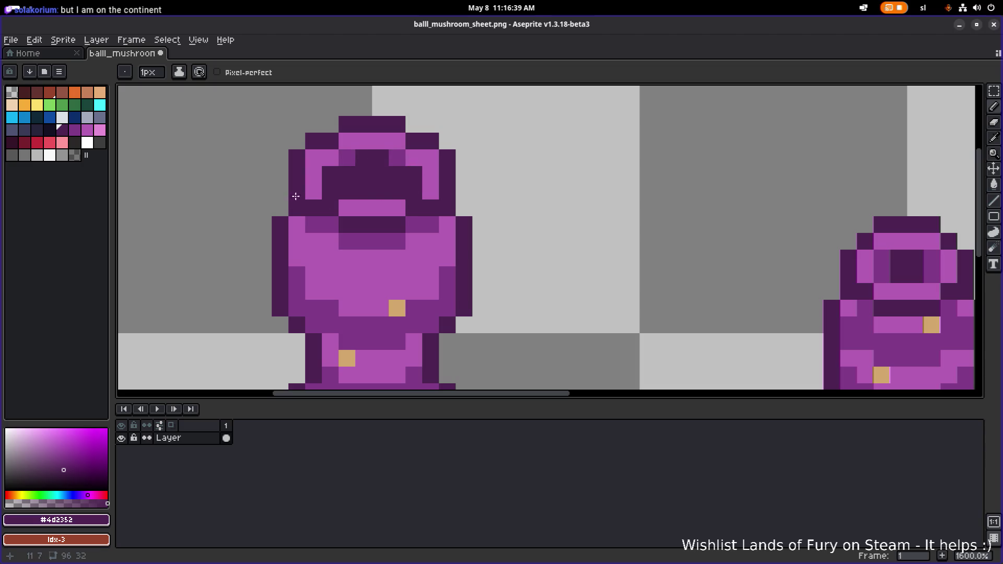
# Paint a light-purple #b45cb3 pixel beside the left mushroom's head
pyautogui.press('alt')
pyautogui.keyDown('alt'); pyautogui.click(332, 215); pyautogui.keyUp('alt')
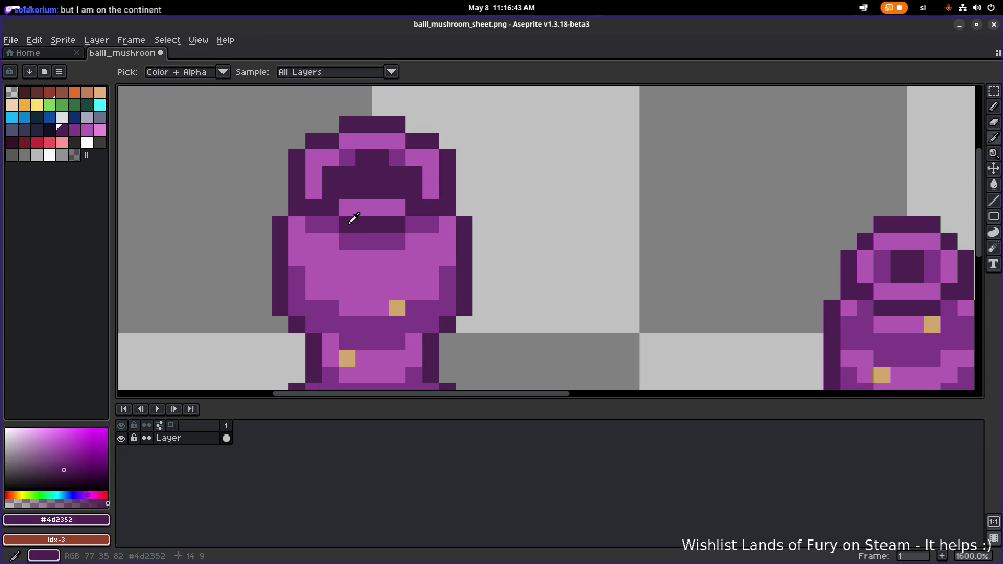
pyautogui.keyDown('alt'); pyautogui.click(357, 209); pyautogui.keyUp('alt')
pyautogui.scroll(-4, 357, 210)
pyautogui.scroll(5, 358, 210)
pyautogui.click(401, 199)
pyautogui.scroll(-5, 427, 200)
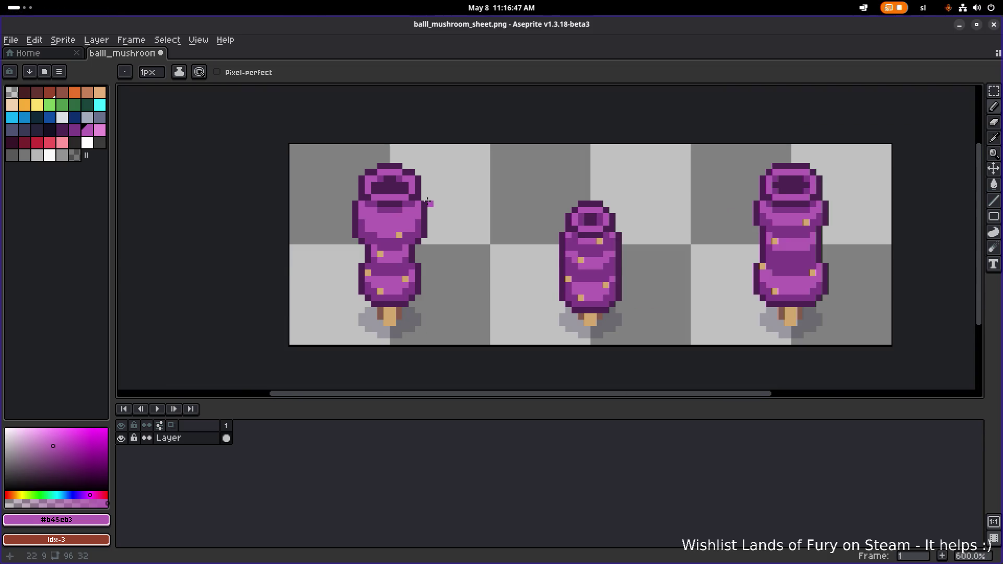
pyautogui.scroll(5, 388, 198)
# Paint a dark purple #4d2352 pixel beside the left mushroom's head
pyautogui.keyDown('alt'); pyautogui.click(325, 218); pyautogui.keyUp('alt')
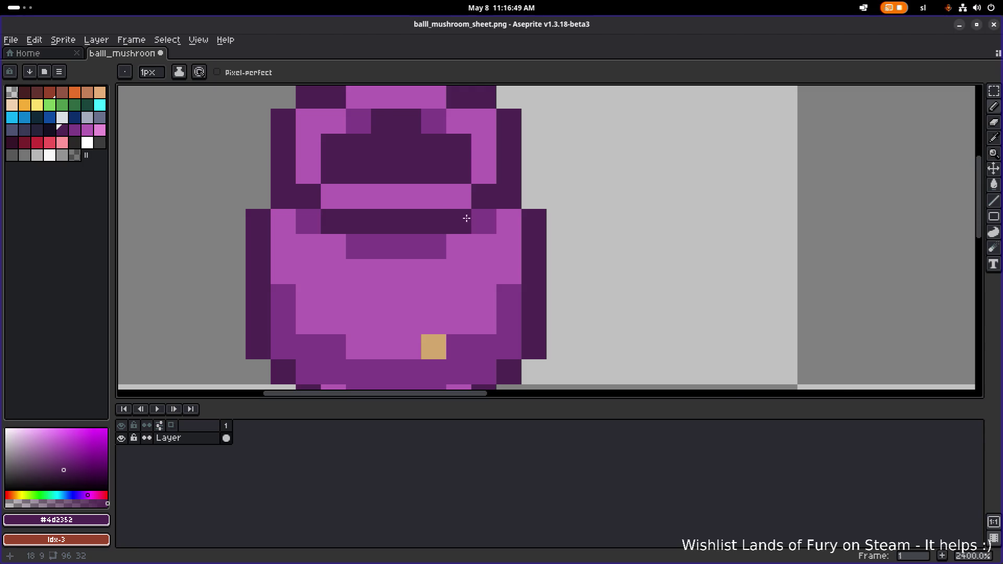
pyautogui.scroll(-5, 465, 219)
pyautogui.click(497, 233)
pyautogui.hscroll(6, 399, 234)
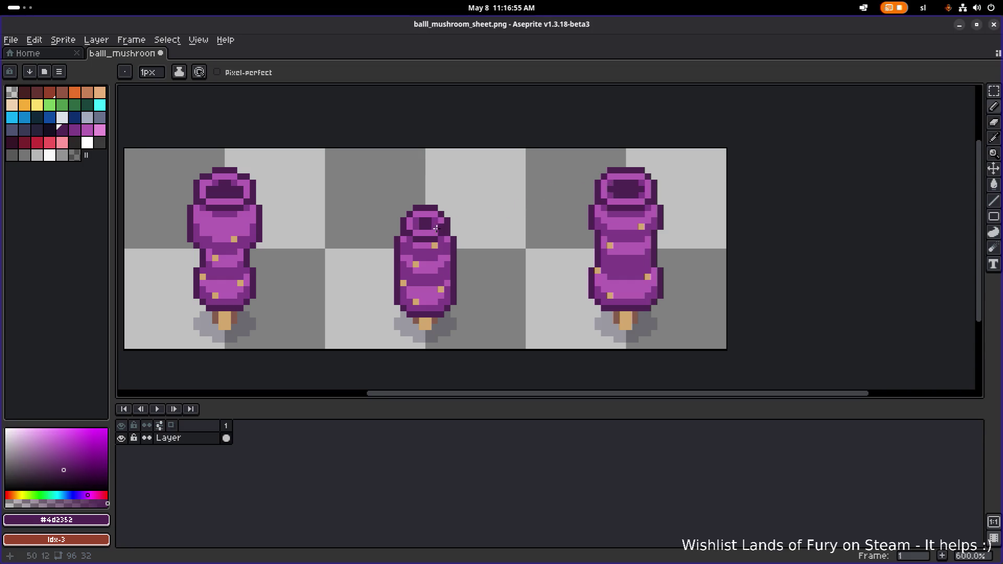
# Fill the pink row inside the left cap with dark purple
pyautogui.moveTo(277, 232); pyautogui.dragTo(293, 229)
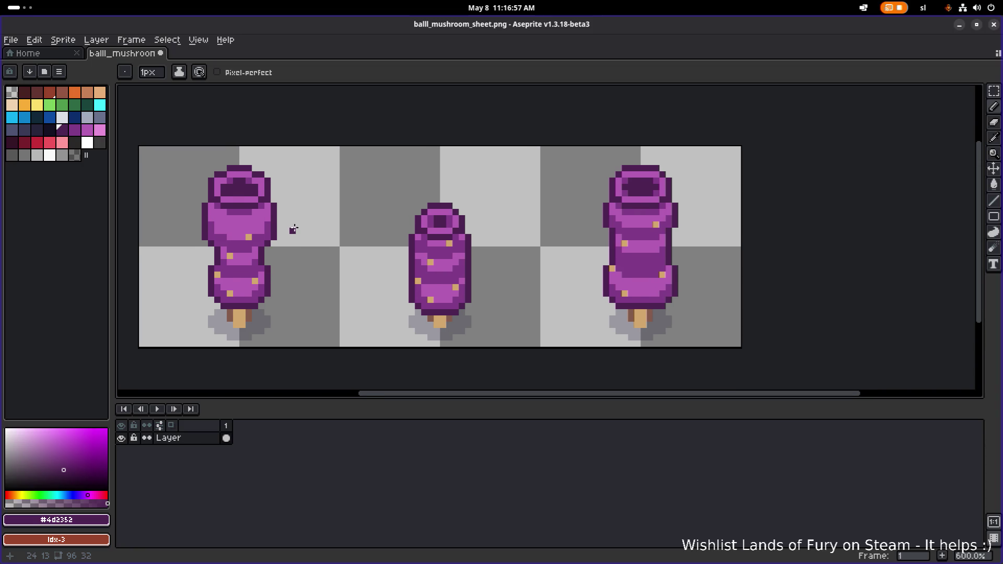
pyautogui.scroll(4, 240, 179)
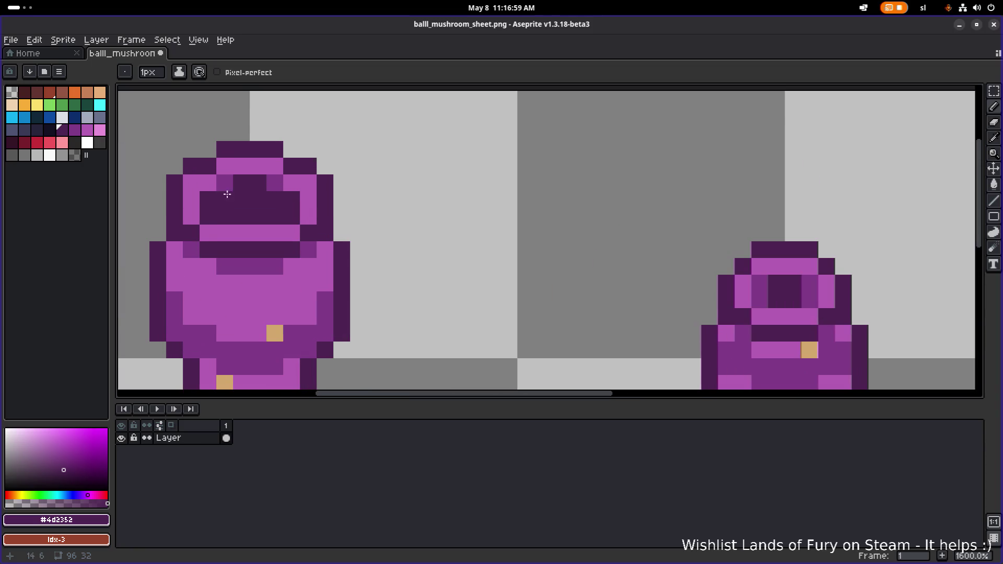
pyautogui.scroll(-3, 228, 189)
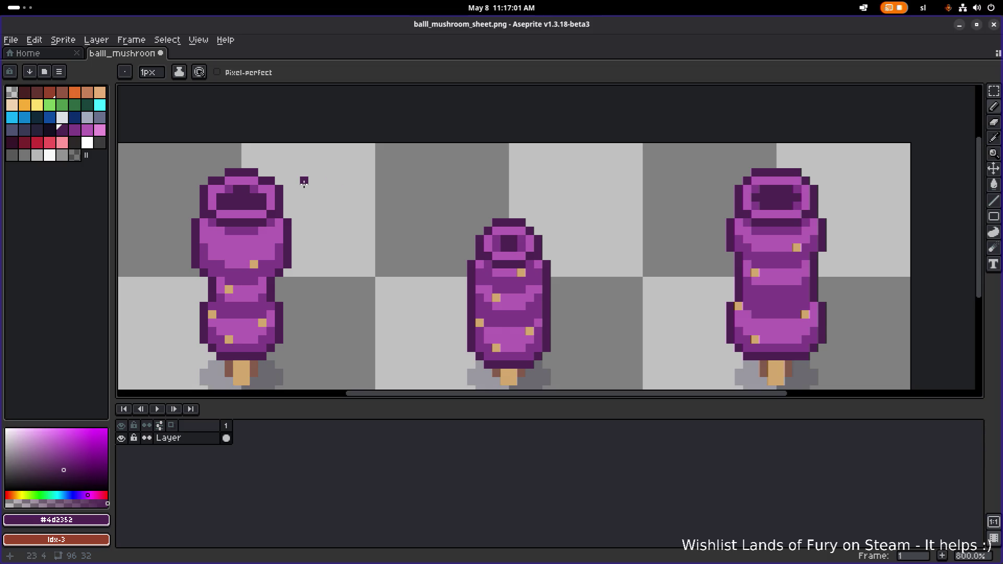
pyautogui.moveTo(304, 182); pyautogui.dragTo(397, 187)
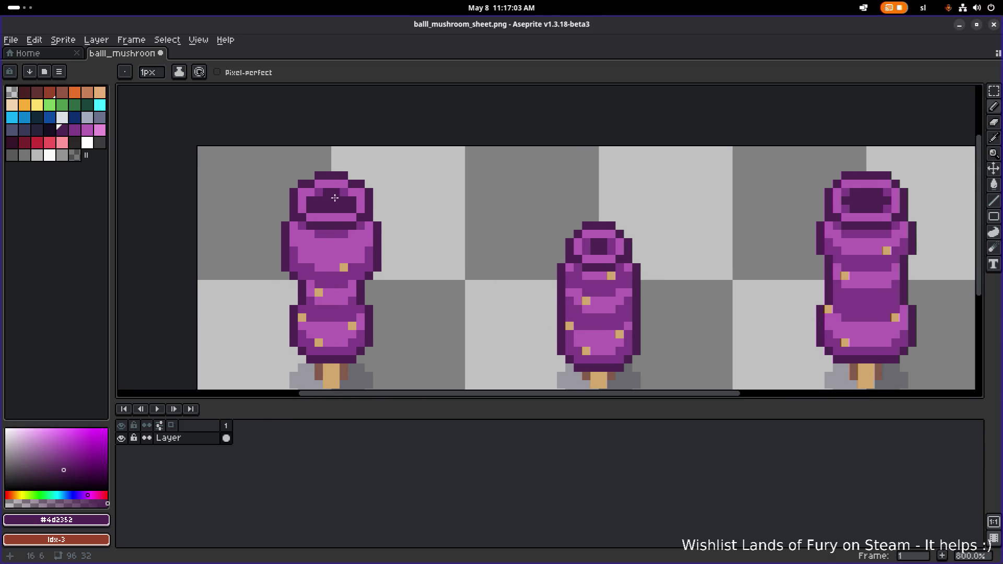
pyautogui.scroll(-1, 319, 203)
pyautogui.scroll(3, 351, 208)
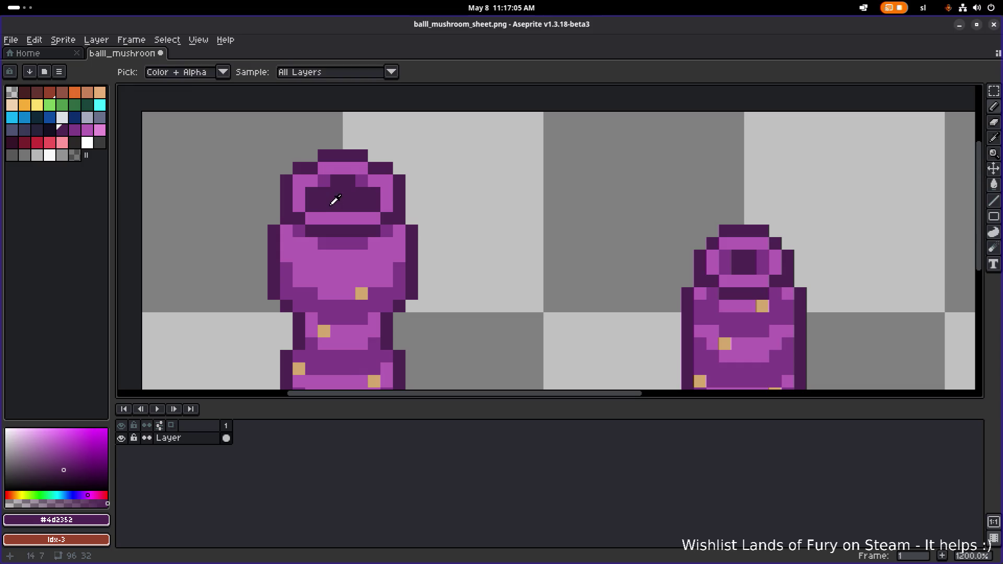
pyautogui.scroll(-2, 425, 201)
pyautogui.click(426, 201)
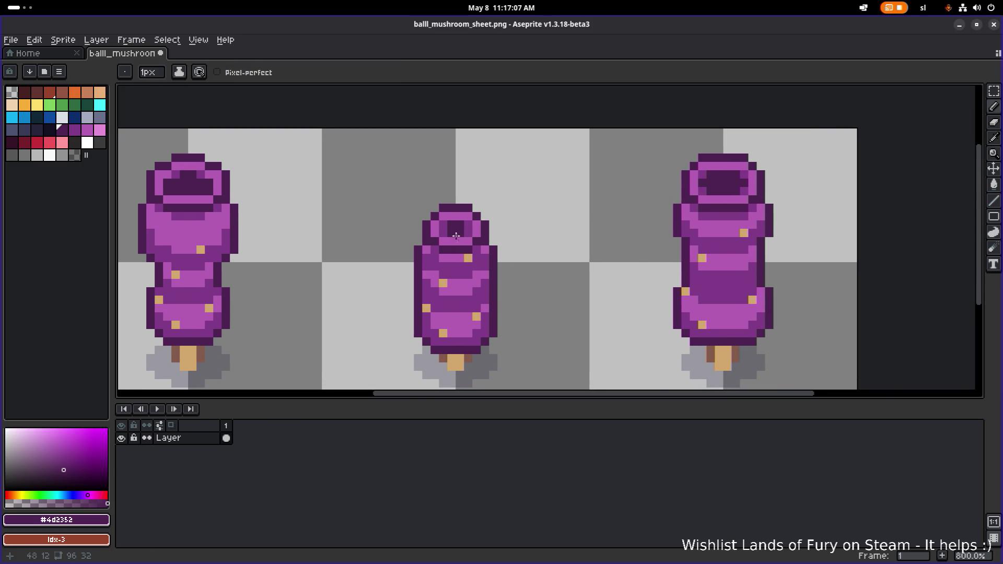
pyautogui.scroll(2, 465, 225)
pyautogui.hscroll(5, 387, 212)
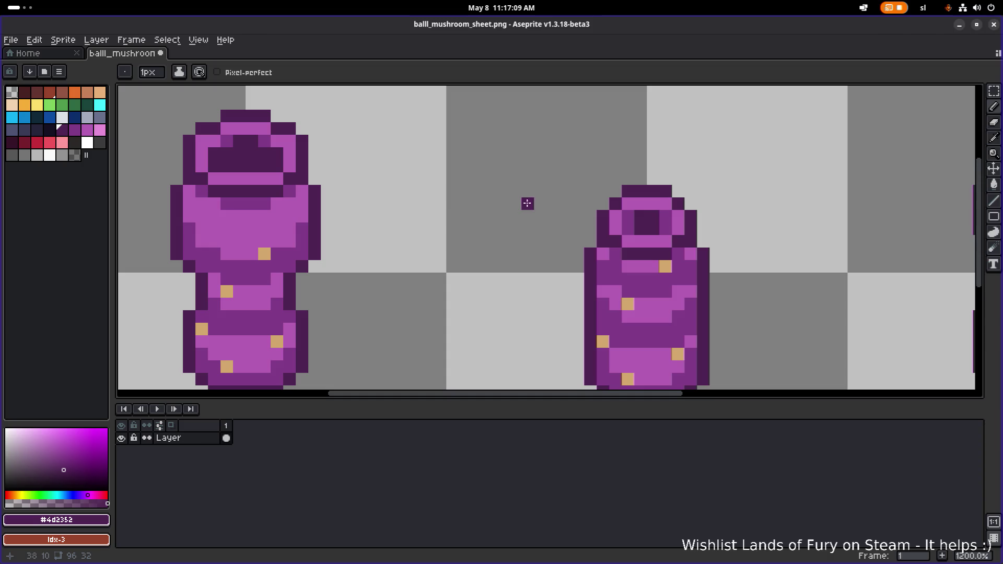
pyautogui.hscroll(-1, 318, 170)
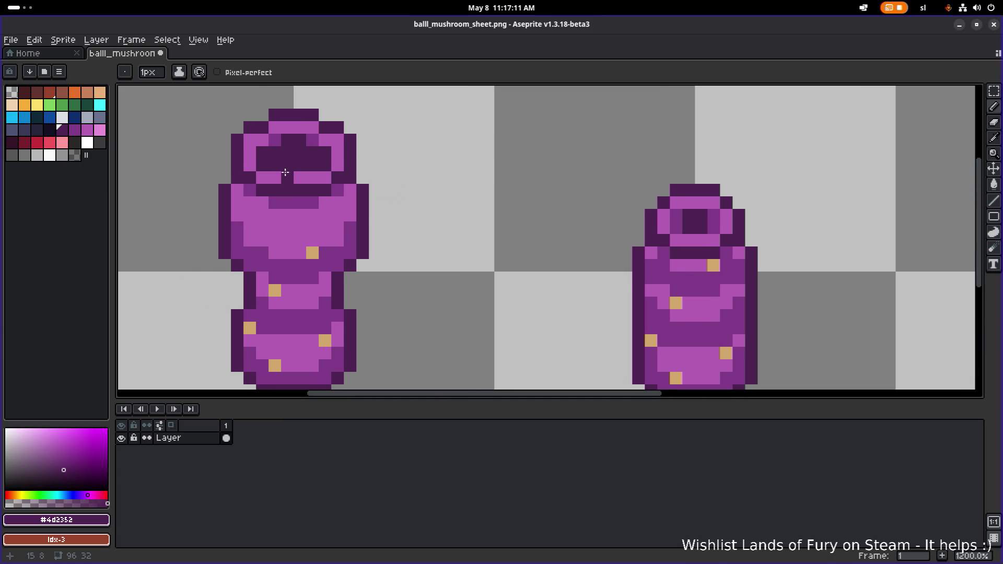
pyautogui.moveTo(274, 177); pyautogui.dragTo(324, 176)
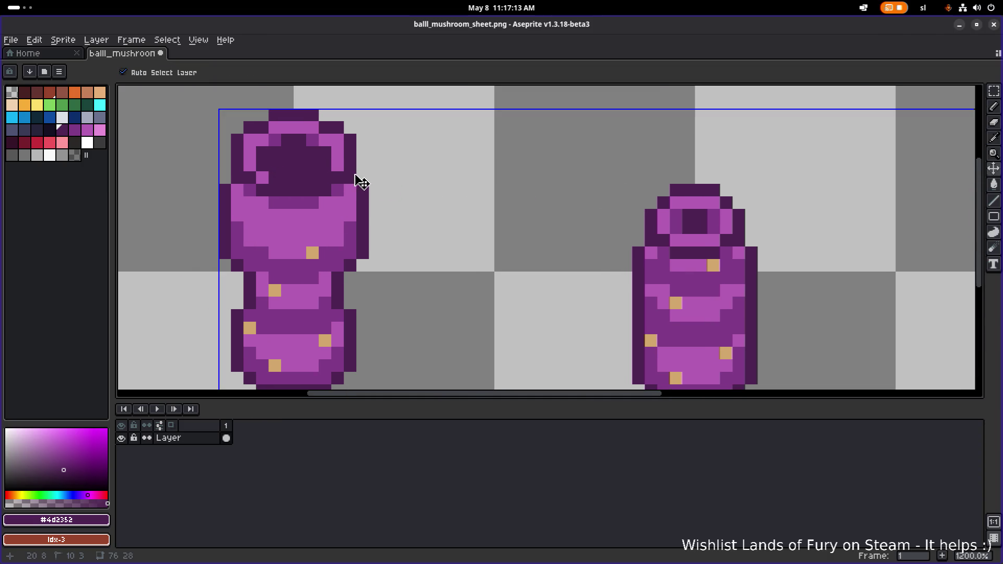
# Zoom in on the left mushroom and sample its mid purple and tan spot colours
pyautogui.scroll(-4, 356, 178)
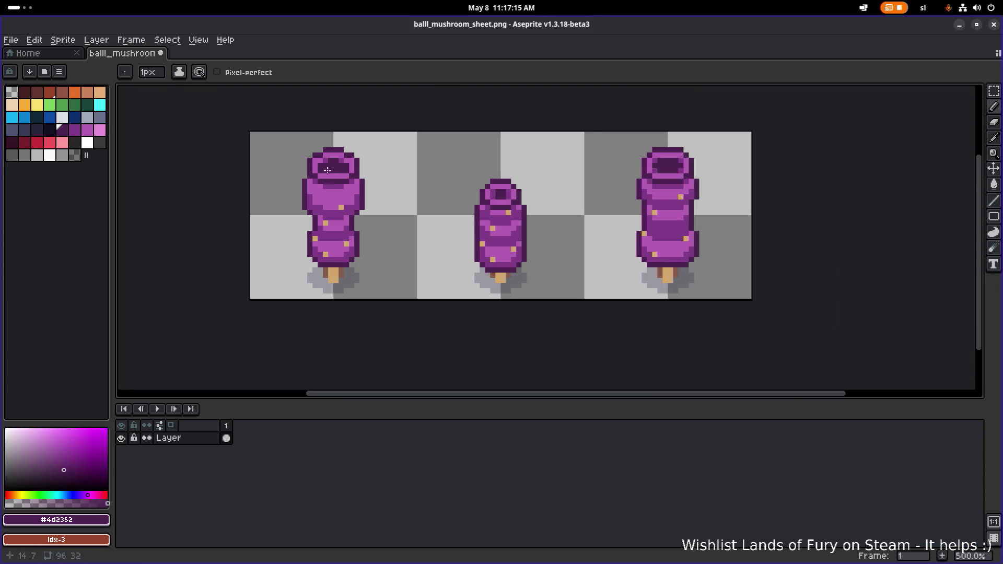
pyautogui.scroll(7, 325, 172)
pyautogui.scroll(-5, 314, 151)
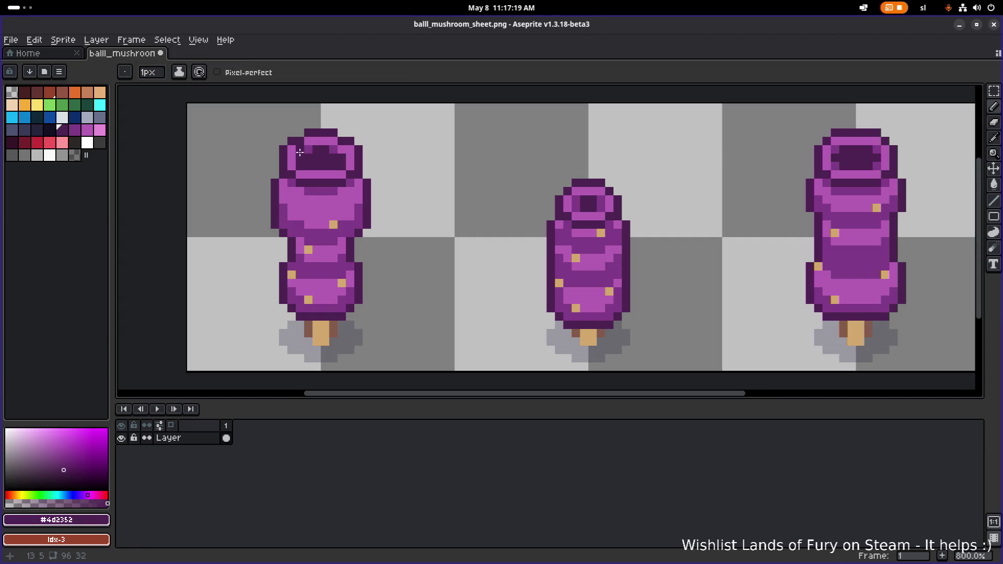
pyautogui.scroll(3, 315, 150)
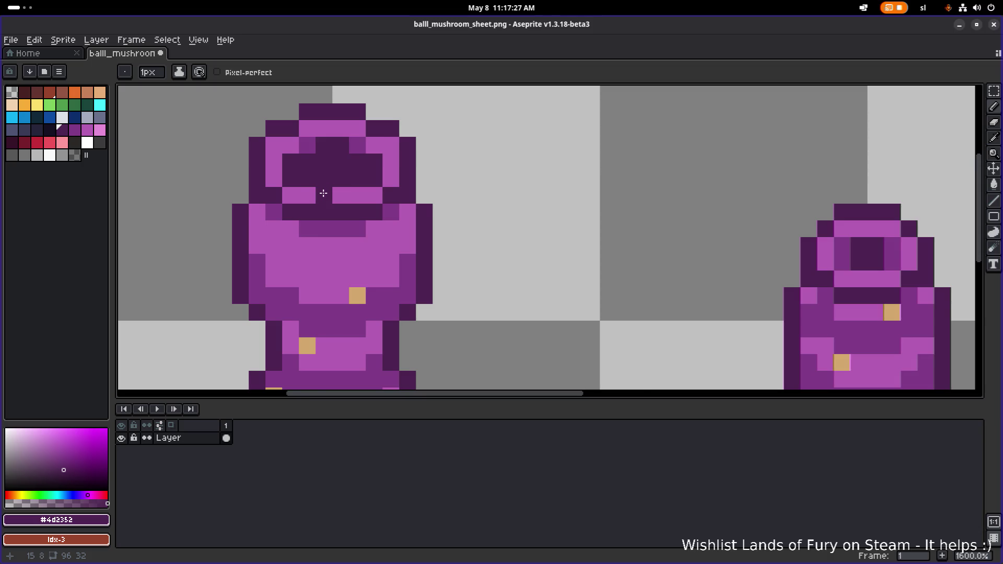
pyautogui.scroll(-4, 320, 195)
pyautogui.hscroll(-3, 358, 184)
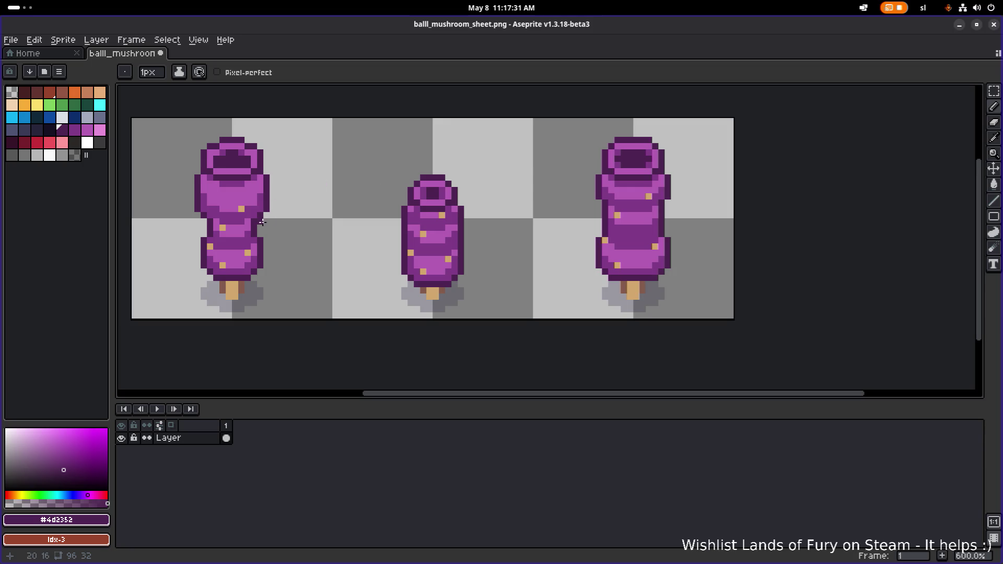
pyautogui.scroll(1, 262, 223)
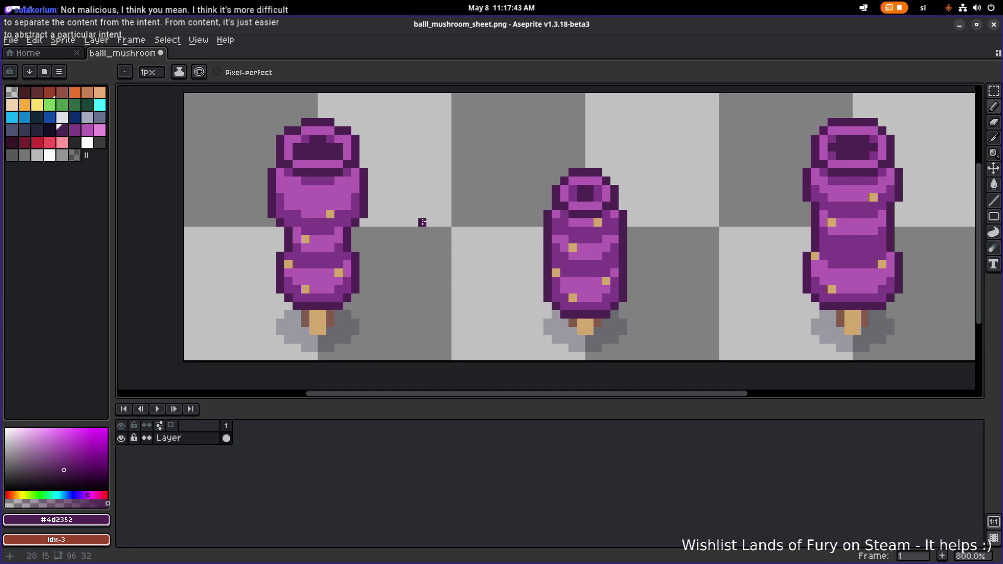
pyautogui.scroll(-2, 422, 222)
pyautogui.scroll(4, 423, 223)
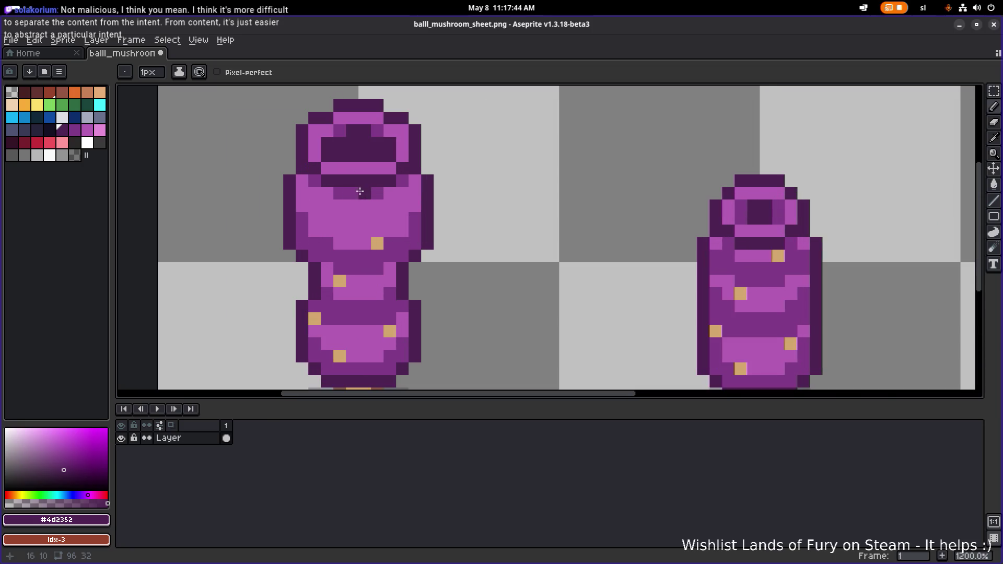
pyautogui.keyDown('alt'); pyautogui.click(390, 193); pyautogui.keyUp('alt')
pyautogui.scroll(-4, 472, 211)
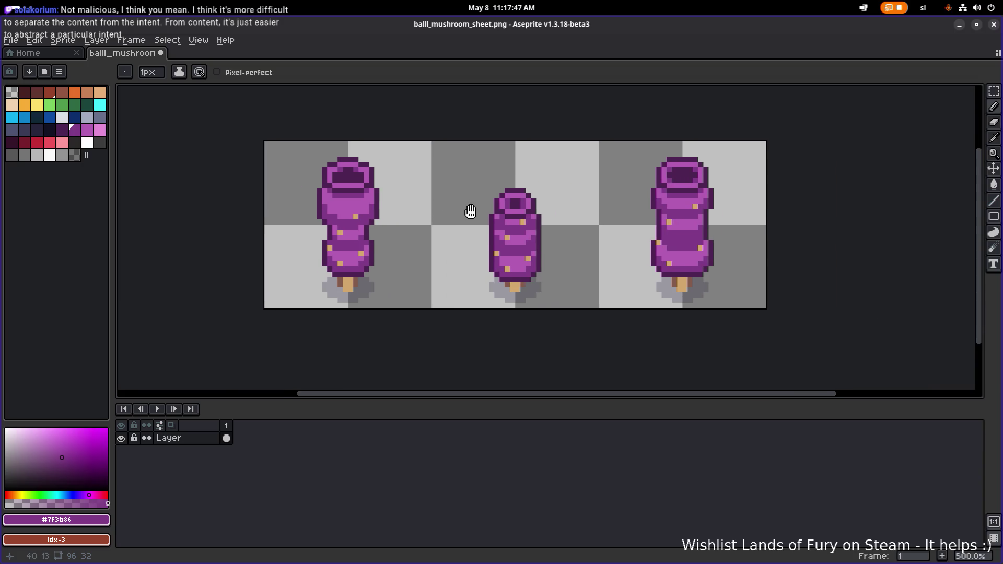
pyautogui.scroll(-1, 497, 213)
pyautogui.scroll(1, 366, 190)
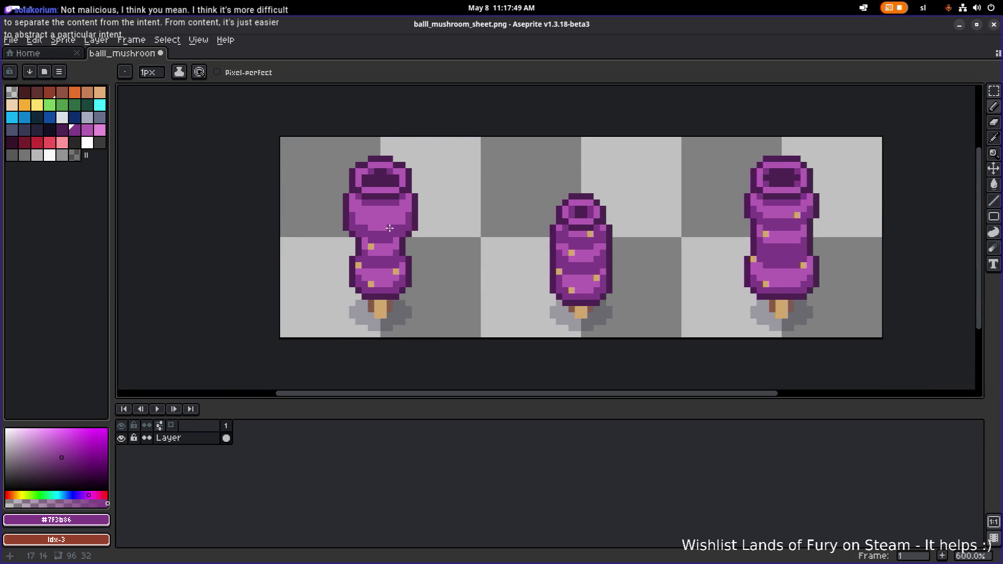
pyautogui.scroll(4, 366, 190)
pyautogui.keyDown('alt'); pyautogui.click(355, 204); pyautogui.keyUp('alt')
# Paint the left mushroom's cap opening in dark purple, redoing the last pencil stroke
pyautogui.scroll(-2, 355, 204)
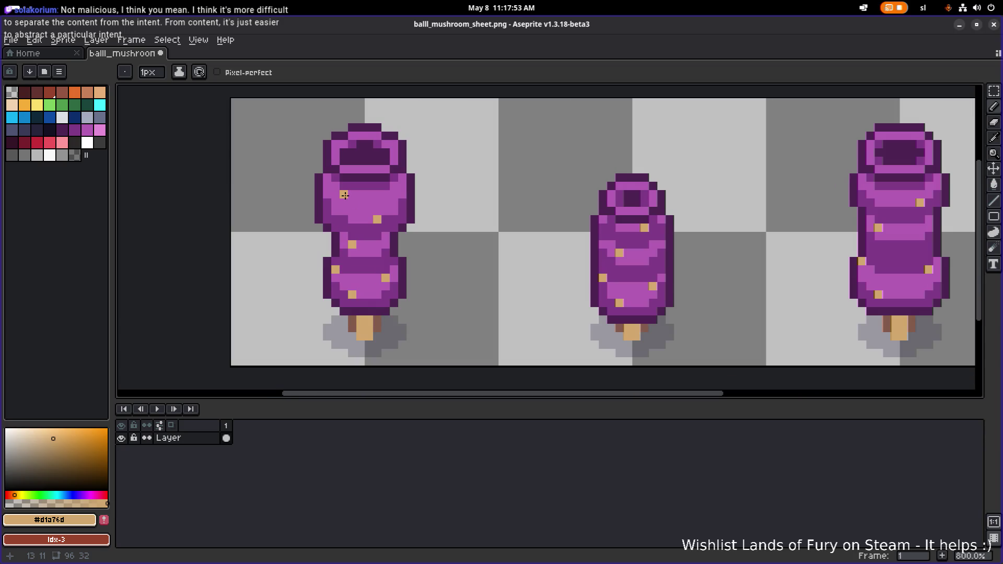
pyautogui.scroll(-3, 366, 204)
pyautogui.hscroll(3, 399, 214)
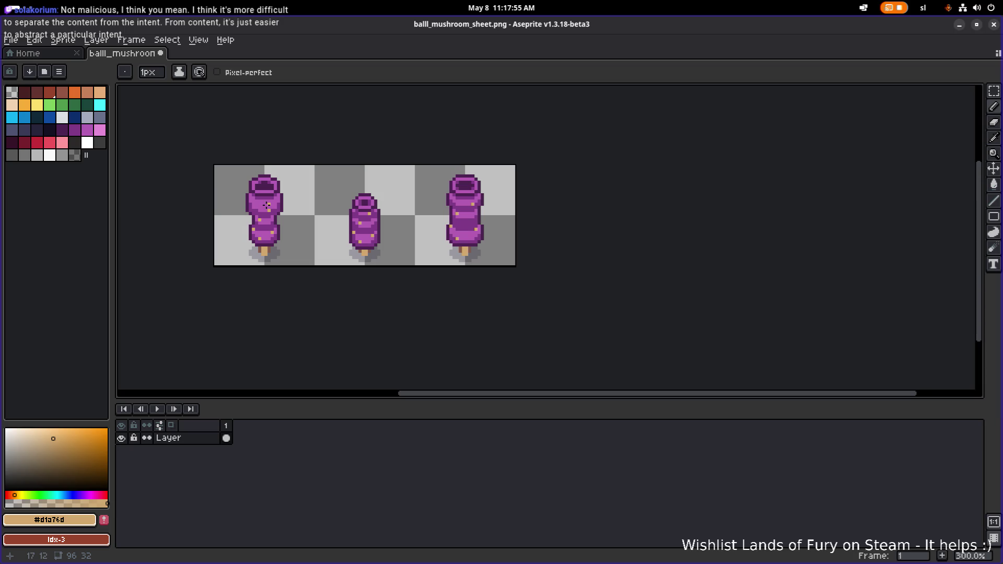
pyautogui.scroll(1, 286, 190)
pyautogui.scroll(1, 272, 187)
pyautogui.scroll(-1, 272, 187)
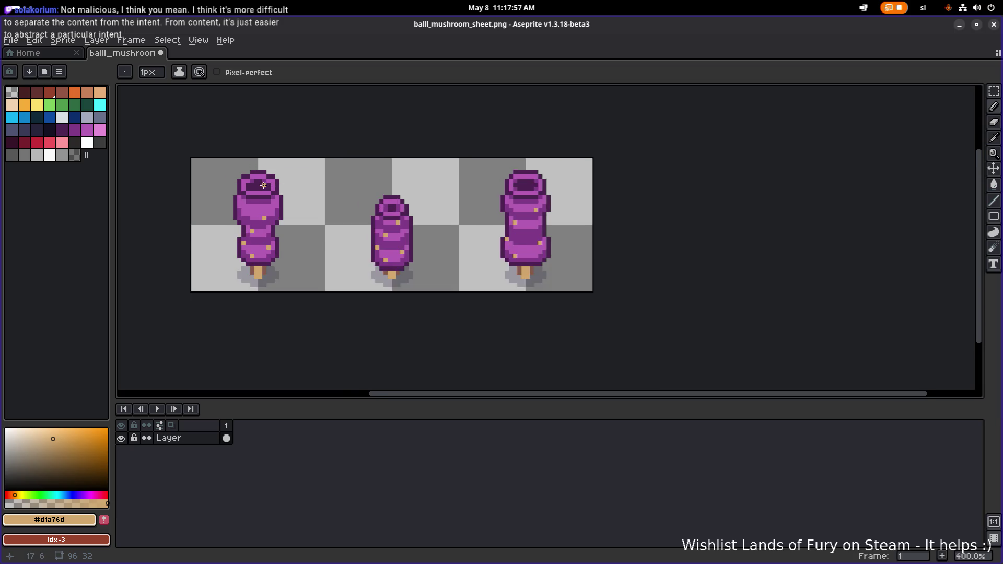
pyautogui.scroll(4, 263, 185)
pyautogui.scroll(-4, 263, 185)
pyautogui.scroll(2, 250, 184)
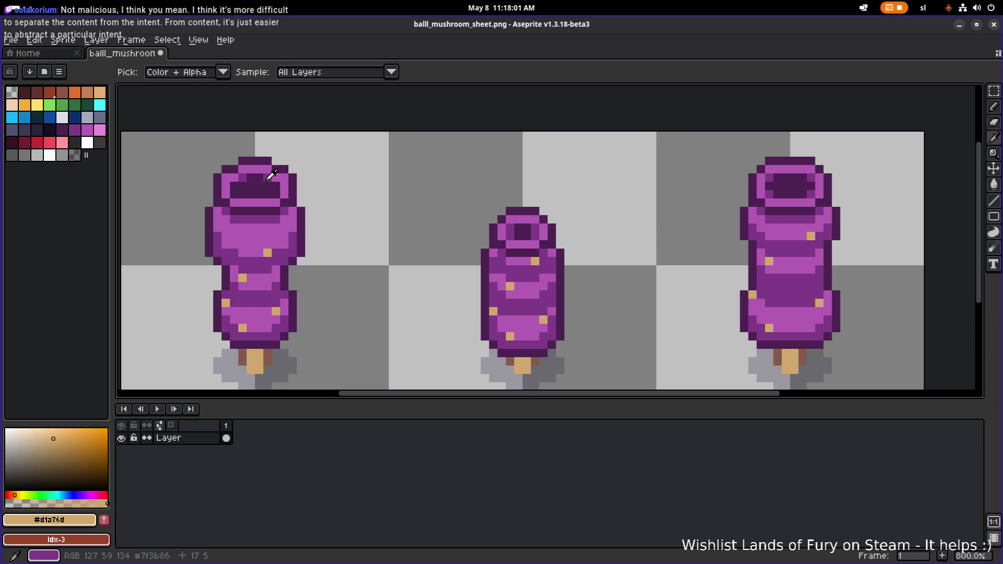
pyautogui.keyDown('alt'); pyautogui.click(242, 189); pyautogui.keyUp('alt')
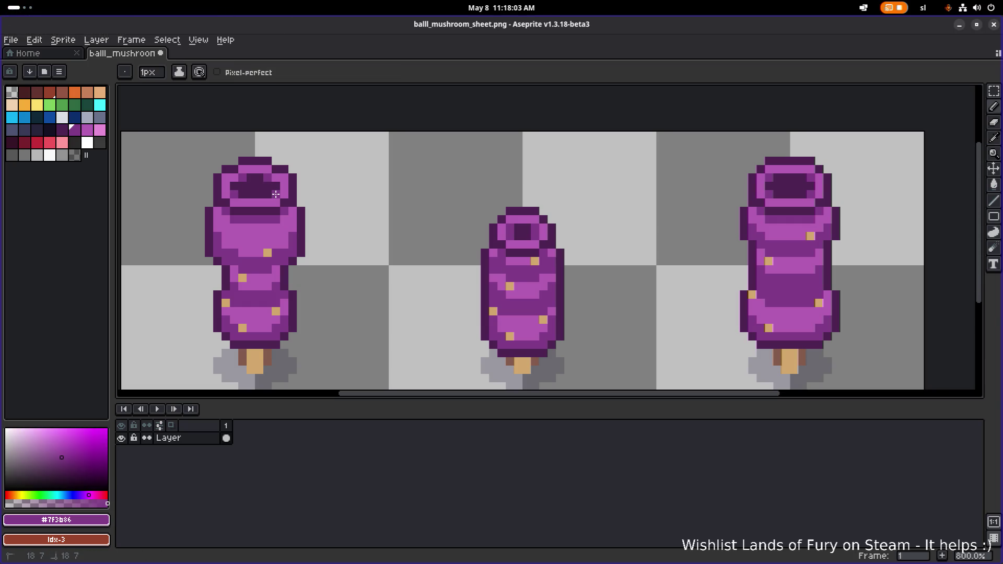
pyautogui.scroll(-3, 345, 197)
pyautogui.scroll(3, 404, 213)
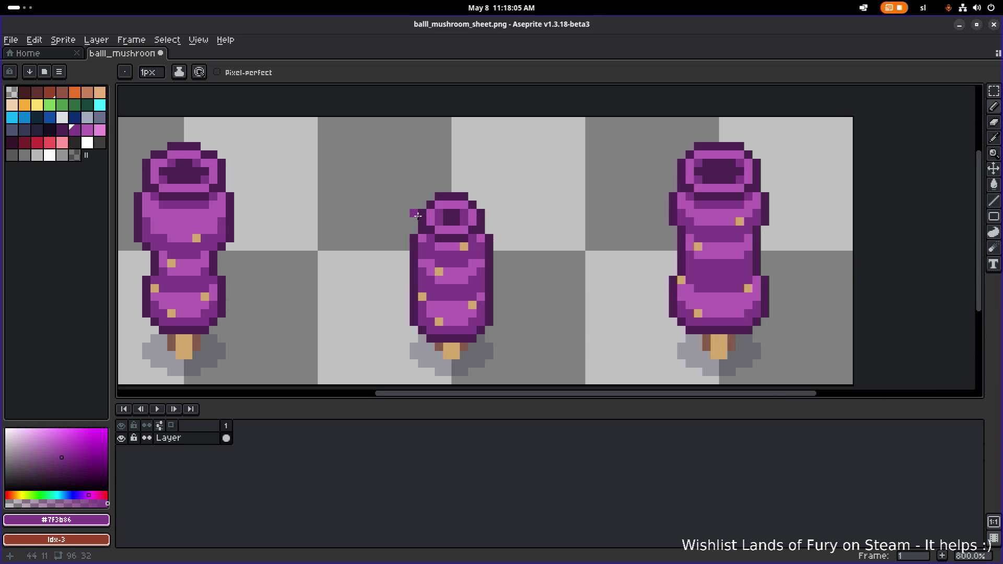
pyautogui.scroll(-3, 230, 172)
pyautogui.scroll(6, 598, 166)
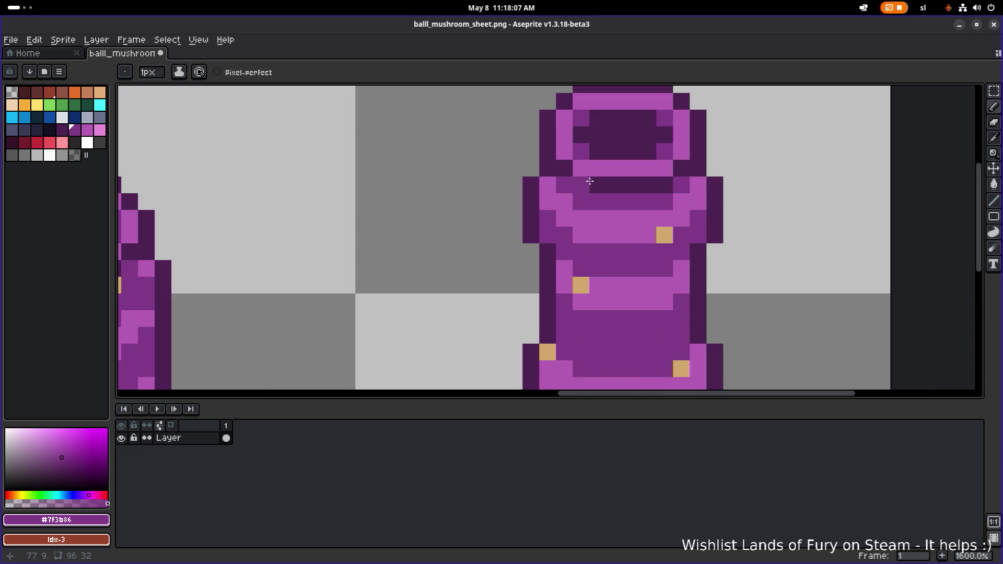
pyautogui.scroll(-4, 492, 209)
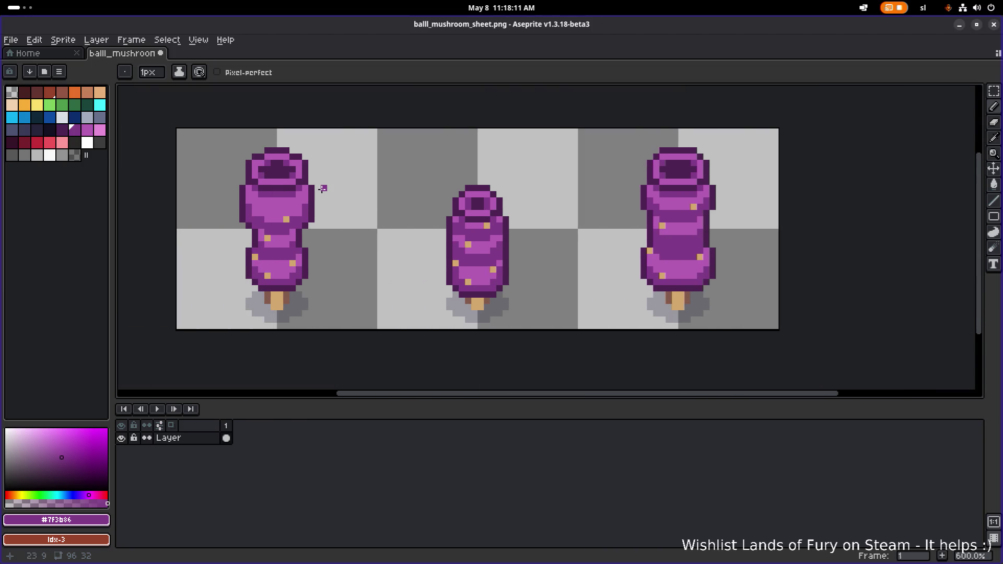
pyautogui.hotkey('ctrl', 'y')
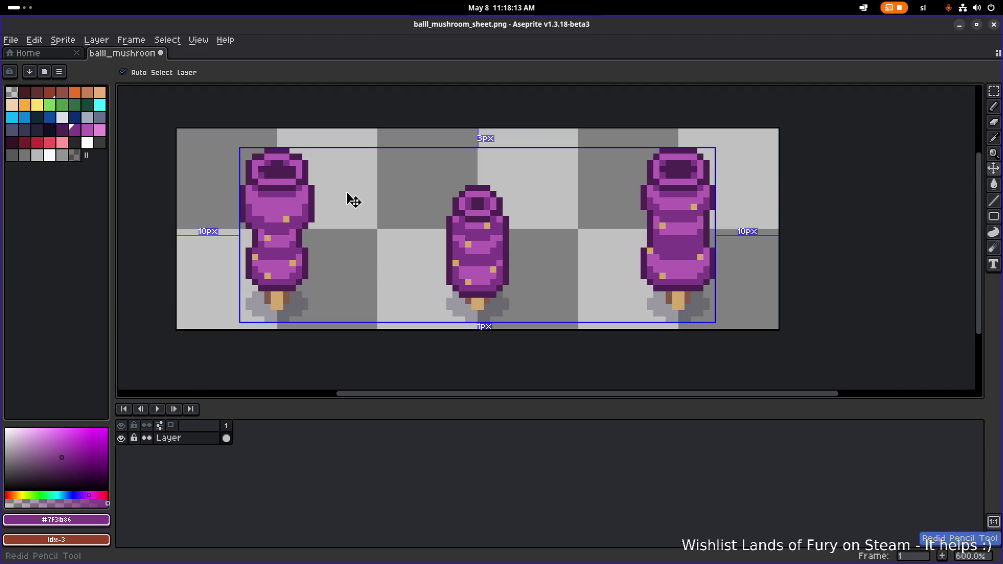
# Save the mushroom sprite sheet balll_mushroom_sheet.png
pyautogui.scroll(3, 296, 168)
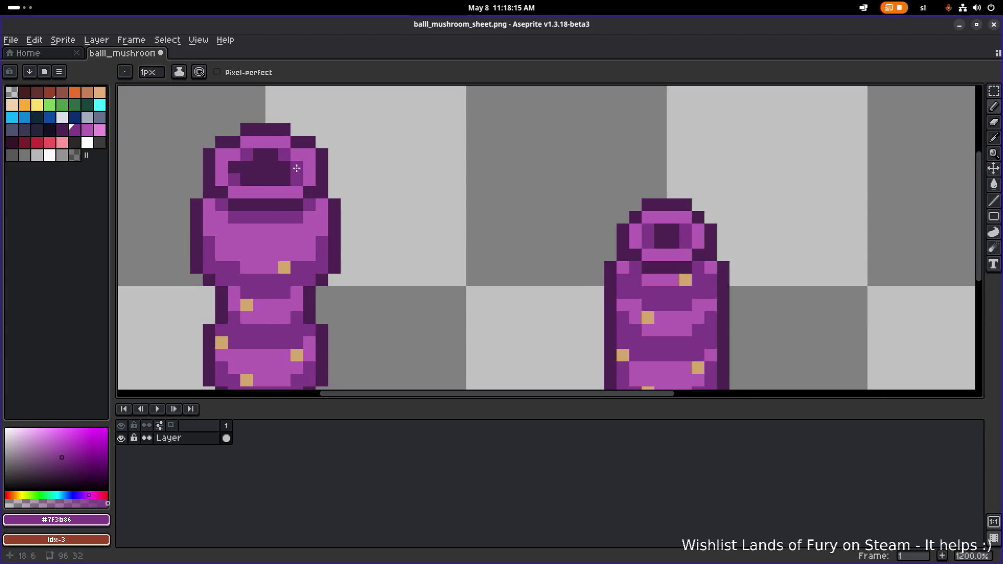
pyautogui.scroll(-4, 357, 177)
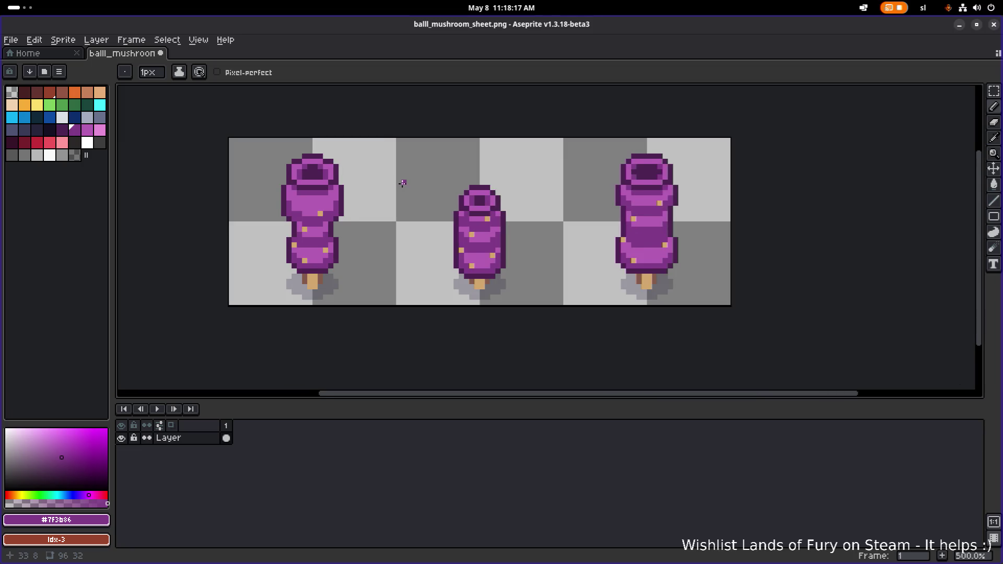
pyautogui.scroll(-1, 402, 183)
pyautogui.hotkey('ctrl', 's')
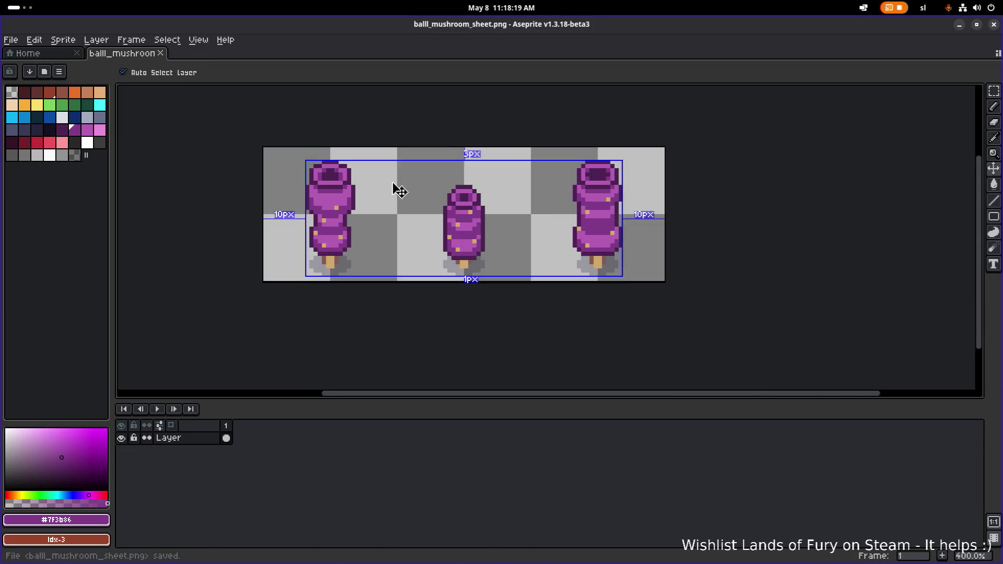
# Select the entire sprite and sample the dark outline purple #4d2352
pyautogui.hotkey('ctrl', 'a')
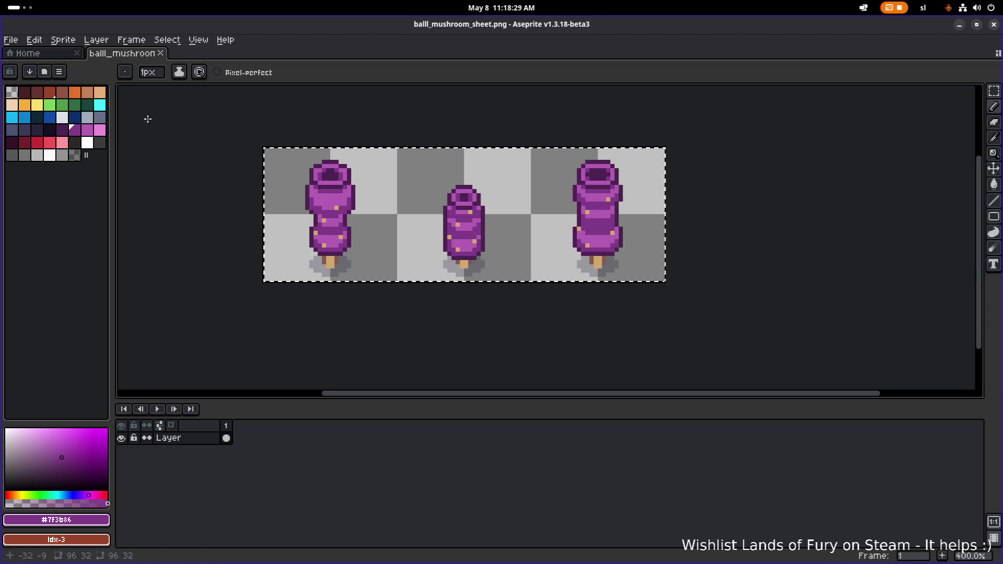
pyautogui.scroll(1, 306, 184)
pyautogui.keyDown('alt'); pyautogui.click(312, 192); pyautogui.keyUp('alt')
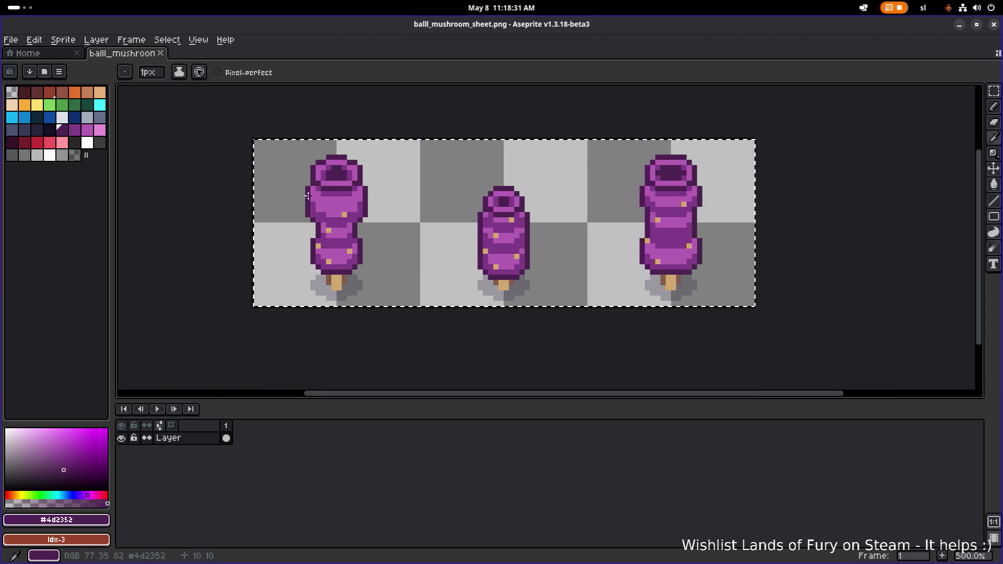
# Replace the dark outline purple with dark grey #2b2928
pyautogui.hotkey('shift', 'r')
pyautogui.click(794, 373)
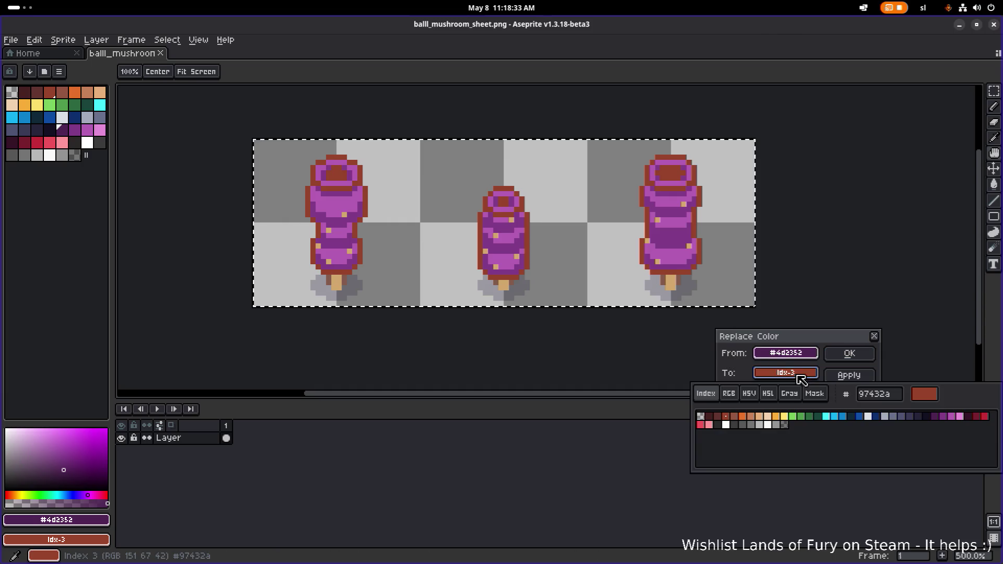
pyautogui.click(929, 418)
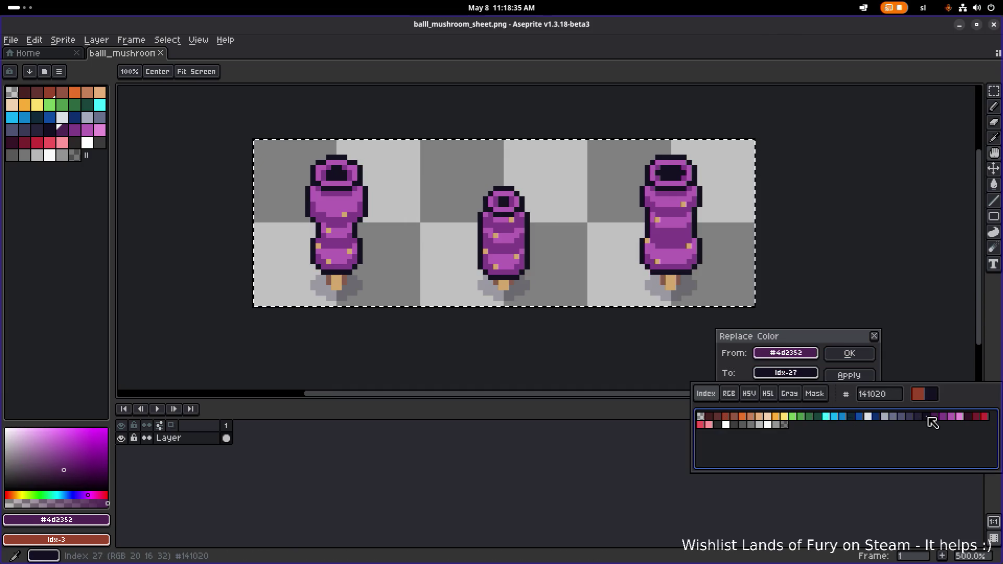
pyautogui.click(921, 418)
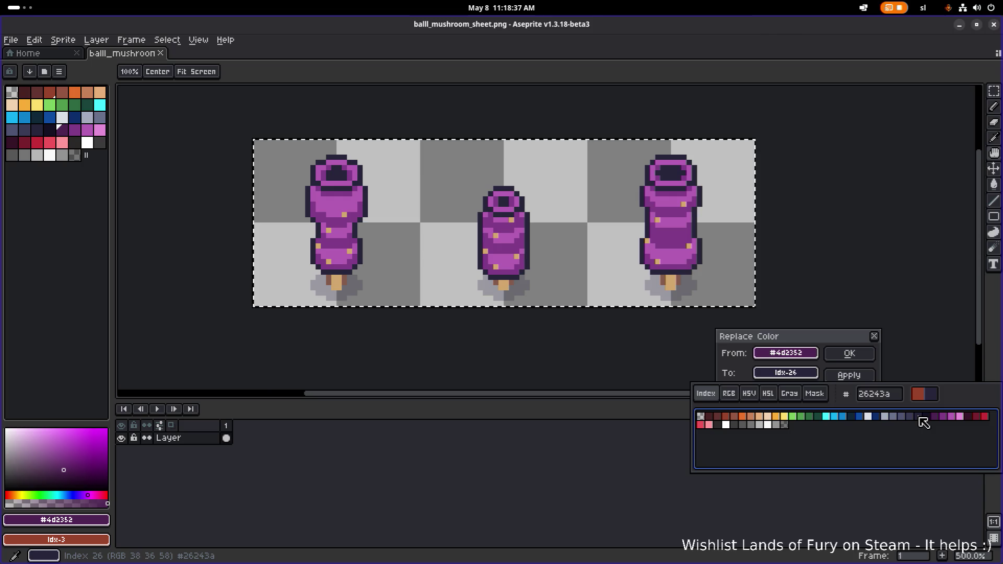
pyautogui.click(725, 428)
pyautogui.click(848, 353)
# Replace the mid purple #7f3b86 with a dark grey
pyautogui.press('i')
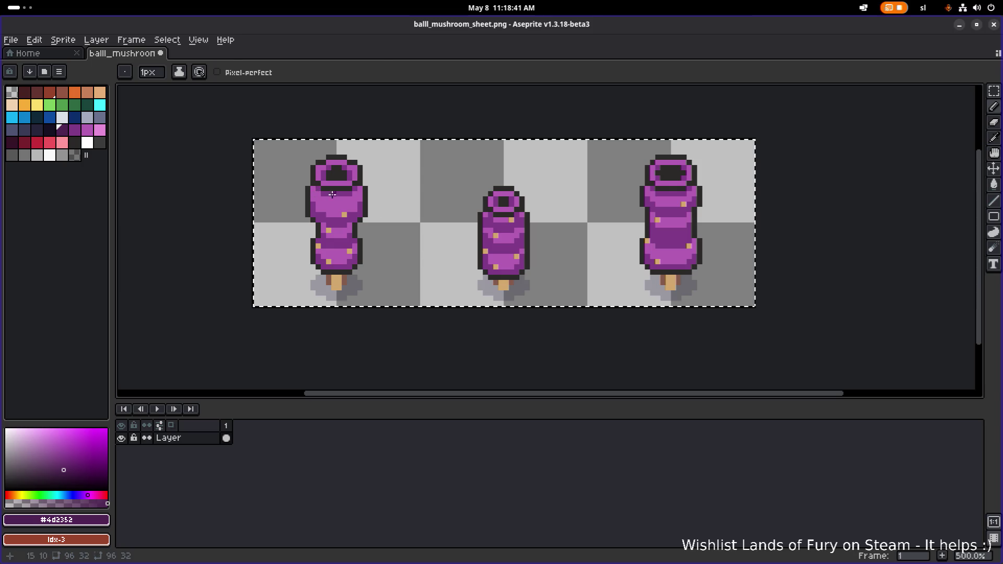
pyautogui.click(342, 187)
pyautogui.hotkey('shift', 'r')
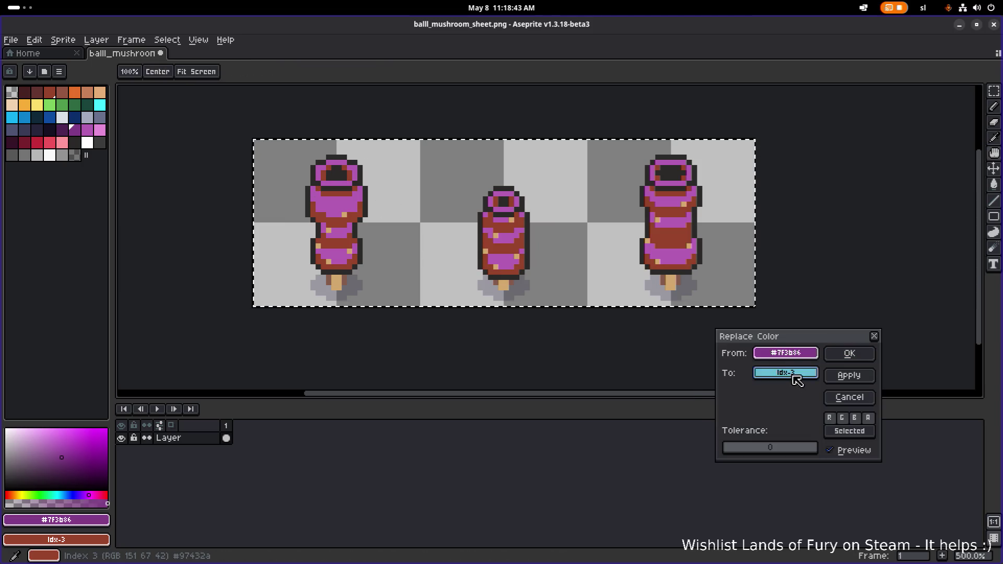
pyautogui.click(786, 373)
pyautogui.click(721, 424)
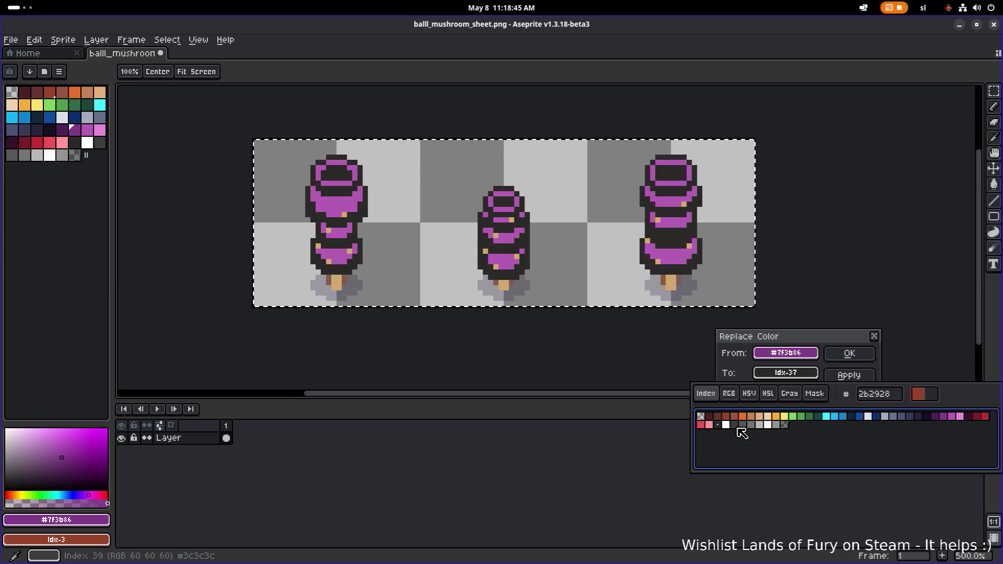
pyautogui.click(736, 426)
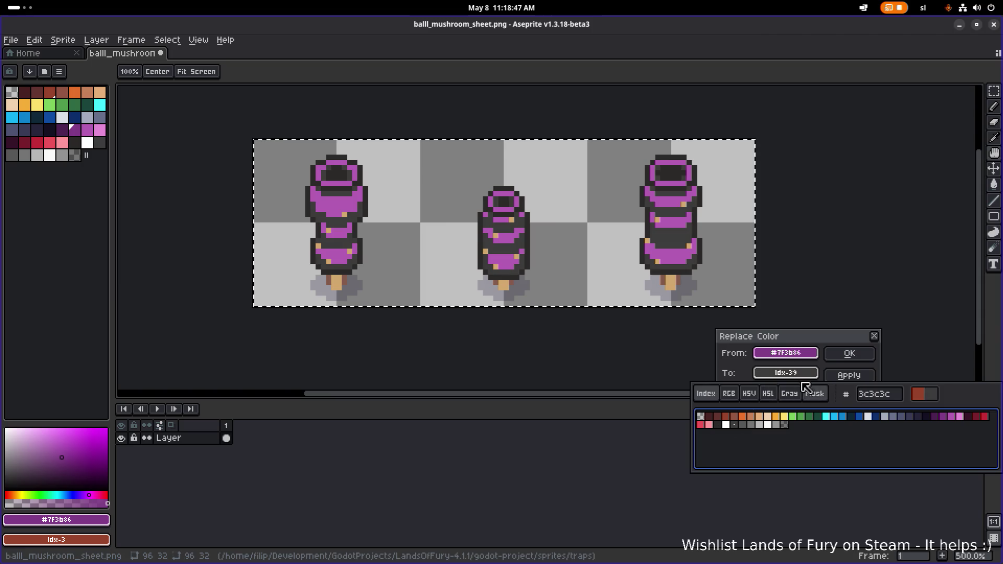
pyautogui.click(849, 352)
# Replace the light purple with grey #747474
pyautogui.press('b')
pyautogui.keyDown('alt'); pyautogui.click(337, 201); pyautogui.keyUp('alt')
pyautogui.hotkey('shift', 'r')
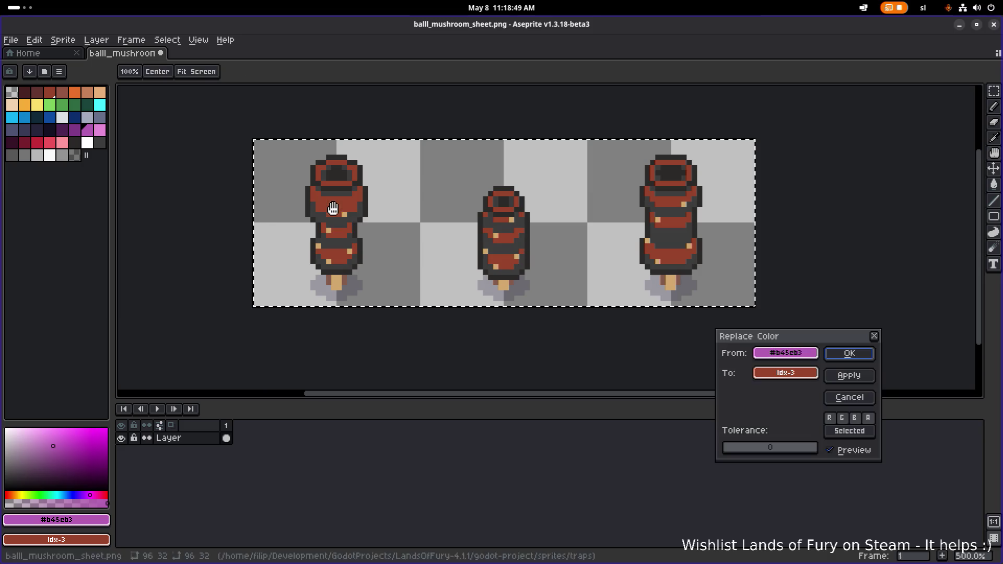
pyautogui.click(784, 374)
pyautogui.click(749, 426)
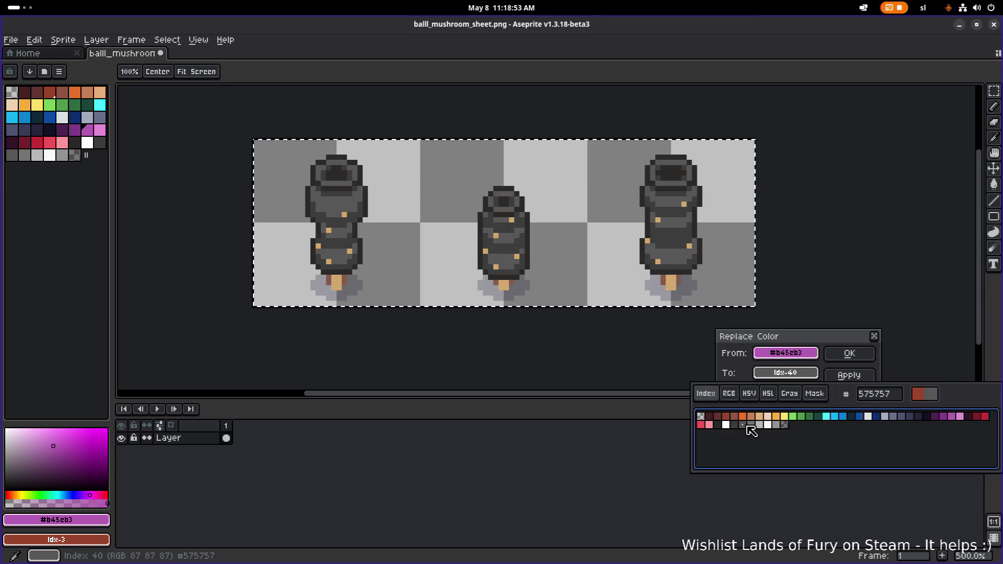
pyautogui.click(754, 426)
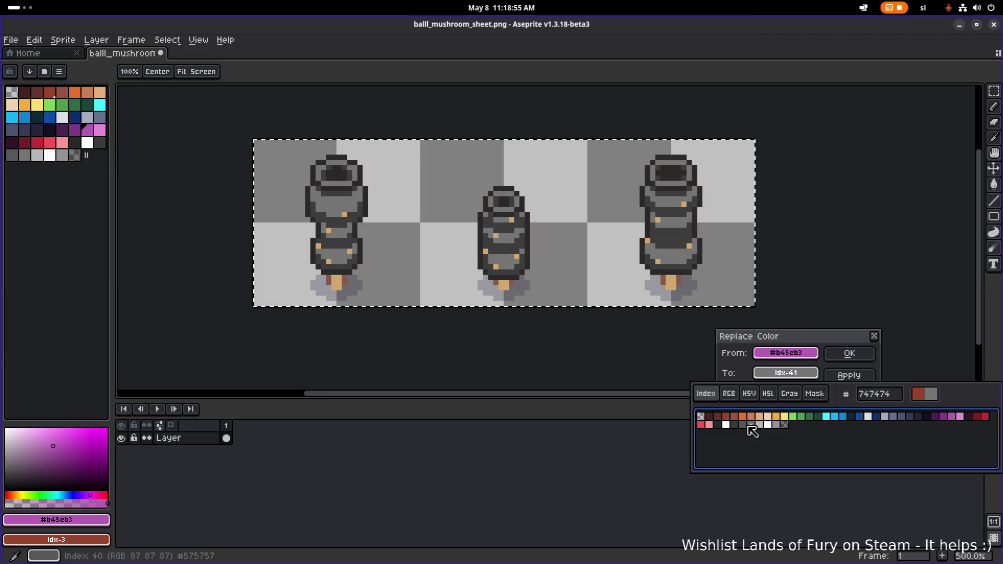
pyautogui.click(802, 338)
pyautogui.click(848, 353)
# Replace the tan spot colour with light grey #b7b7b7
pyautogui.scroll(-3, 557, 278)
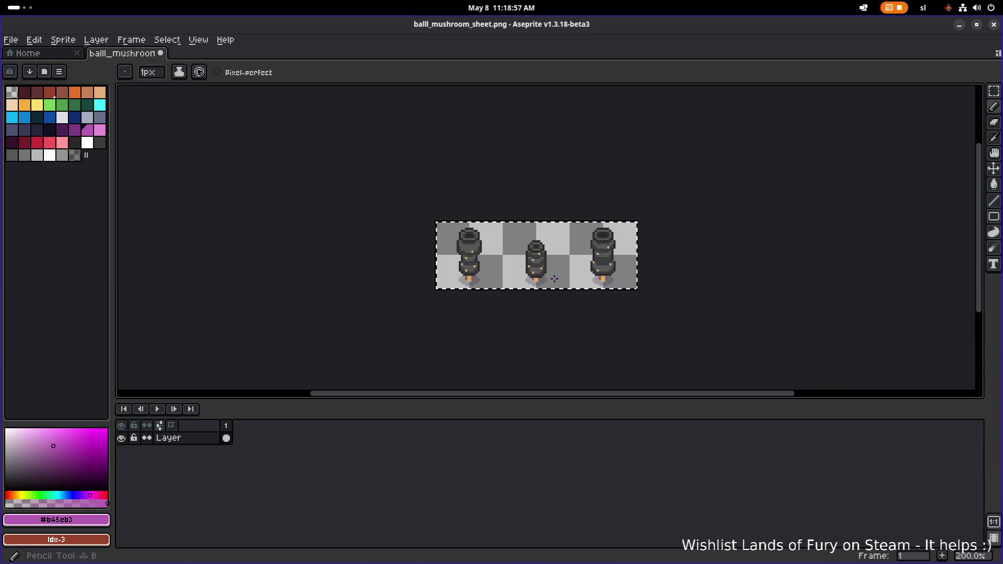
pyautogui.scroll(4, 470, 251)
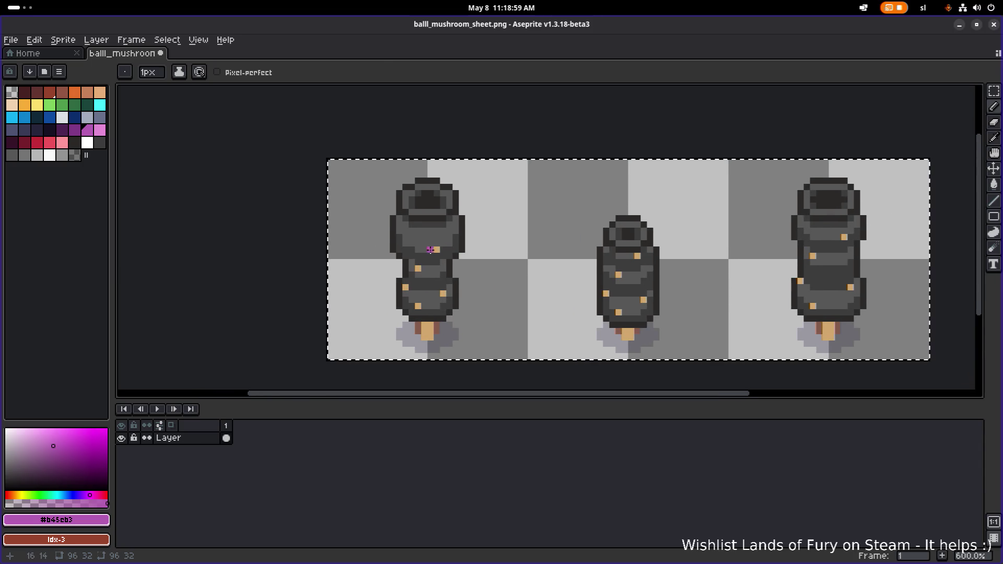
pyautogui.keyDown('alt'); pyautogui.click(437, 250); pyautogui.keyUp('alt')
pyautogui.hotkey('shift', 'r')
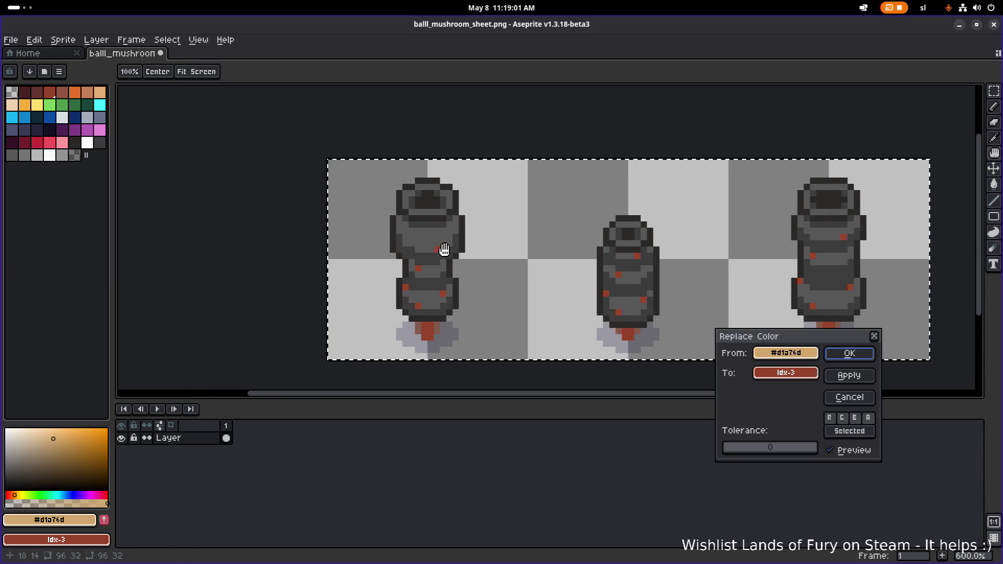
pyautogui.click(784, 373)
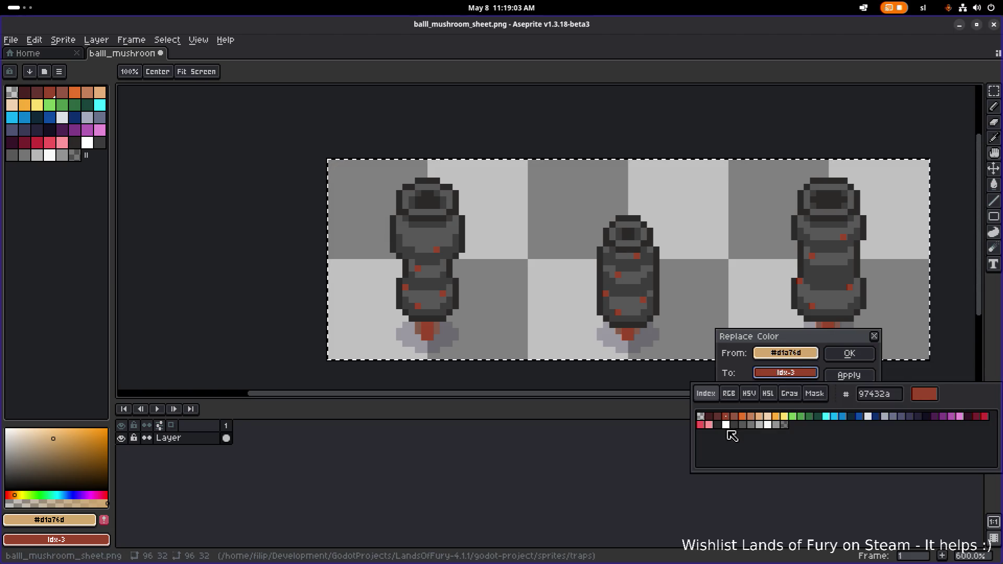
pyautogui.click(751, 425)
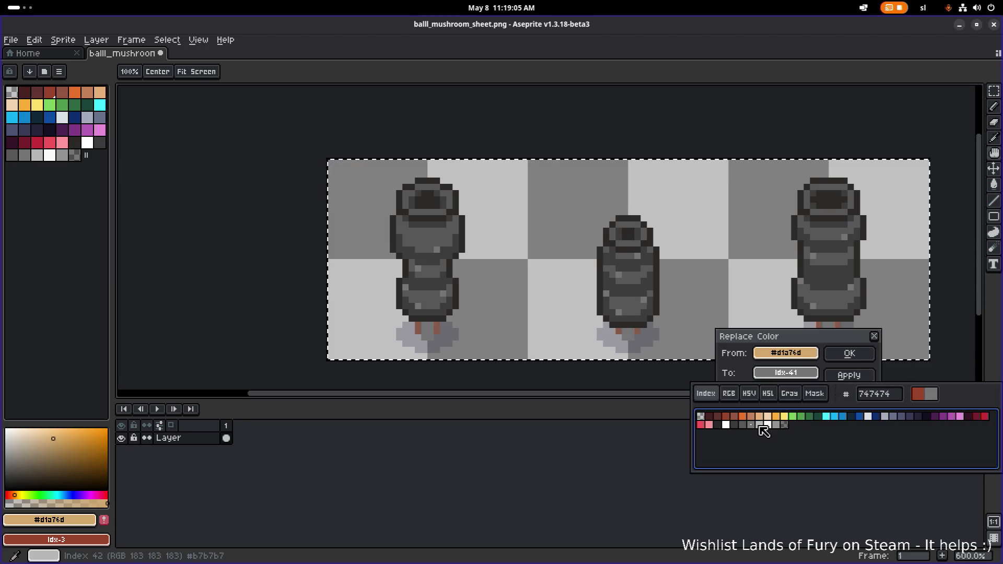
pyautogui.click(766, 426)
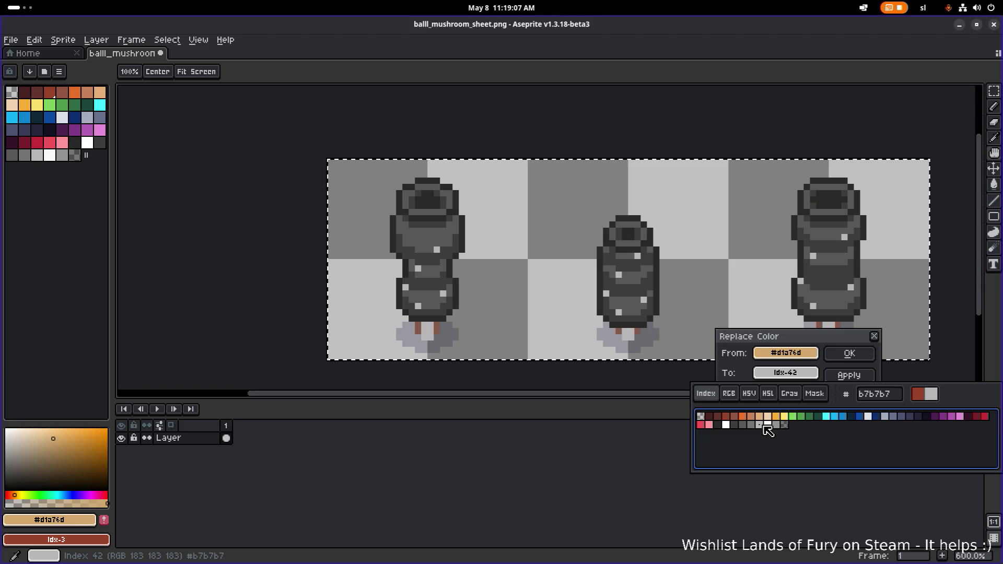
pyautogui.click(863, 355)
pyautogui.scroll(-2, 550, 311)
pyautogui.scroll(5, 484, 307)
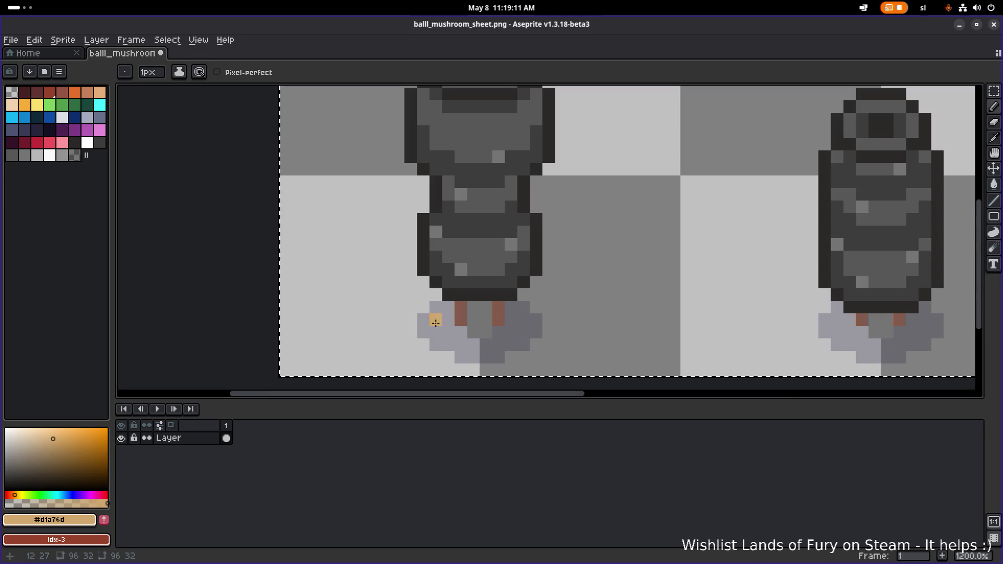
# Bucket-fill the brown foot pixels on the left, middle and right mushrooms with dark grey
pyautogui.keyDown('alt'); pyautogui.click(495, 284); pyautogui.keyUp('alt')
pyautogui.press('g')
pyautogui.click(478, 324)
pyautogui.scroll(-2, 690, 328)
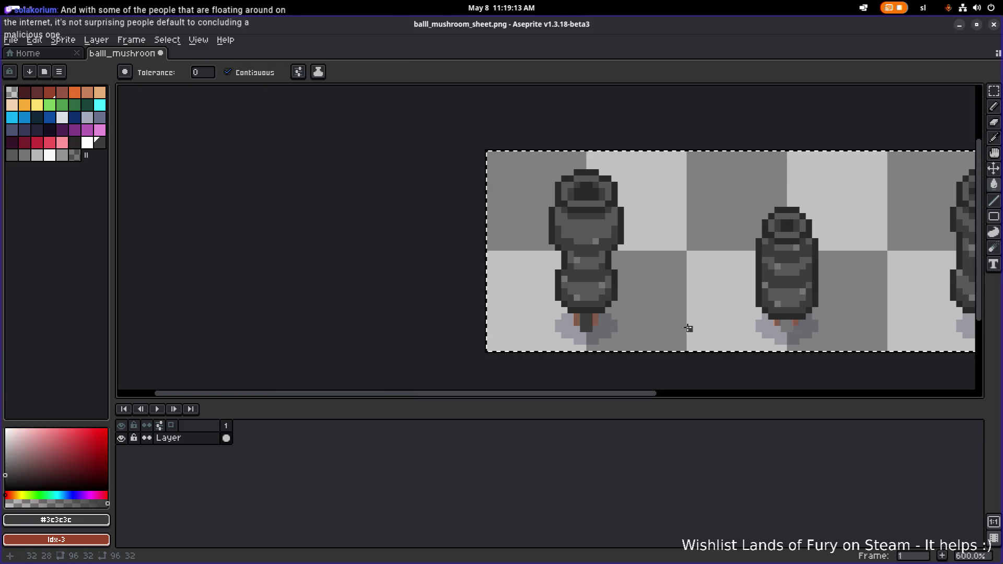
pyautogui.scroll(4, 596, 320)
pyautogui.keyDown('alt'); pyautogui.click(474, 300); pyautogui.keyUp('alt')
pyautogui.click(470, 329)
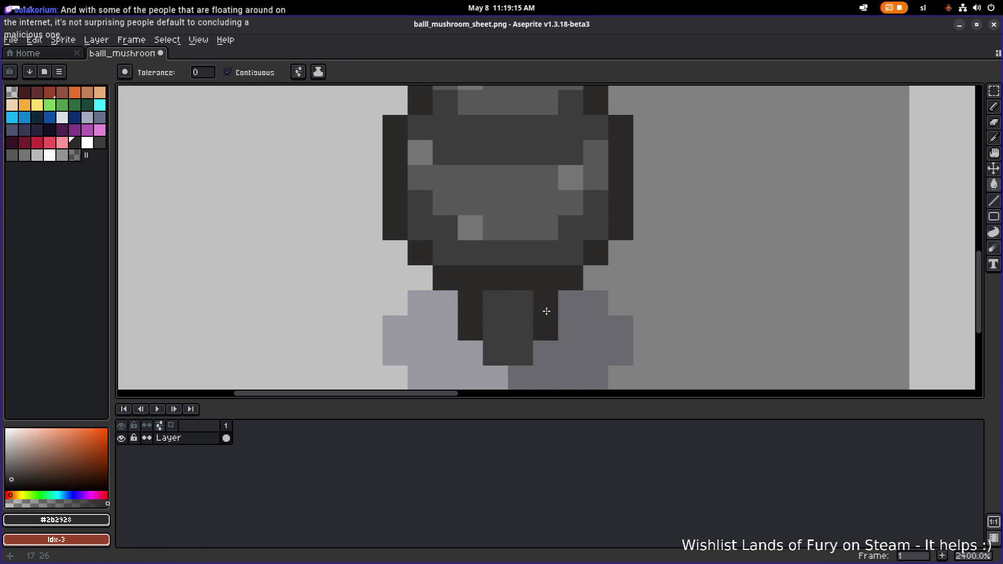
pyautogui.scroll(-5, 546, 311)
pyautogui.moveTo(653, 321); pyautogui.dragTo(647, 325)
pyautogui.scroll(4, 514, 306)
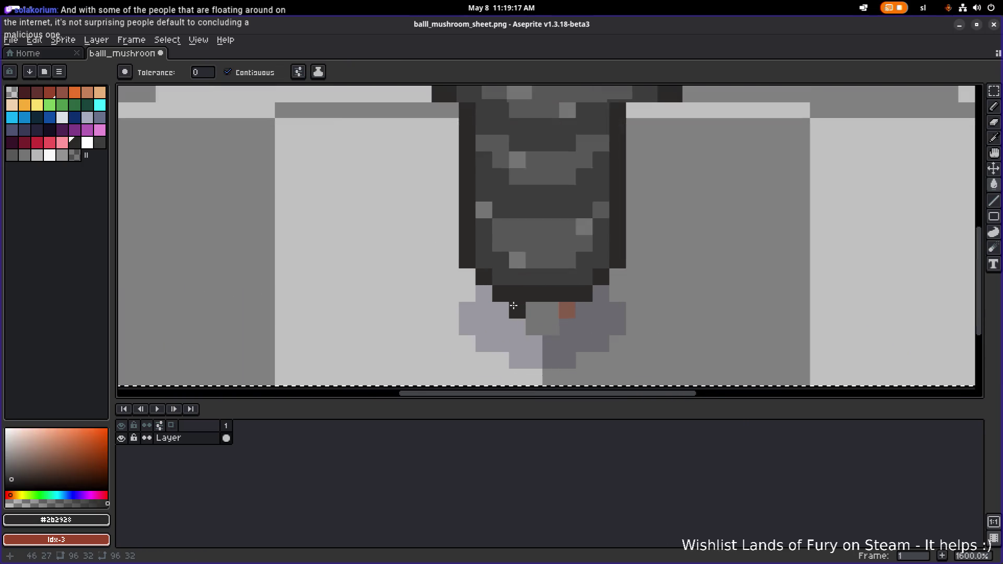
pyautogui.click(567, 310)
pyautogui.scroll(-2, 422, 289)
pyautogui.click(608, 278)
pyautogui.click(637, 283)
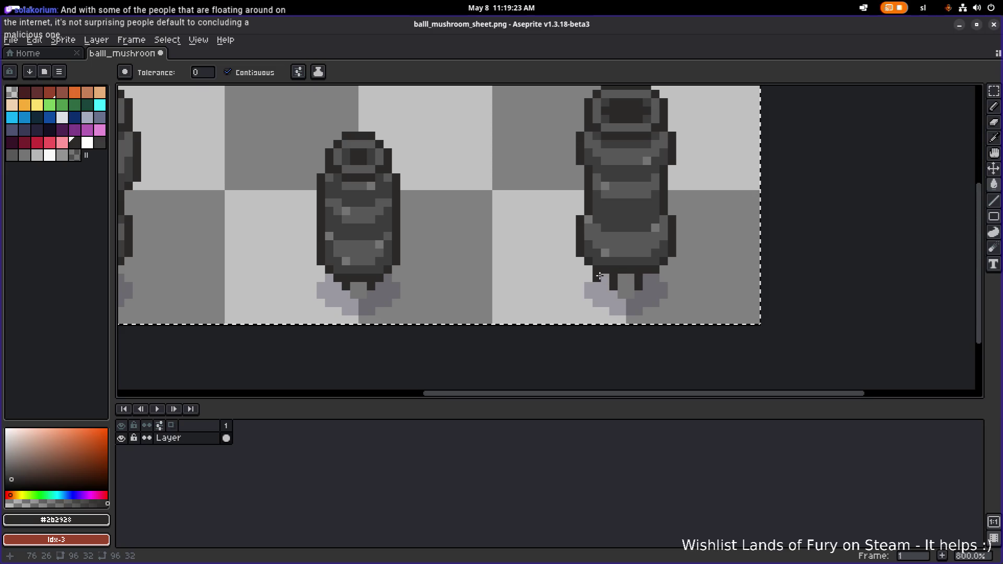
# Resample dark grey #3c3c3c and save balll_mushroom_sheet.png
pyautogui.moveTo(601, 276); pyautogui.dragTo(619, 272)
pyautogui.keyDown('alt'); pyautogui.click(639, 253); pyautogui.keyUp('alt')
pyautogui.scroll(-1, 549, 280)
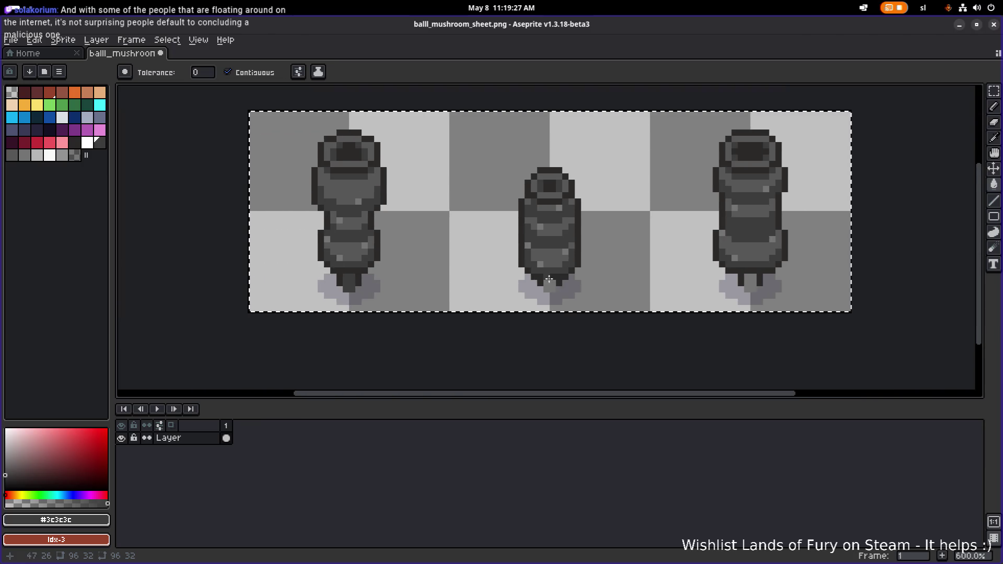
pyautogui.scroll(4, 549, 279)
pyautogui.scroll(-4, 732, 291)
pyautogui.moveTo(732, 291); pyautogui.dragTo(537, 281)
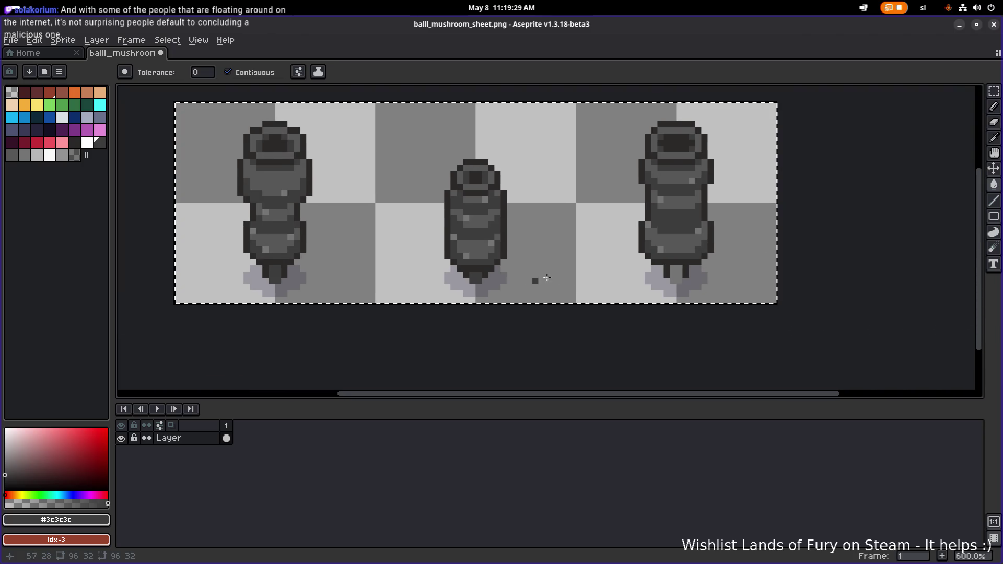
pyautogui.hotkey('ctrl', 's')
pyautogui.scroll(-3, 308, 235)
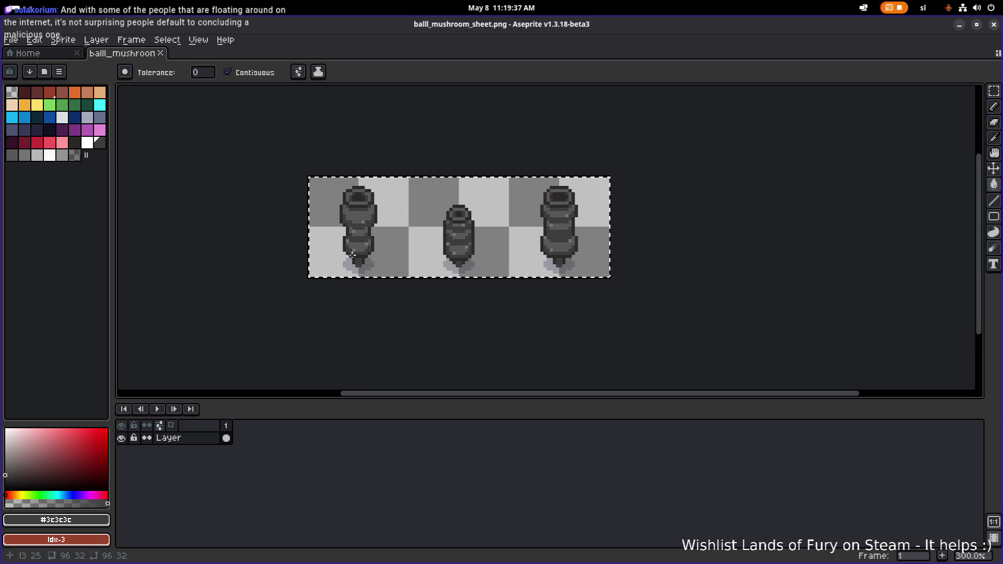
pyautogui.hotkey('ctrl', 's')
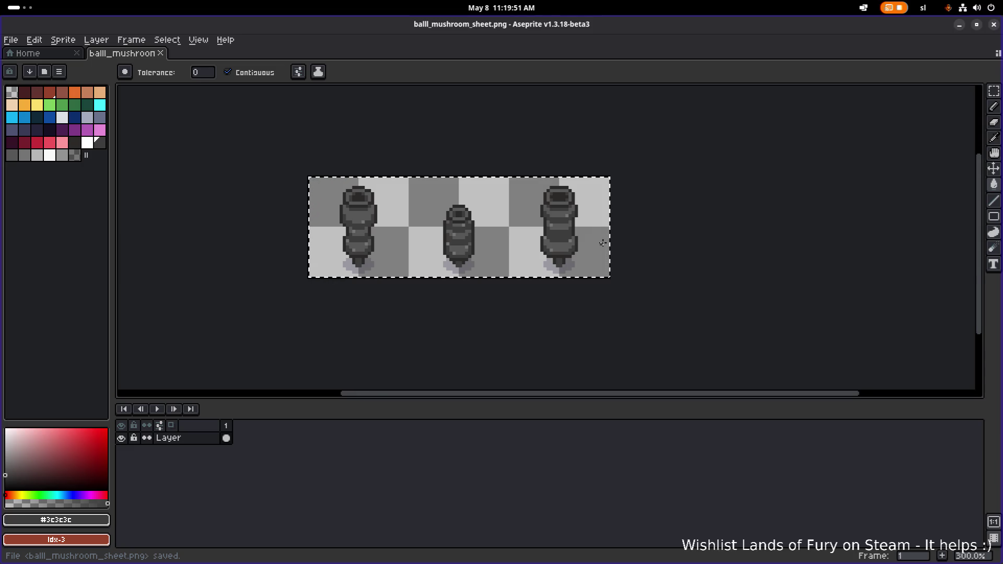
pyautogui.scroll(4, 376, 209)
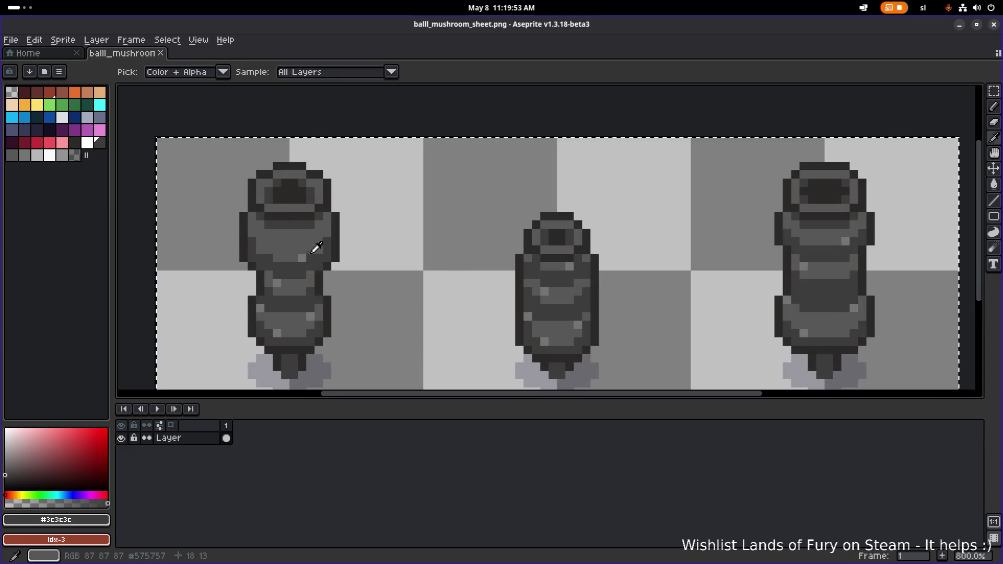
# Paint mid grey #747474 highlights on the left and middle mushrooms, undoing the last stroke
pyautogui.keyDown('alt'); pyautogui.click(300, 258); pyautogui.keyUp('alt')
pyautogui.moveTo(303, 249); pyautogui.dragTo(292, 258)
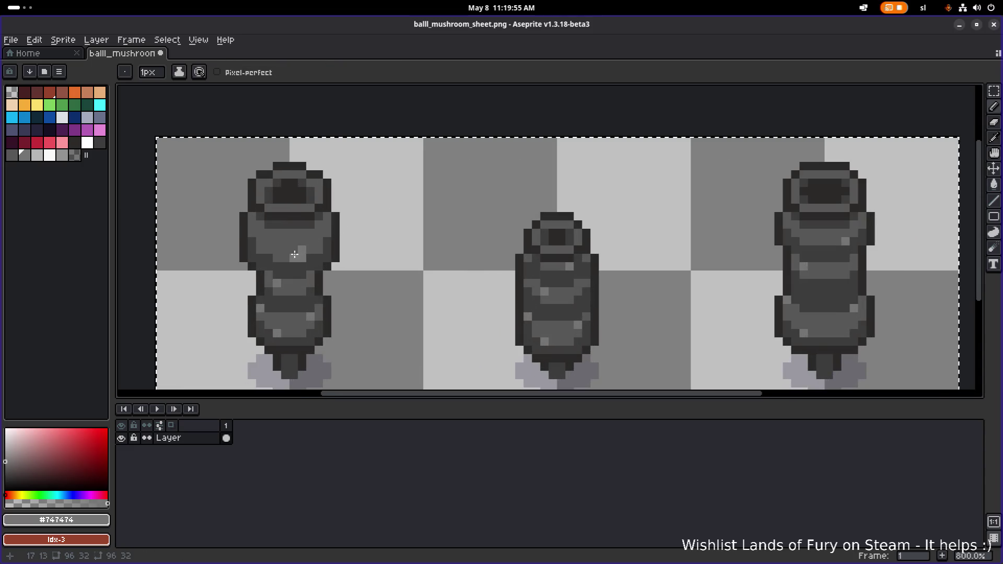
pyautogui.click(278, 288)
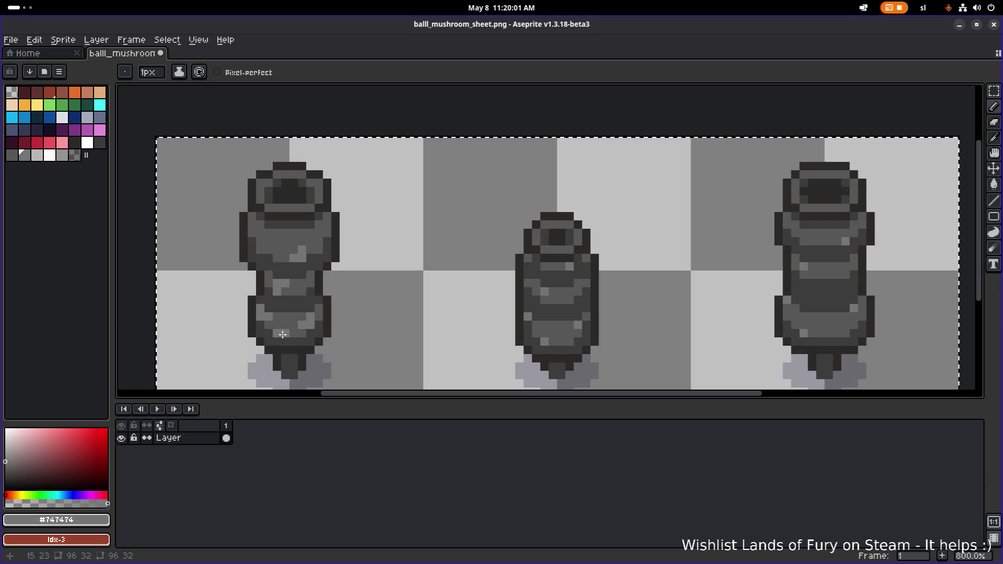
pyautogui.scroll(-4, 283, 334)
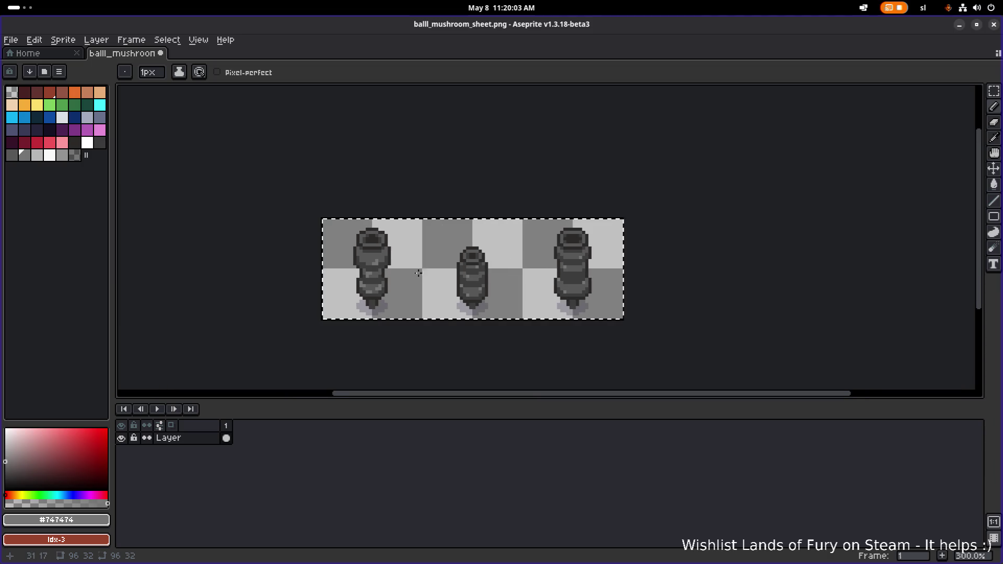
pyautogui.scroll(6, 520, 240)
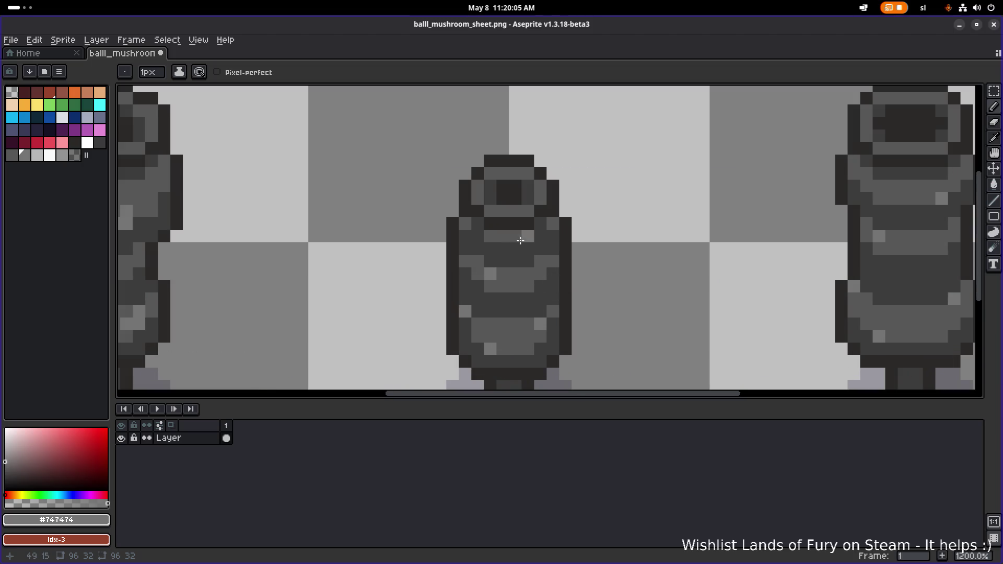
pyautogui.click(478, 275)
pyautogui.click(479, 324)
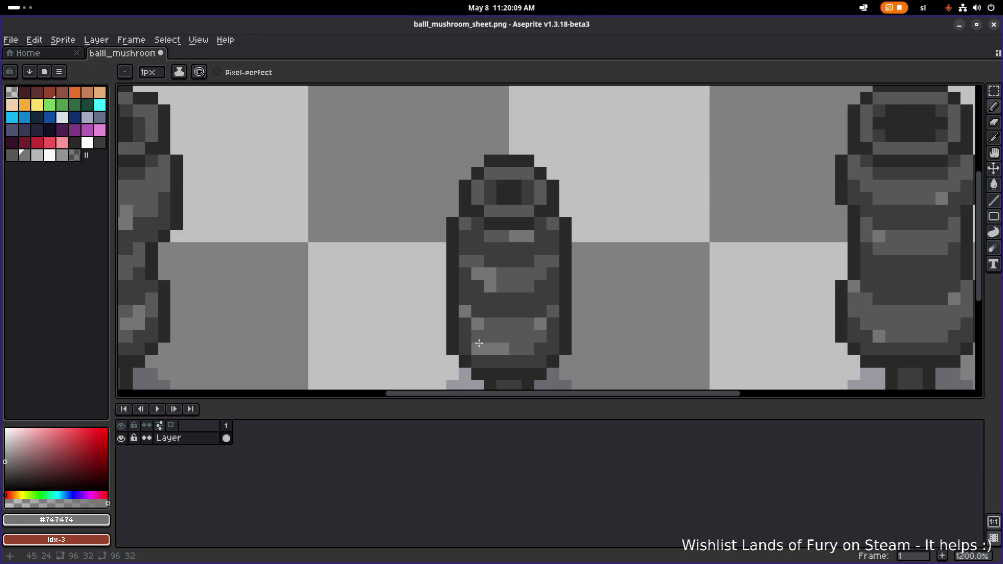
pyautogui.scroll(-4, 533, 338)
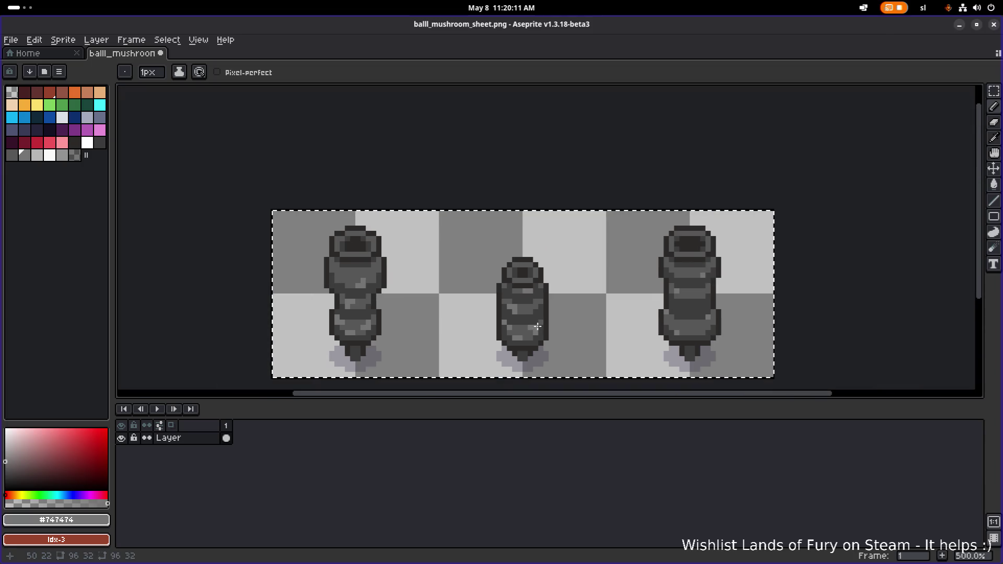
pyautogui.scroll(2, 522, 282)
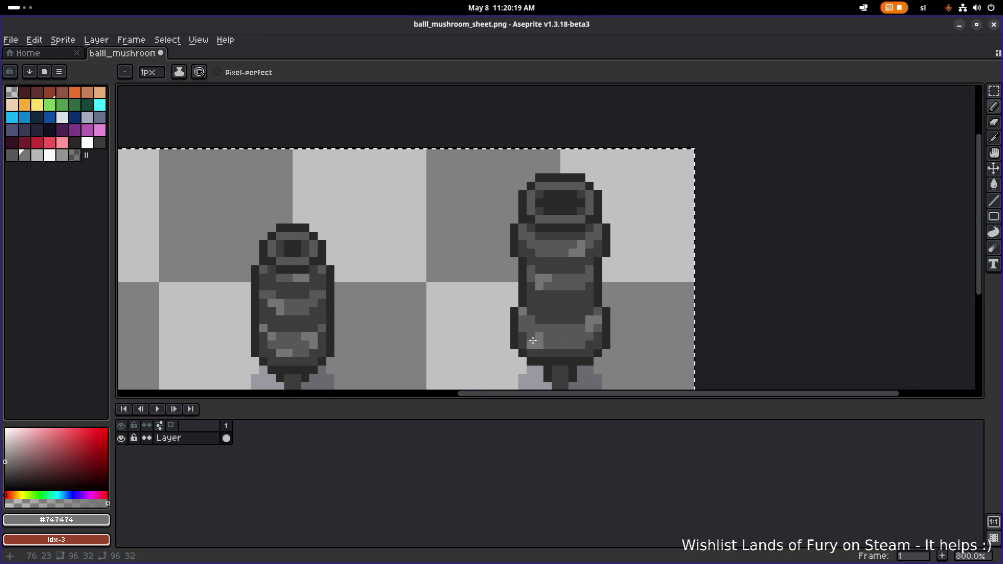
pyautogui.hotkey('ctrl', 'z')
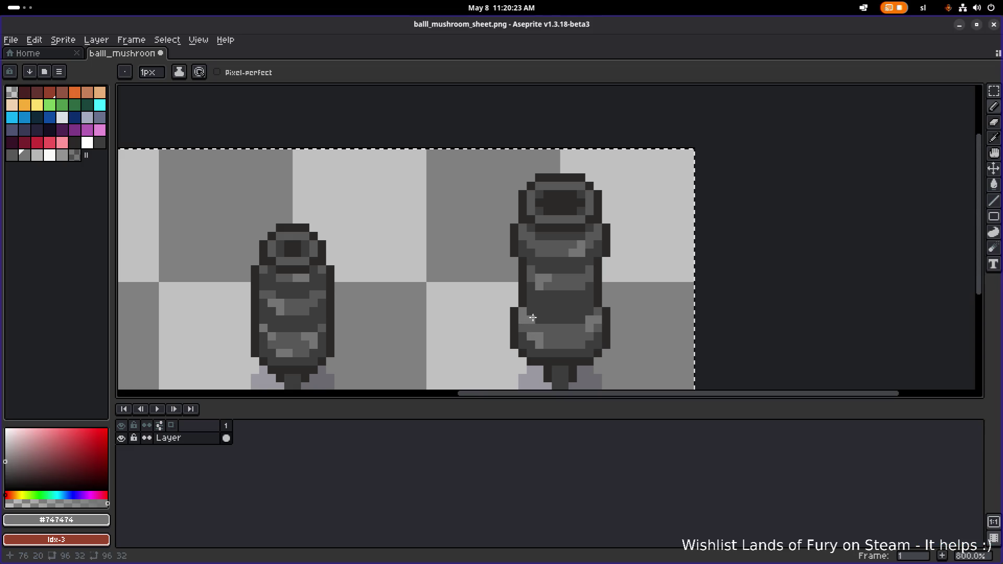
# Sample the right mushroom's darker and lighter greys and undo another pencil stroke
pyautogui.scroll(-4, 531, 318)
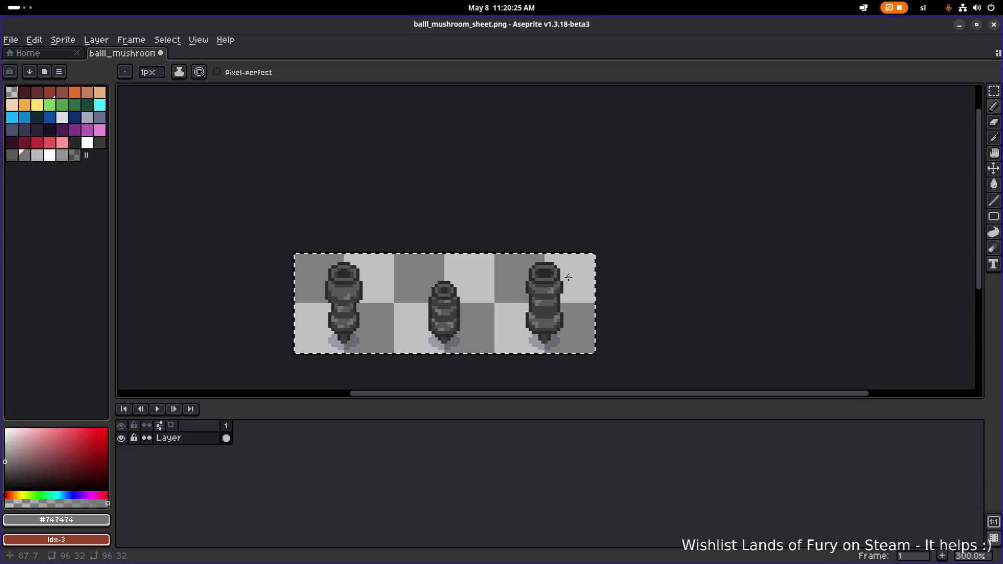
pyautogui.scroll(-3, 540, 309)
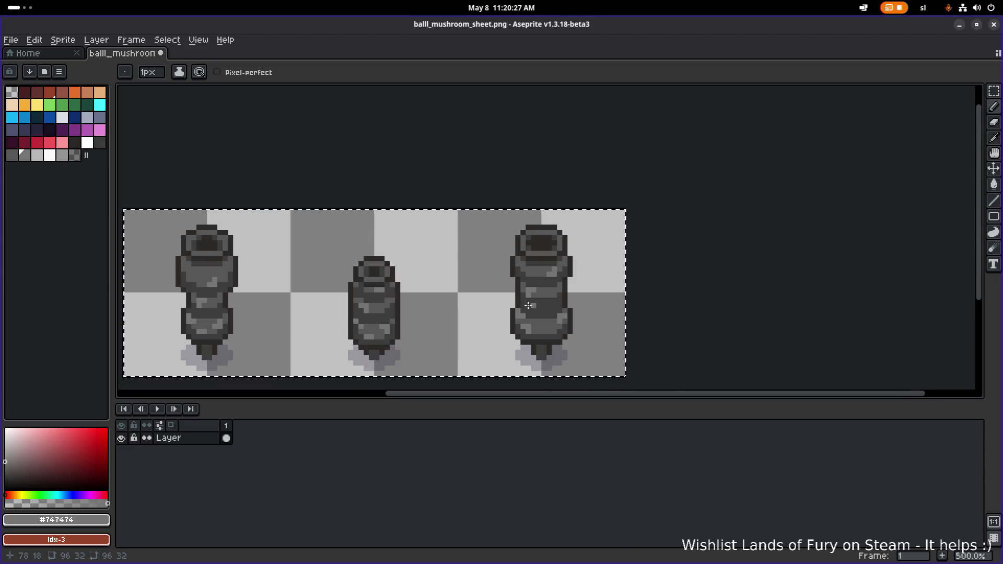
pyautogui.scroll(5, 322, 288)
pyautogui.scroll(-1, 322, 288)
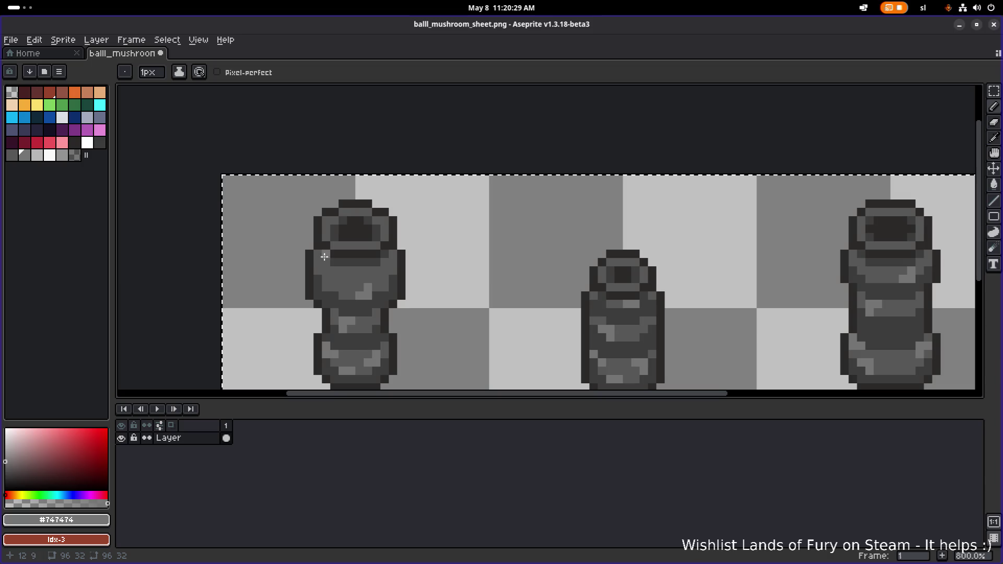
pyautogui.scroll(-2, 506, 273)
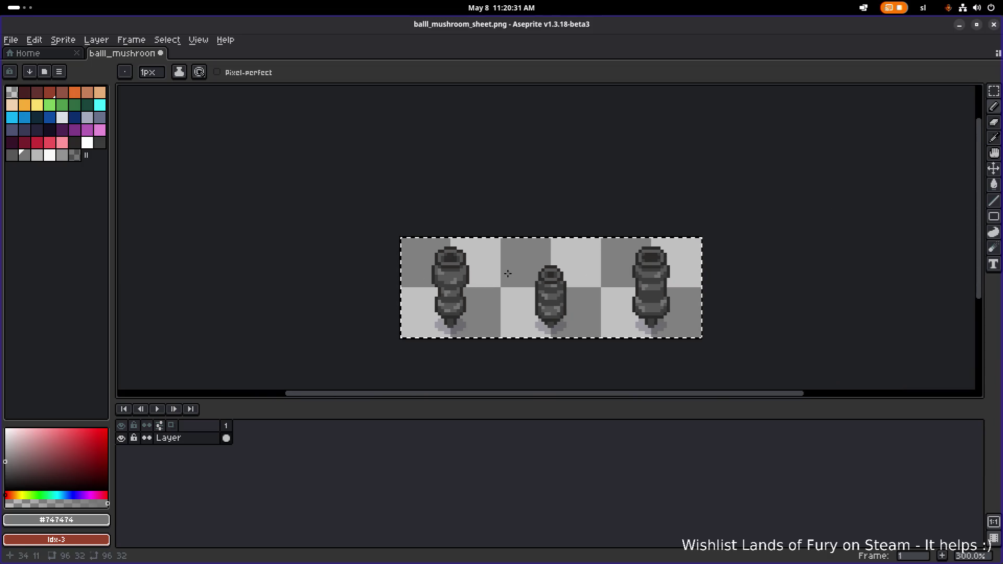
pyautogui.scroll(2, 459, 272)
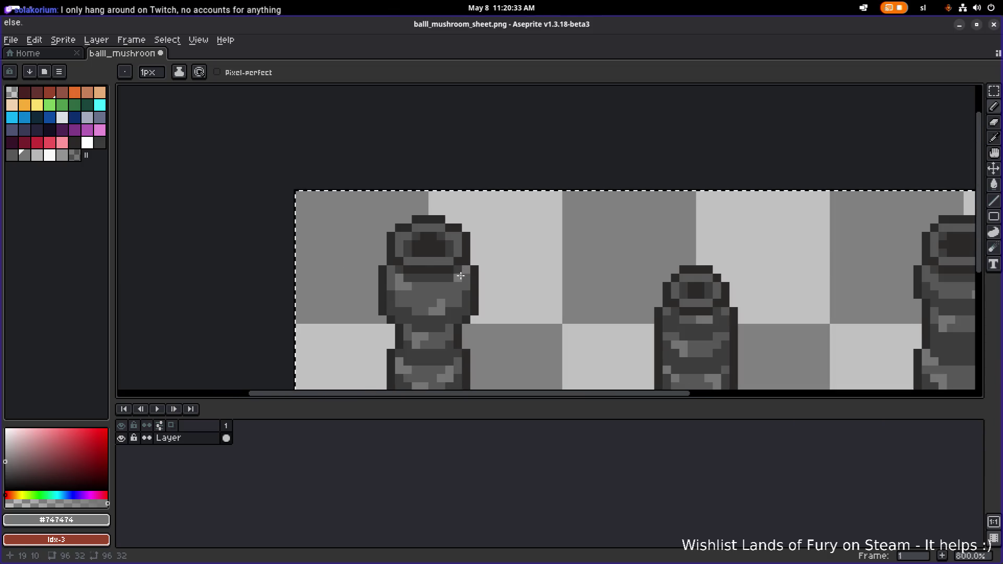
pyautogui.scroll(-4, 462, 276)
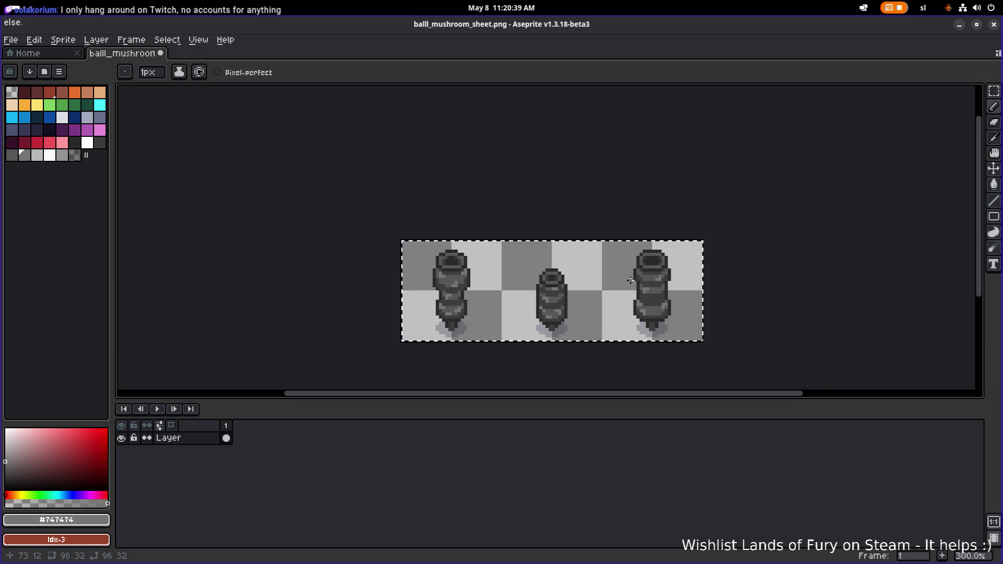
pyautogui.scroll(2, 631, 280)
pyautogui.scroll(1, 619, 281)
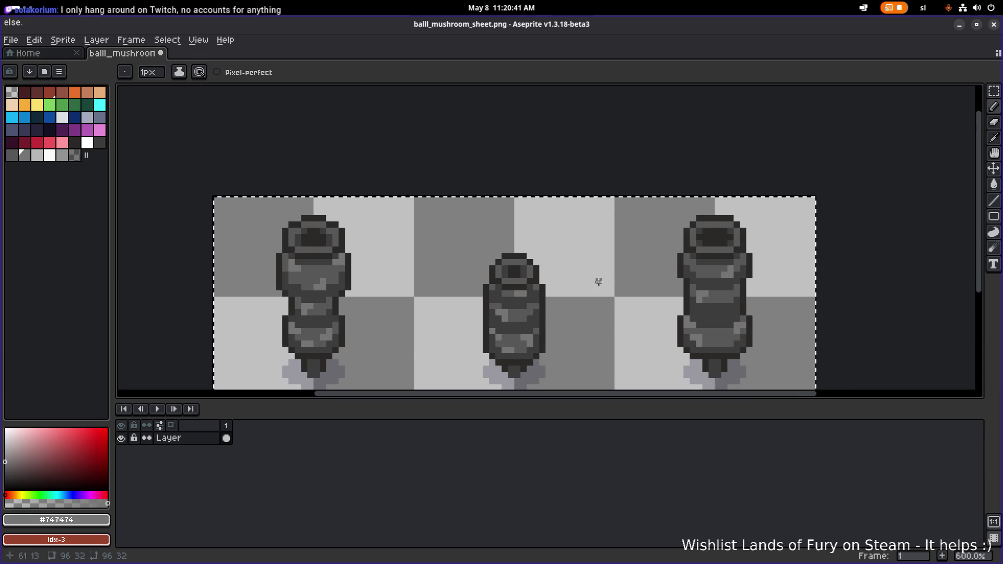
pyautogui.scroll(3, 692, 267)
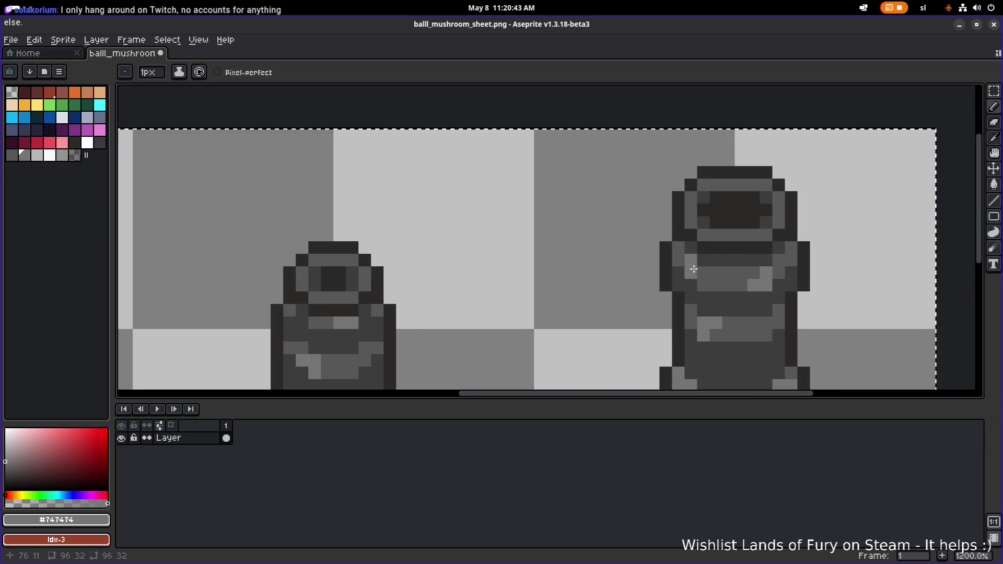
pyautogui.scroll(-4, 700, 270)
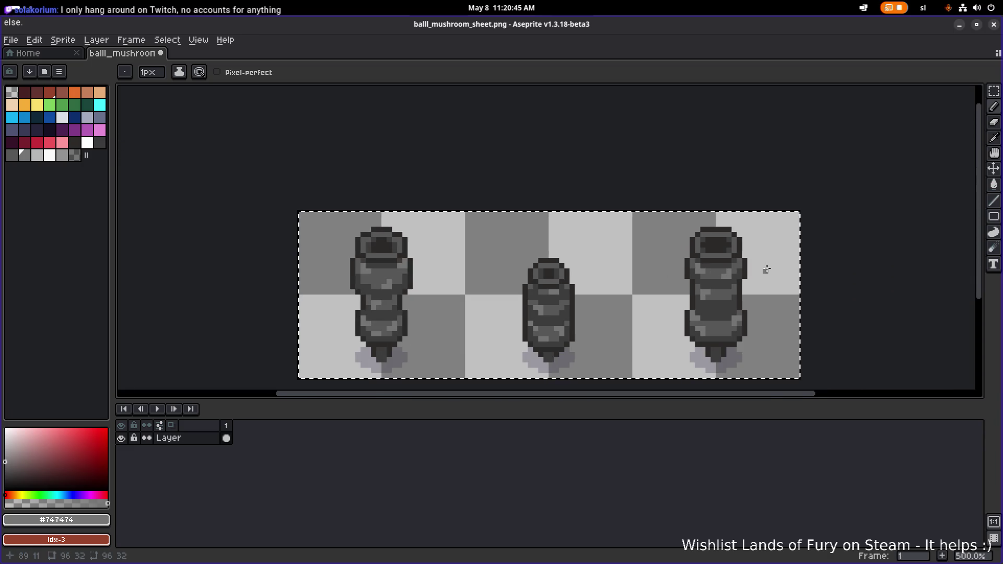
pyautogui.scroll(-2, 771, 280)
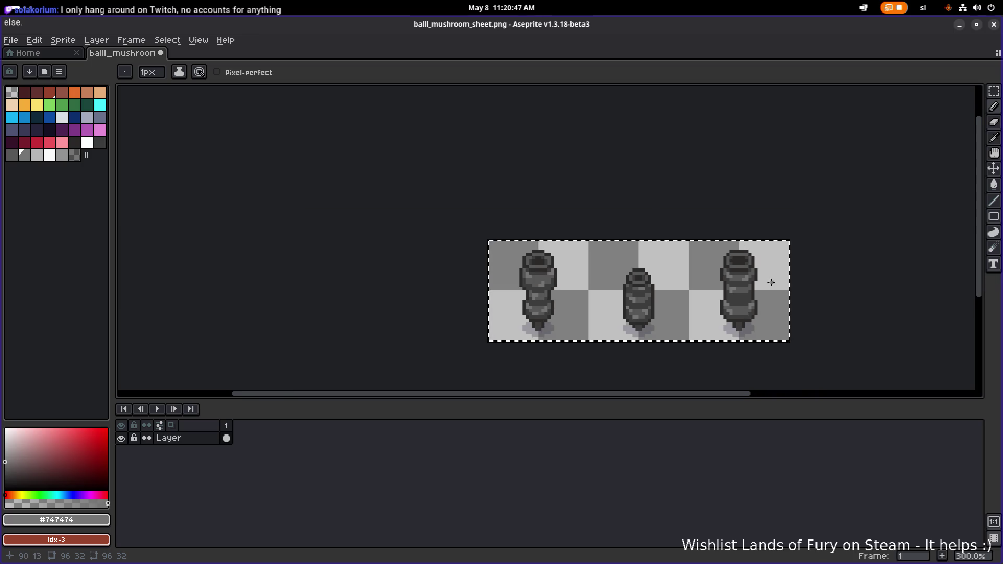
pyautogui.scroll(7, 778, 275)
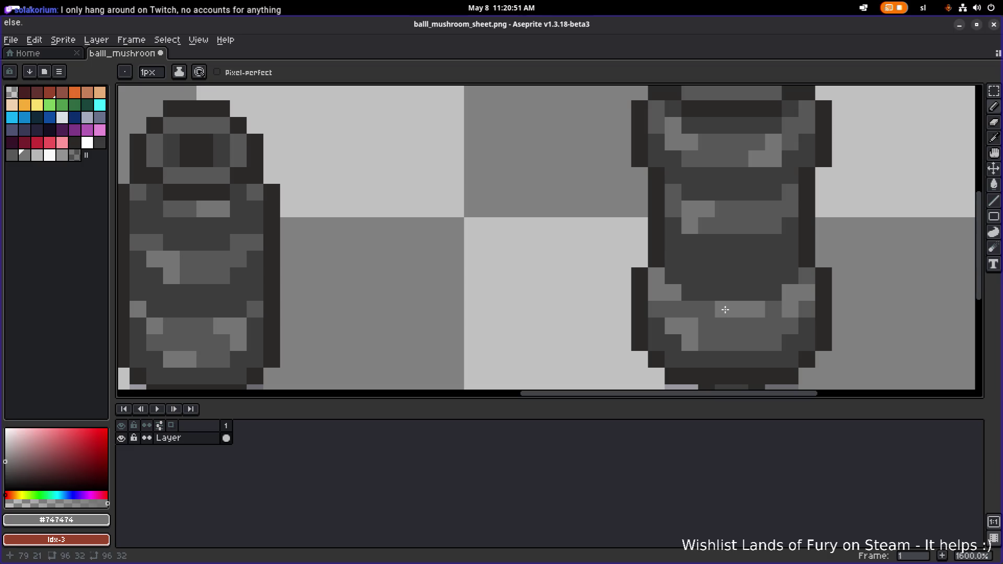
pyautogui.scroll(-5, 726, 309)
pyautogui.scroll(3, 632, 321)
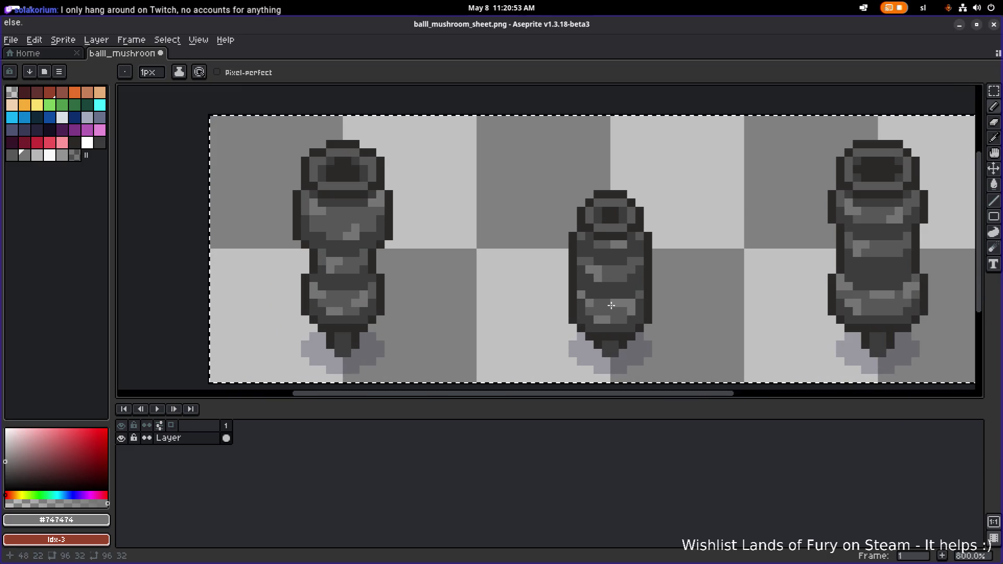
pyautogui.keyDown('alt'); pyautogui.click(880, 297); pyautogui.keyUp('alt')
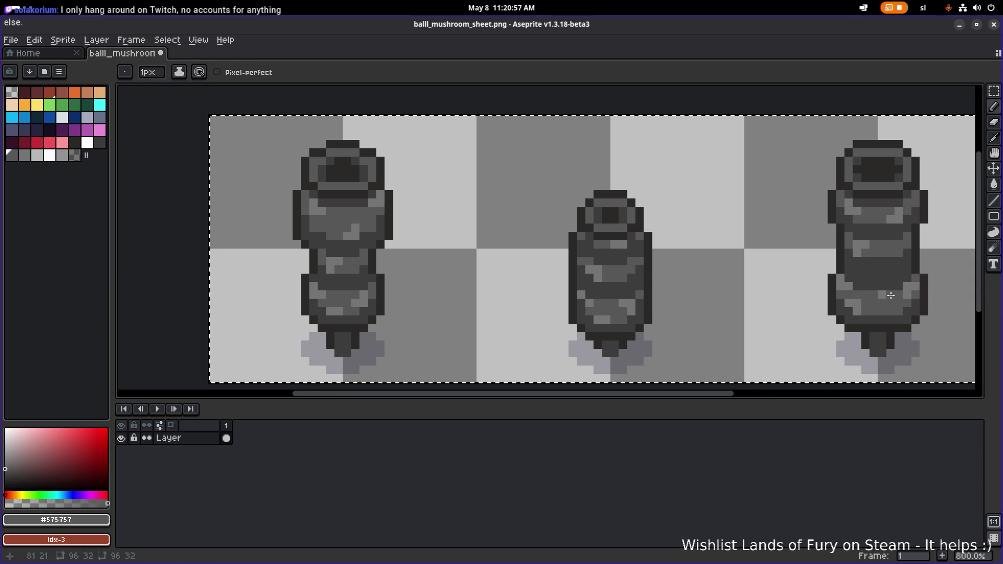
pyautogui.keyDown('alt'); pyautogui.click(890, 295); pyautogui.keyUp('alt')
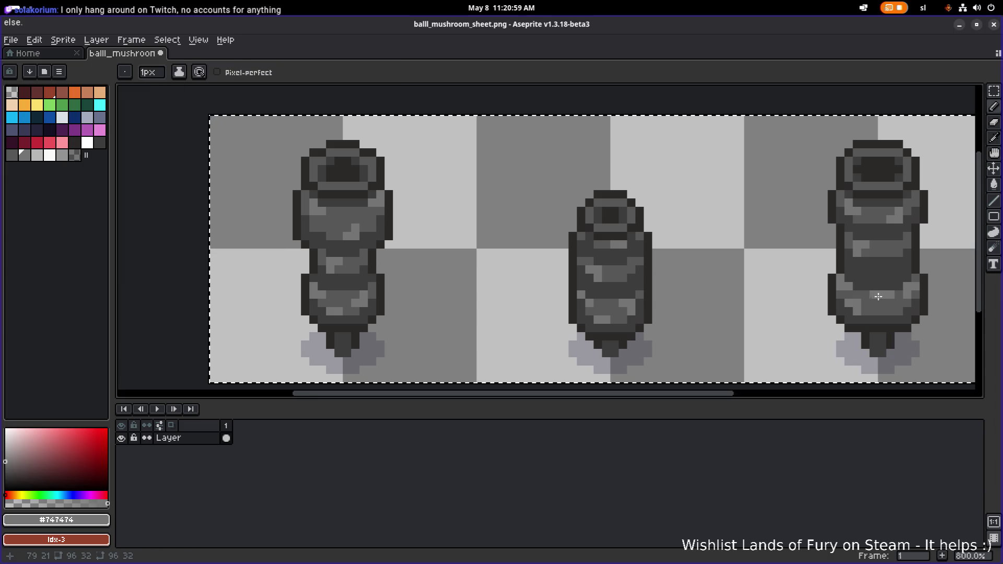
pyautogui.scroll(-2, 878, 297)
pyautogui.scroll(2, 705, 302)
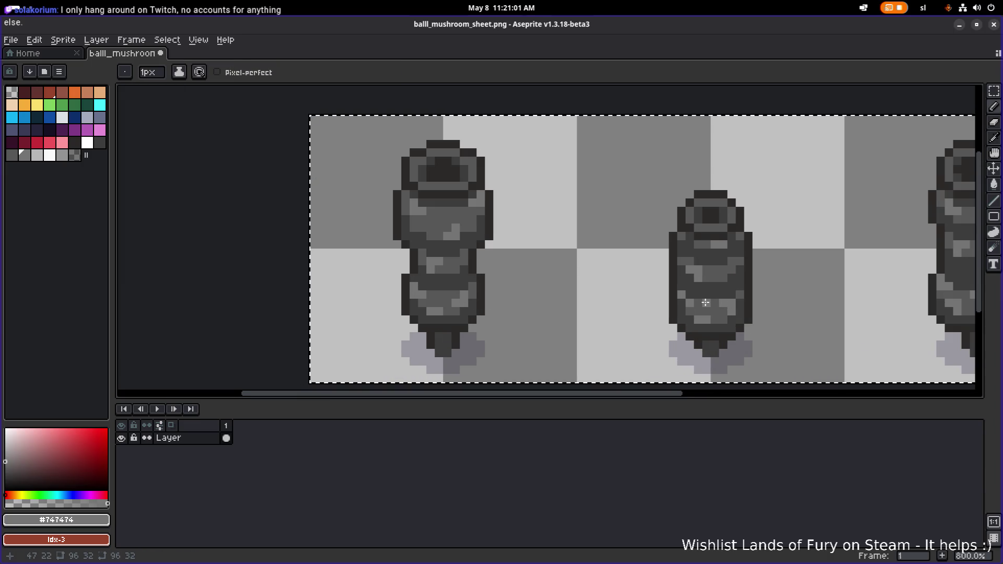
pyautogui.scroll(-1, 778, 301)
pyautogui.press('ctrl')
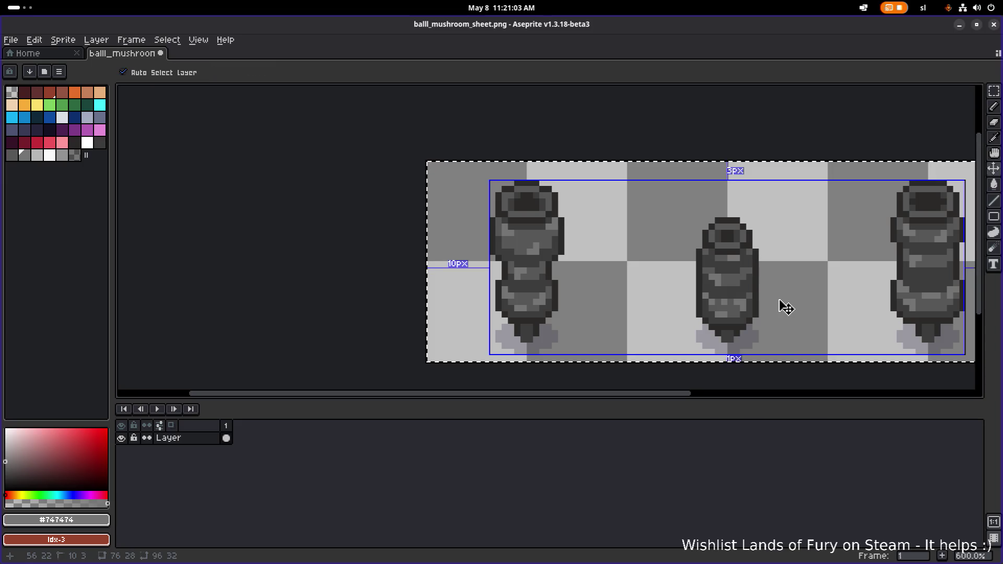
pyautogui.hotkey('ctrl', 'z')
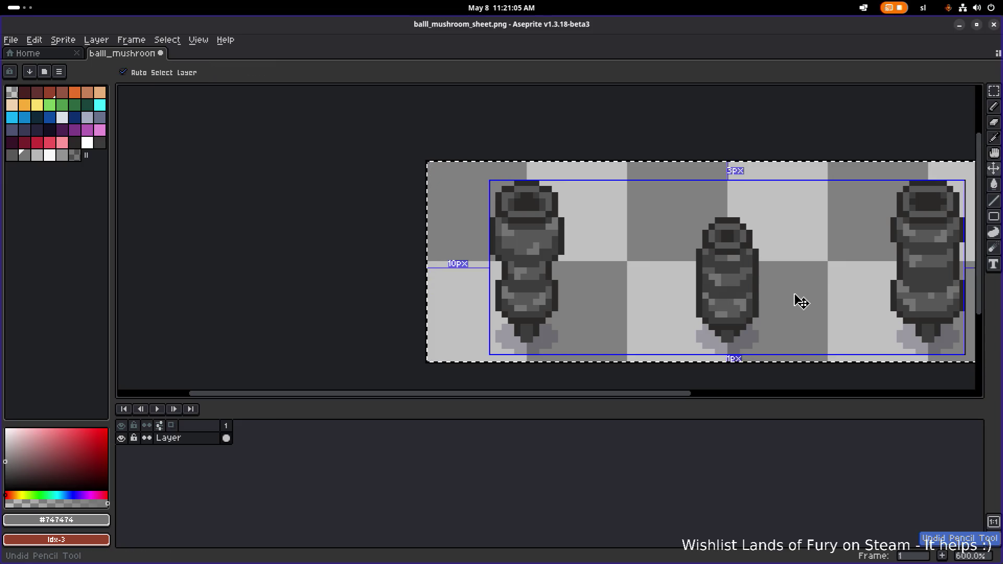
# Pick the right mushroom's darker grey and save balll_mushroom_sheet.png
pyautogui.scroll(6, 805, 298)
pyautogui.keyDown('alt'); pyautogui.click(779, 285); pyautogui.keyUp('alt')
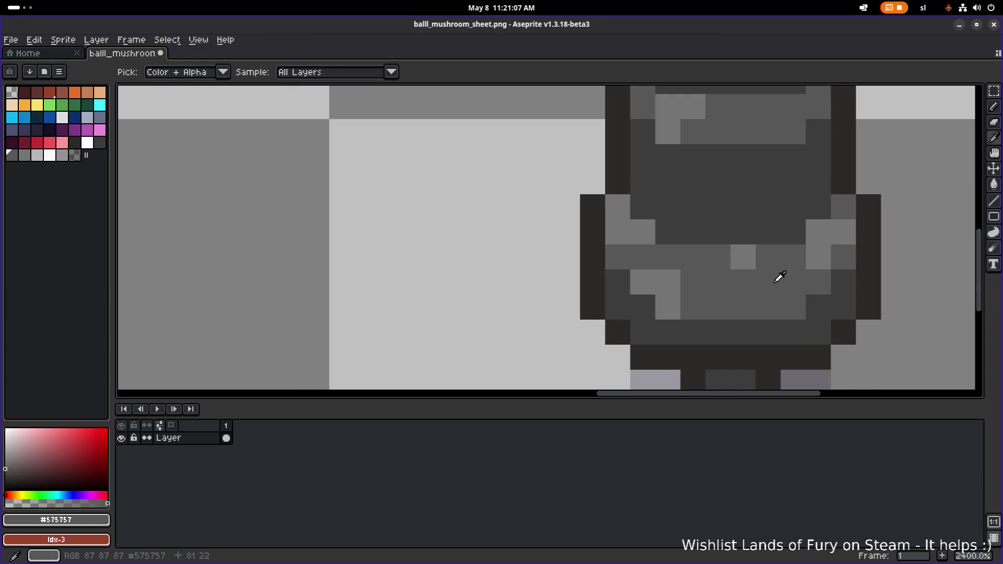
pyautogui.scroll(-5, 750, 265)
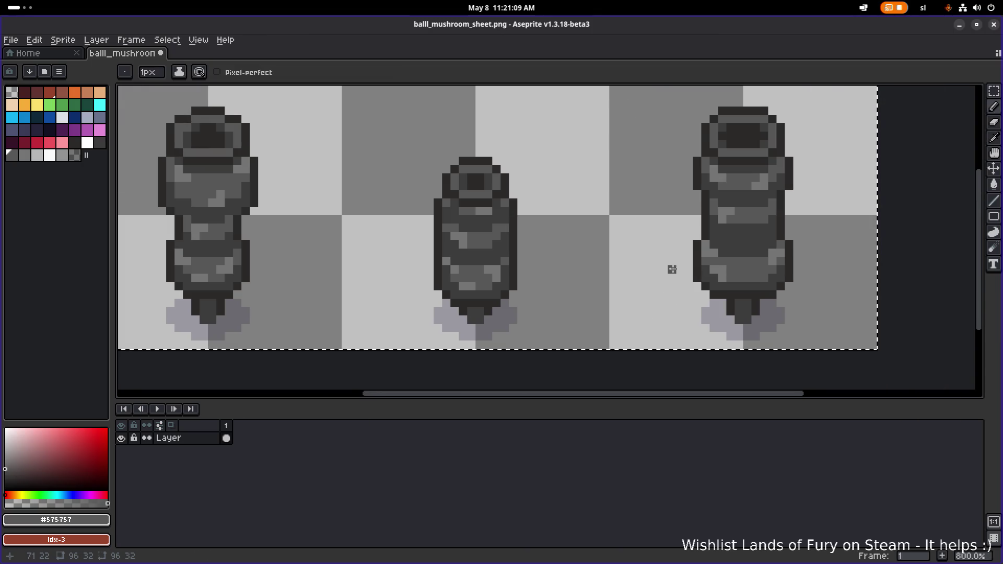
pyautogui.scroll(-2, 674, 269)
pyautogui.hotkey('ctrl', 's')
# Minimize Aseprite to return to Godot Engine
pyautogui.scroll(-2, 606, 235)
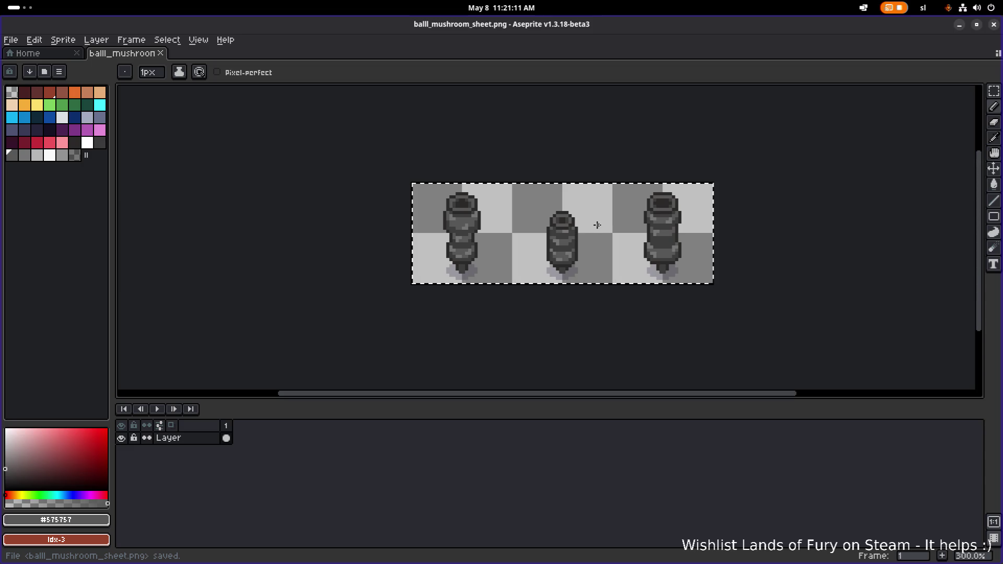
pyautogui.scroll(-3, 672, 210)
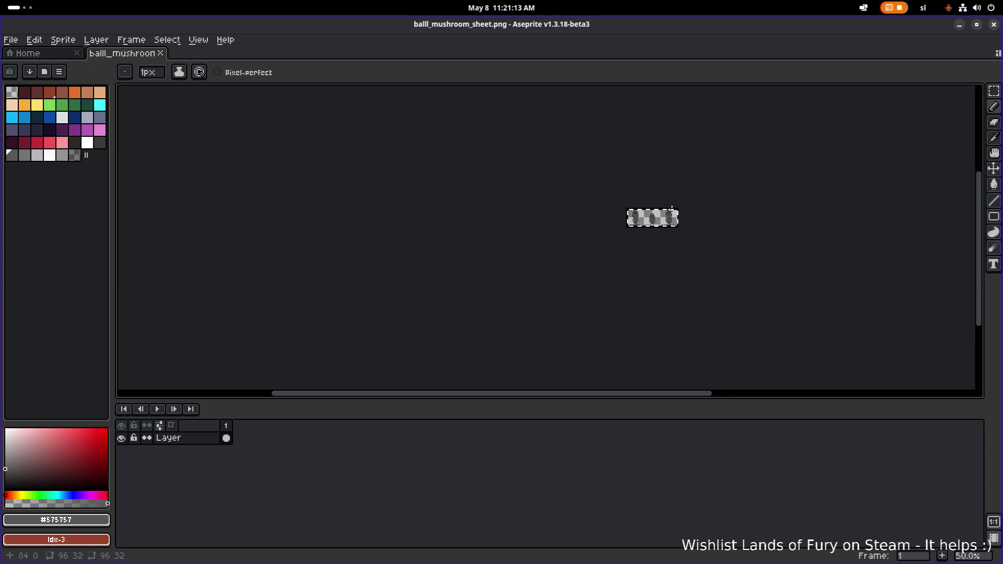
pyautogui.scroll(3, 672, 210)
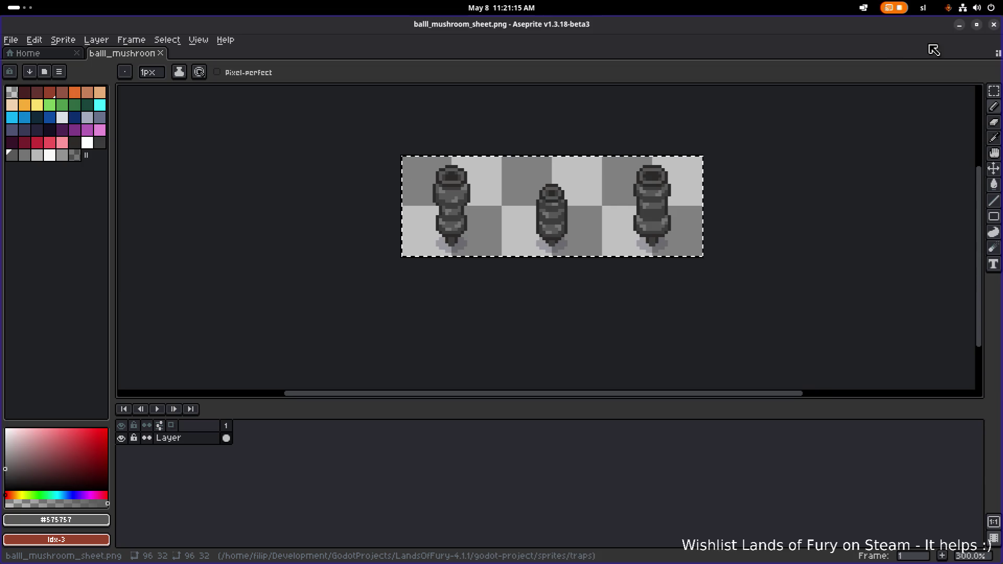
pyautogui.click(960, 25)
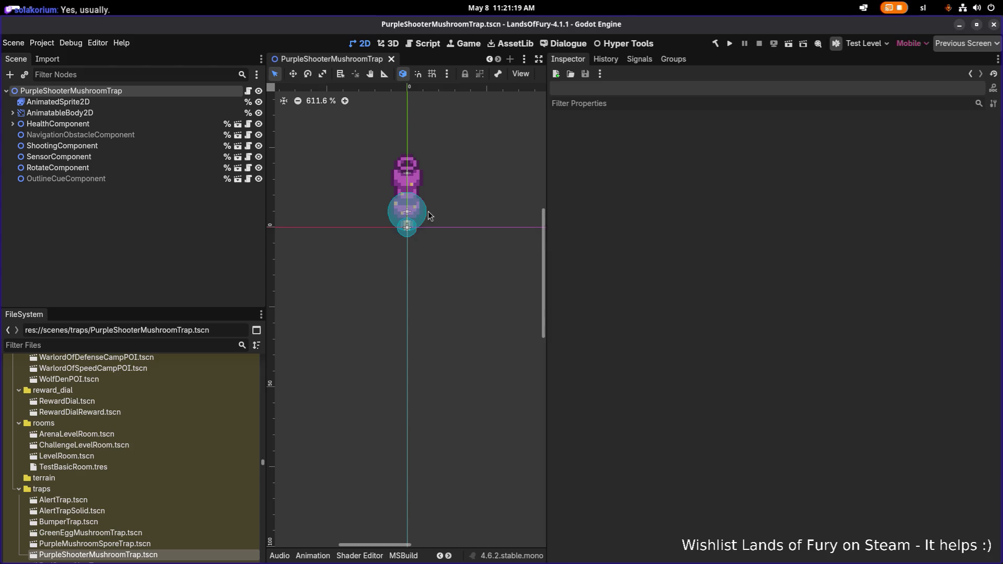
# Inspect the PurpleShooterMushroomTrap root and AnimatableBody2D nodes
pyautogui.click(121, 113)
pyautogui.click(71, 91)
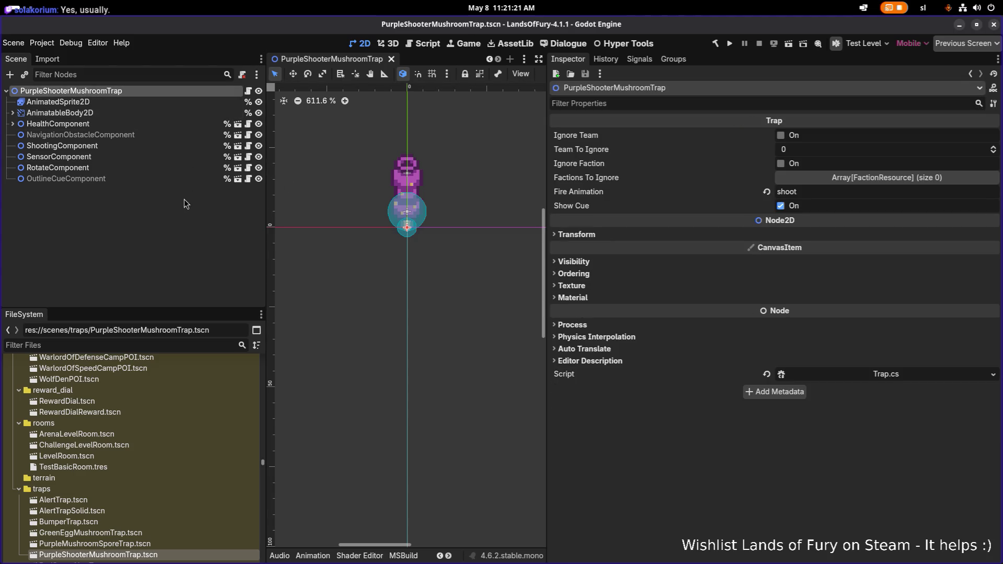
pyautogui.click(89, 113)
pyautogui.click(98, 92)
pyautogui.scroll(-3, 166, 484)
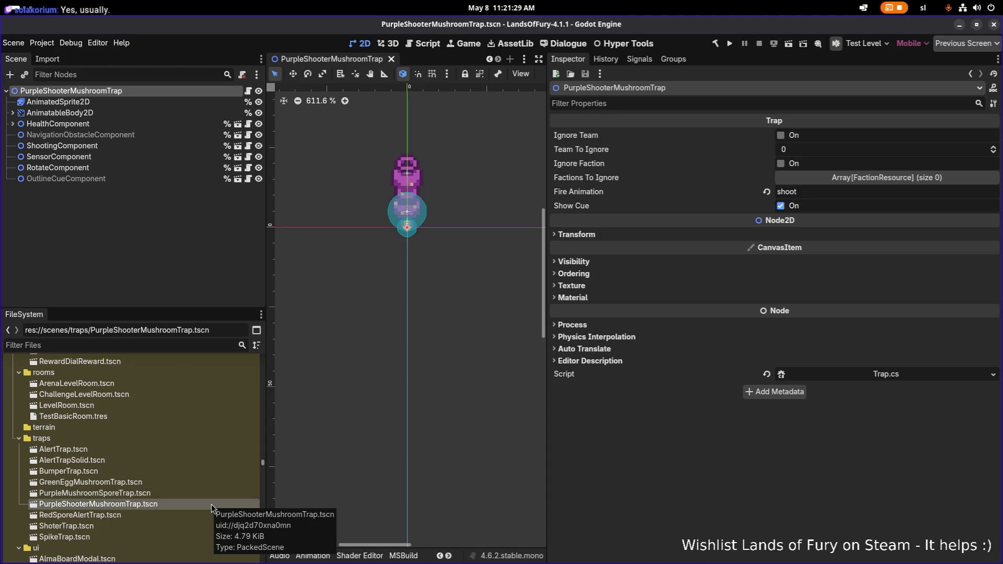
# Duplicate PurpleShooterMushroomTrap.tscn as BallShooterMushroomTrap.tscn with Ctrl+D
pyautogui.hotkey('ctrl', 'd')
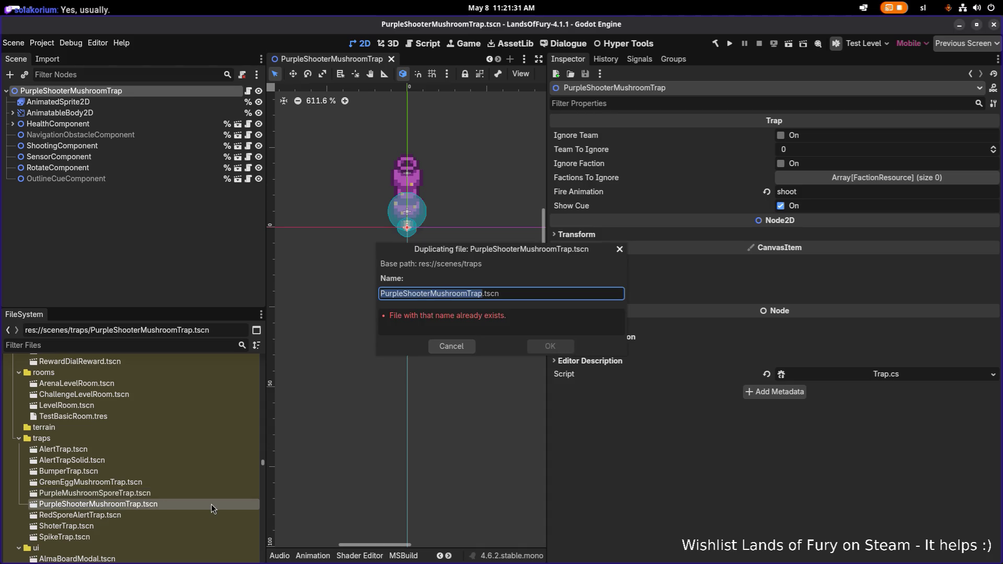
pyautogui.press('Home')
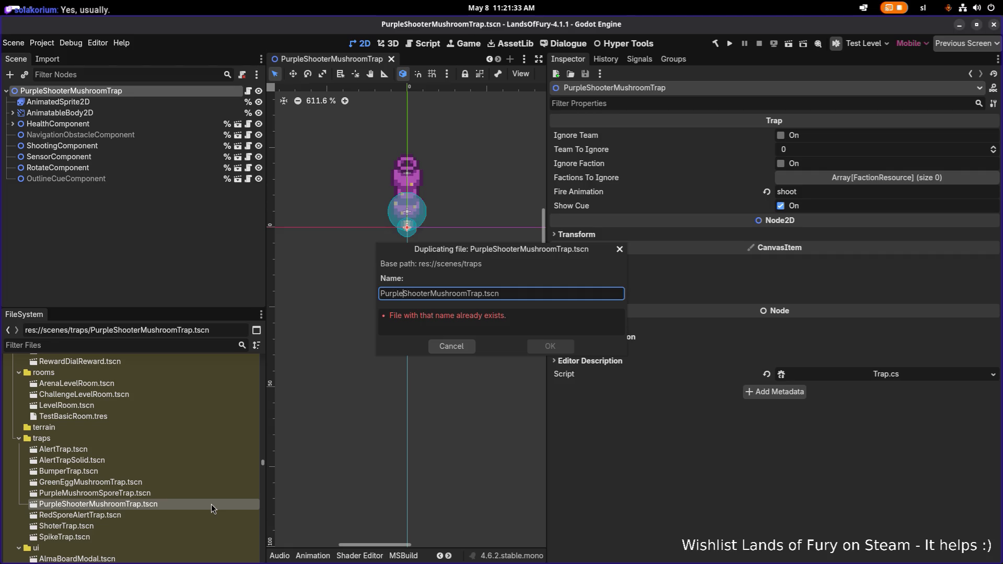
pyautogui.write('Ball')
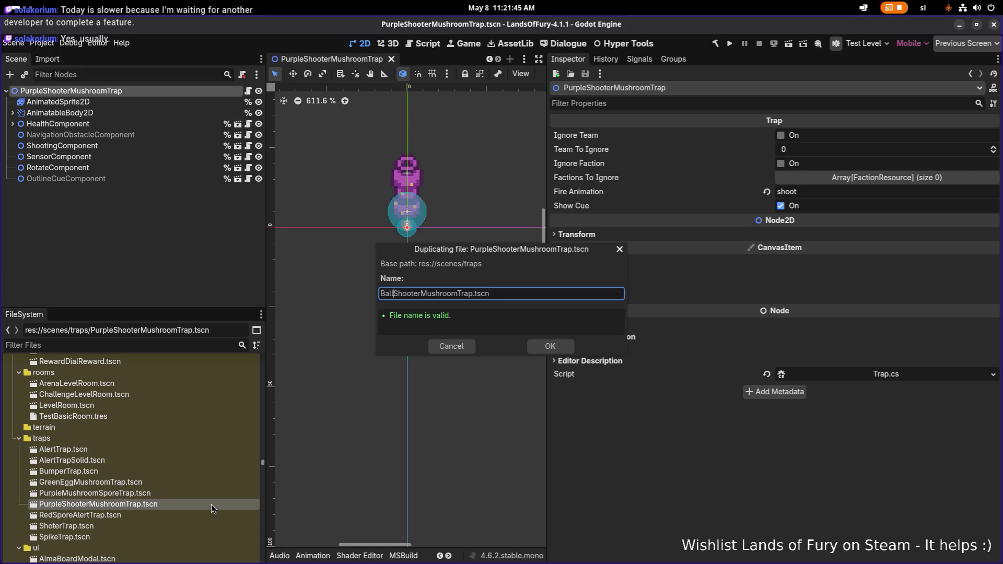
pyautogui.press('Return')
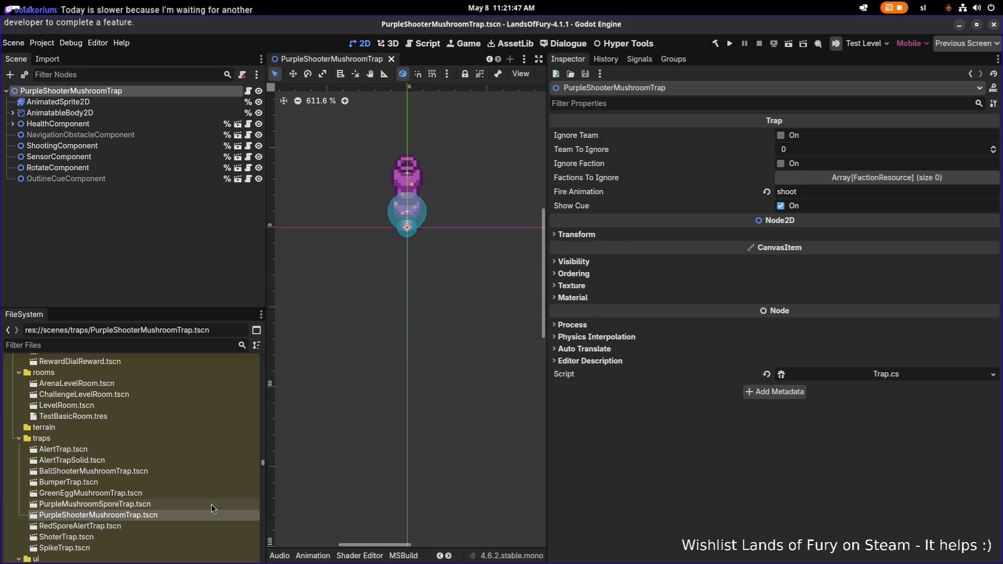
# Open BallShooterMushroomTrap.tscn, rename its root node to BallShooterMushroomTrap, and save
pyautogui.doubleClick(168, 472)
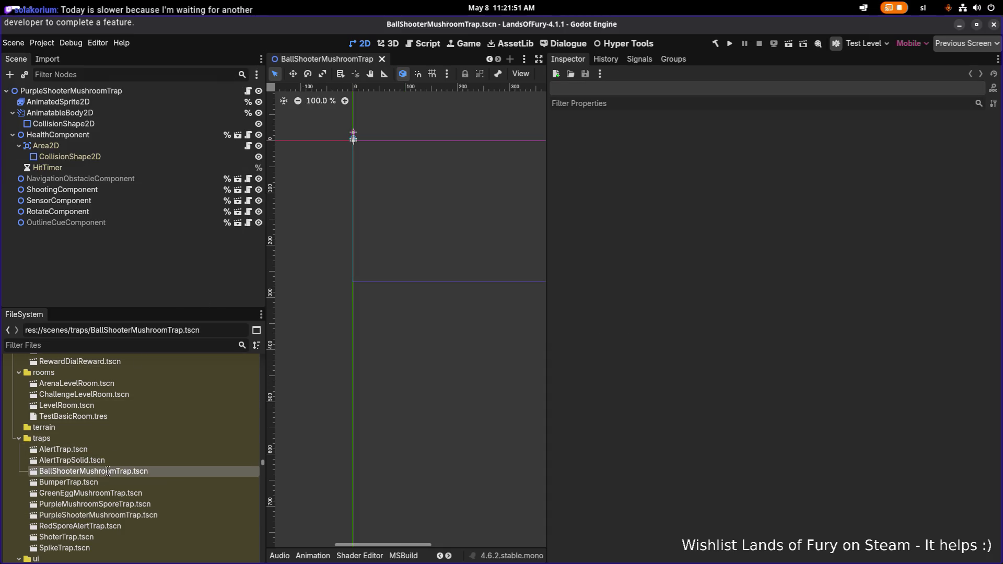
pyautogui.click(136, 452)
pyautogui.doubleClick(108, 91)
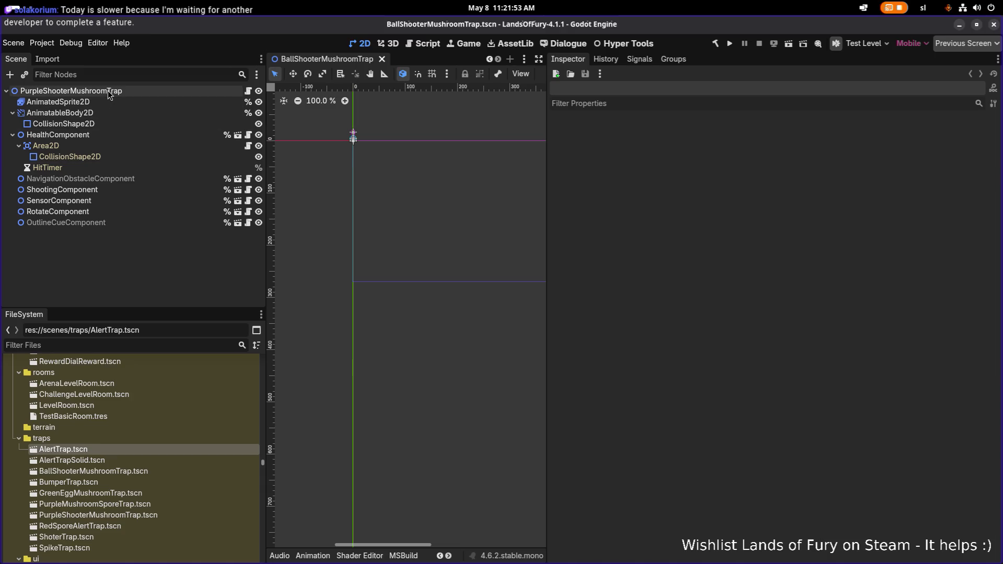
pyautogui.write('BallShooterMushroomTrap')
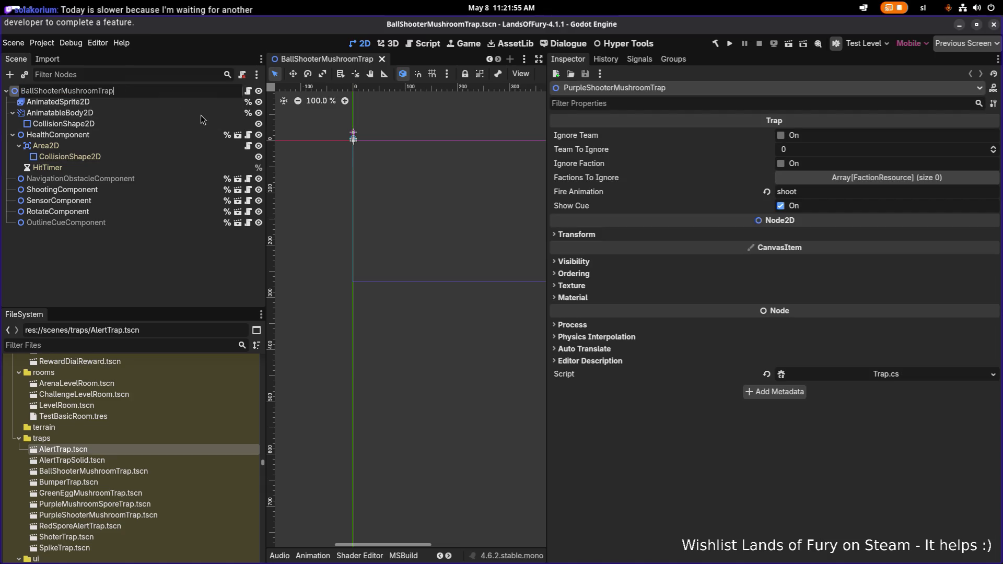
pyautogui.press('Return')
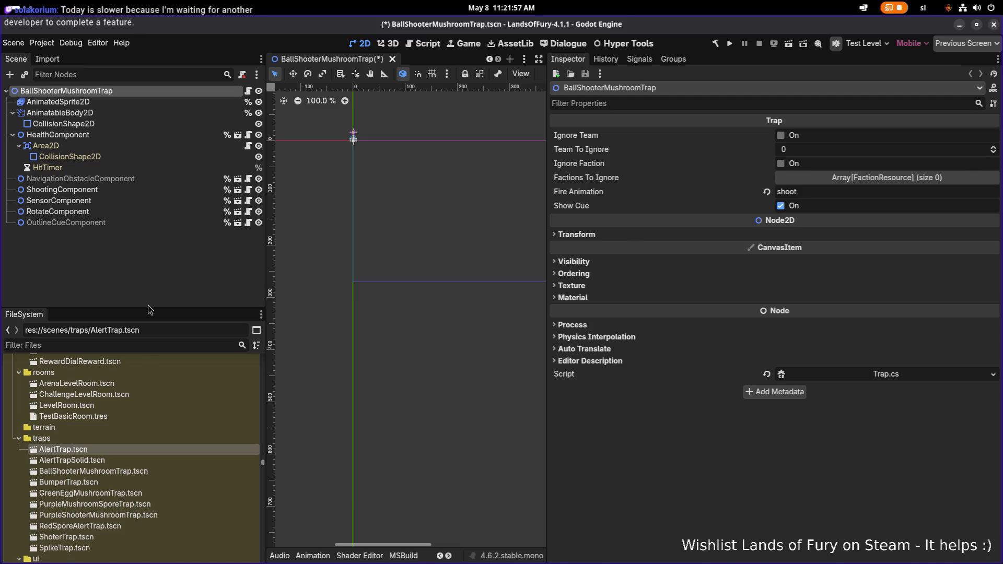
pyautogui.hotkey('ctrl', 's')
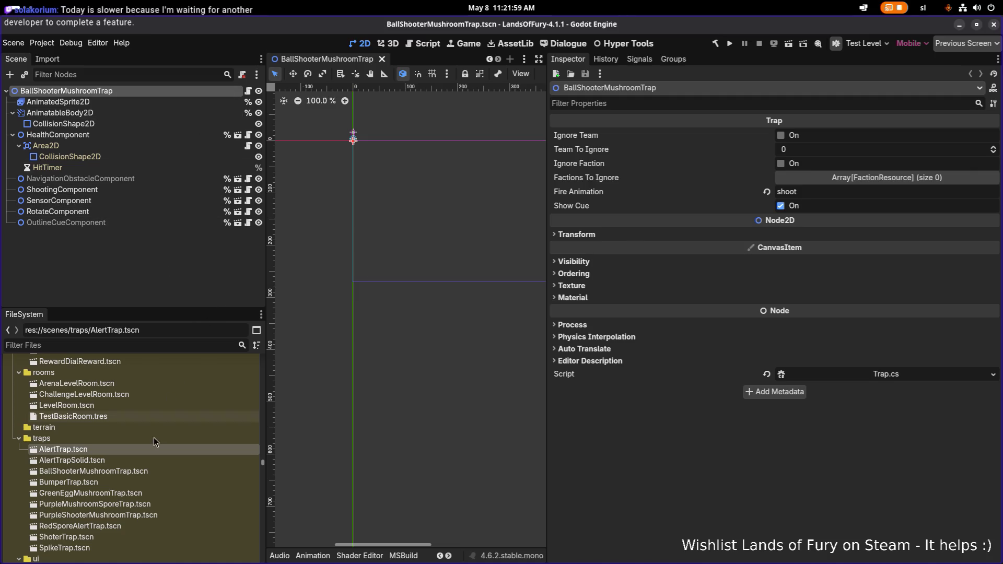
pyautogui.click(146, 472)
# Frame the trap sprite and select AnimatedSprite2D to look at its SpriteFrames resource
pyautogui.press('f')
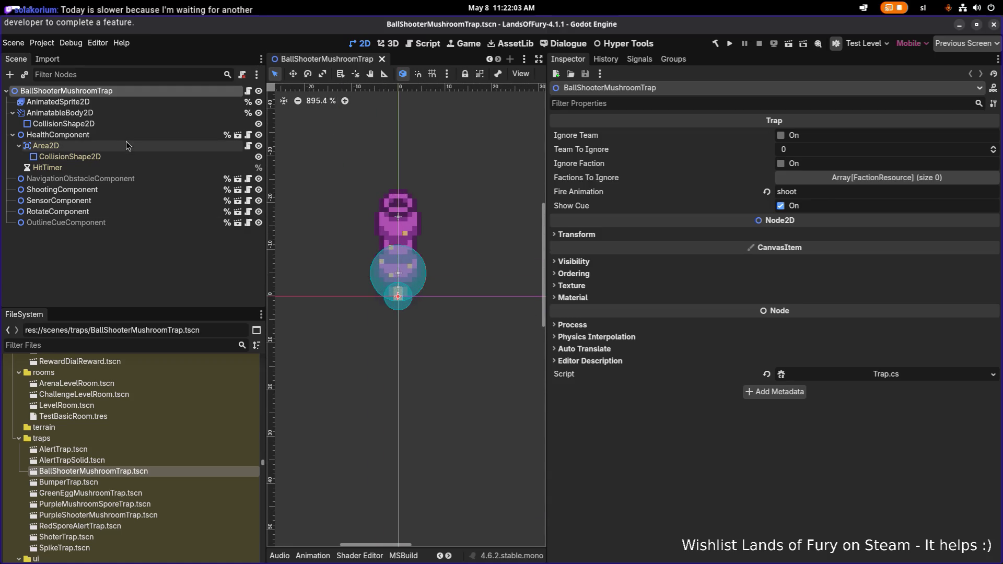
pyautogui.click(100, 103)
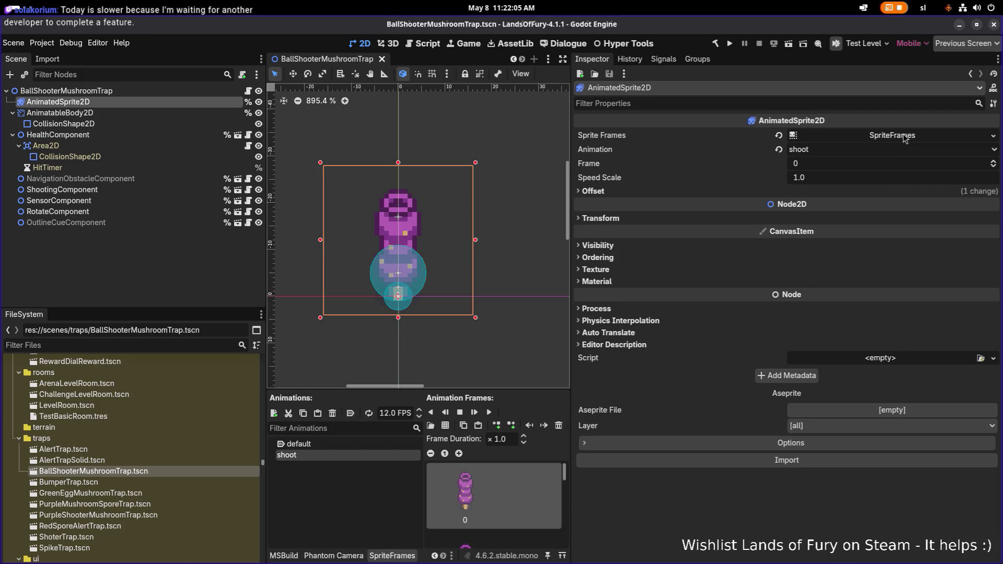
pyautogui.click(906, 138)
pyautogui.rightClick(906, 138)
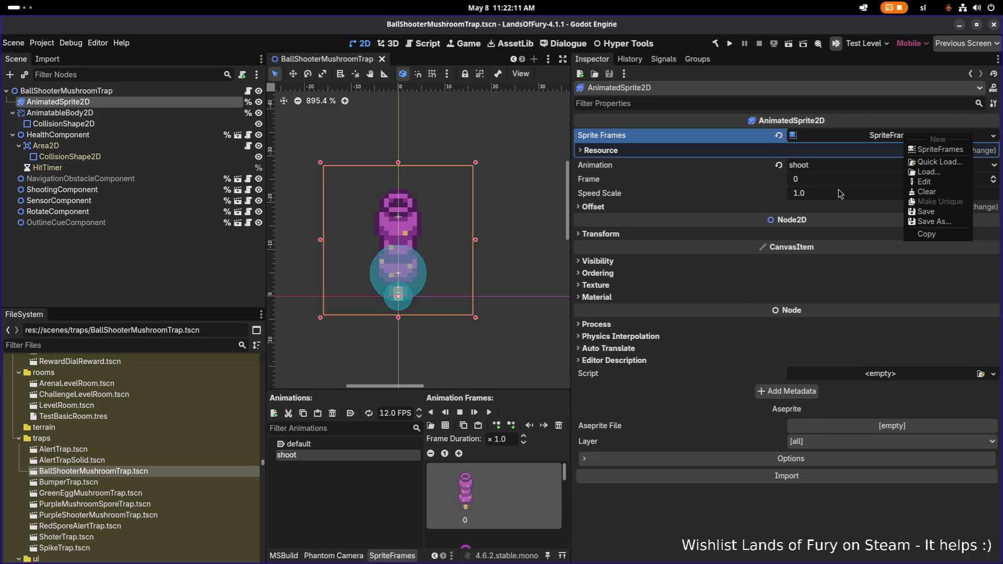
pyautogui.click(575, 321)
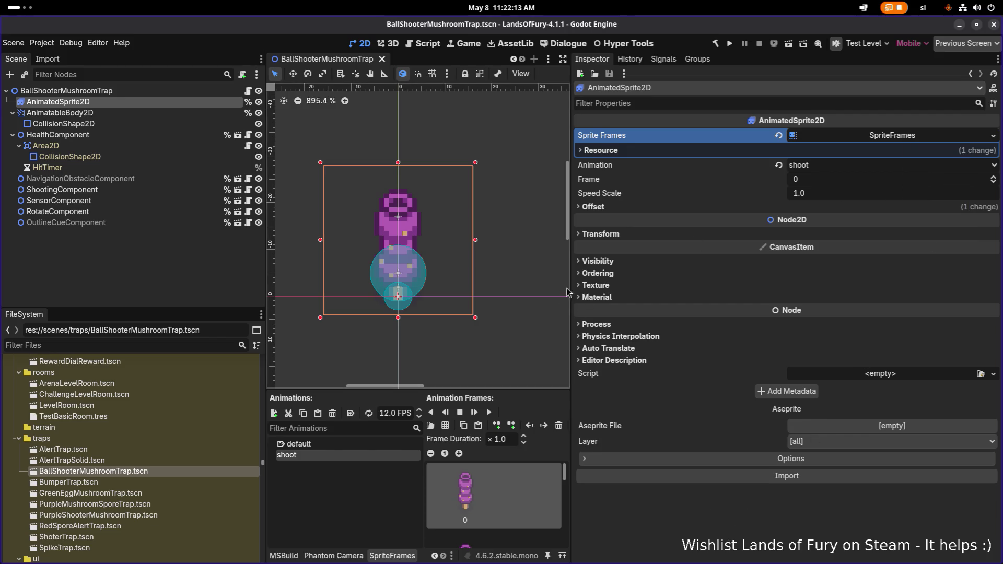
# Widen the animation frames area and switch between the shoot and default animations
pyautogui.moveTo(571, 285); pyautogui.dragTo(808, 269)
pyautogui.scroll(-1, 611, 516)
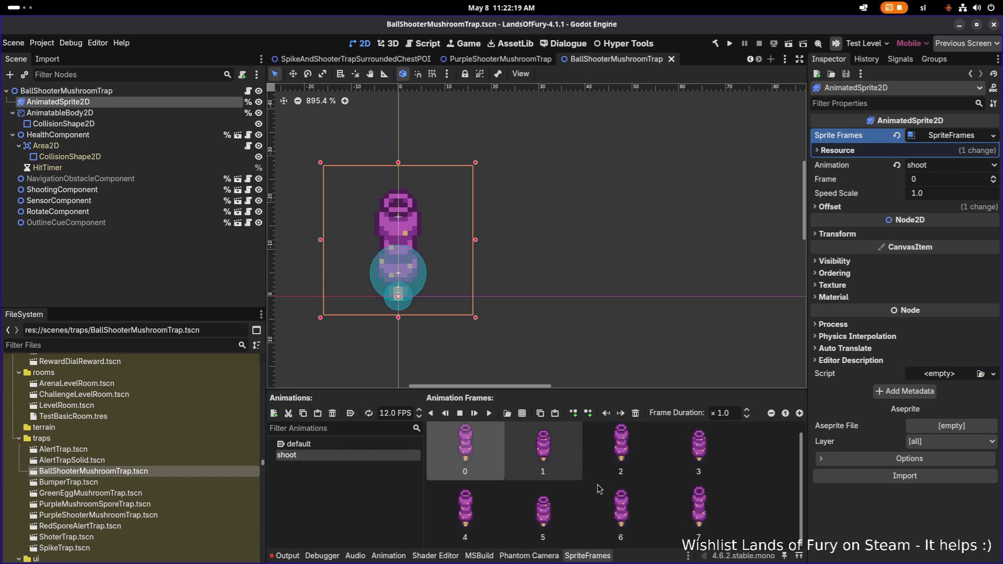
pyautogui.click(350, 444)
pyautogui.click(346, 457)
pyautogui.click(381, 444)
pyautogui.click(523, 413)
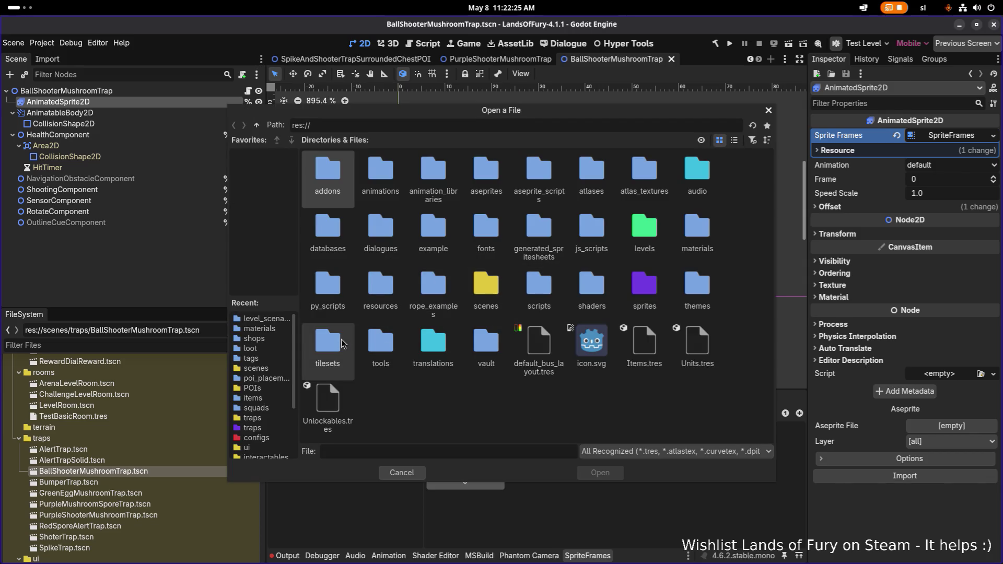
# Reload the externally changed PurpleShooterMushroomTrap scene from disk and close the file browser
pyautogui.hotkey('alt', 'Tab')
pyautogui.hotkey('alt', 'Tab')
pyautogui.hotkey('alt', 'Tab')
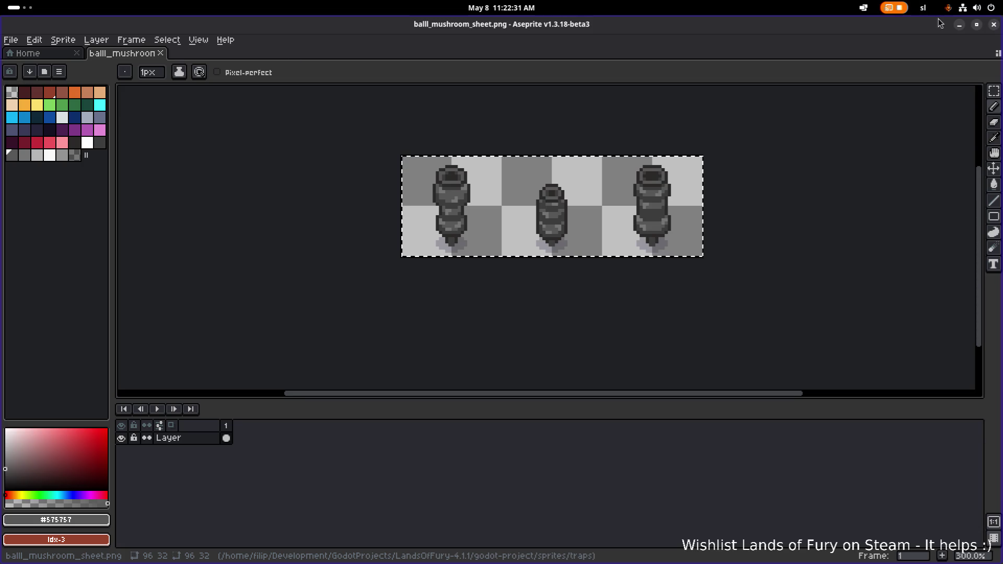
pyautogui.click(960, 24)
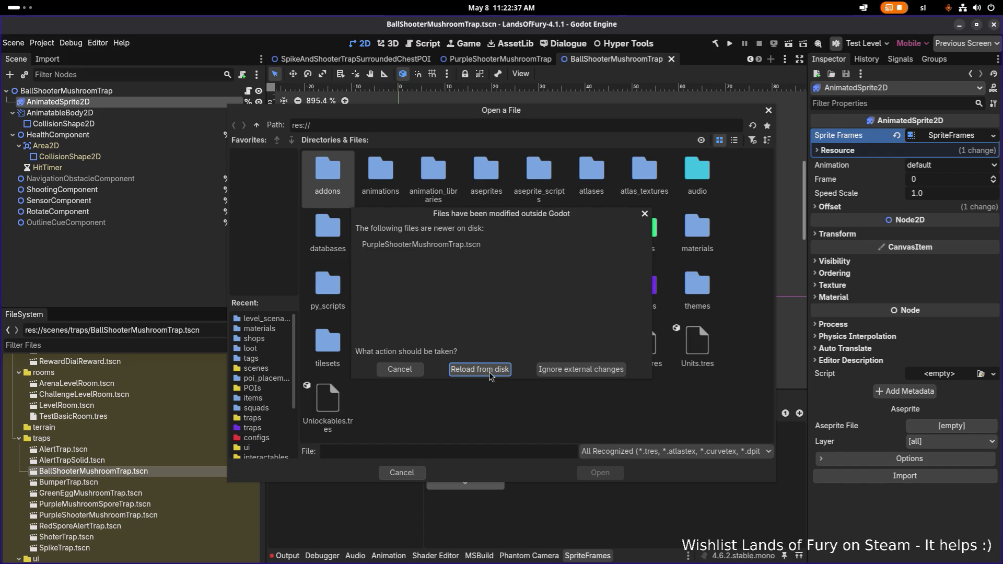
pyautogui.click(490, 369)
pyautogui.click(770, 111)
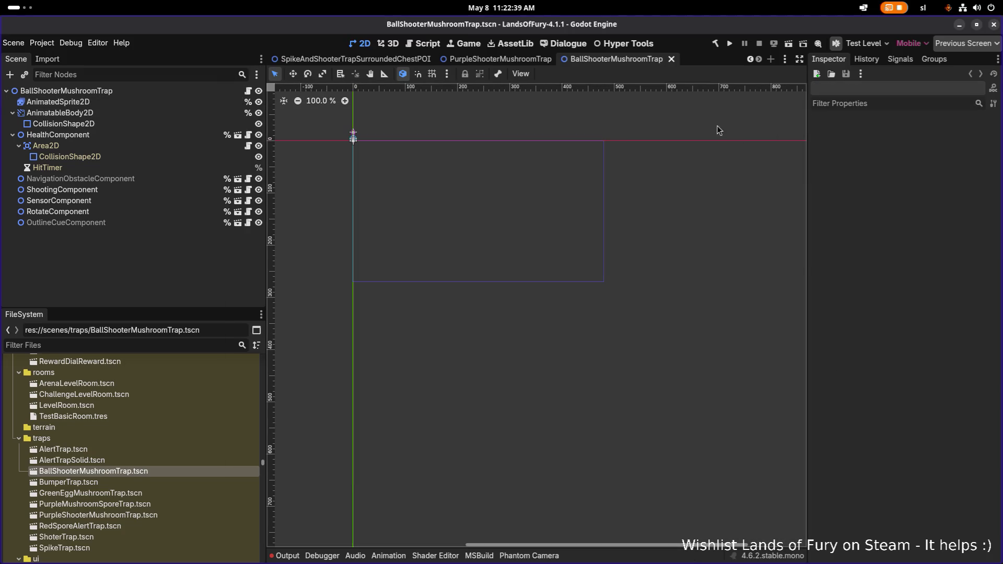
# Back in BallShooterMushroomTrap, open the AnimatedSprite2D's SpriteFrames resource for editing
pyautogui.click(501, 59)
pyautogui.click(600, 59)
pyautogui.click(127, 90)
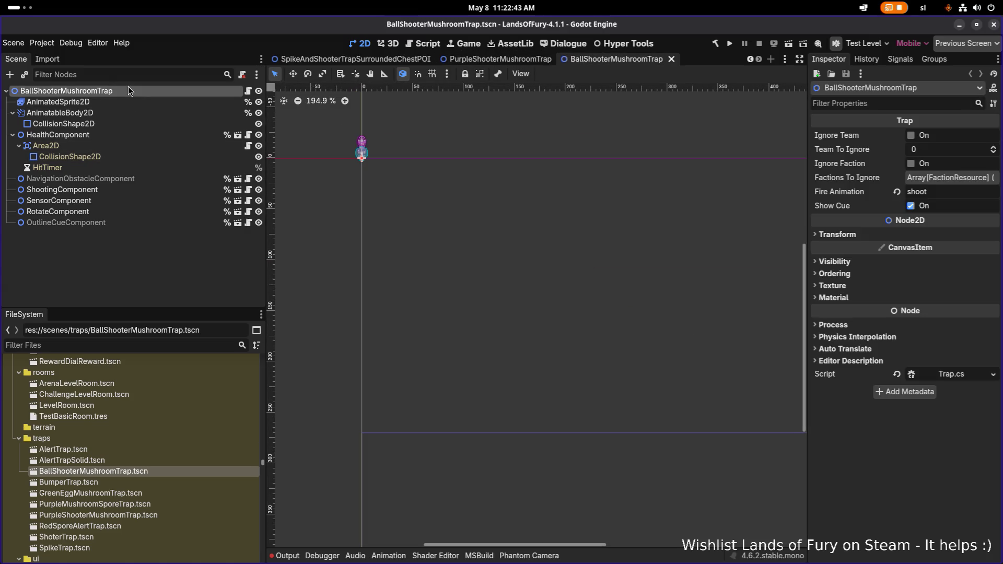
pyautogui.click(116, 102)
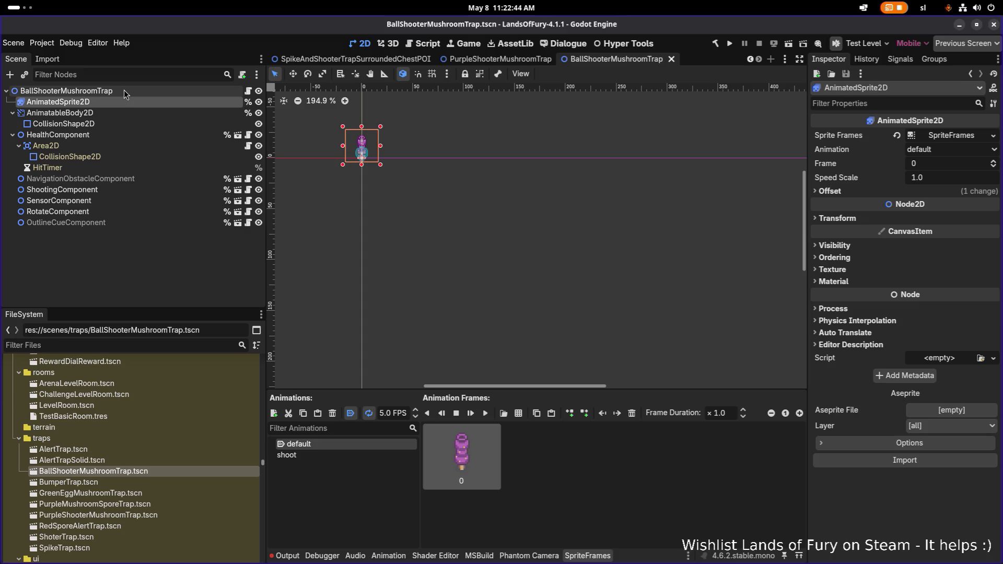
pyautogui.click(935, 137)
pyautogui.click(892, 524)
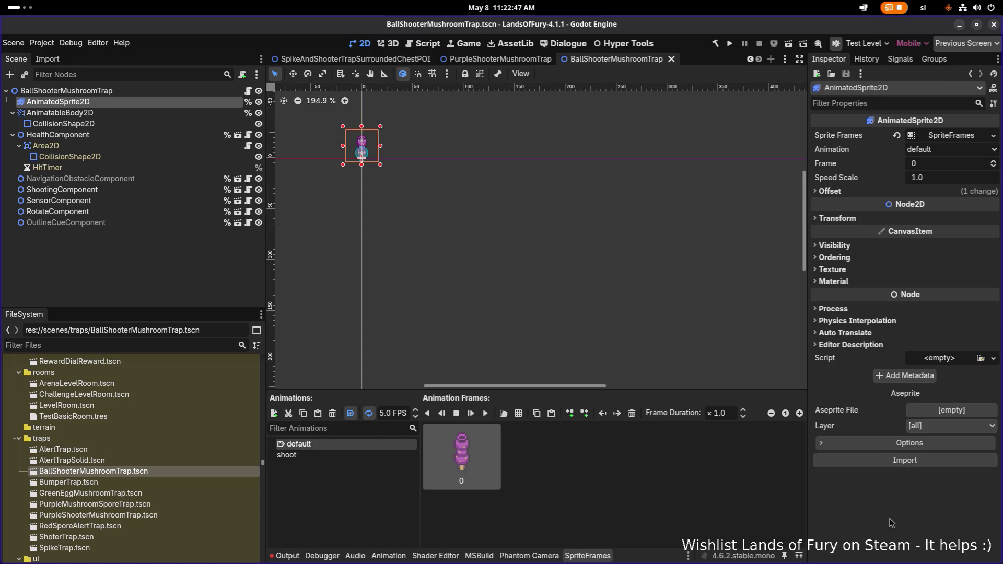
pyautogui.click(965, 137)
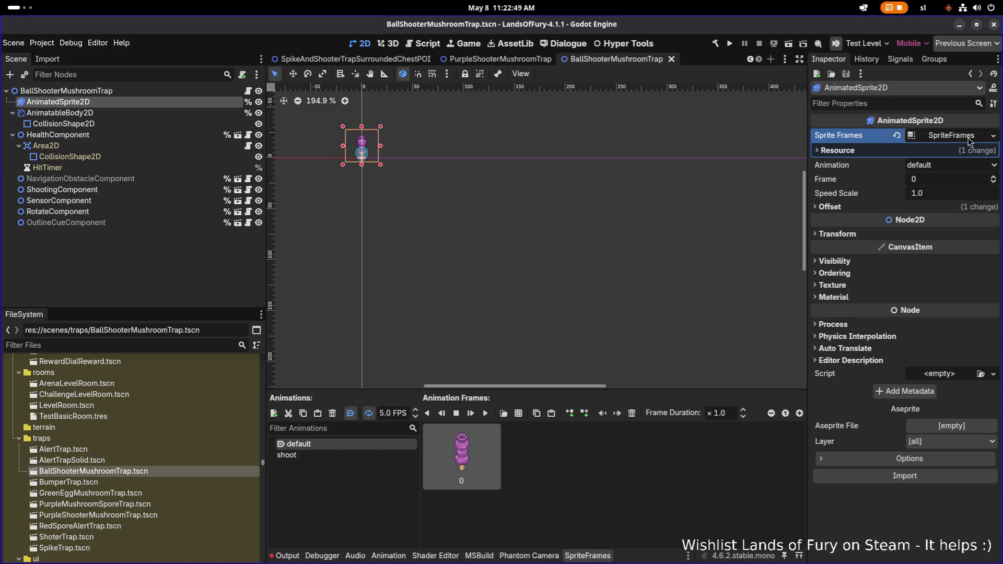
pyautogui.click(969, 137)
pyautogui.click(994, 136)
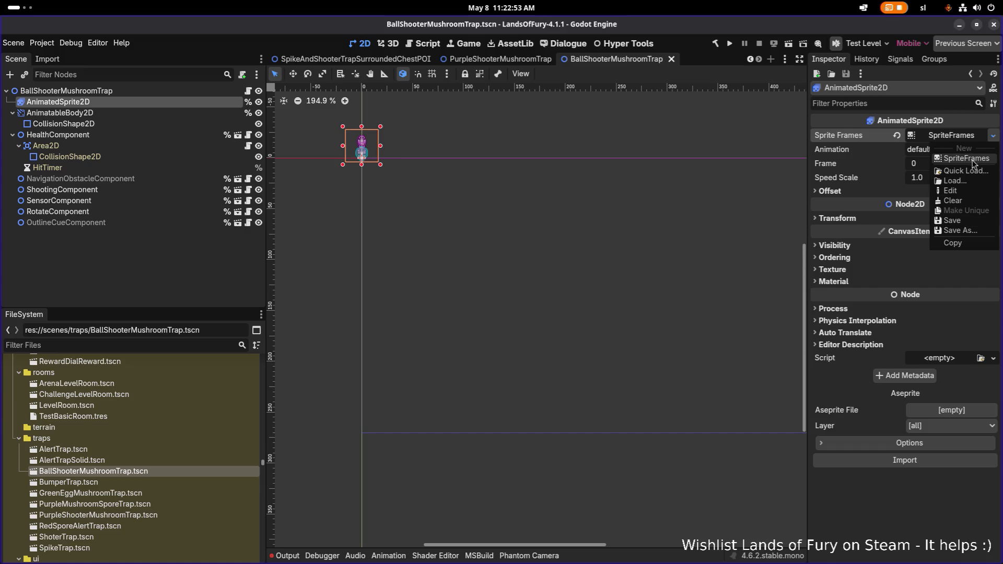
pyautogui.click(911, 380)
pyautogui.click(960, 136)
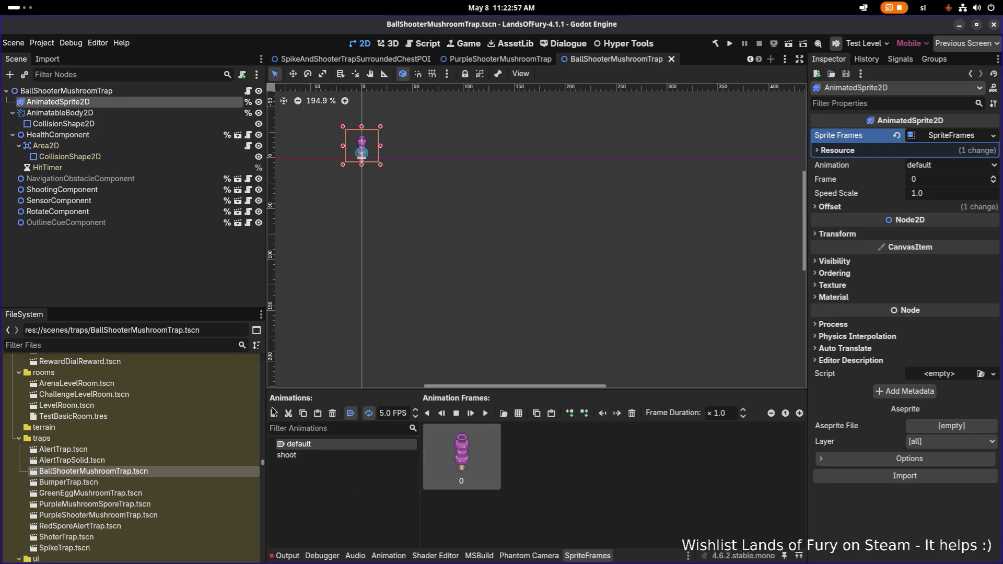
# Filter the project files by 'ball_mush' to find the mushroom sheet, then switch to Aseprite
pyautogui.click(128, 347)
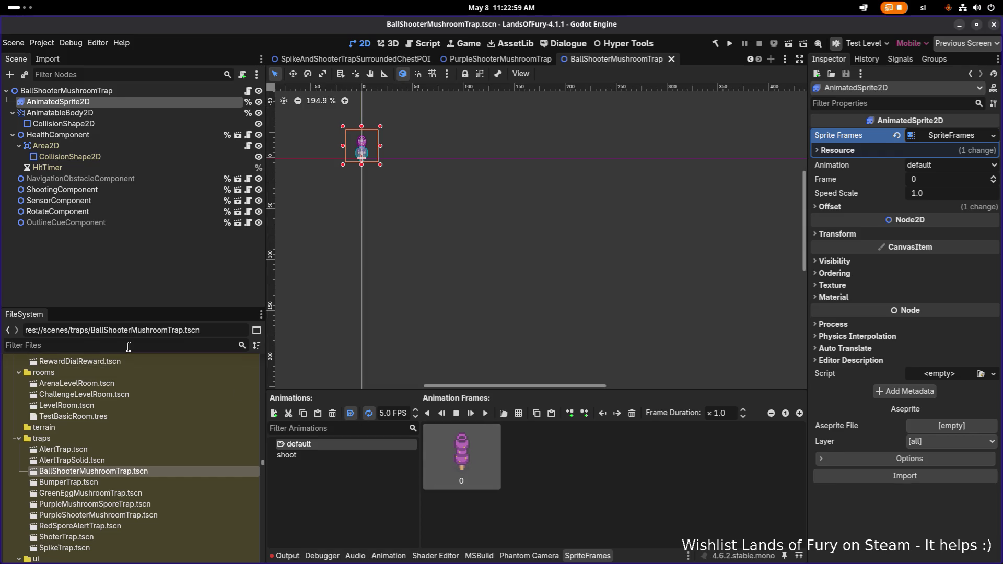
pyautogui.write('ballm')
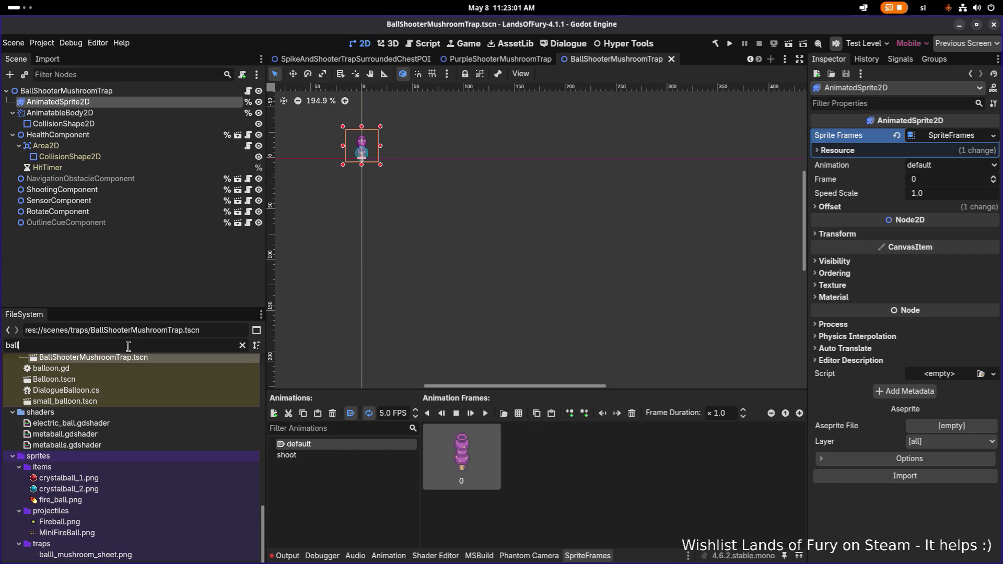
pyautogui.press('BackSpace')
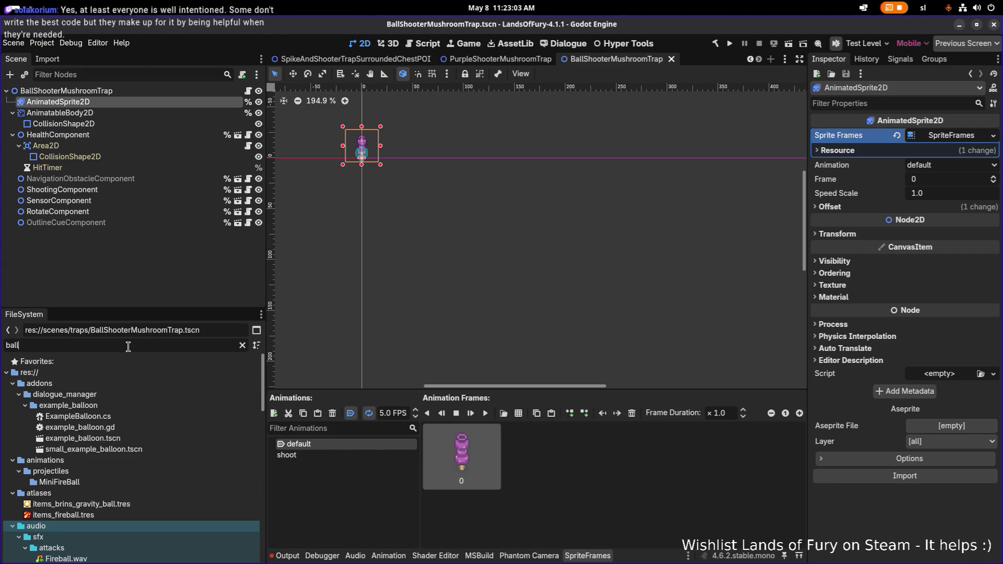
pyautogui.write('_')
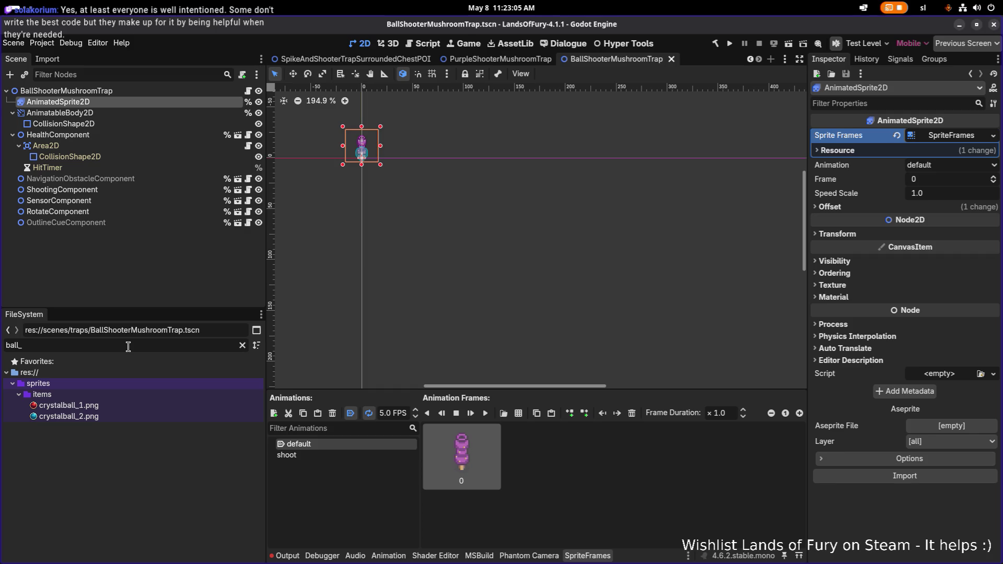
pyautogui.write('mush')
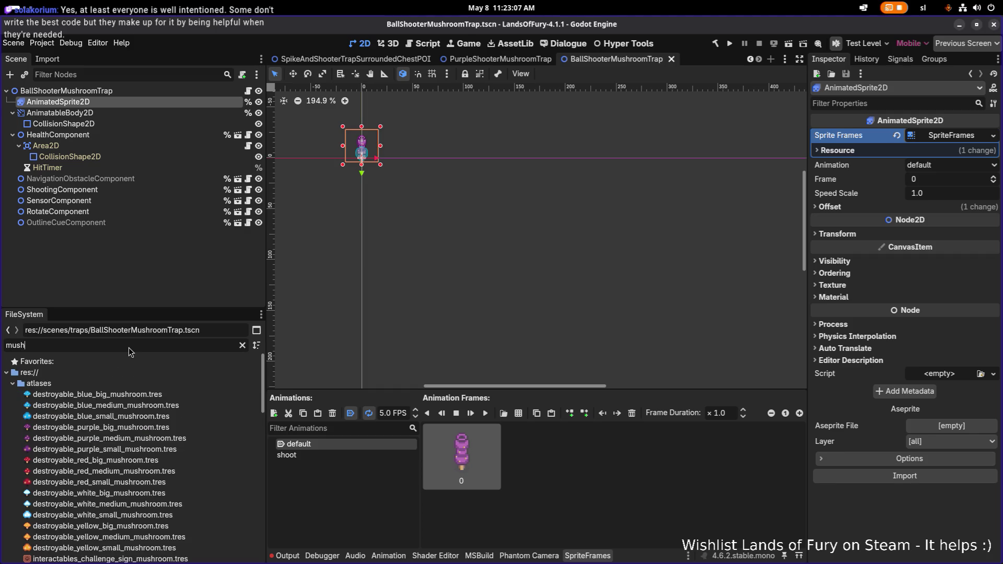
pyautogui.hotkey('alt', 'Tab')
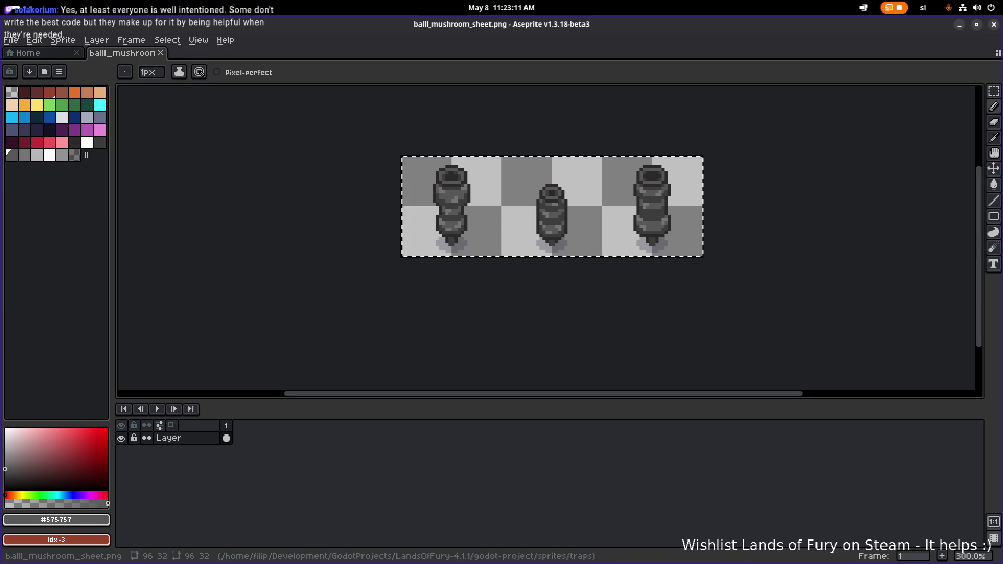
# Check balll_mushroom_sheet.png's traps folder via Save As, cancel, and minimise Aseprite
pyautogui.click(10, 39)
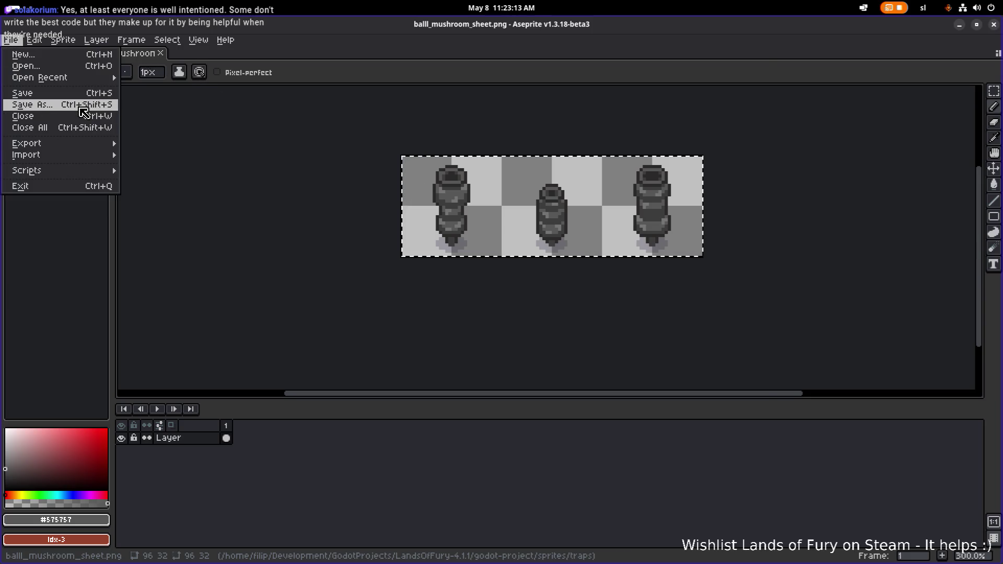
pyautogui.click(84, 112)
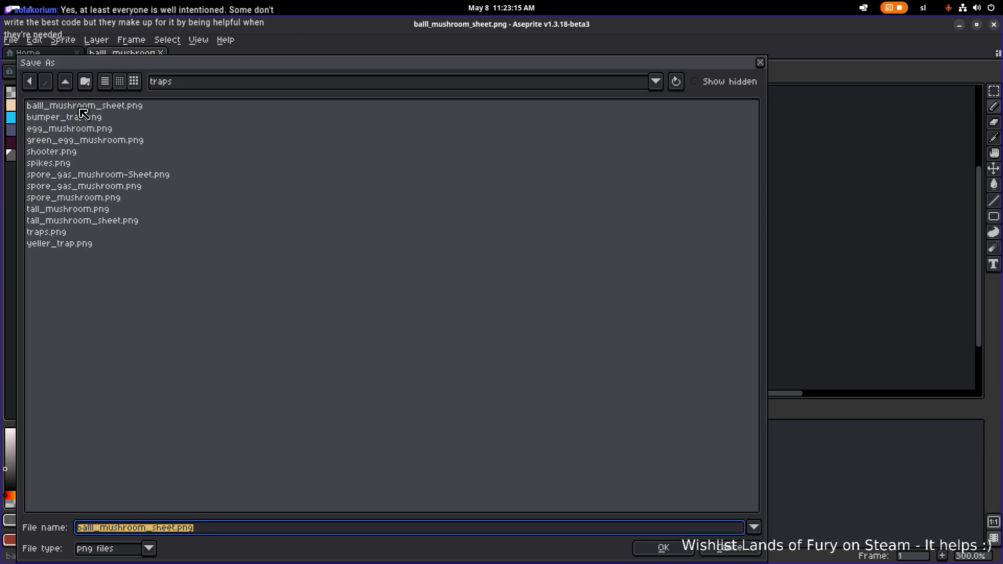
pyautogui.click(761, 62)
pyautogui.click(960, 25)
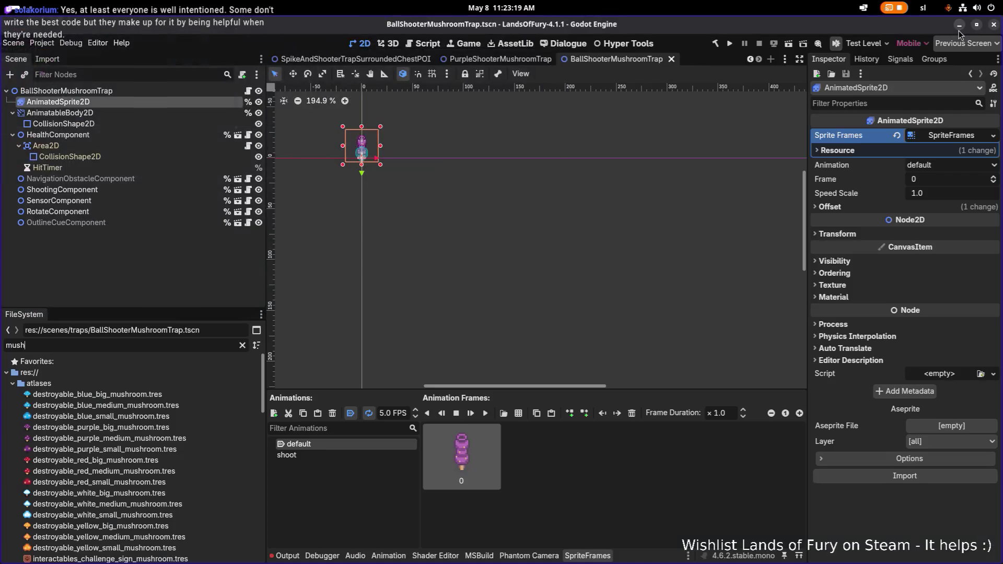
# Filter the project files by 'ball_', then by 'traps'
pyautogui.hotkey('ctrl', 'a')
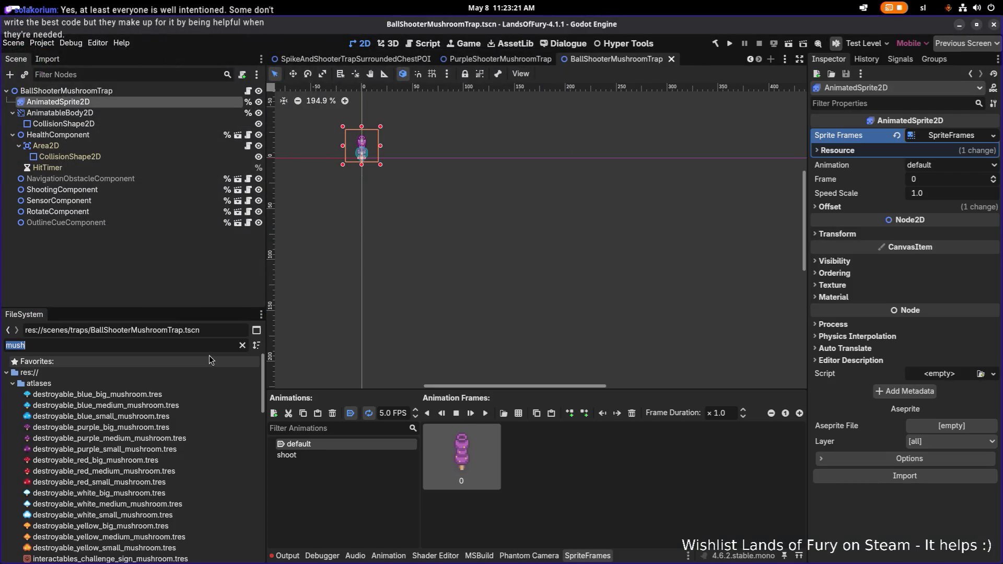
pyautogui.write('ball_')
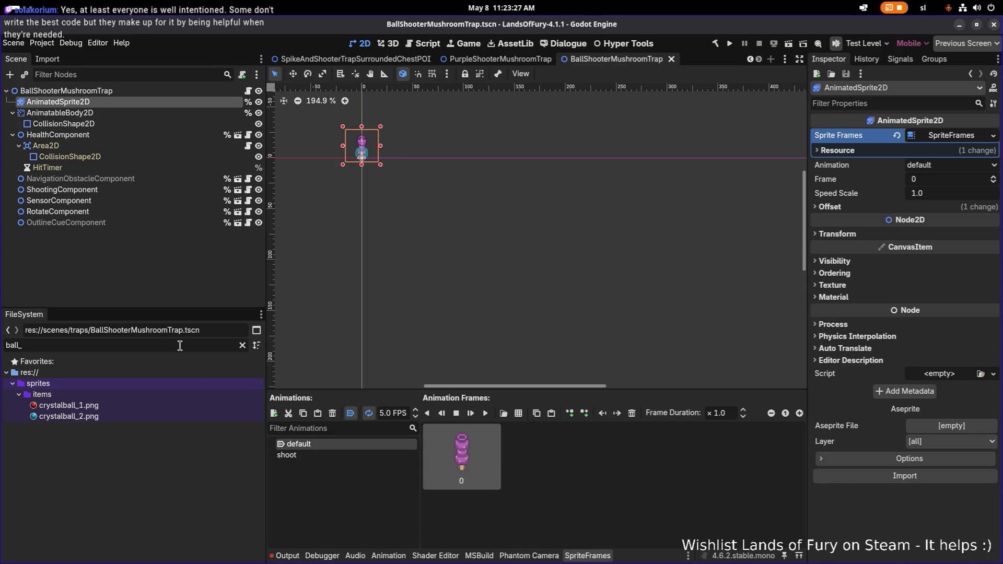
pyautogui.hotkey('ctrl', 'a')
pyautogui.write('tra')
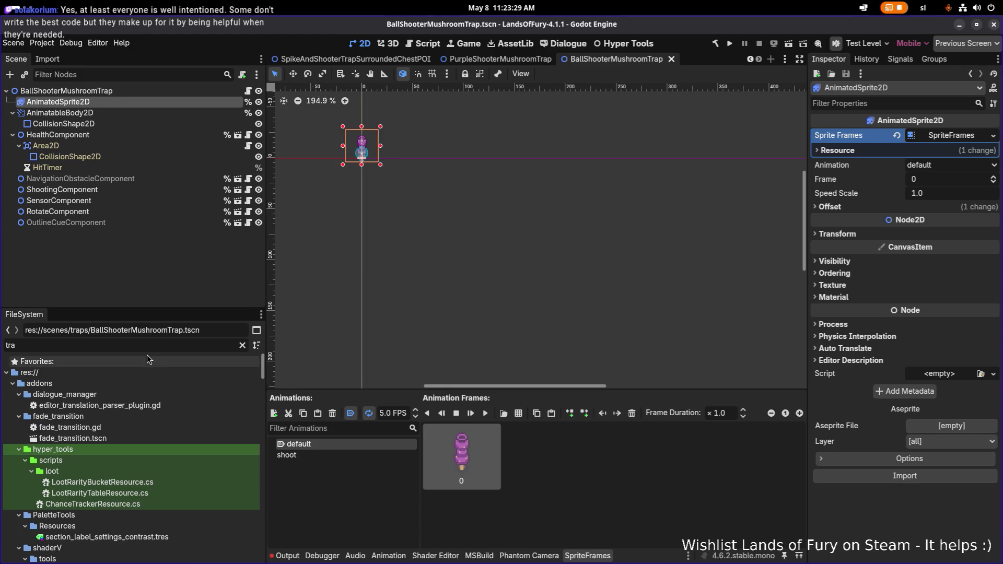
pyautogui.write('ps')
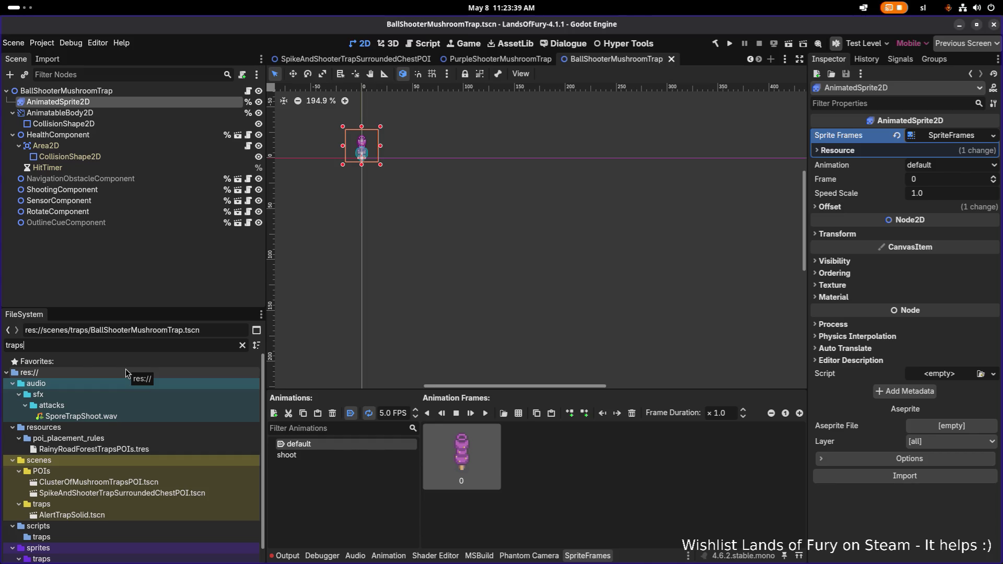
pyautogui.scroll(-1, 120, 514)
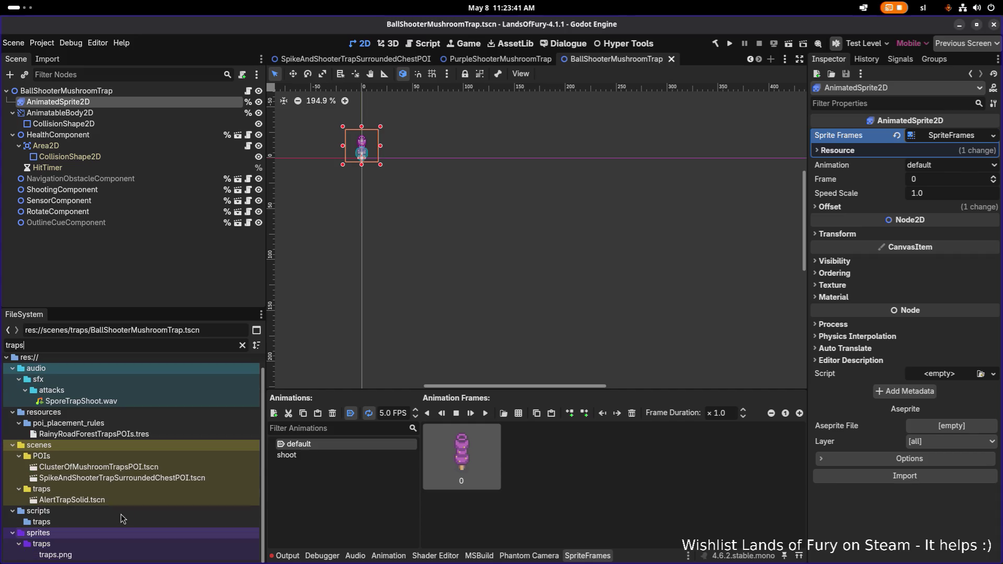
# Reveal traps.png in the file manager and locate balll_mushroom_sheet.png beside it
pyautogui.click(101, 544)
pyautogui.click(105, 555)
pyautogui.rightClick(105, 556)
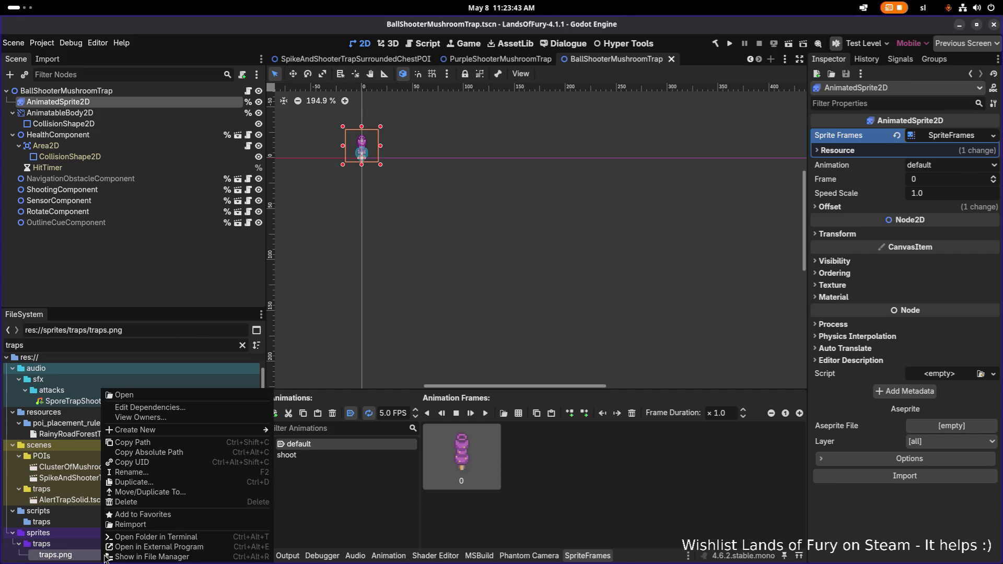
pyautogui.click(201, 557)
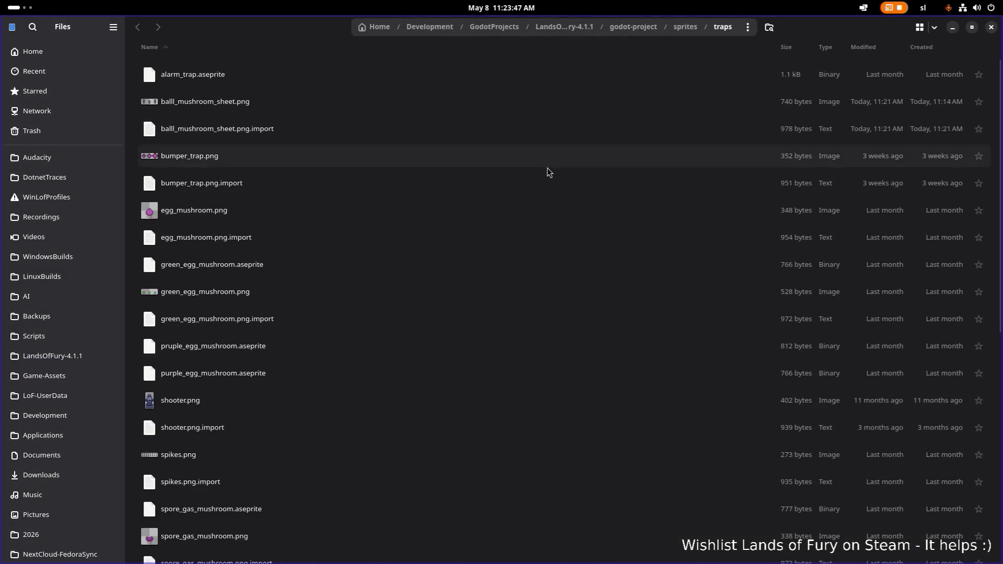
pyautogui.click(540, 187)
pyautogui.click(496, 102)
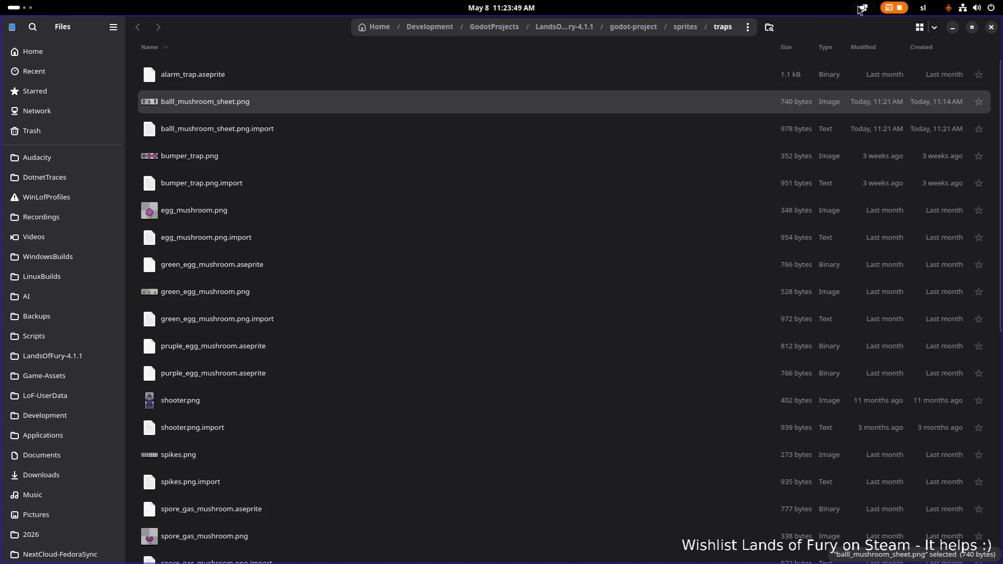
pyautogui.hotkey('alt', 'Tab')
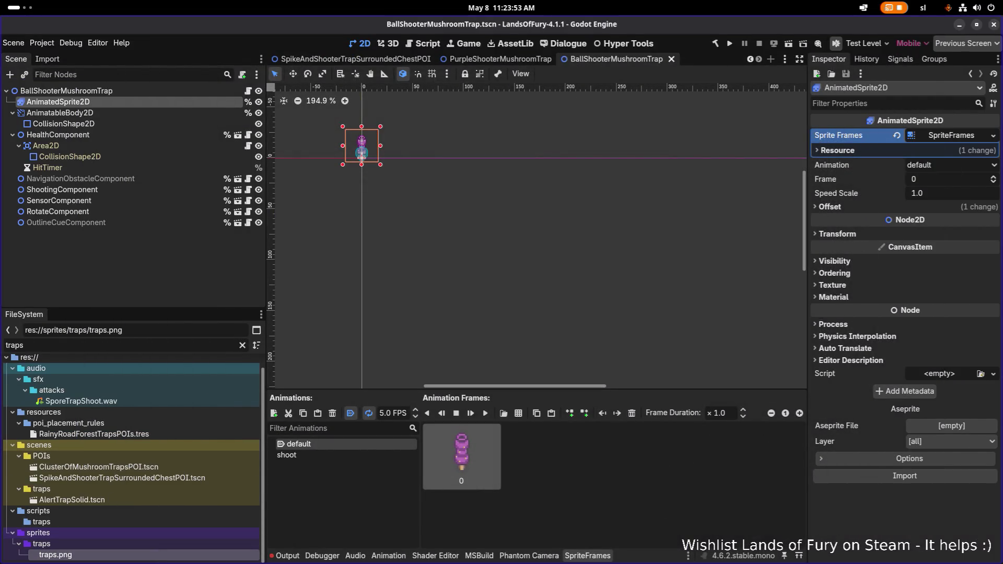
# Try dragging the mushroom sheet into the project, then clear the filter and browse sprites/traps
pyautogui.moveTo(276, 479)
pyautogui.mouseDown()
pyautogui.moveTo(216, 557)
pyautogui.moveTo(197, 554)
pyautogui.moveTo(194, 563)
pyautogui.mouseUp()
pyautogui.moveTo(13, 389)
pyautogui.mouseDown()
pyautogui.moveTo(100, 523)
pyautogui.moveTo(137, 559)
pyautogui.moveTo(77, 474)
pyautogui.mouseUp()
pyautogui.click(242, 346)
pyautogui.scroll(-3, 166, 435)
pyautogui.click(160, 414)
pyautogui.scroll(2, 160, 415)
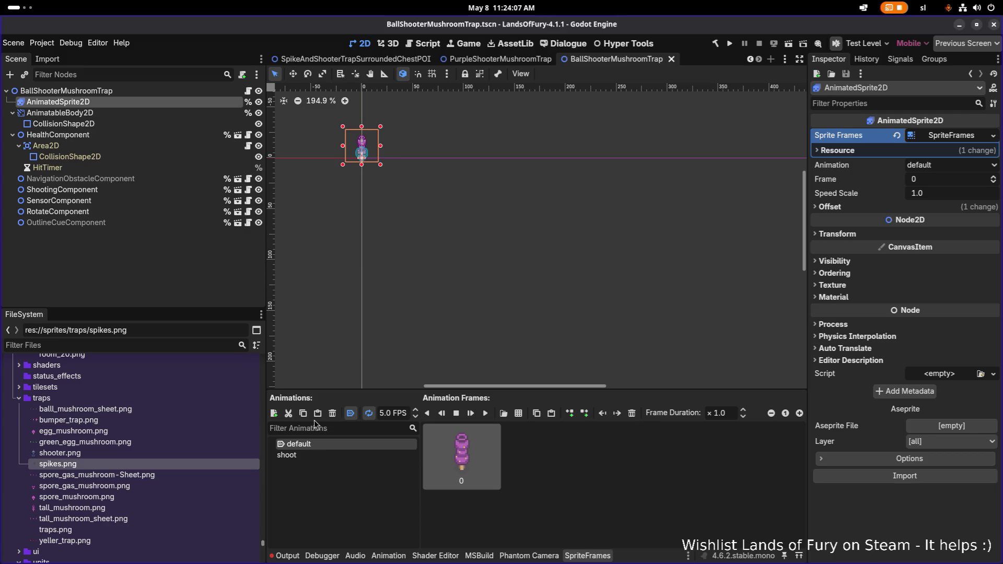
# Drop balll_mushroom_sheet.png into the default animation, then delete the badly sliced second frame
pyautogui.moveTo(159, 408); pyautogui.dragTo(654, 479)
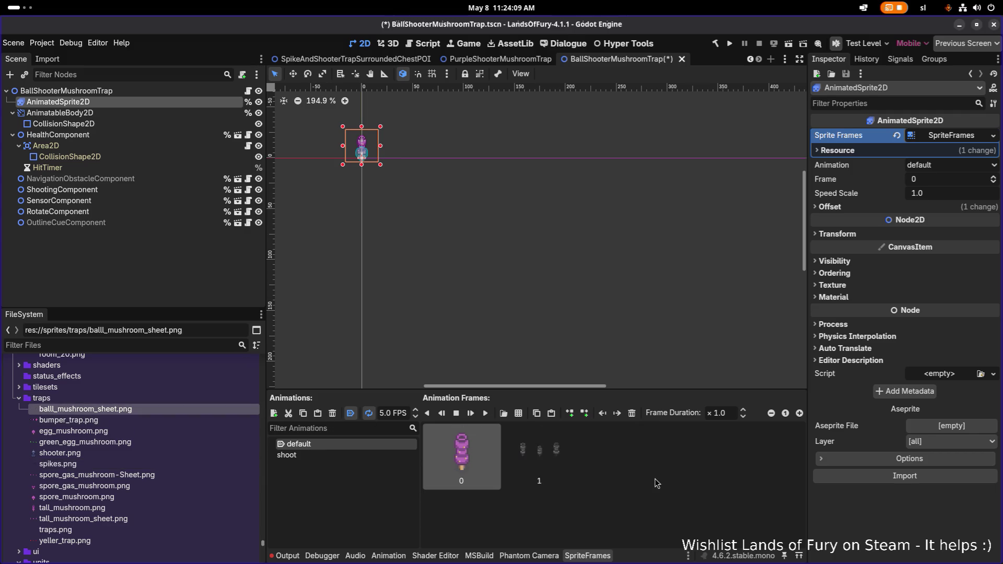
pyautogui.click(555, 459)
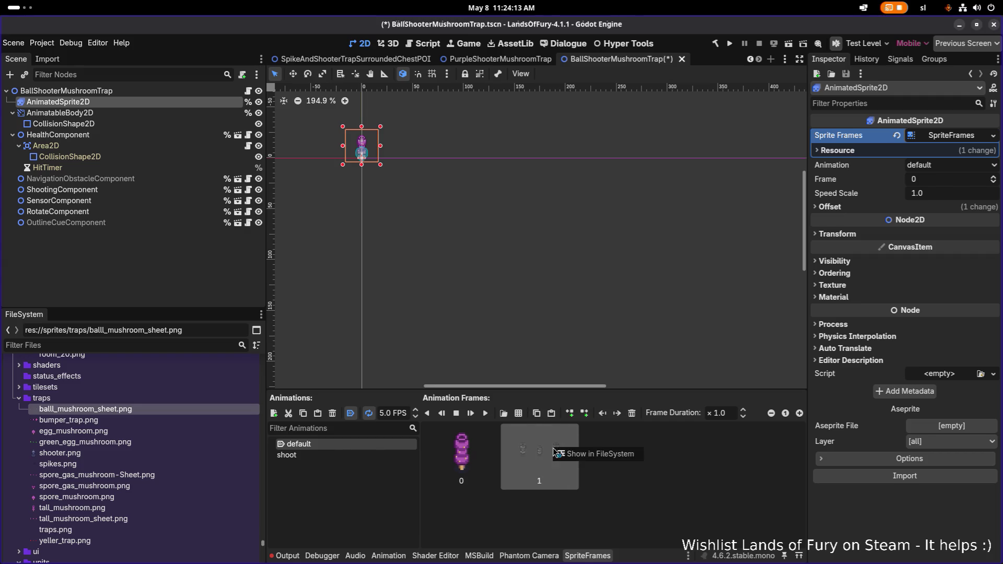
pyautogui.press('Delete')
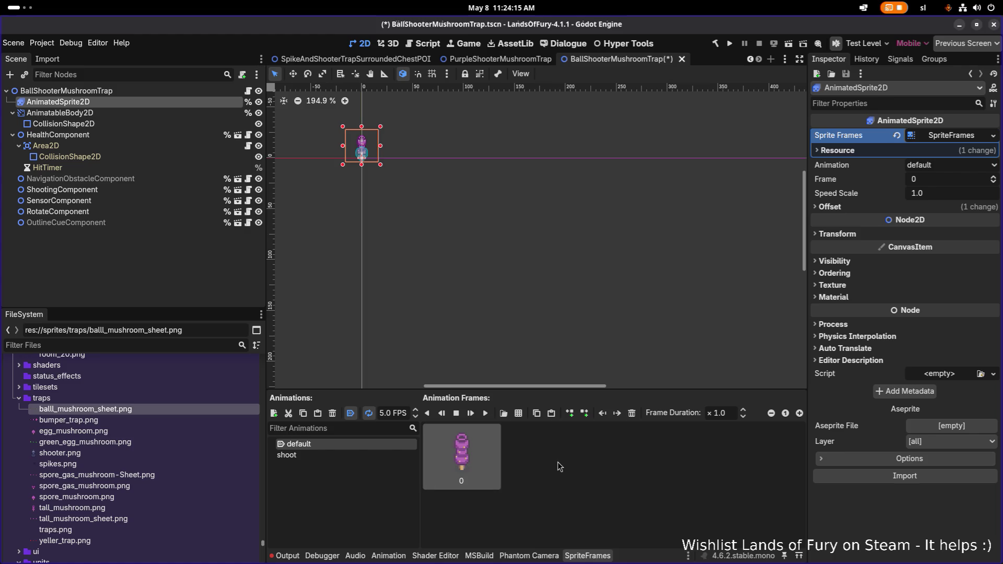
# Open sprites/traps/balll_mushroom_sheet.png in Add Frames from Sprite Sheet
pyautogui.click(519, 413)
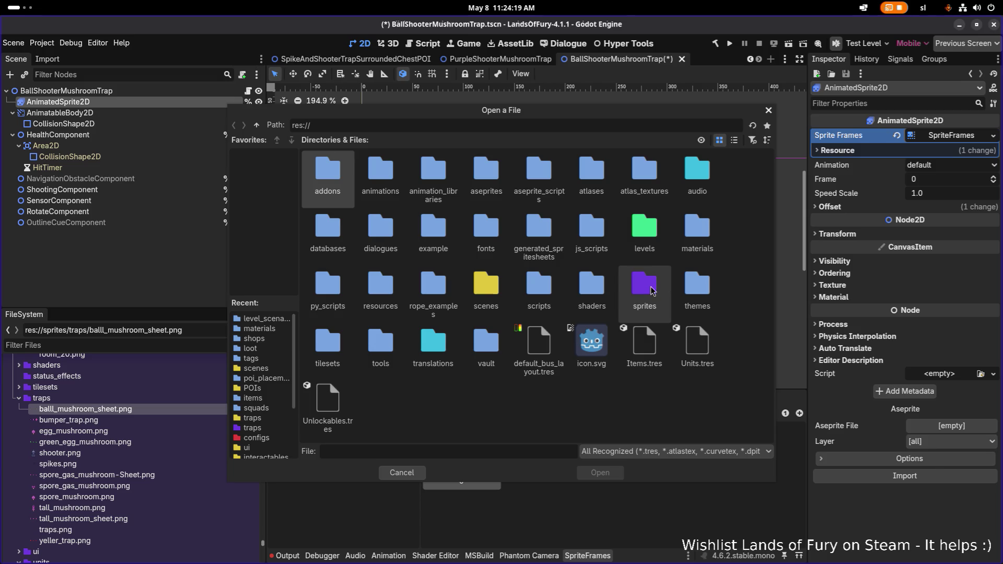
pyautogui.doubleClick(633, 285)
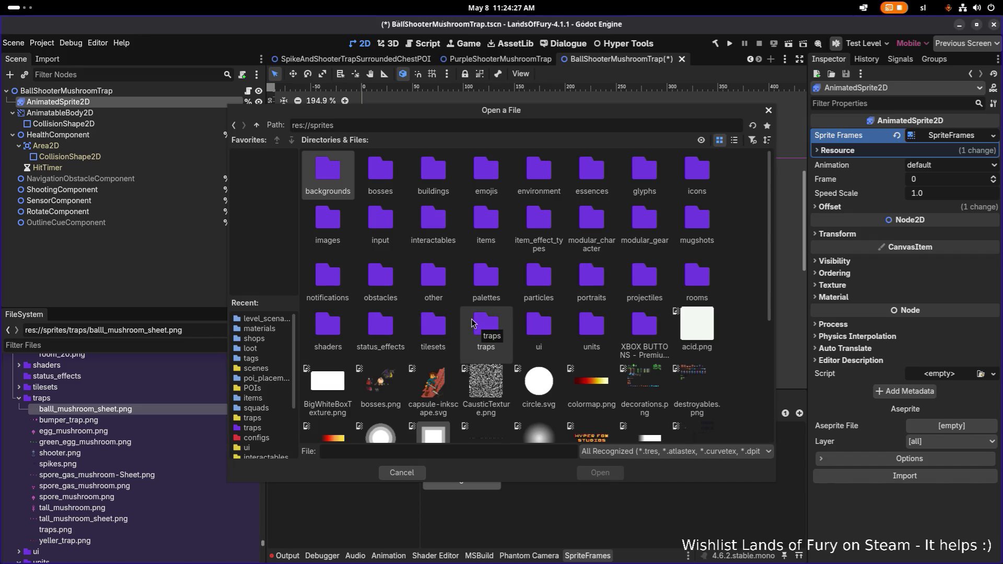
pyautogui.click(538, 325)
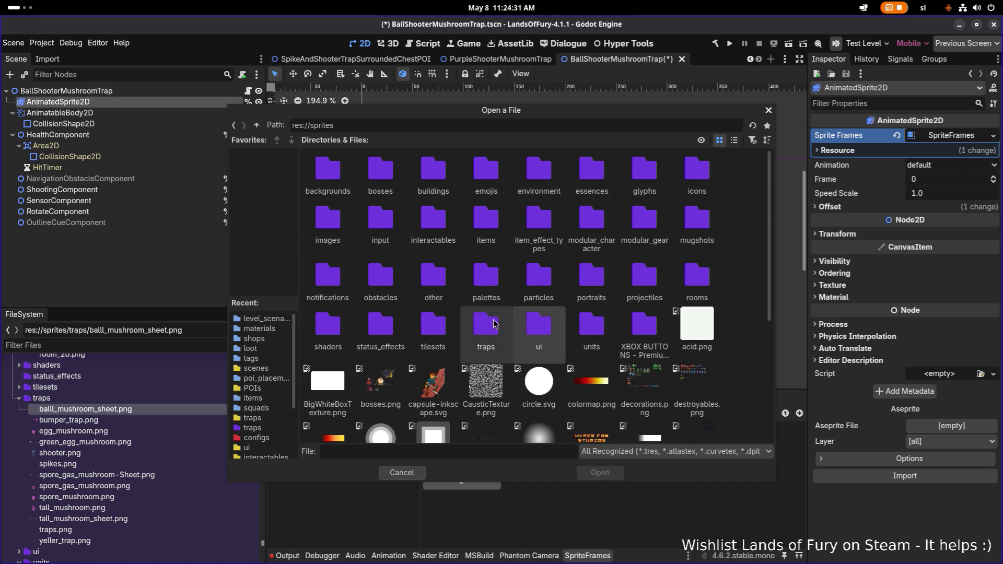
pyautogui.doubleClick(492, 322)
pyautogui.doubleClick(370, 205)
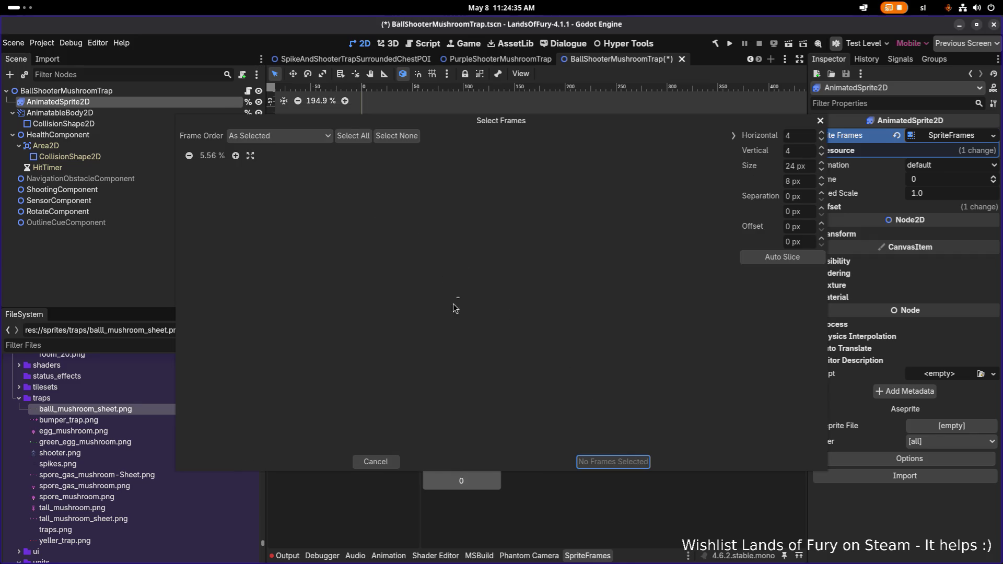
pyautogui.scroll(10, 456, 306)
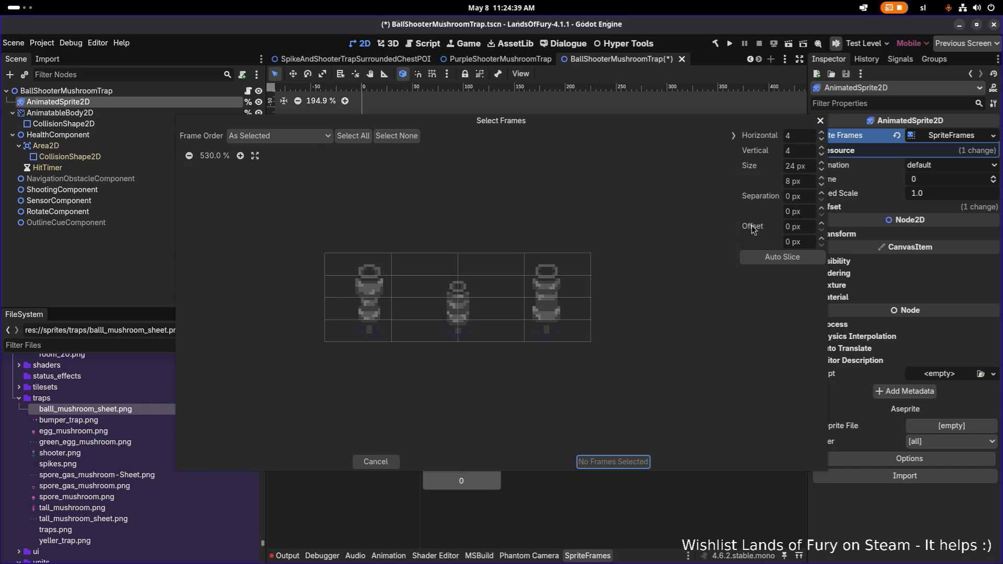
# Slice the sheet 3 columns by 1 row and add all three grey mushroom frames
pyautogui.click(822, 155)
pyautogui.click(822, 155)
pyautogui.click(823, 157)
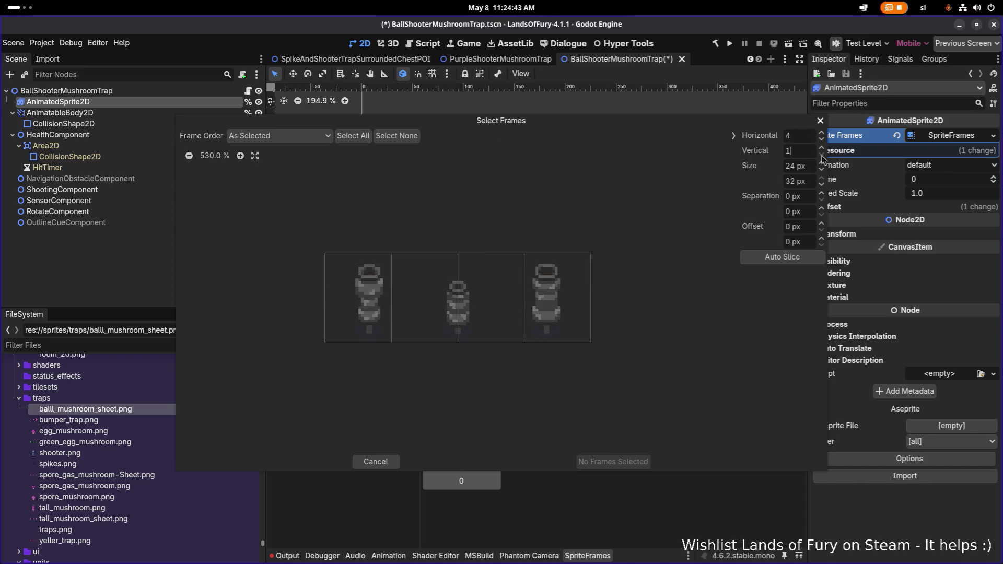
pyautogui.click(821, 140)
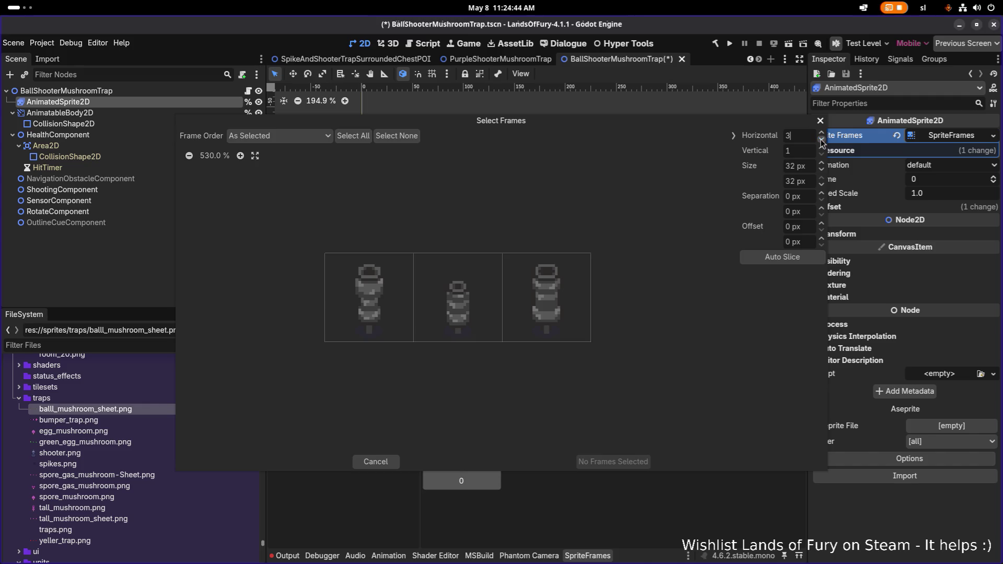
pyautogui.click(410, 309)
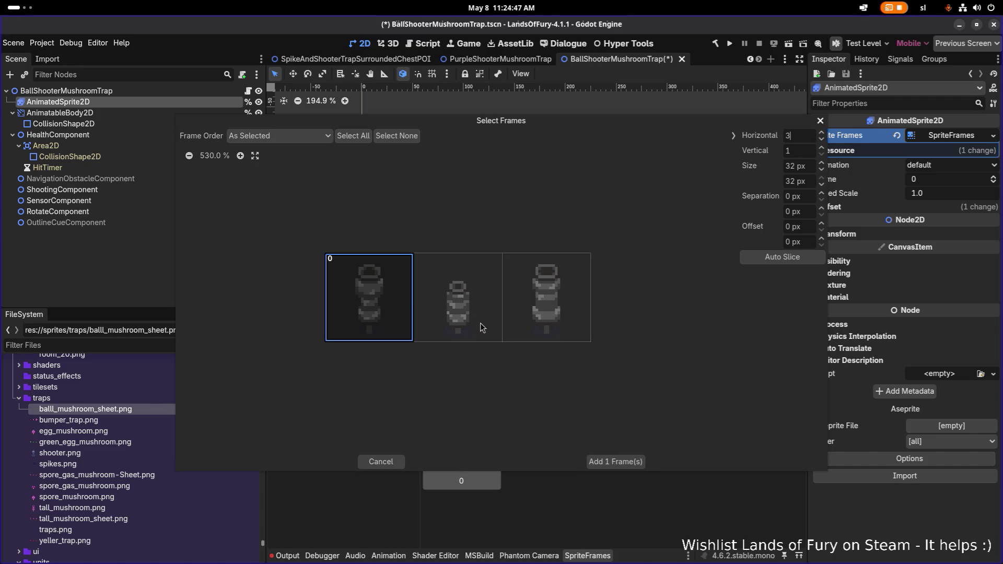
pyautogui.click(481, 321)
pyautogui.click(550, 317)
pyautogui.click(617, 462)
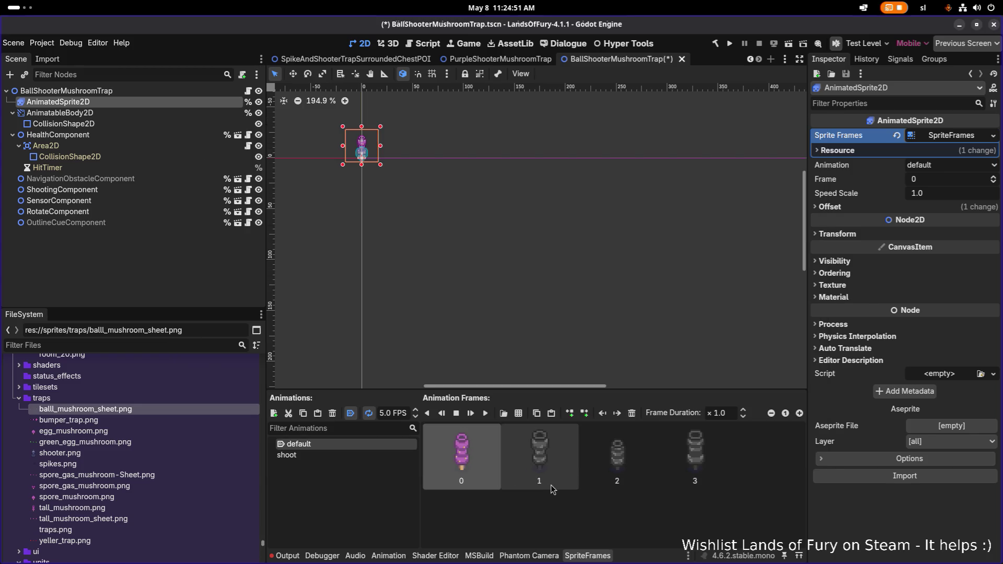
# Delete the purple and extra frames, leaving one grey mushroom frame, and save
pyautogui.click(513, 460)
pyautogui.click(485, 458)
pyautogui.press('Delete')
pyautogui.click(531, 457)
pyautogui.press('Delete')
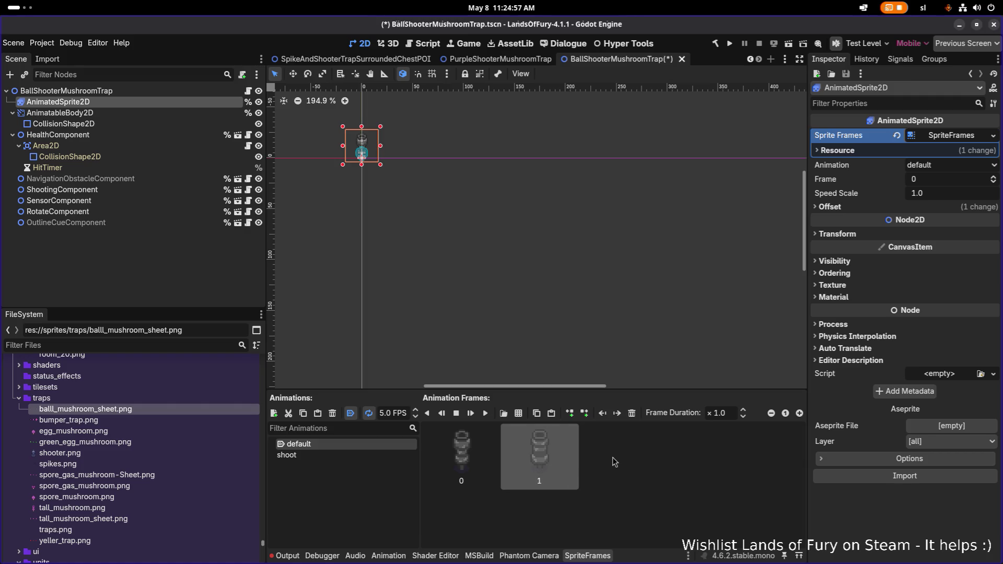
pyautogui.press('Delete')
pyautogui.hotkey('ctrl', 's')
# Review PurpleShooterMushroomTrap's shoot animation frames, then return to BallShooterMushroomTrap
pyautogui.click(491, 58)
pyautogui.click(165, 100)
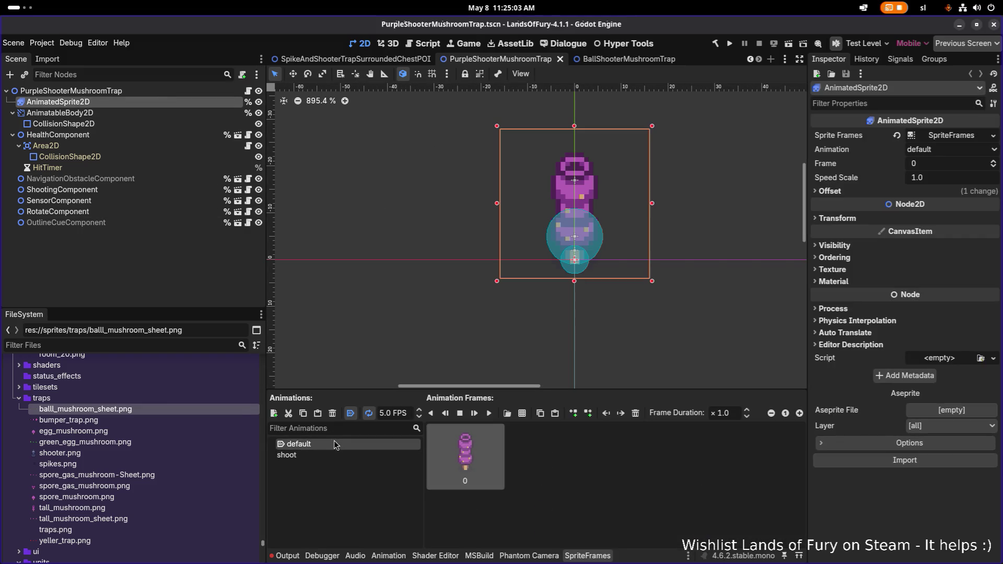
pyautogui.click(336, 455)
pyautogui.click(601, 65)
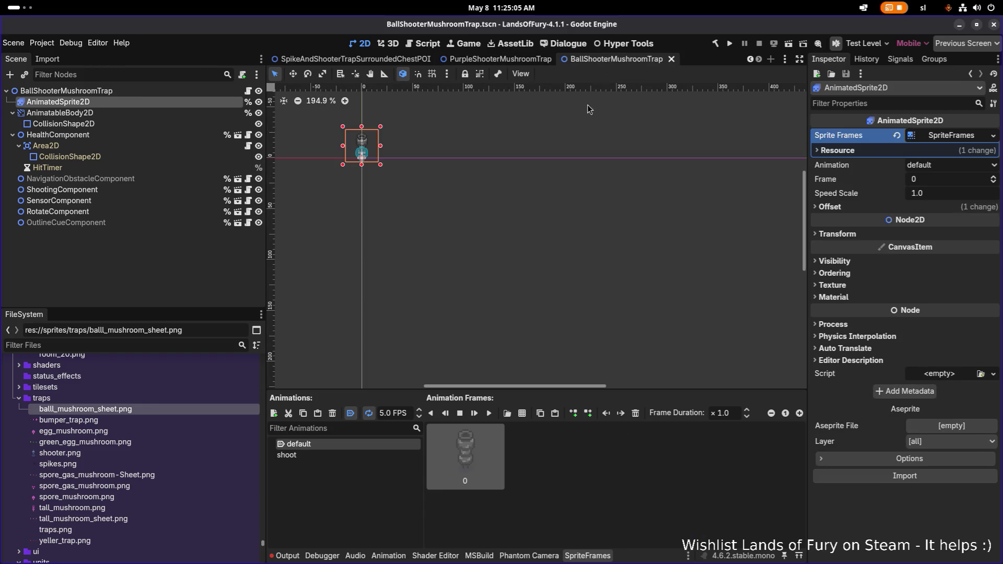
# Add the three grey mushroom frames from balll_mushroom_sheet.png to the shoot animation
pyautogui.click(316, 452)
pyautogui.scroll(-1, 575, 481)
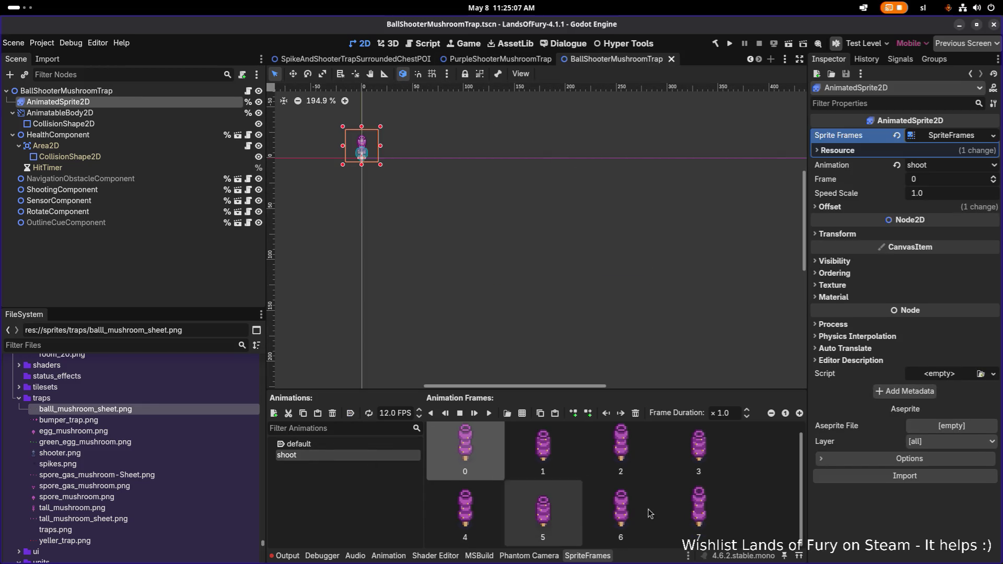
pyautogui.click(525, 415)
pyautogui.doubleClick(327, 177)
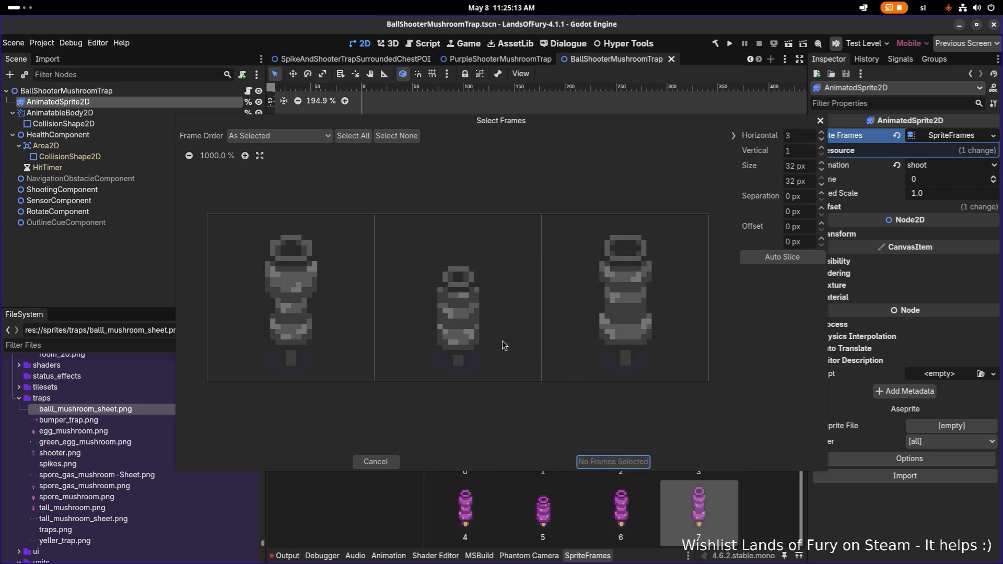
pyautogui.click(330, 317)
pyautogui.click(468, 327)
pyautogui.click(592, 324)
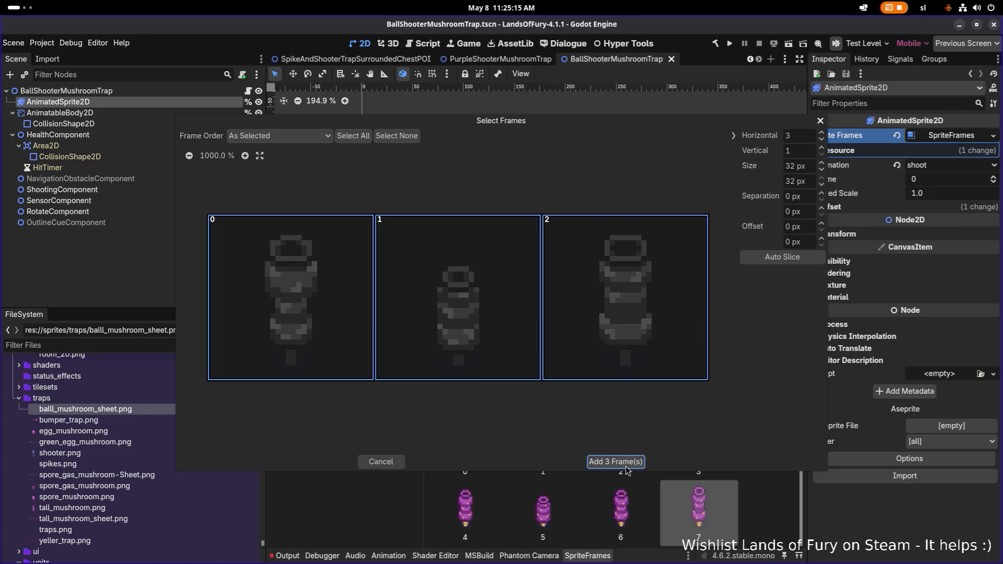
pyautogui.click(624, 463)
# Reorder the shoot frames, moving grey frame 8 up to the second slot and back
pyautogui.scroll(2, 677, 491)
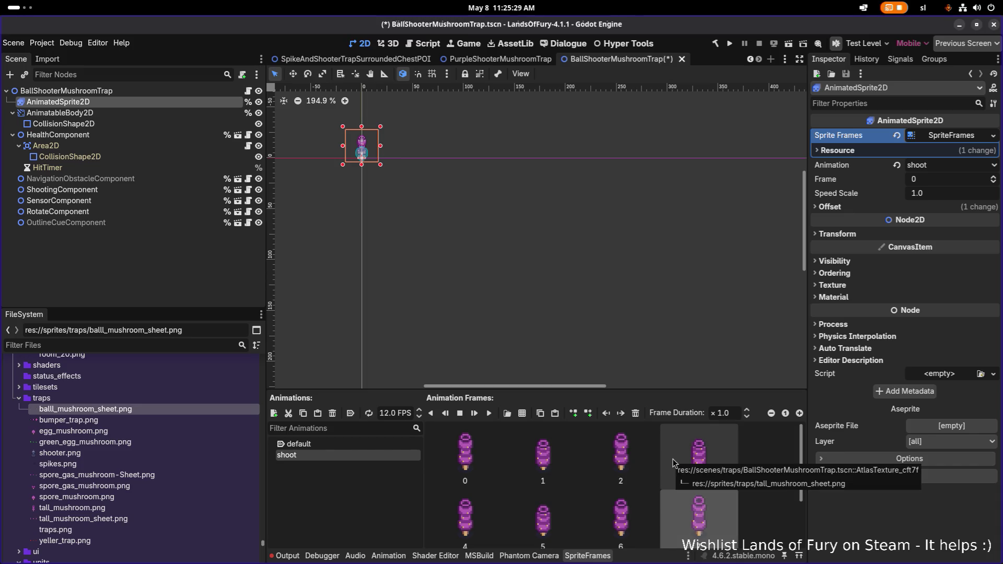
pyautogui.scroll(-2, 674, 472)
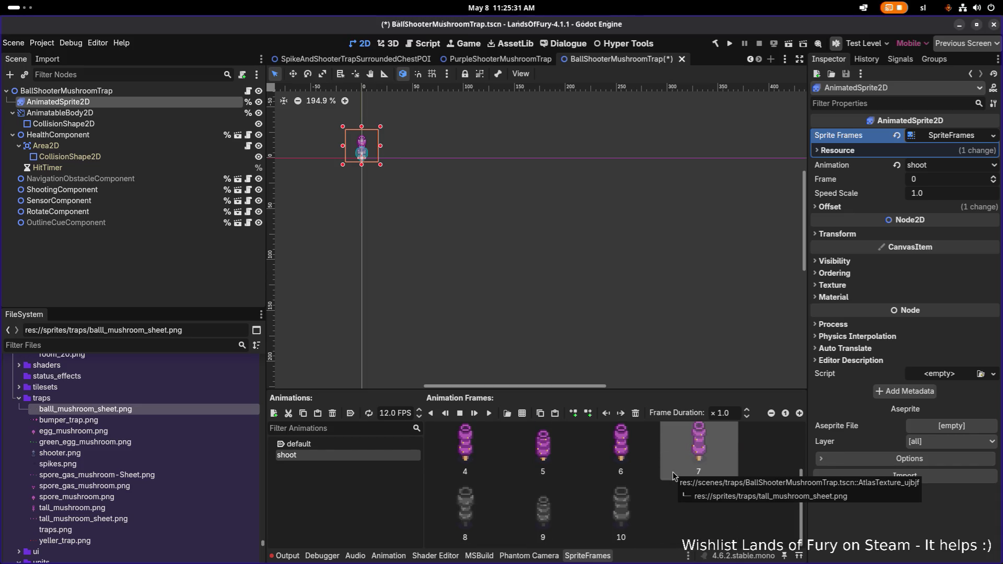
pyautogui.scroll(2, 672, 472)
pyautogui.scroll(1, 731, 486)
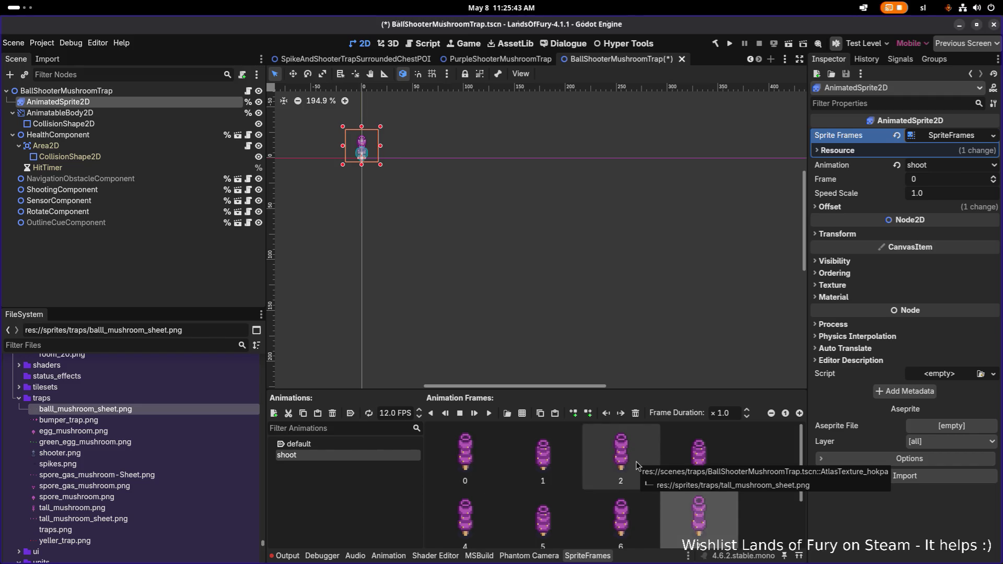
pyautogui.scroll(-1, 633, 465)
pyautogui.scroll(-1, 502, 511)
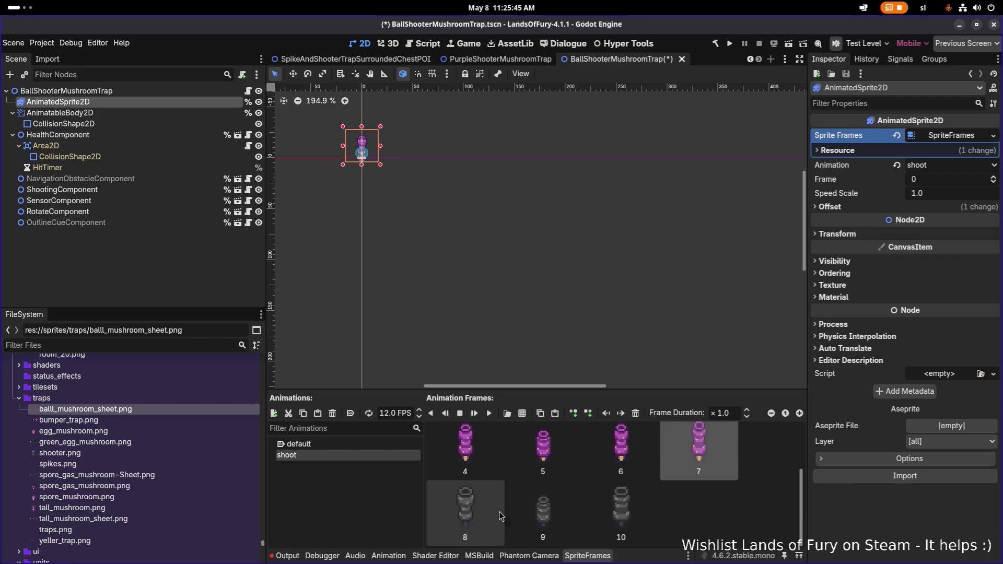
pyautogui.click(497, 503)
pyautogui.moveTo(497, 502)
pyautogui.mouseDown()
pyautogui.moveTo(503, 453)
pyautogui.moveTo(526, 450)
pyautogui.moveTo(515, 450)
pyautogui.mouseUp()
pyautogui.scroll(-2, 580, 465)
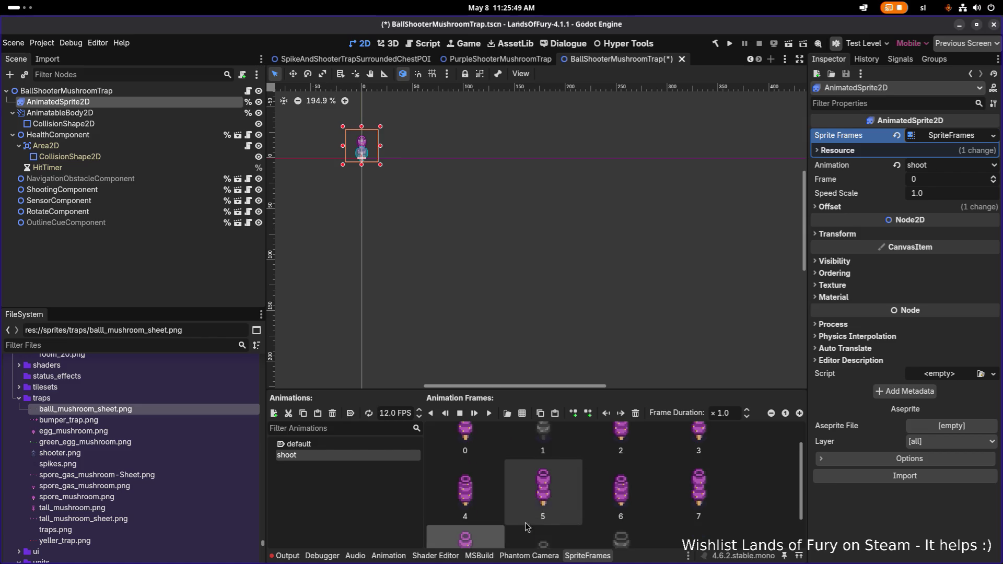
pyautogui.scroll(2, 549, 523)
pyautogui.click(488, 470)
pyautogui.moveTo(509, 457)
pyautogui.mouseDown()
pyautogui.moveTo(544, 494)
pyautogui.moveTo(474, 511)
pyautogui.moveTo(566, 470)
pyautogui.moveTo(538, 470)
pyautogui.moveTo(526, 453)
pyautogui.moveTo(585, 459)
pyautogui.moveTo(465, 543)
pyautogui.mouseUp()
# Copy shoot frames 0 and 1 and paste them after frame 2
pyautogui.click(601, 457)
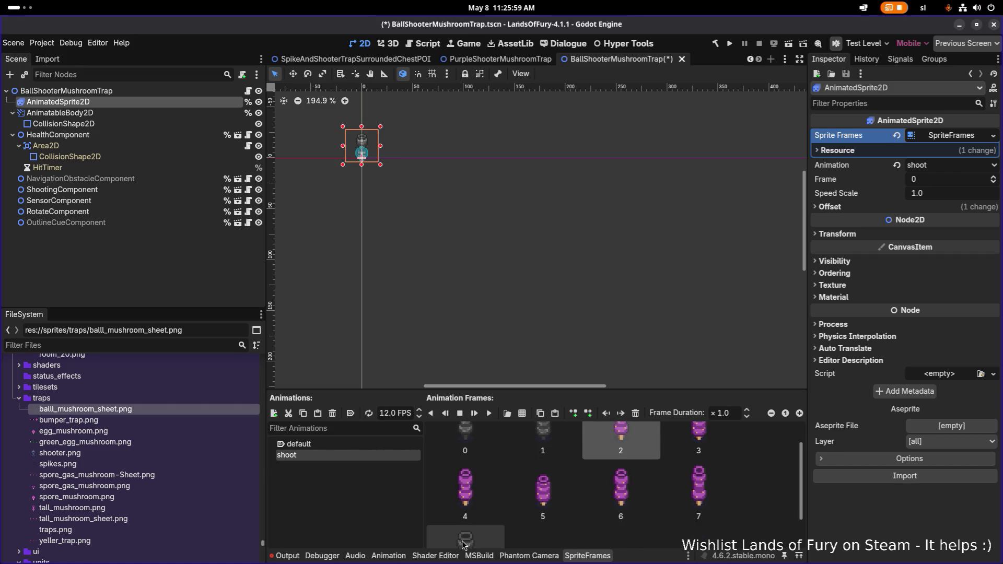
pyautogui.click(669, 445)
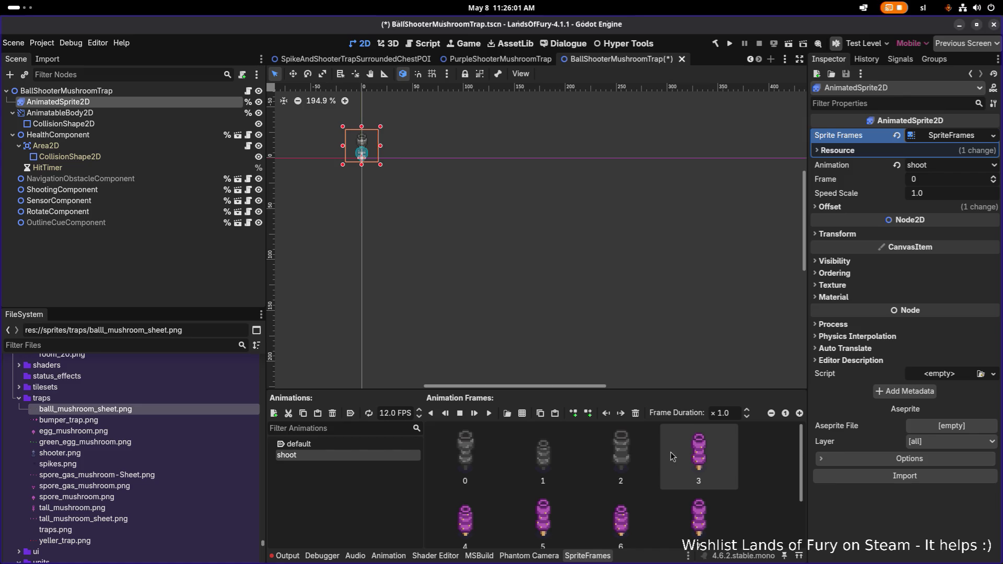
pyautogui.click(471, 454)
pyautogui.keyDown('shift'); pyautogui.click(544, 457); pyautogui.keyUp('shift')
pyautogui.hotkey('ctrl', 'c')
pyautogui.click(599, 449)
pyautogui.hotkey('ctrl', 'v')
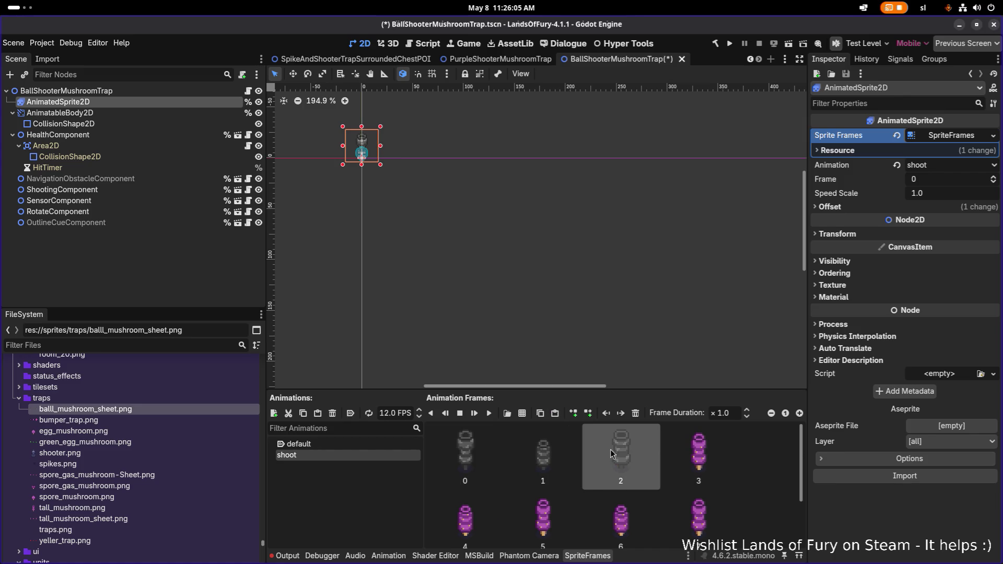
# Delete the original frames 0 and 1, plus grey frame 9
pyautogui.click(569, 458)
pyautogui.click(465, 453)
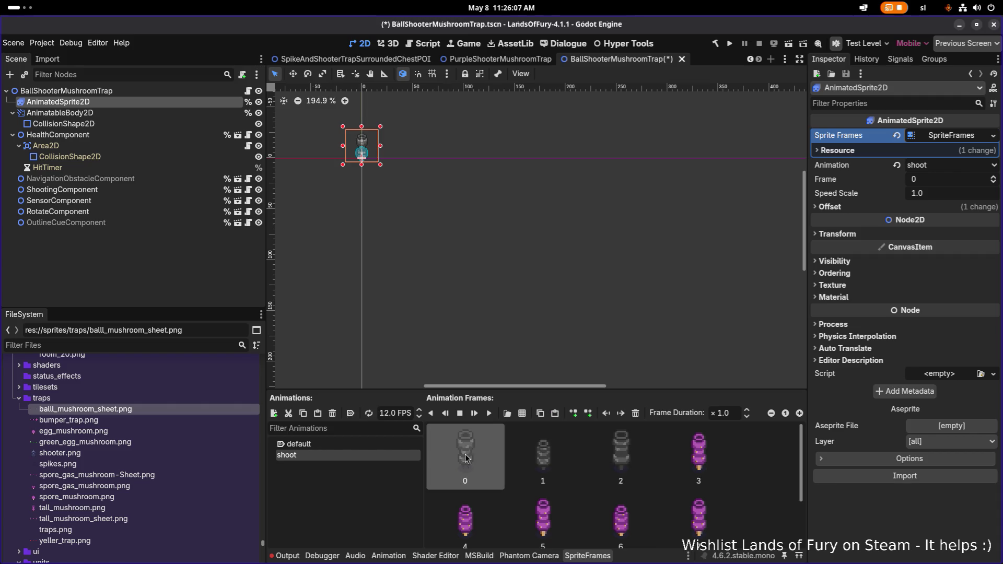
pyautogui.keyDown('ctrl'); pyautogui.click(593, 453); pyautogui.keyUp('ctrl')
pyautogui.keyDown('shift'); pyautogui.click(556, 447); pyautogui.keyUp('shift')
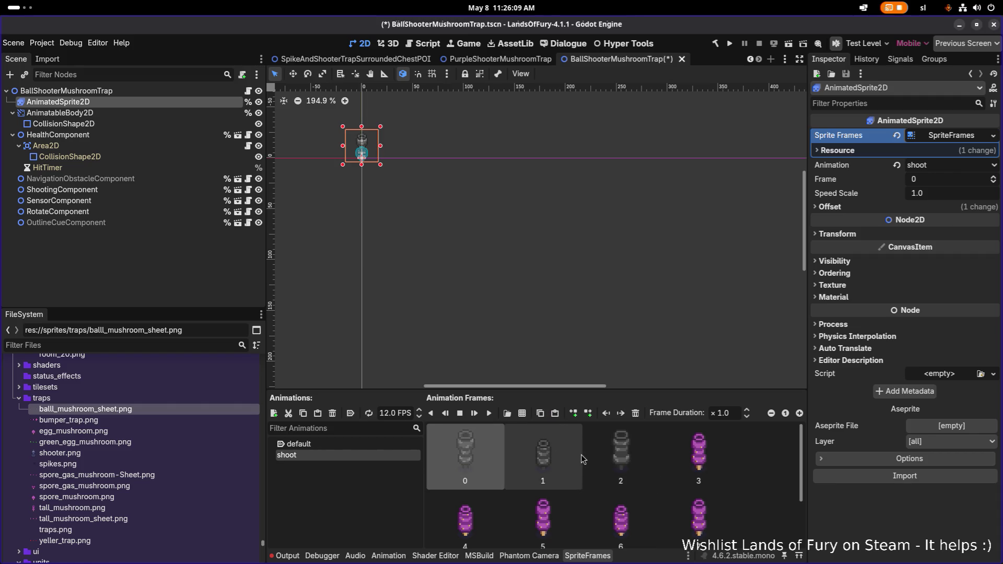
pyautogui.press('Delete')
pyautogui.scroll(-3, 576, 458)
pyautogui.click(563, 512)
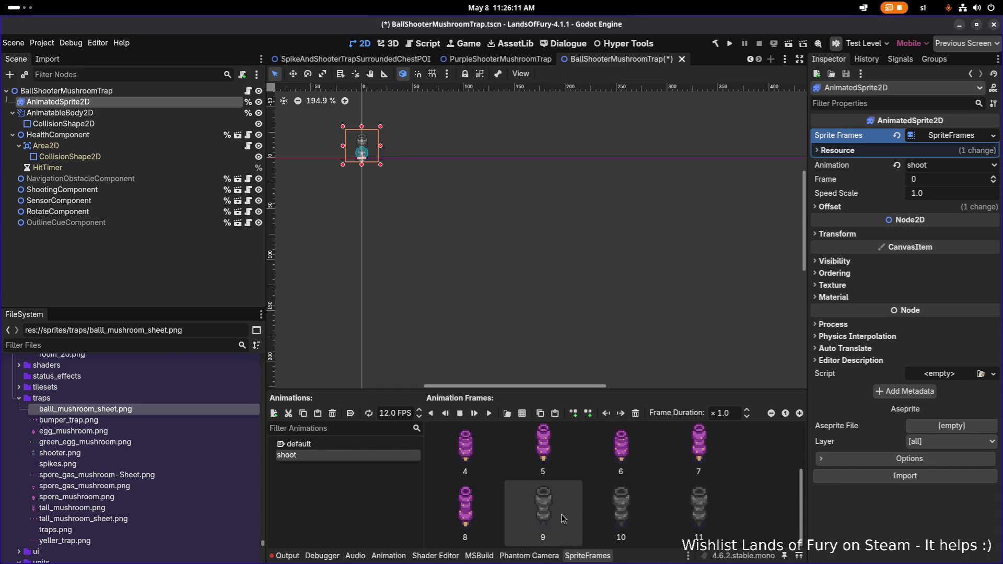
pyautogui.press('Delete')
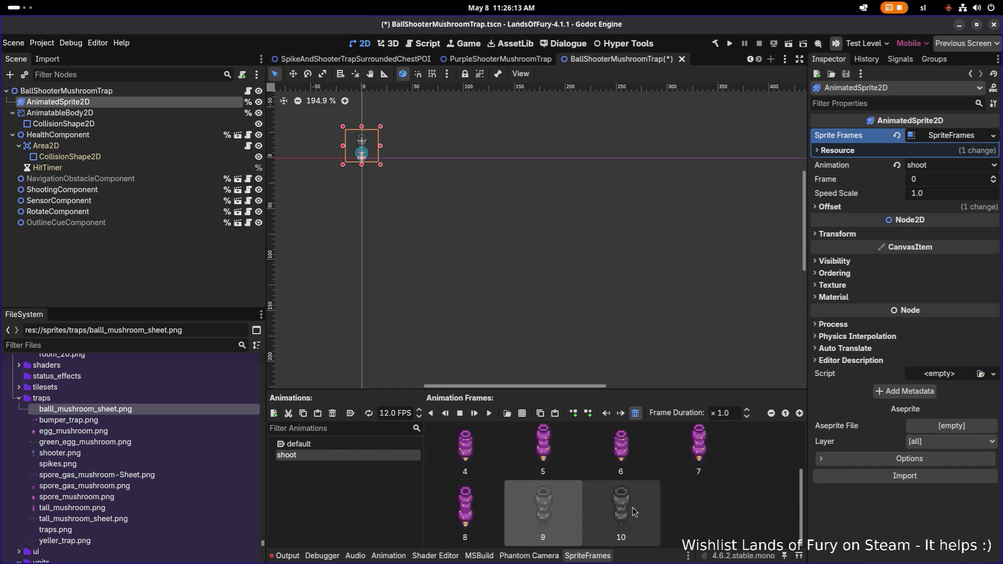
# Move grey frame 9 to position 3, then duplicate grey frame 1
pyautogui.scroll(3, 563, 507)
pyautogui.moveTo(558, 540); pyautogui.dragTo(605, 442)
pyautogui.scroll(2, 611, 443)
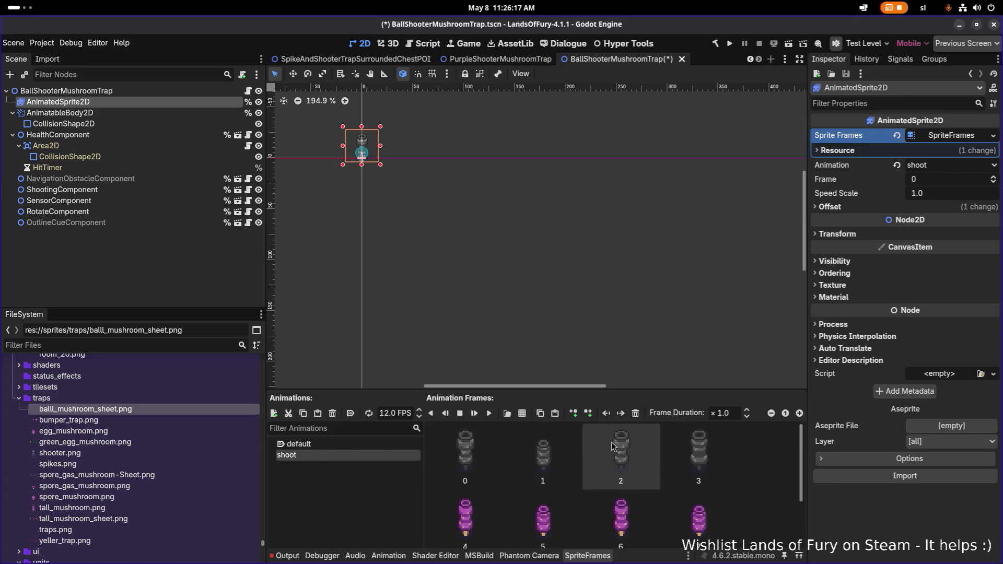
pyautogui.scroll(-3, 638, 457)
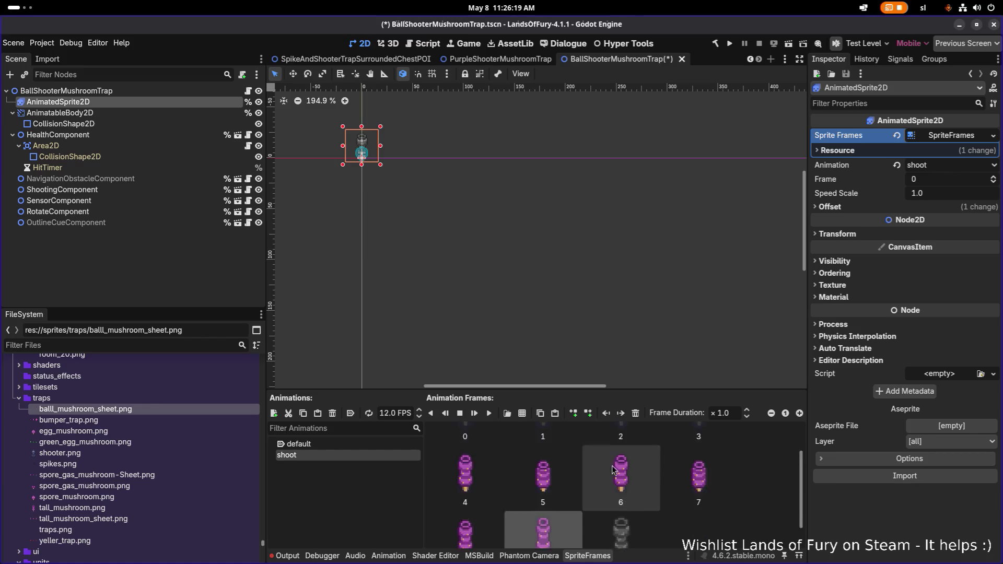
pyautogui.scroll(1, 601, 460)
pyautogui.click(553, 447)
pyautogui.hotkey('ctrl', 'c')
pyautogui.hotkey('ctrl', 'v')
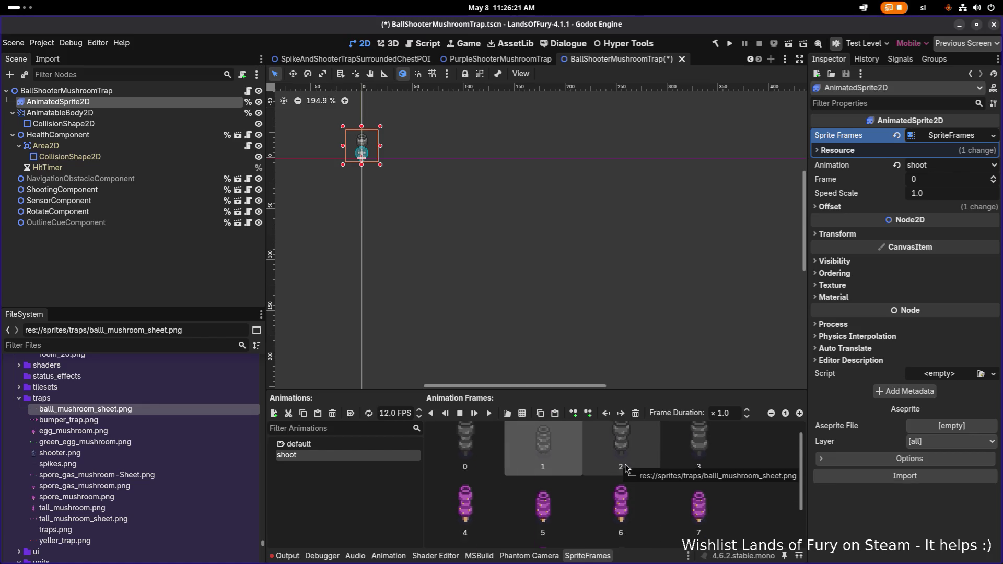
# Drag the duplicated grey frames into order among the early shoot frames
pyautogui.scroll(-2, 620, 466)
pyautogui.scroll(2, 708, 510)
pyautogui.moveTo(715, 500)
pyautogui.mouseDown()
pyautogui.moveTo(708, 510)
pyautogui.moveTo(700, 483)
pyautogui.mouseUp()
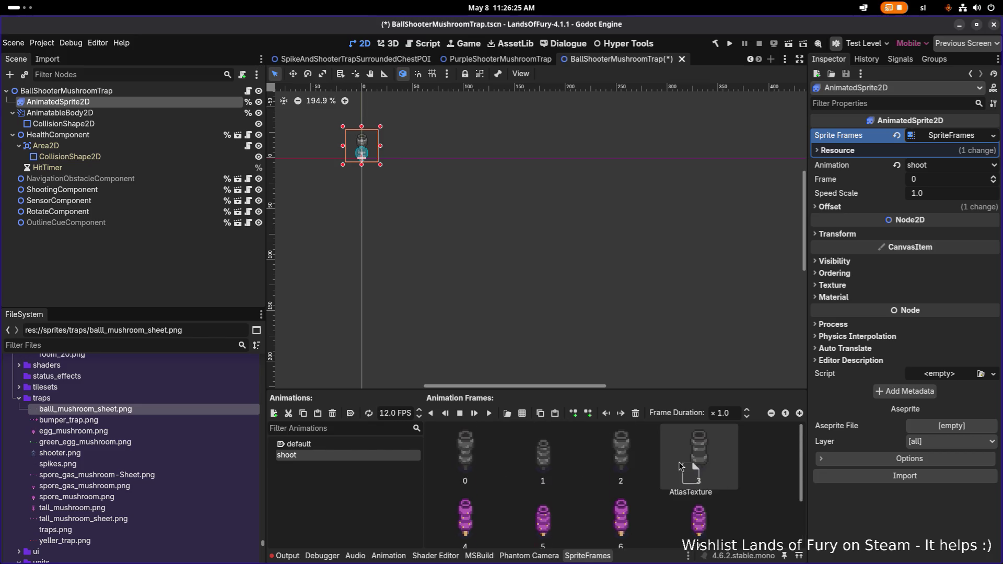
pyautogui.scroll(-1, 698, 470)
pyautogui.scroll(1, 682, 476)
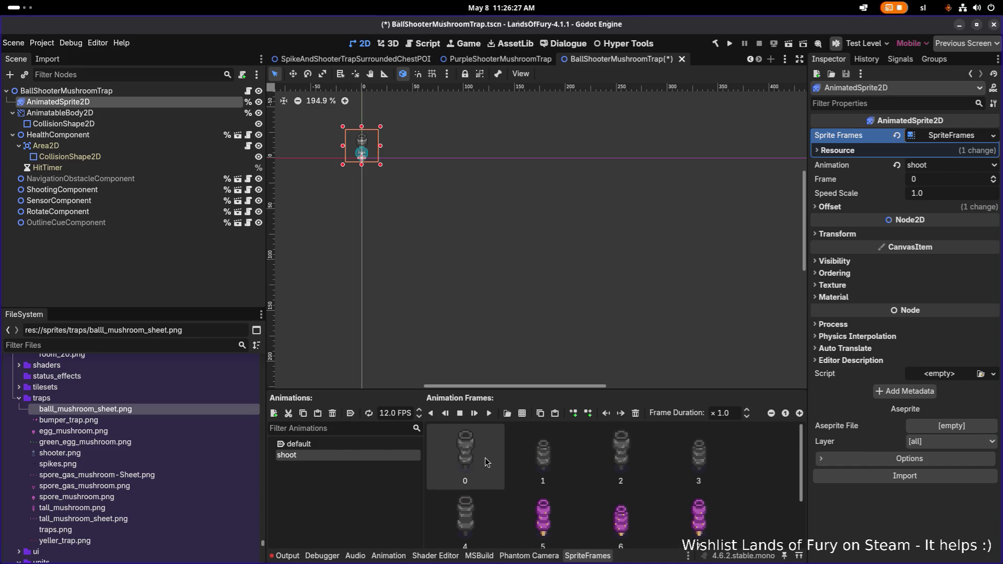
pyautogui.scroll(-1, 542, 479)
pyautogui.moveTo(698, 501); pyautogui.dragTo(460, 455)
pyautogui.scroll(1, 532, 468)
pyautogui.moveTo(561, 480); pyautogui.dragTo(758, 546)
pyautogui.scroll(1, 637, 486)
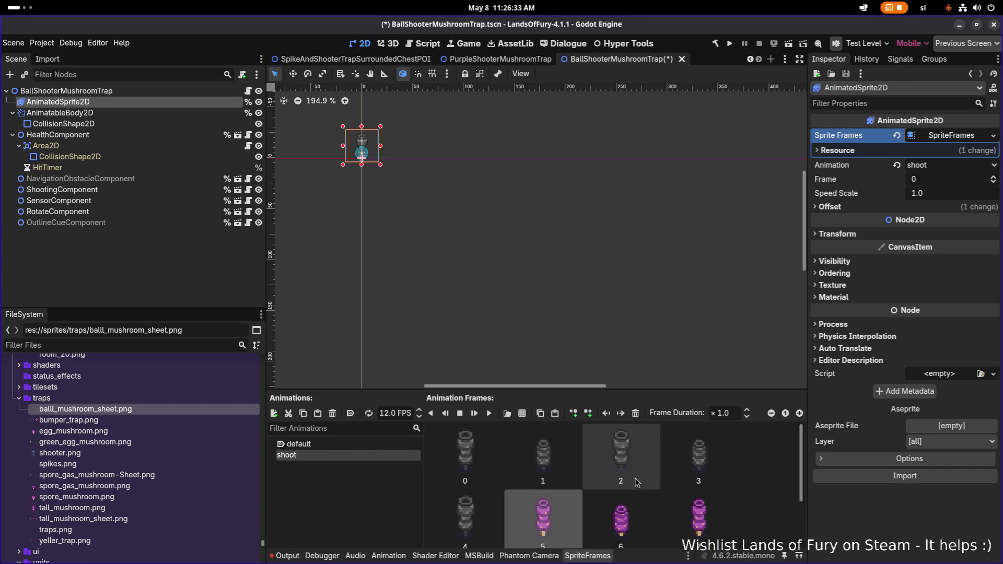
pyautogui.scroll(-1, 561, 459)
# Duplicate another grey frame and move the copy up among the early frames
pyautogui.hotkey('ctrl', 'c')
pyautogui.hotkey('ctrl', 'v')
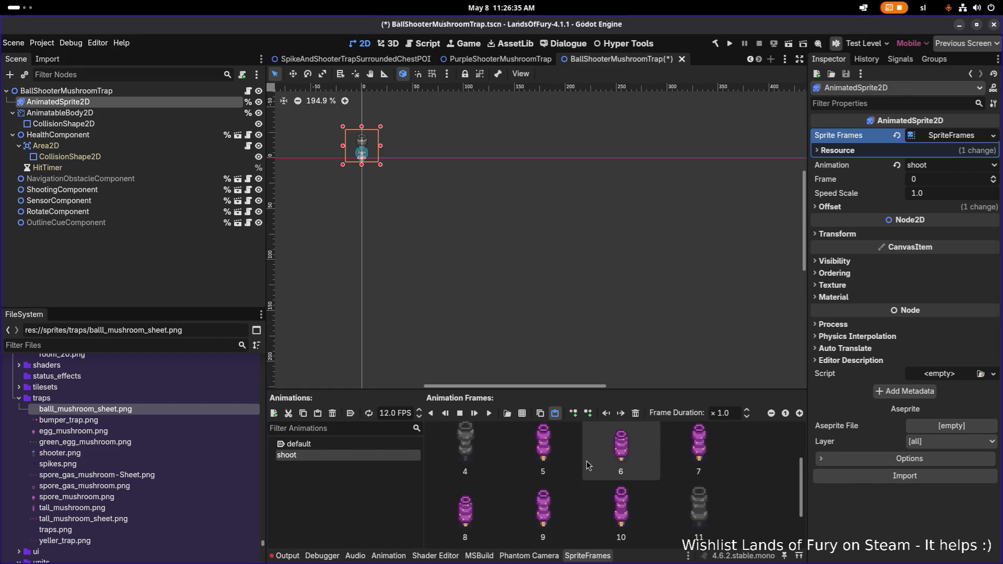
pyautogui.scroll(-1, 588, 465)
pyautogui.click(494, 506)
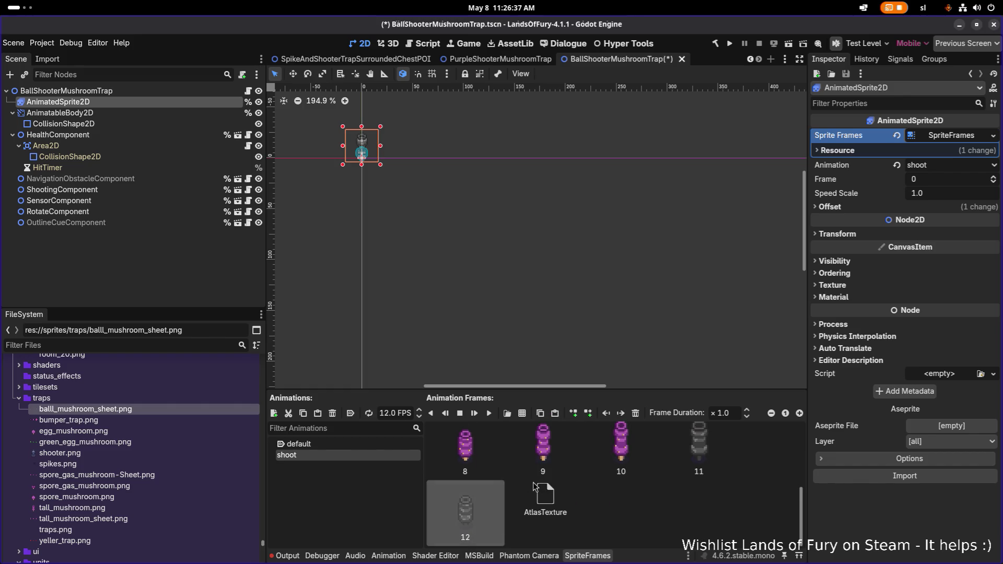
pyautogui.scroll(1, 533, 483)
pyautogui.click(543, 465)
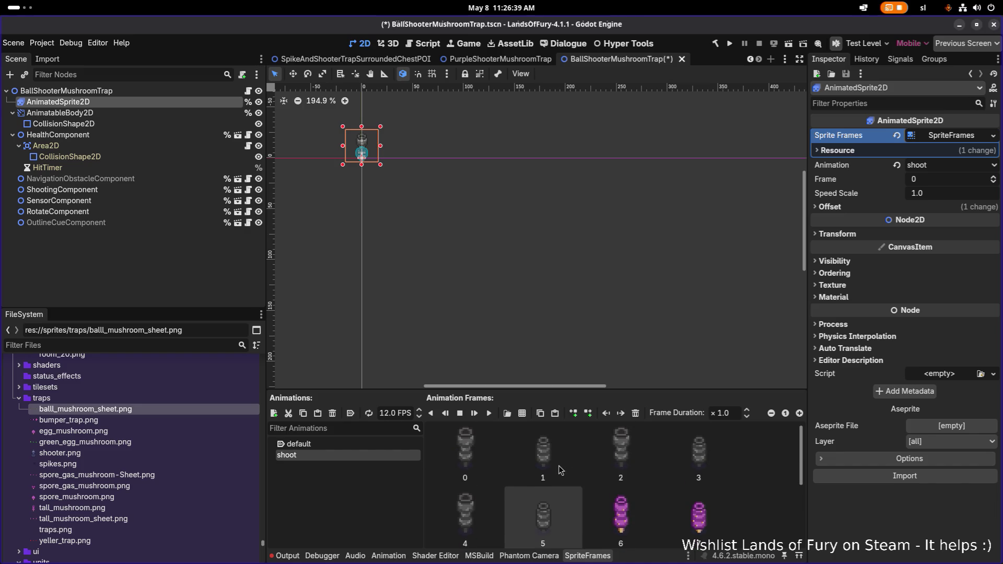
pyautogui.scroll(-1, 568, 472)
pyautogui.moveTo(465, 506)
pyautogui.mouseDown()
pyautogui.moveTo(563, 507)
pyautogui.moveTo(588, 477)
pyautogui.moveTo(599, 478)
pyautogui.moveTo(602, 512)
pyautogui.moveTo(626, 511)
pyautogui.mouseUp()
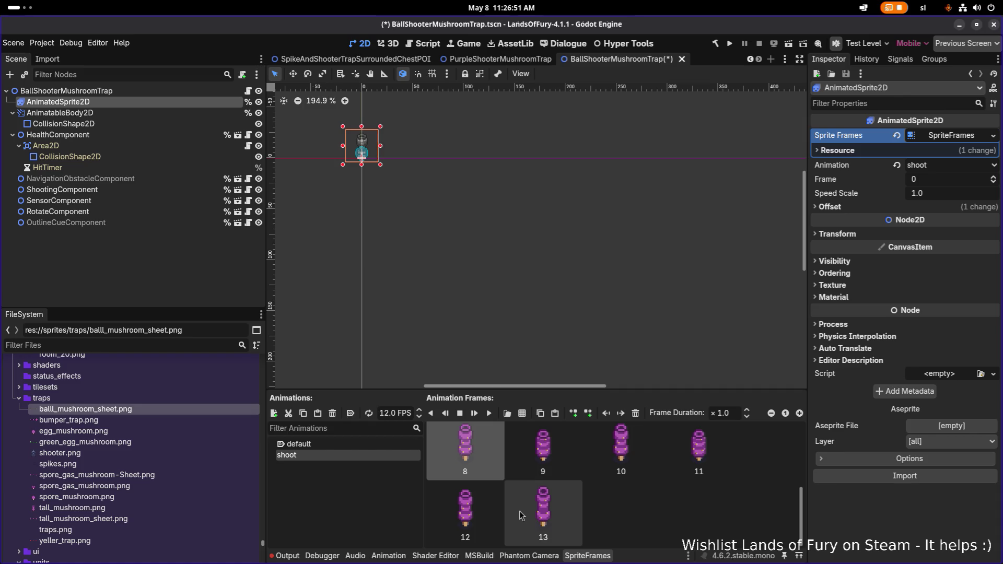
# Select purple frames 8–13 and save the BallShooterMushroomTrap scene
pyautogui.keyDown('shift'); pyautogui.click(563, 516); pyautogui.keyUp('shift')
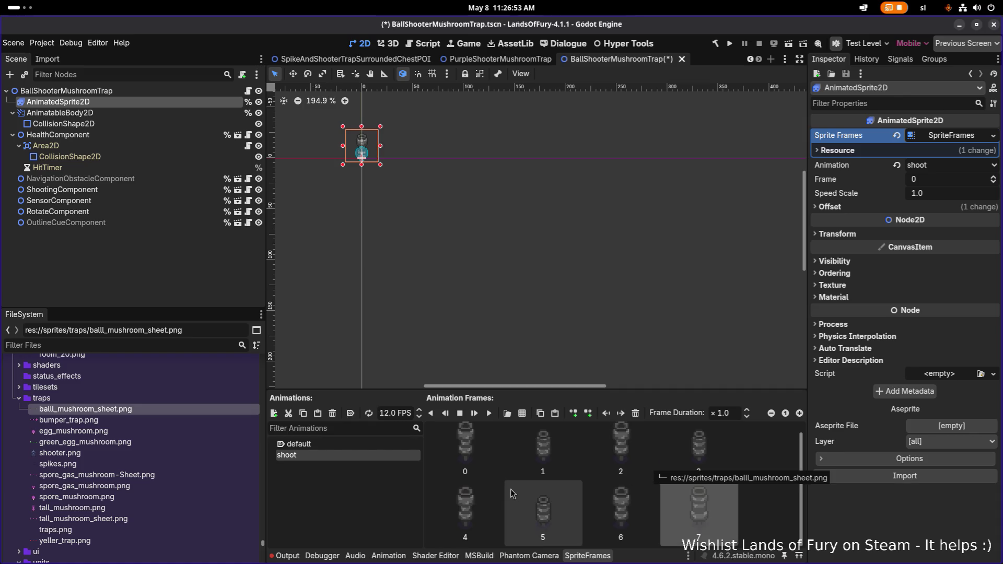
pyautogui.hotkey('ctrl', 's')
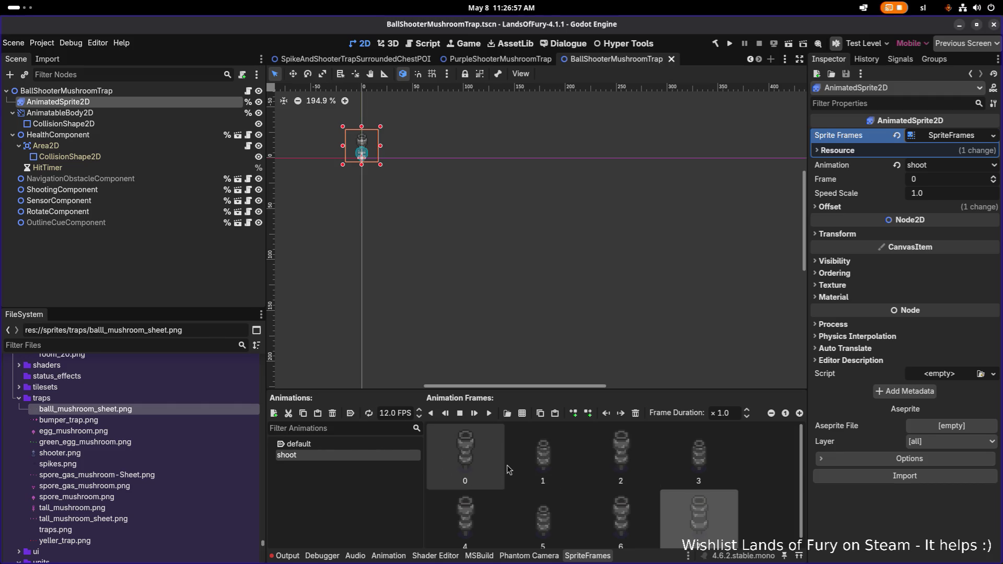
pyautogui.scroll(5, 393, 176)
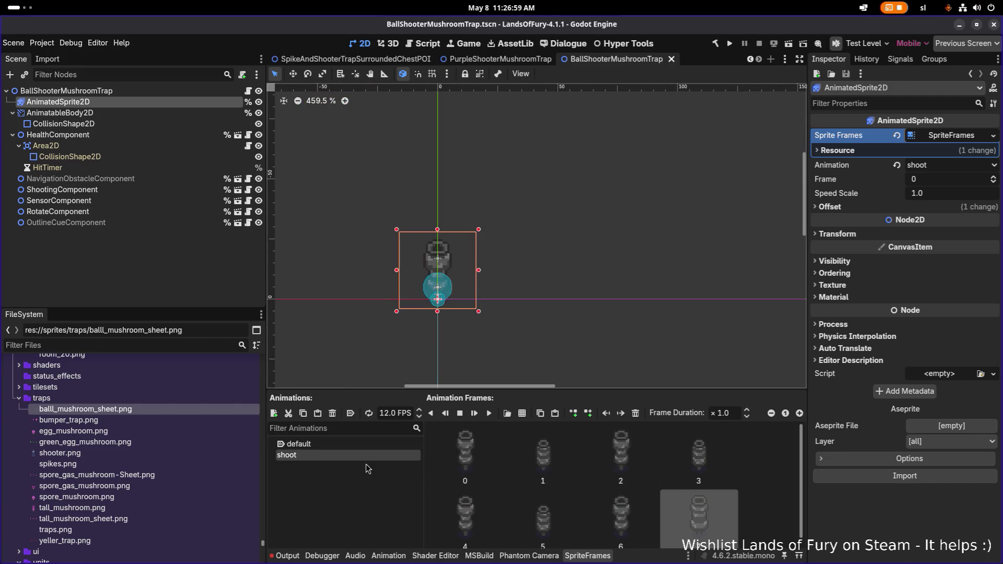
# Play the grey shoot animation preview three times, then save BallShooterMushroomTrap
pyautogui.click(489, 413)
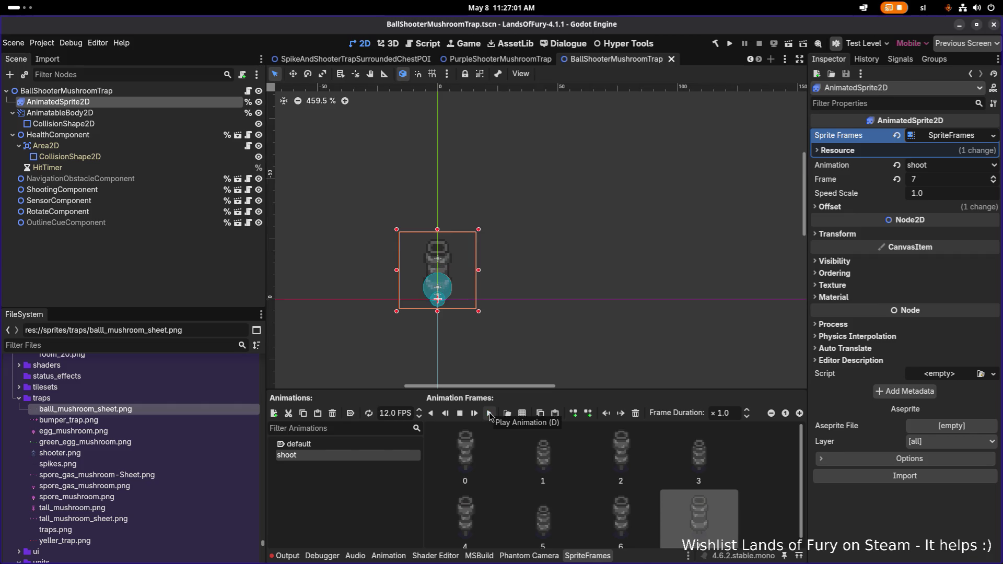
pyautogui.click(489, 414)
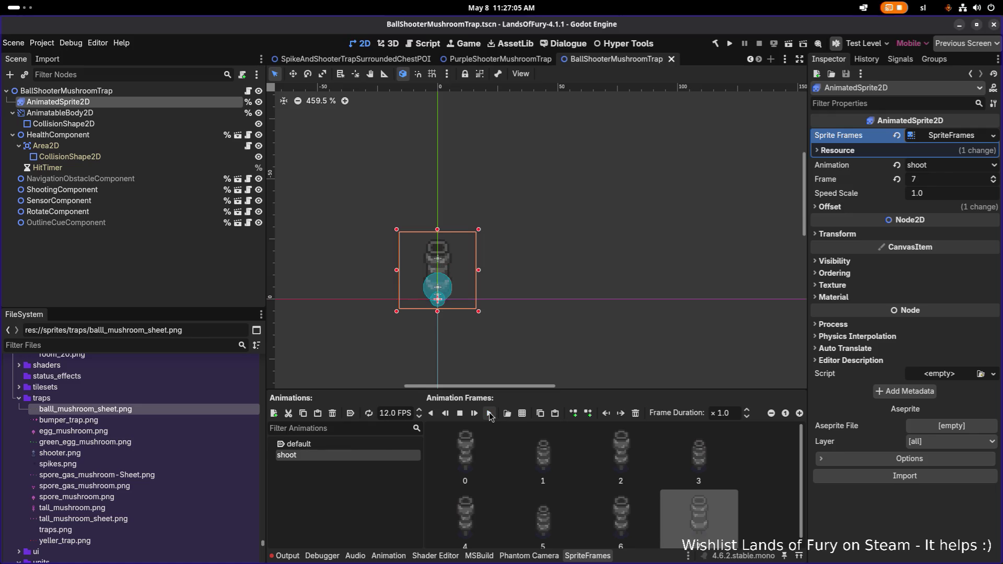
pyautogui.click(490, 414)
pyautogui.hotkey('ctrl', 's')
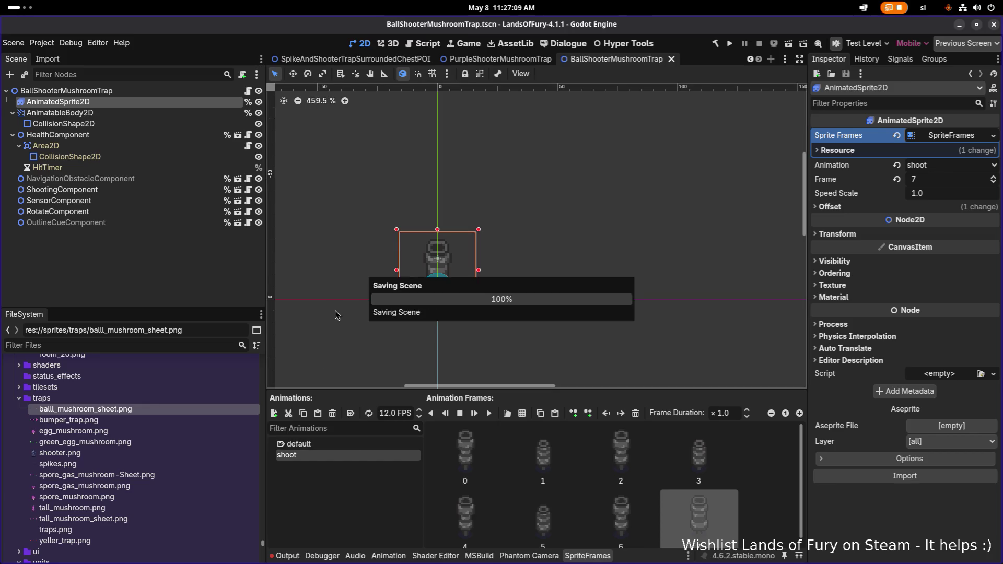
pyautogui.click(512, 58)
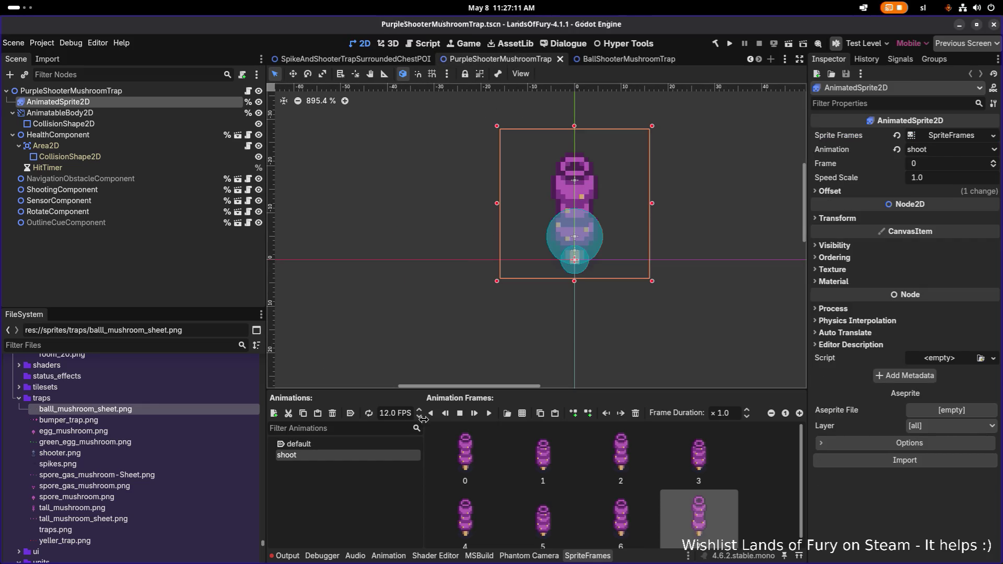
pyautogui.click(489, 414)
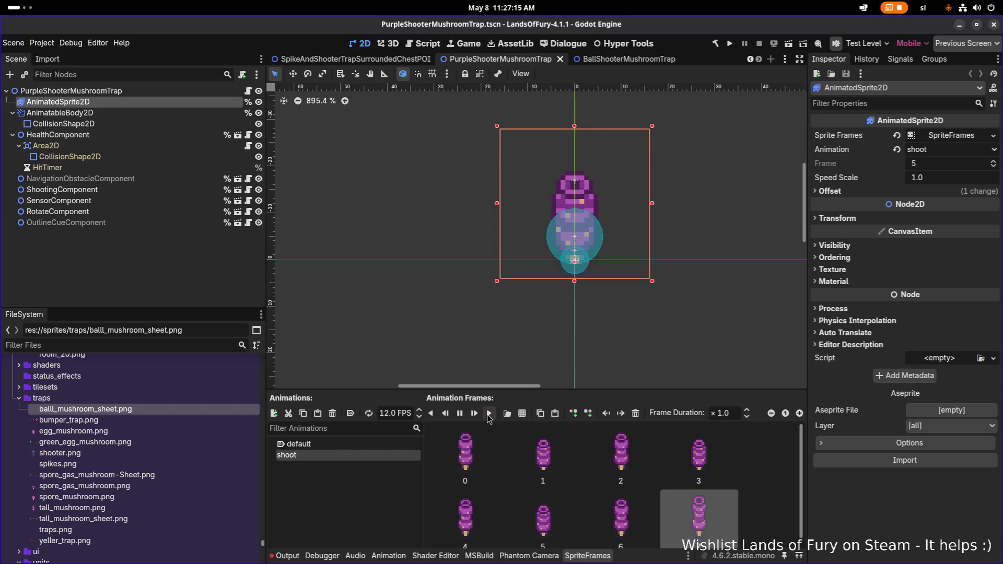
pyautogui.click(489, 414)
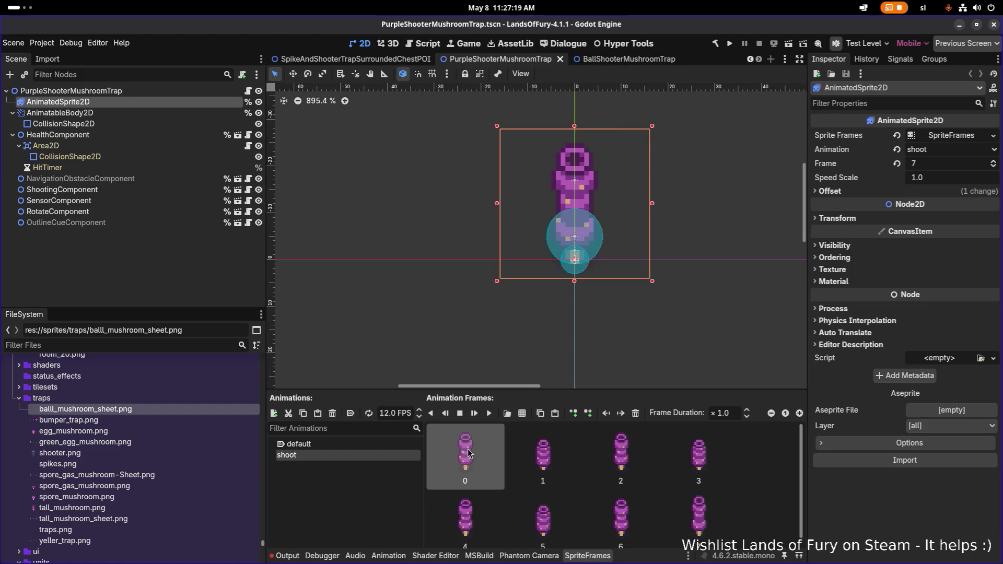
pyautogui.click(635, 517)
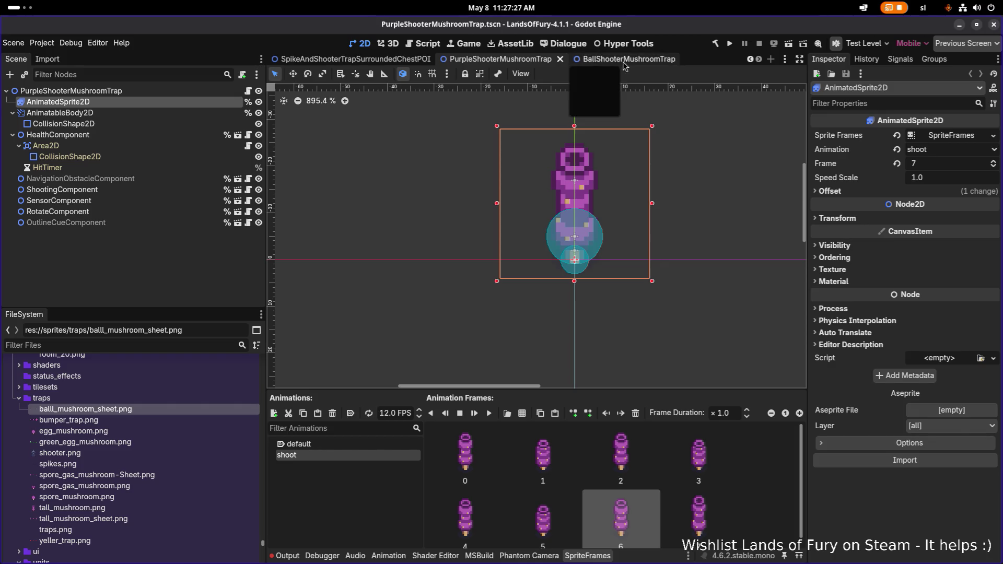
pyautogui.click(601, 58)
pyautogui.scroll(-1, 656, 465)
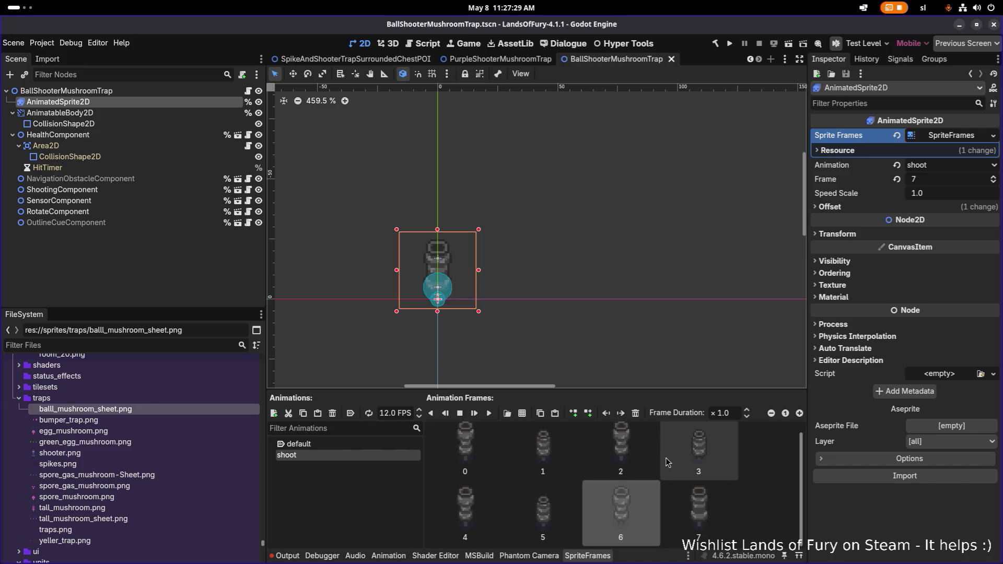
# Move grey frame 7 earlier in the shoot animation and preview the new order
pyautogui.click(702, 505)
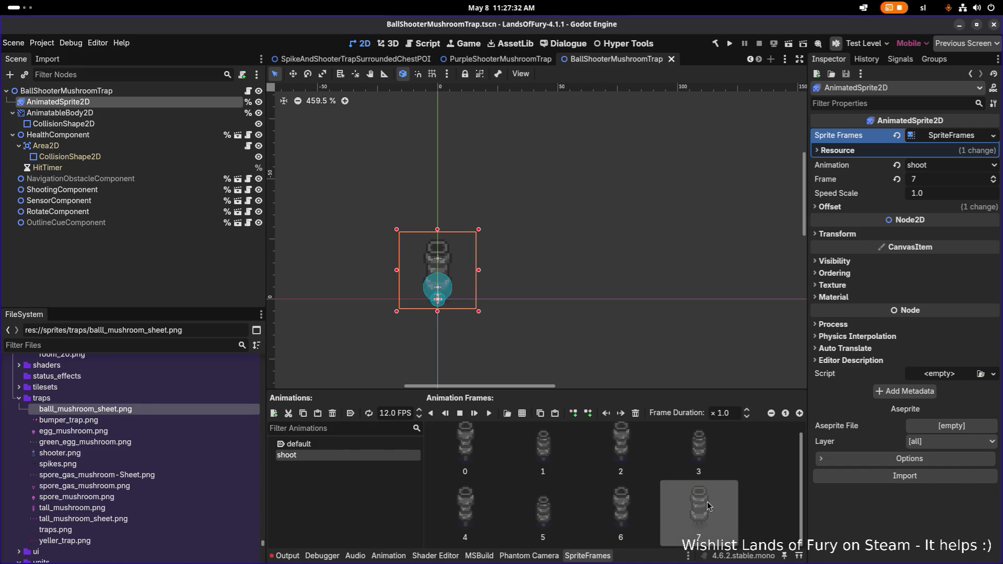
pyautogui.click(479, 457)
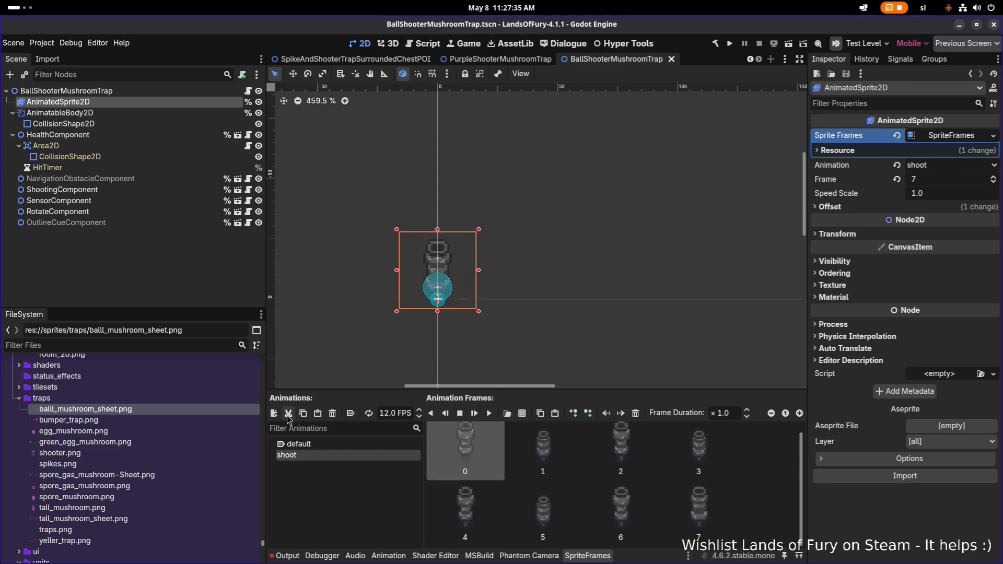
pyautogui.click(492, 415)
pyautogui.moveTo(695, 499); pyautogui.dragTo(650, 475)
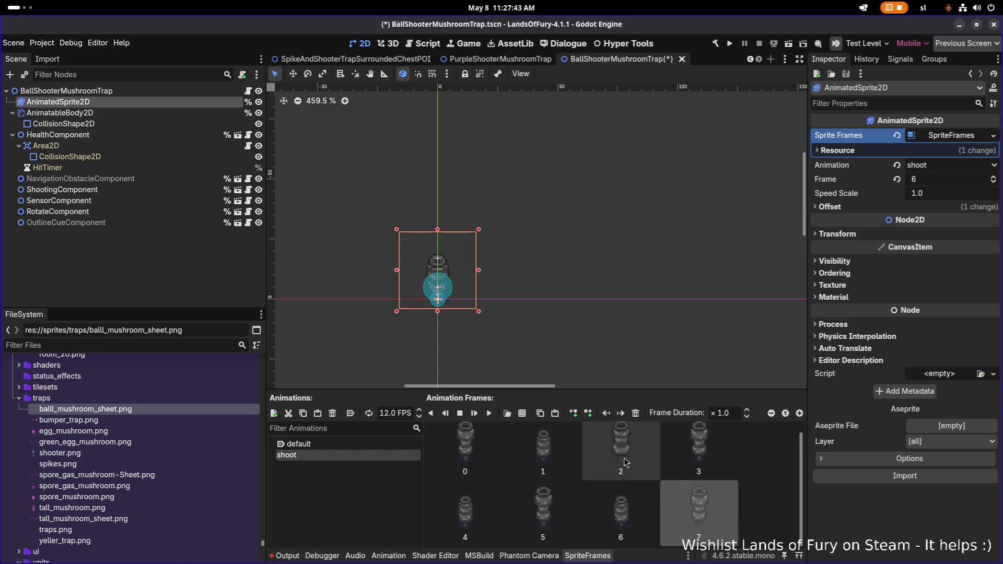
pyautogui.click(490, 413)
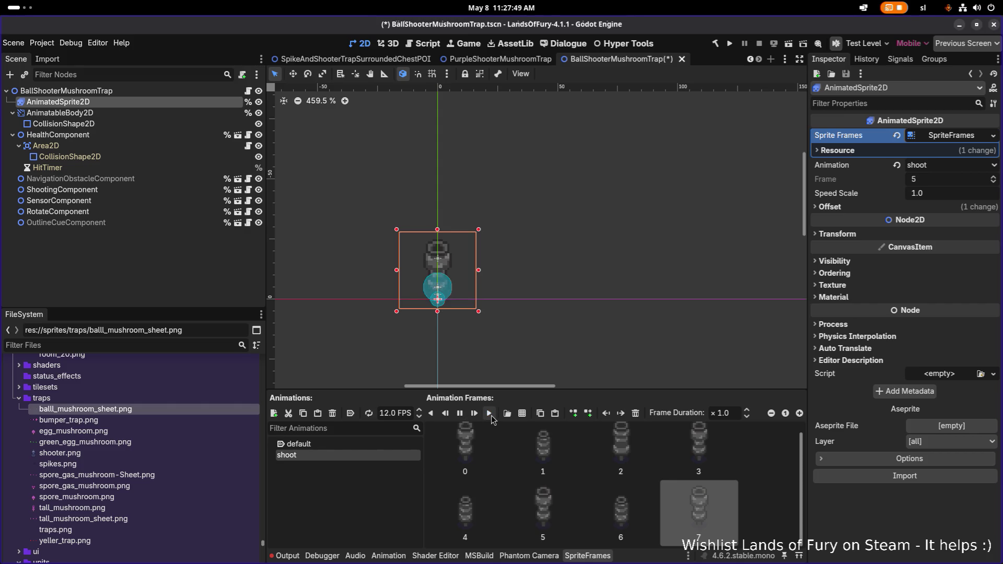
pyautogui.click(491, 416)
pyautogui.click(492, 415)
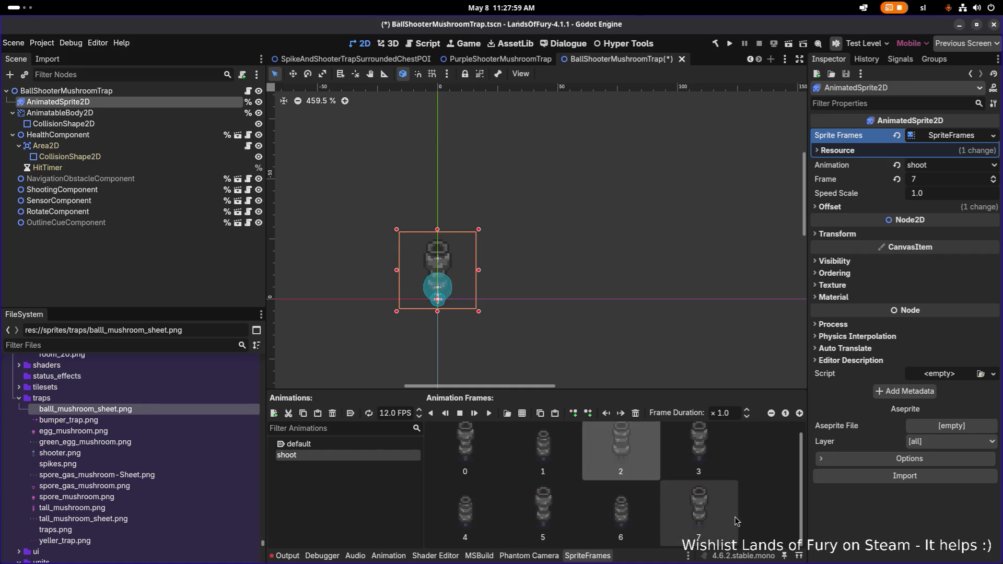
# Add a copy of frame 7 as frame 8 and preview the nine-frame animation
pyautogui.click(555, 413)
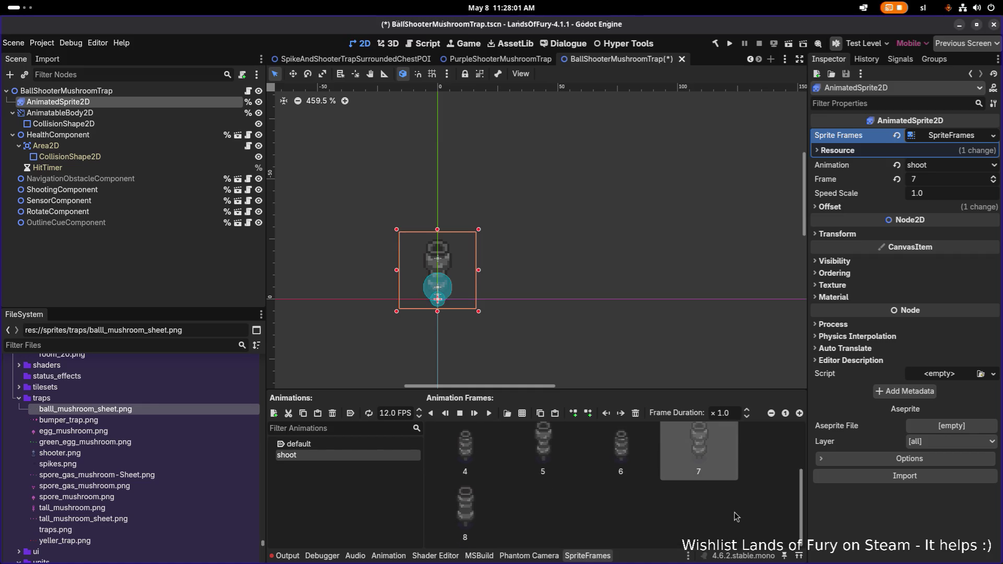
pyautogui.click(490, 522)
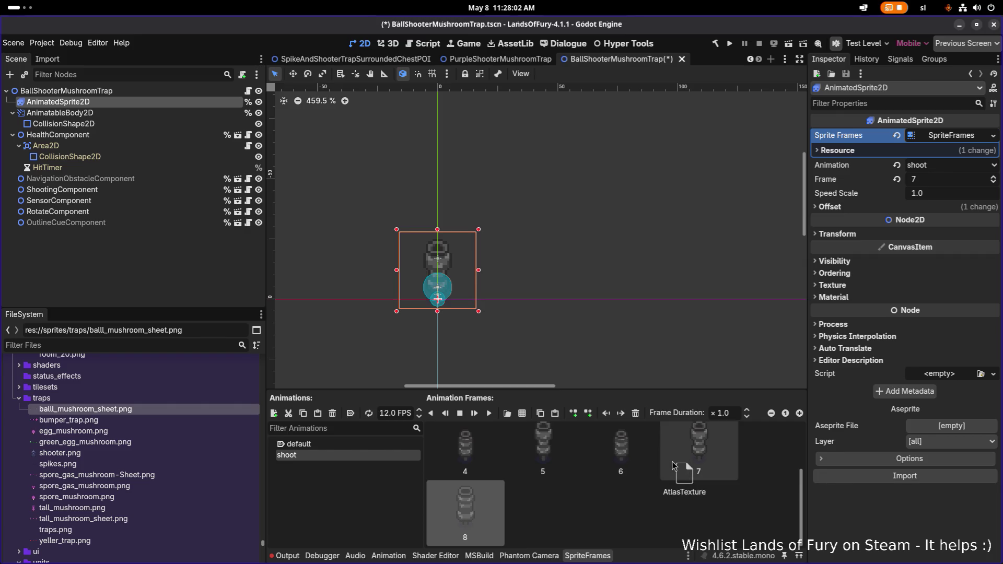
pyautogui.click(492, 415)
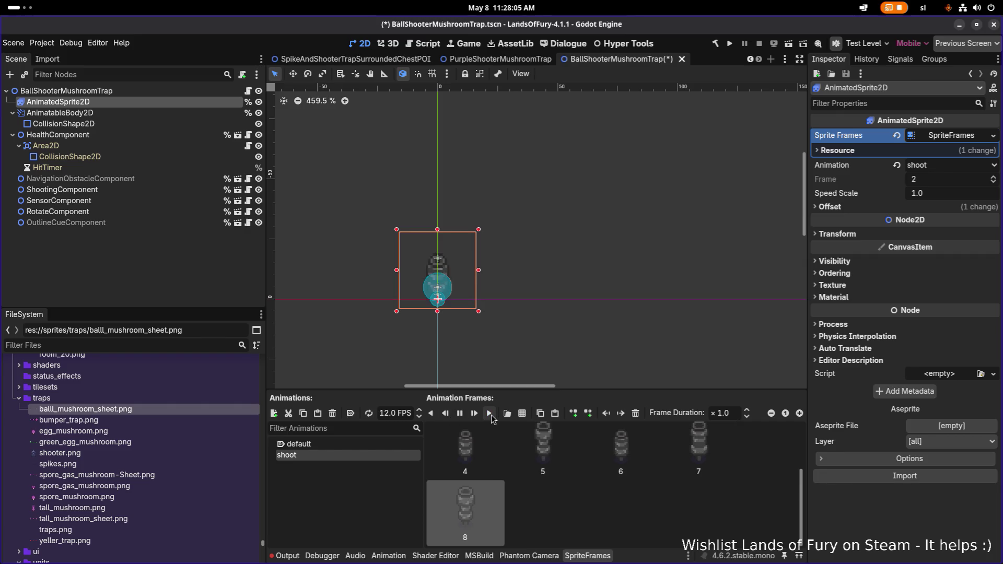
pyautogui.click(492, 415)
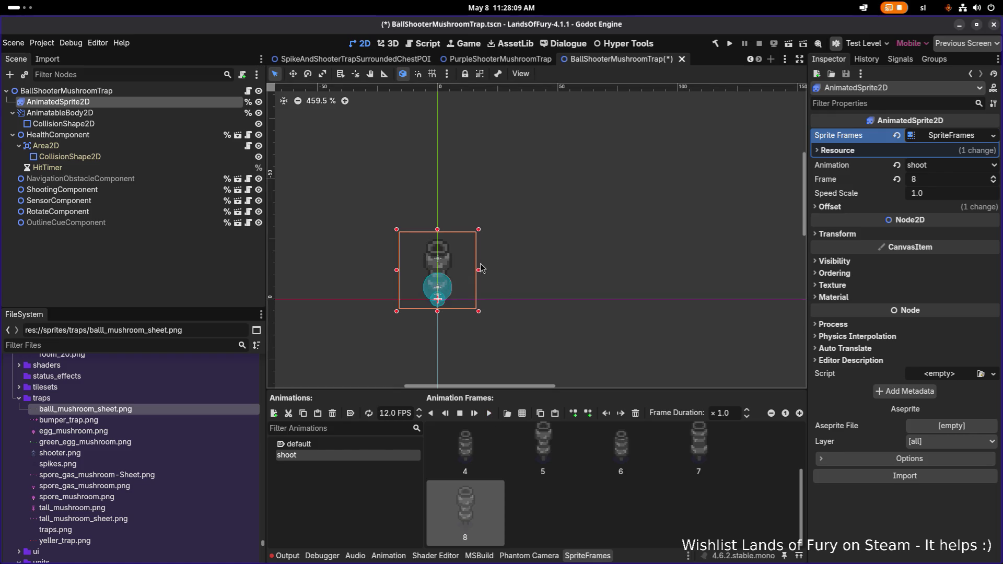
pyautogui.scroll(3, 470, 264)
pyautogui.scroll(3, 489, 453)
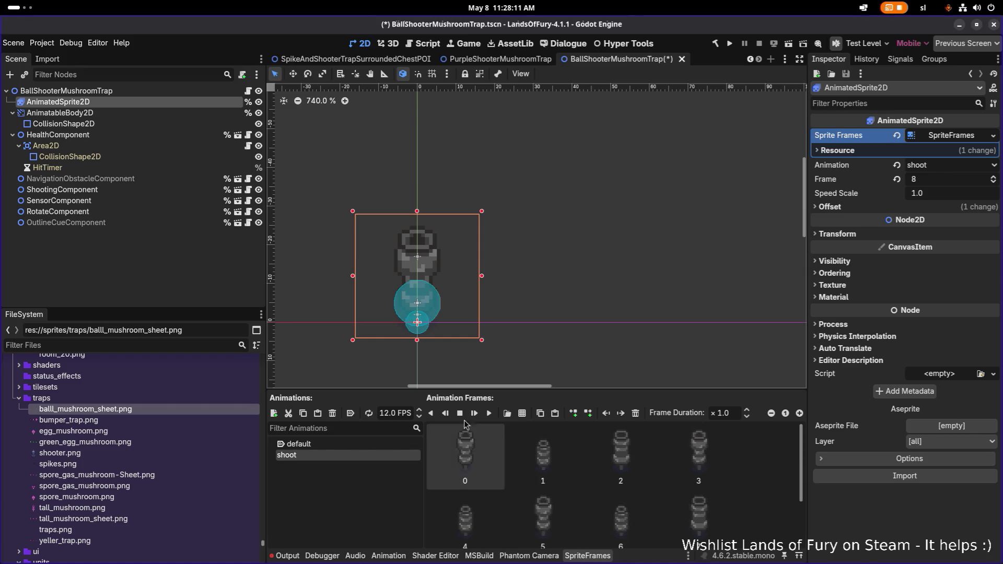
# Replay the shoot animation once more and save the scene
pyautogui.click(489, 414)
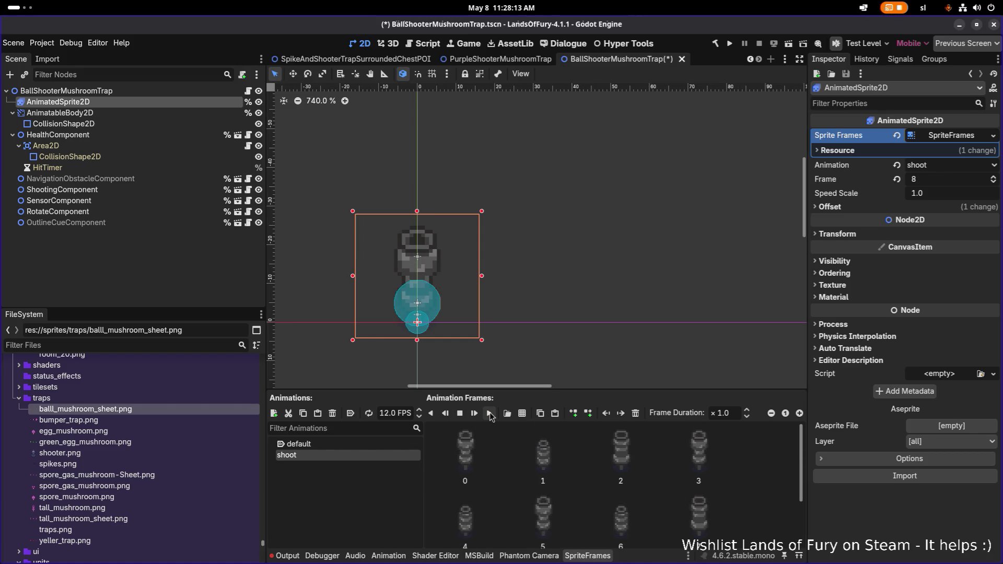
pyautogui.hotkey('ctrl', 's')
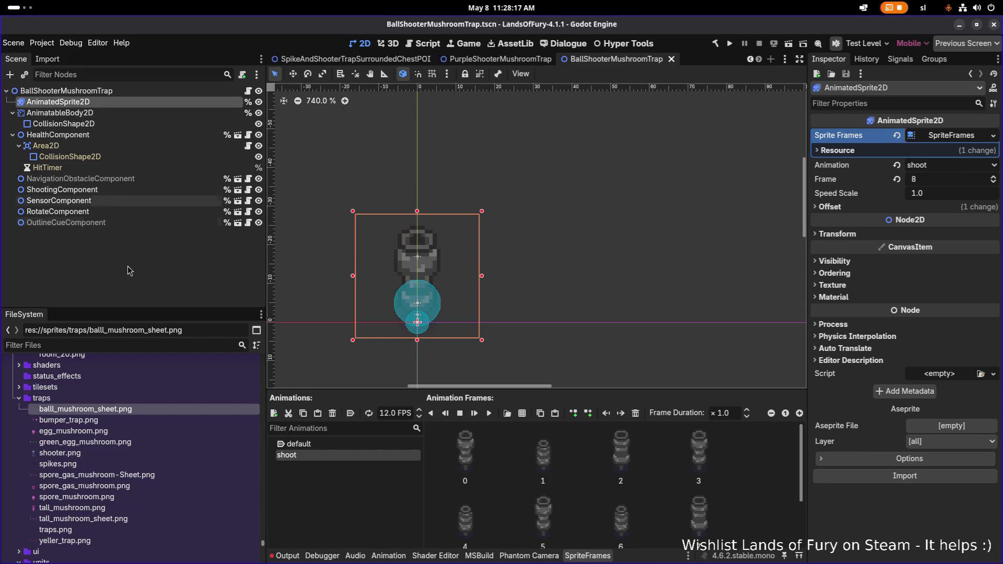
pyautogui.hotkey('alt', 'Tab')
pyautogui.hotkey('alt', 'Tab')
pyautogui.hotkey('alt', 'Tab')
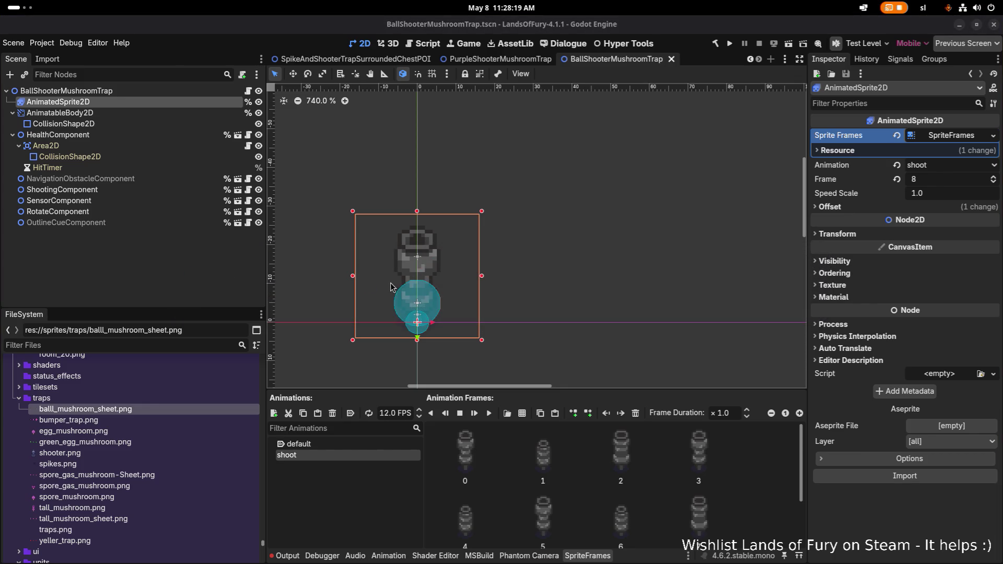
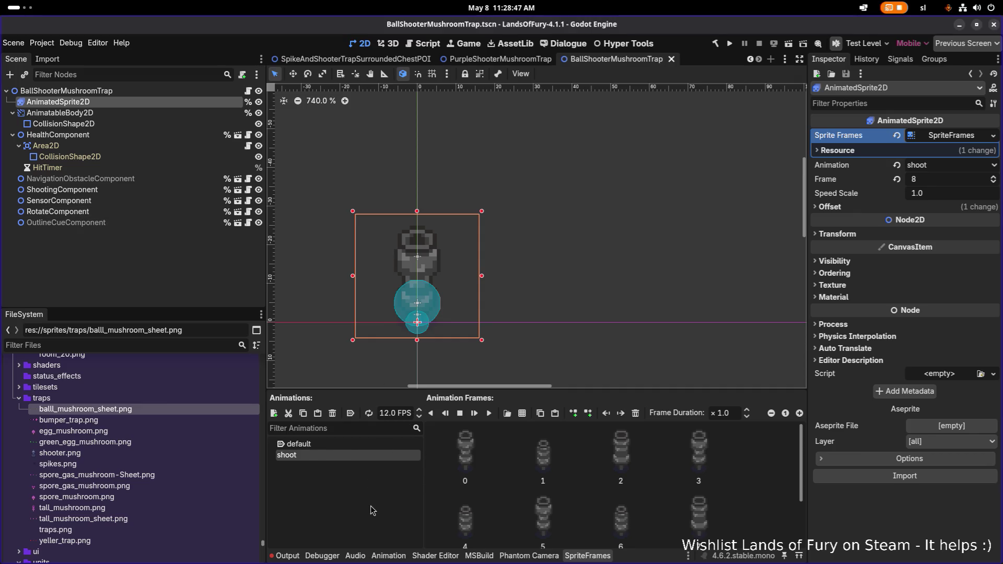
# Replay the mushroom's nine-frame 'shoot' animation at 12 FPS, then select the Area2D node
pyautogui.hotkey('alt', 'Tab')
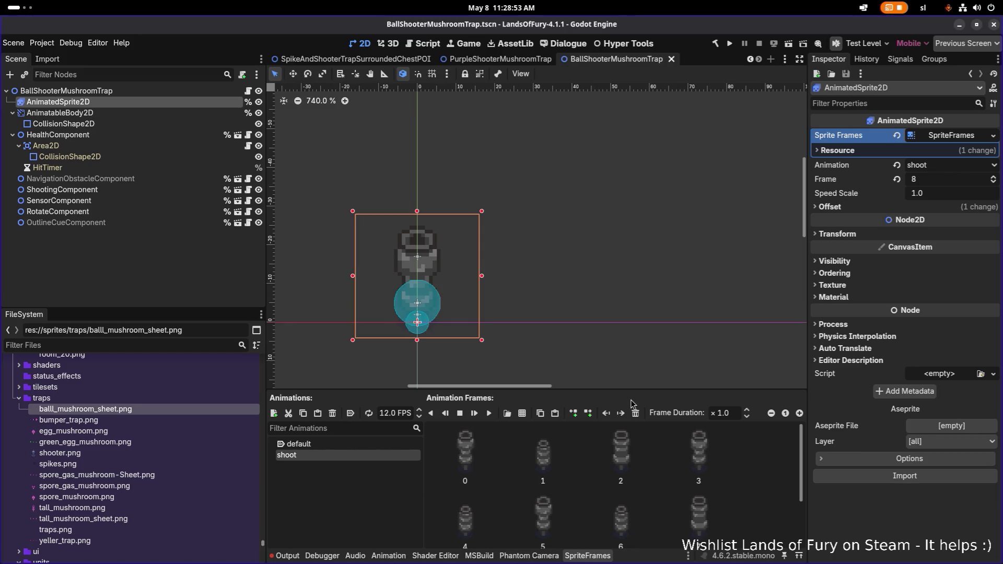
pyautogui.scroll(-3, 487, 454)
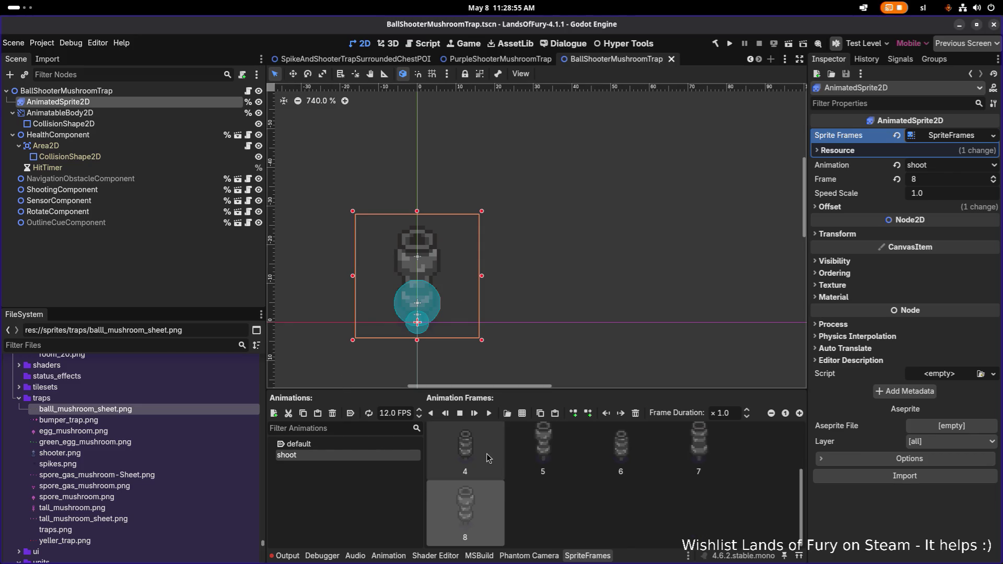
pyautogui.scroll(3, 472, 447)
pyautogui.click(490, 414)
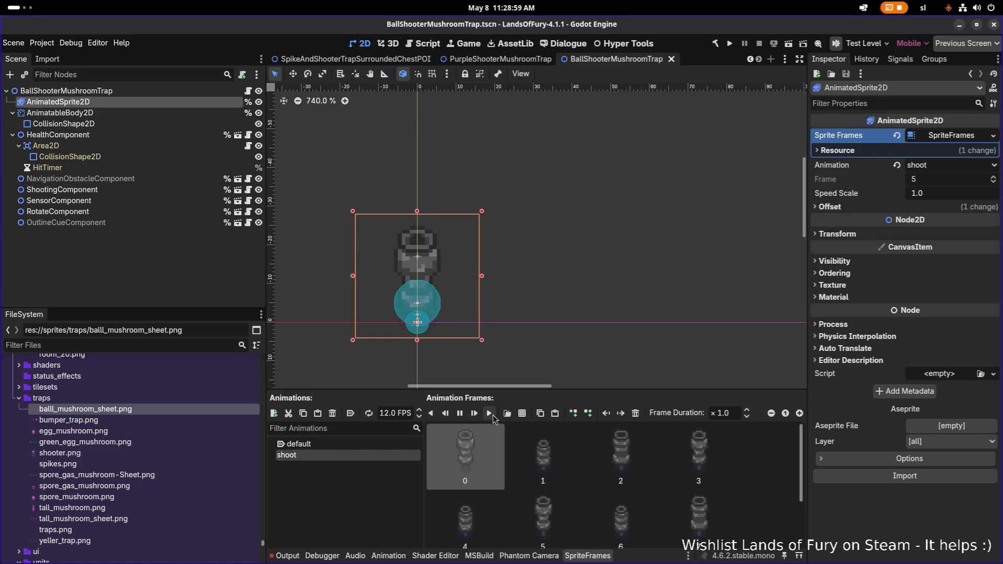
pyautogui.click(494, 415)
pyautogui.click(127, 144)
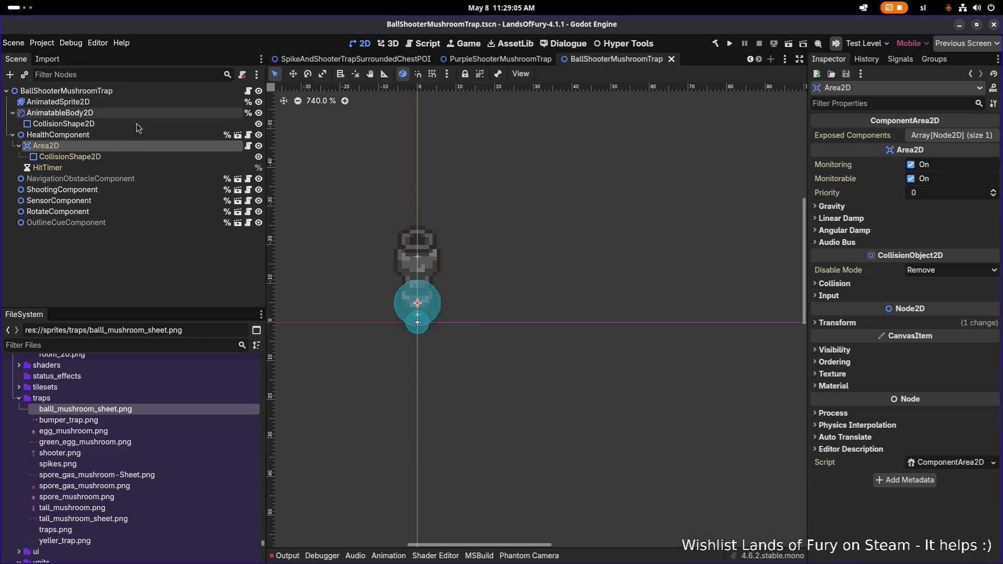
# Inspect the ShootingComponent, HealthComponent and RotateComponent settings in a wider Inspector
pyautogui.click(122, 189)
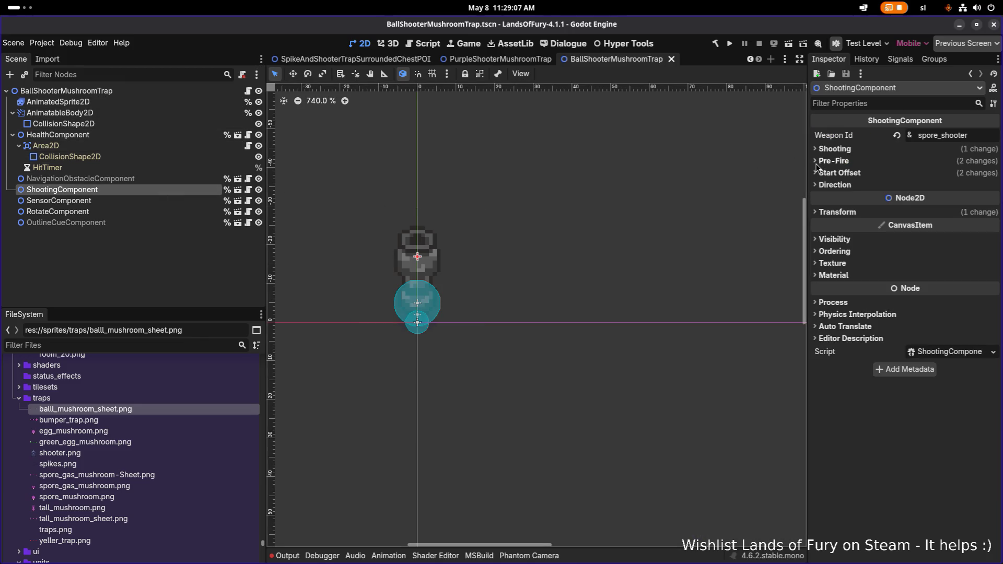
pyautogui.moveTo(807, 175); pyautogui.dragTo(729, 175)
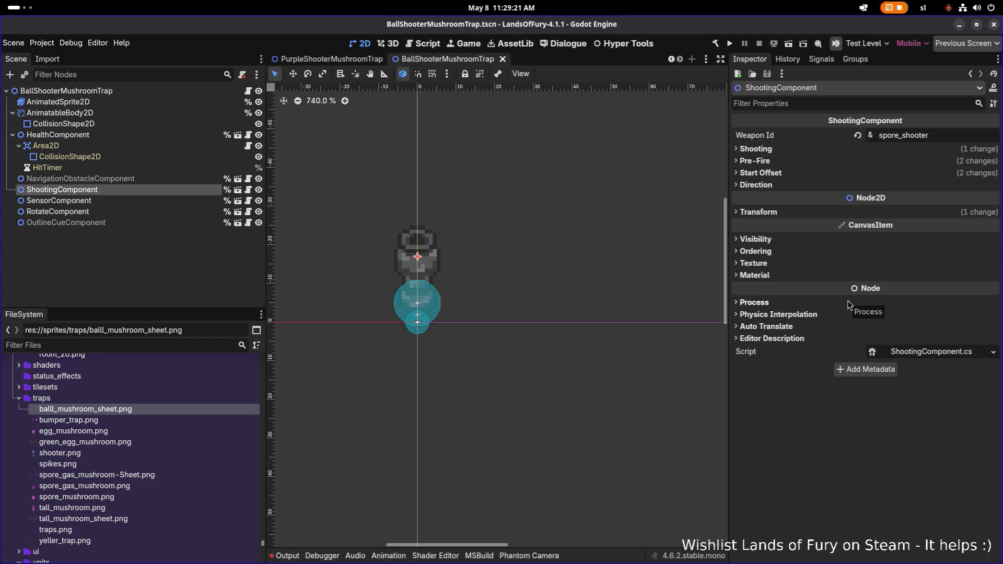
pyautogui.click(165, 135)
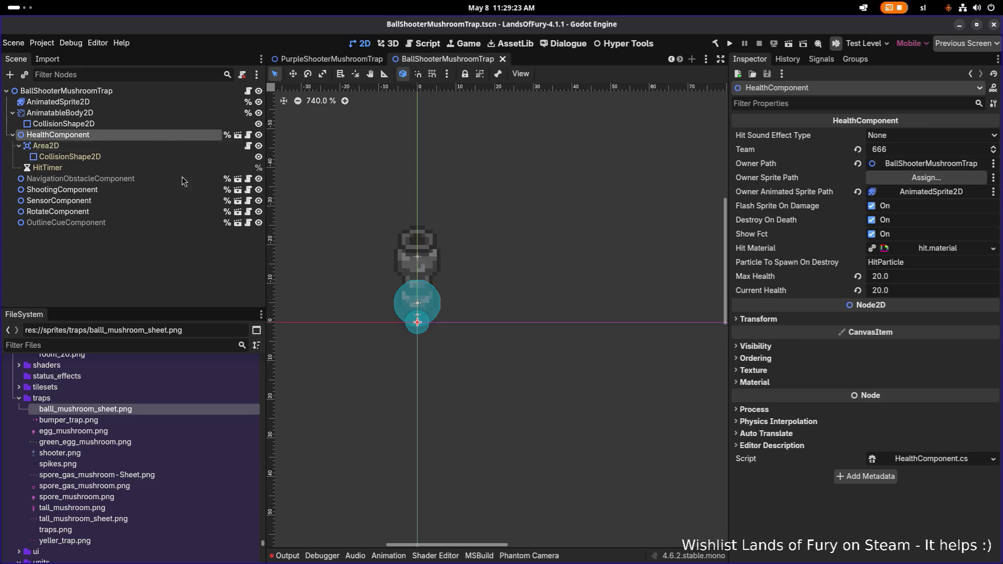
pyautogui.click(140, 212)
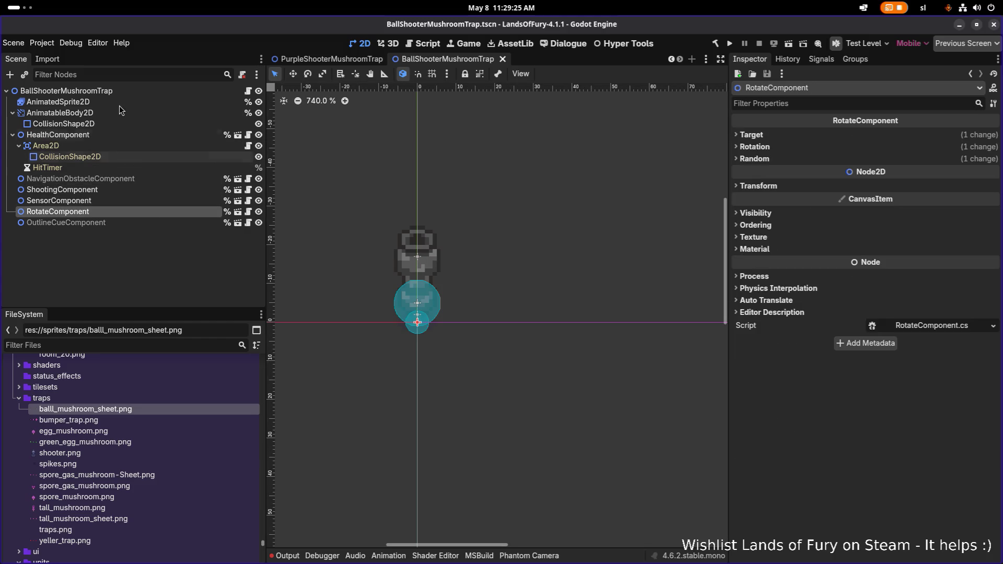
# Step through the trap's nodes and return to the AnimatedSprite2D's shoot frames
pyautogui.click(126, 101)
pyautogui.click(131, 92)
pyautogui.click(172, 112)
pyautogui.click(177, 99)
pyautogui.click(179, 92)
pyautogui.click(182, 103)
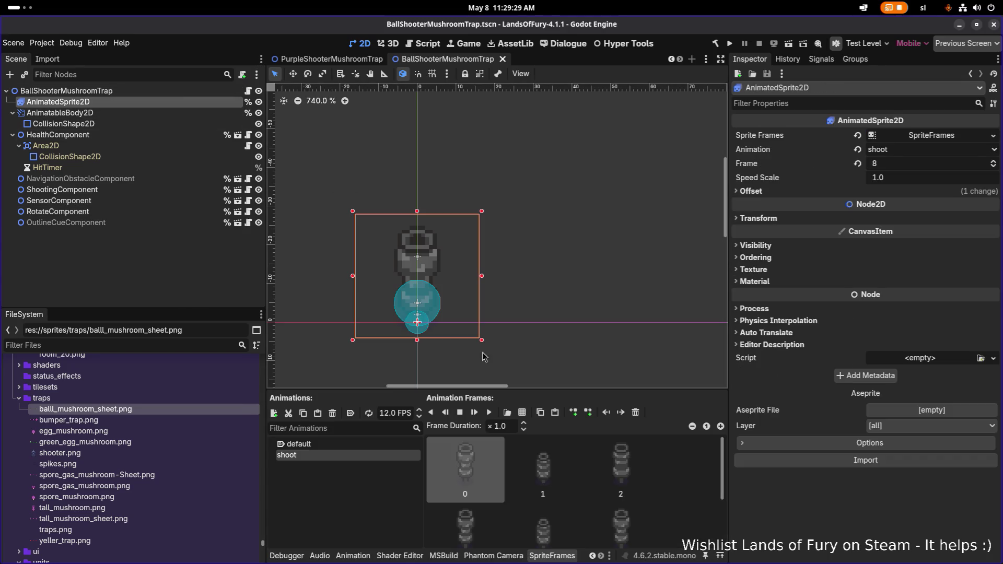
# Replay the shoot animation six times, then select the ShootingComponent using spore_shooter
pyautogui.click(490, 413)
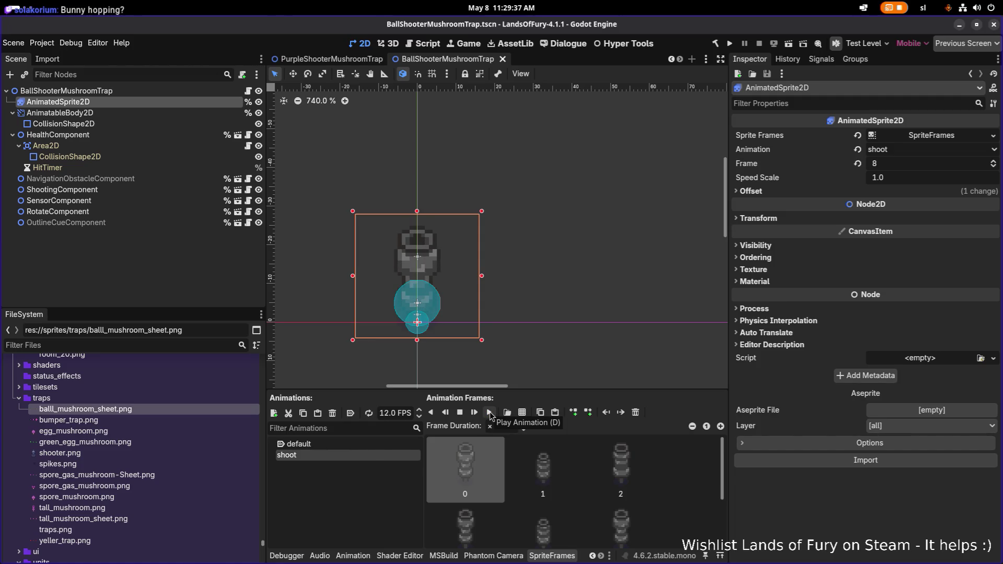
pyautogui.click(490, 413)
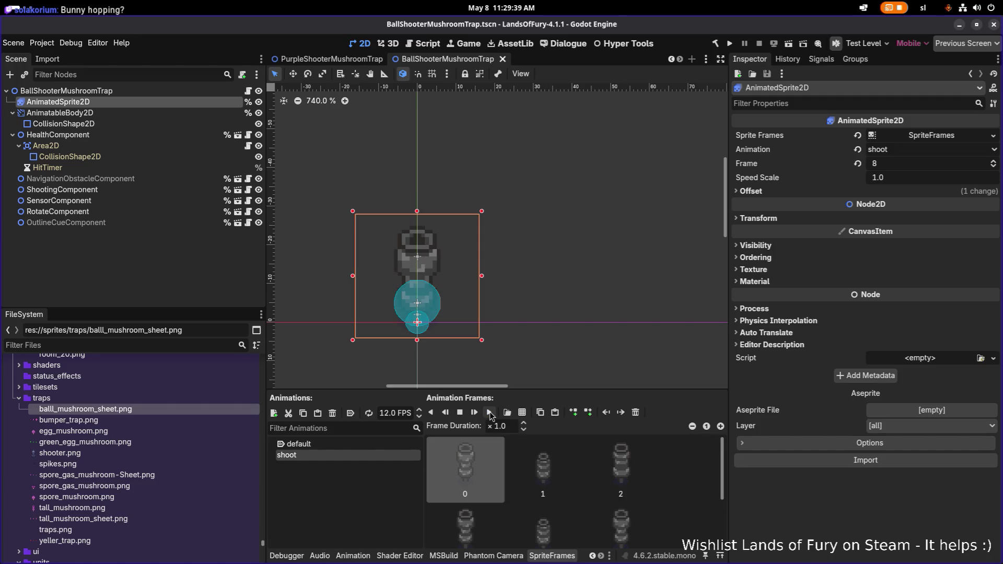
pyautogui.click(491, 415)
pyautogui.click(491, 414)
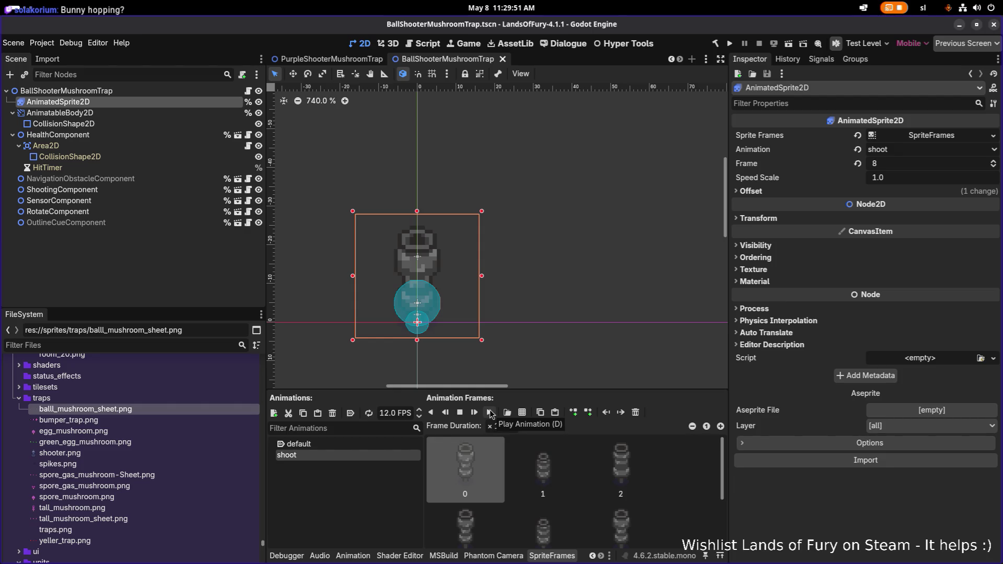
pyautogui.click(492, 412)
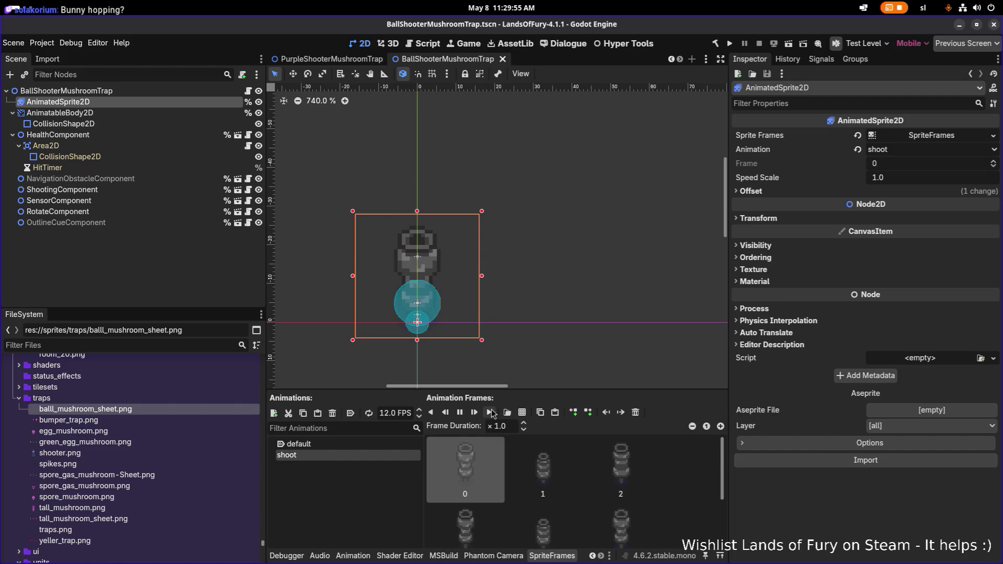
pyautogui.click(492, 413)
pyautogui.click(168, 192)
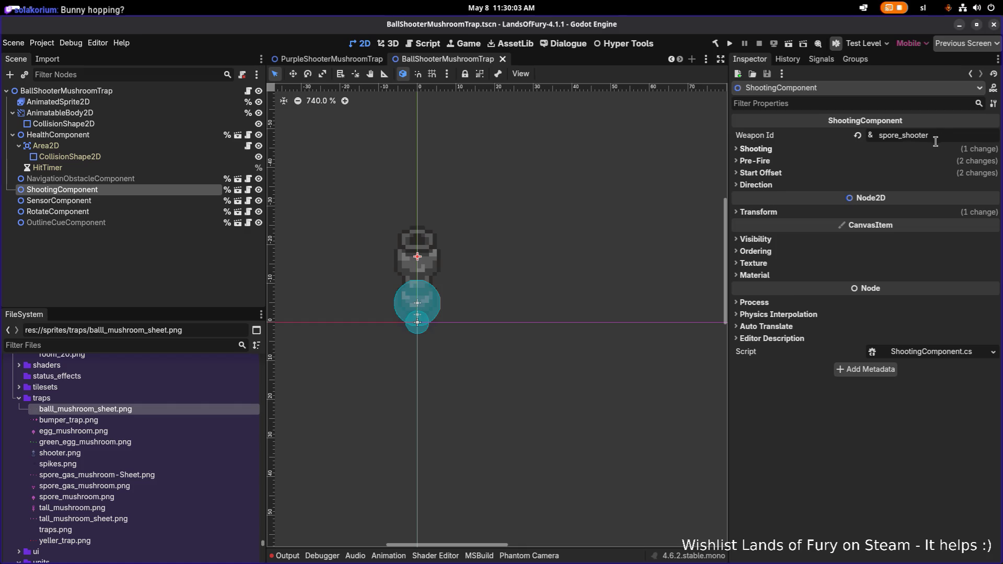
# Duplicate SporeShooter.tres in res://resources/items as LongSporeShooter.tres
pyautogui.click(139, 347)
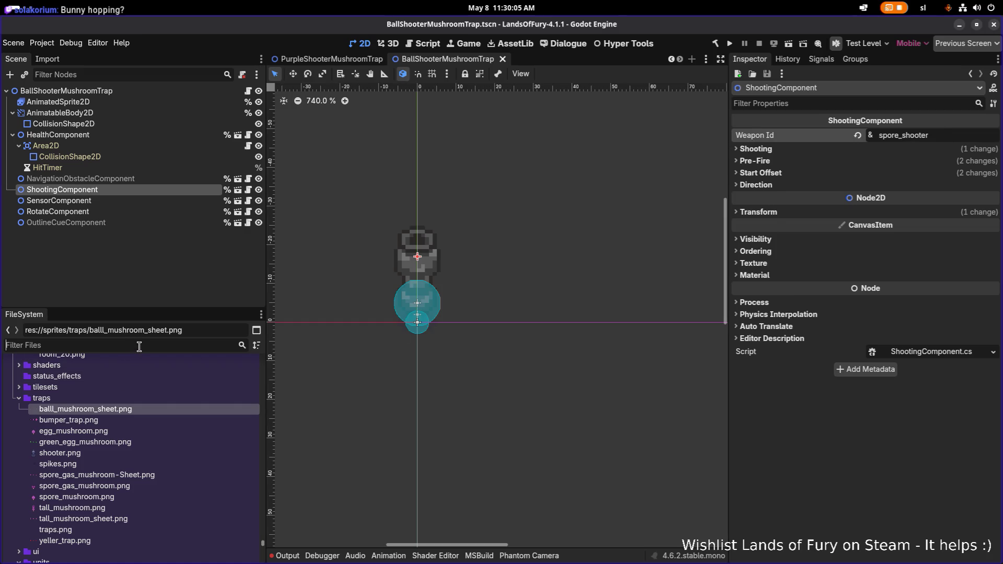
pyautogui.write('sporesho')
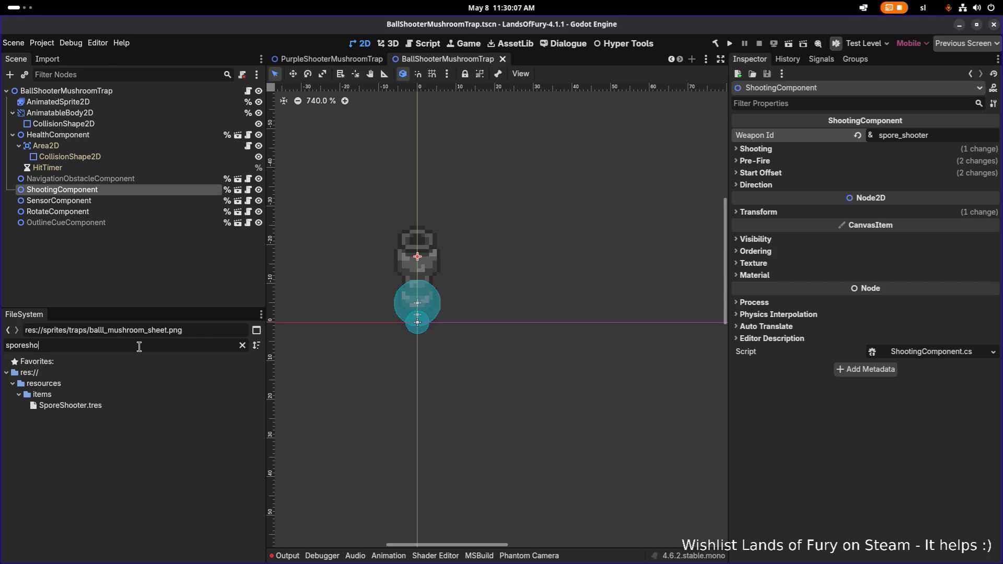
pyautogui.click(115, 406)
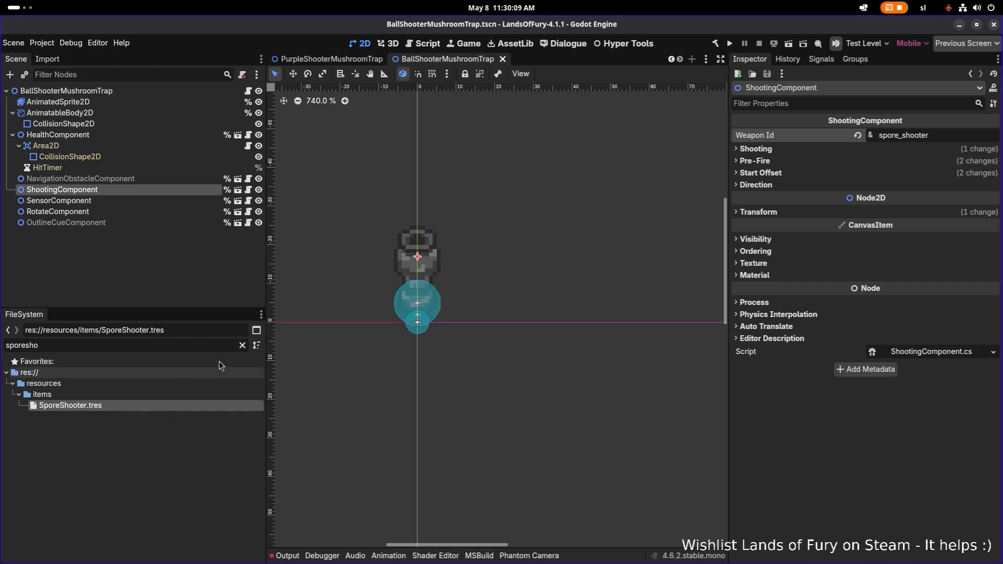
pyautogui.click(241, 346)
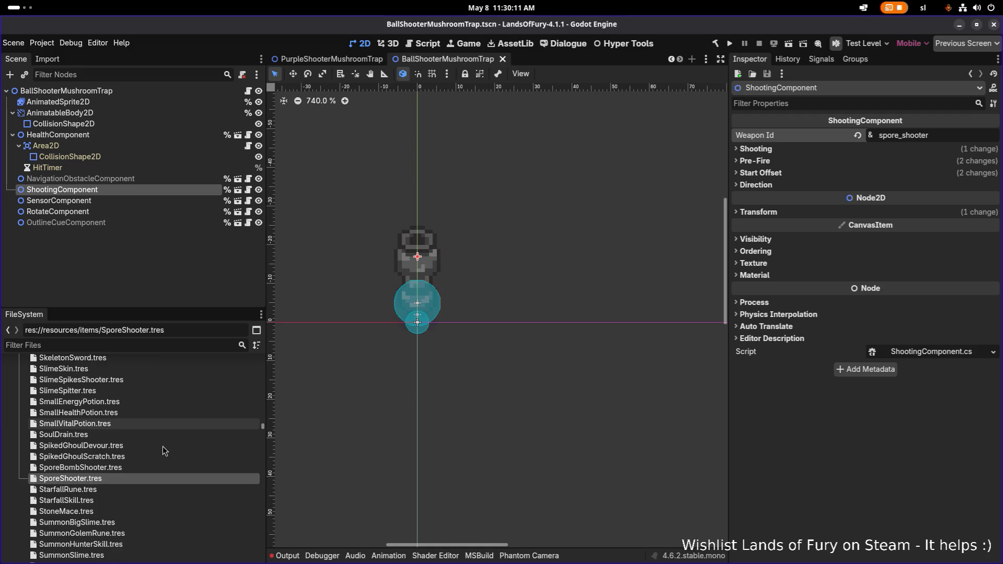
pyautogui.click(137, 479)
pyautogui.hotkey('ctrl', 'd')
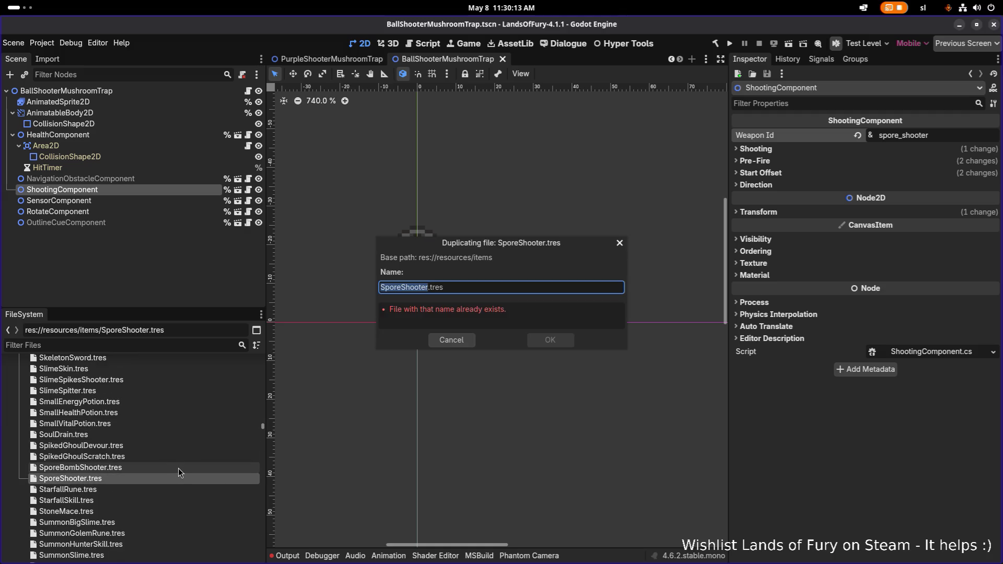
pyautogui.press('Right')
pyautogui.write('Long')
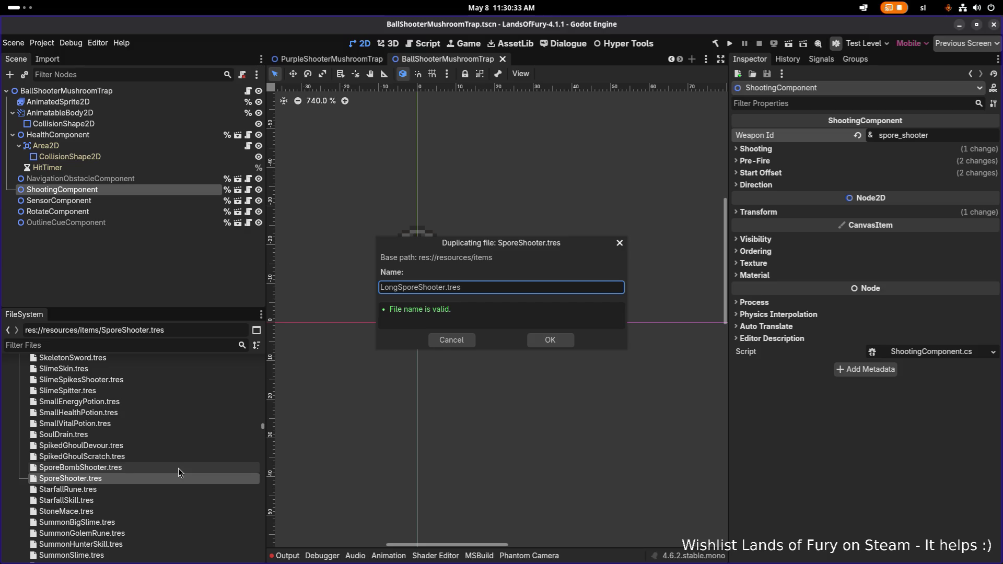
pyautogui.press('Return')
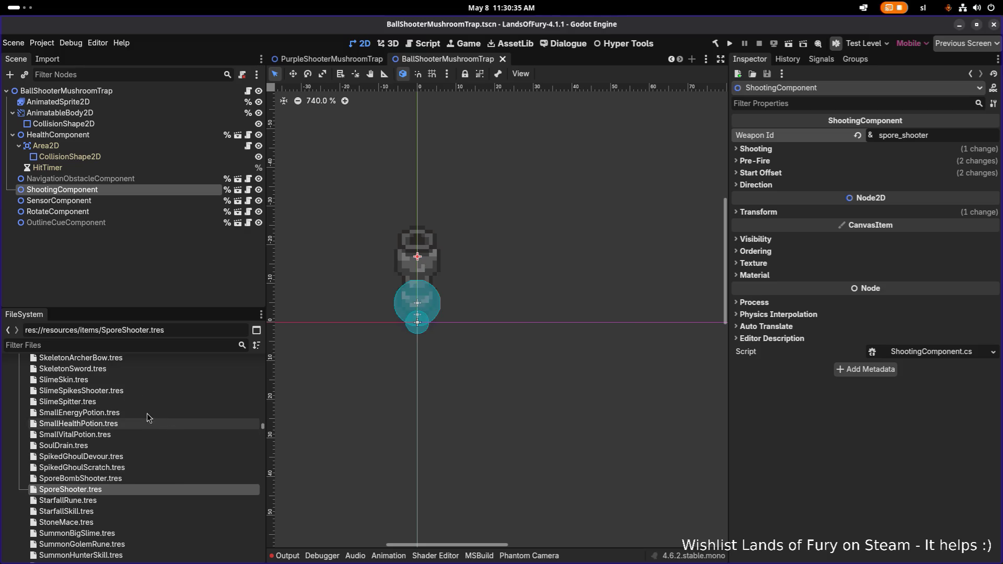
# Find LongSporeShooter.tres by filtering 'longspo' and open it in the Inspector
pyautogui.click(151, 345)
pyautogui.write('longspo')
pyautogui.click(162, 404)
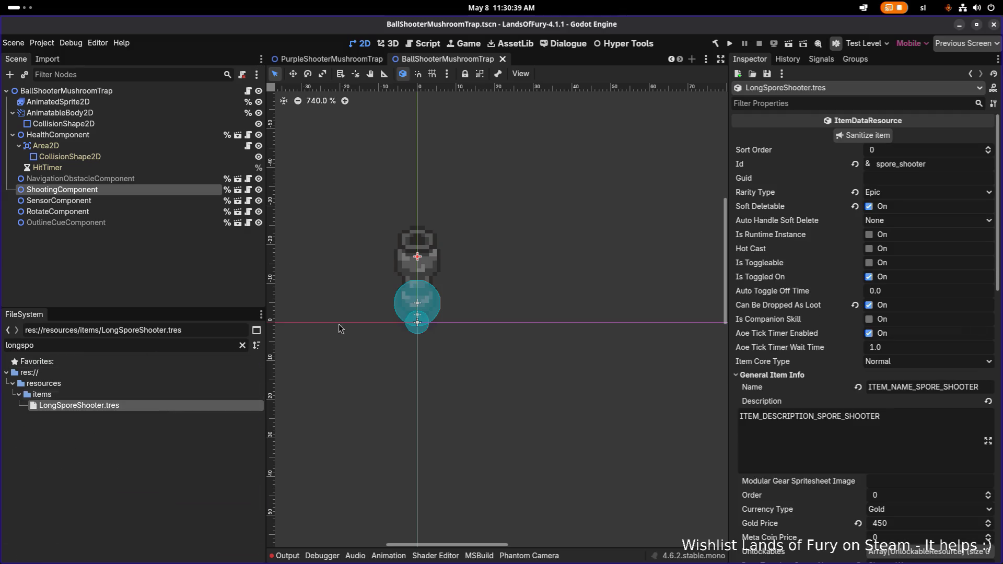
# Change the item's Id to long_spore_shooter
pyautogui.click(947, 165)
pyautogui.press('Home')
pyautogui.write('long_')
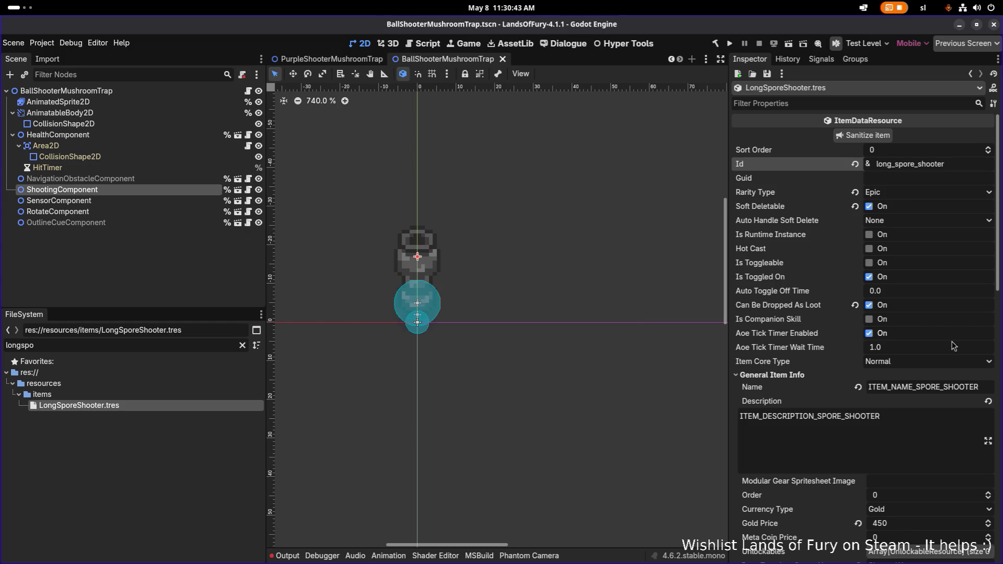
# Rename the Name and Description keys to LONG_SPORE_SHOOTER variants and save
pyautogui.click(917, 387)
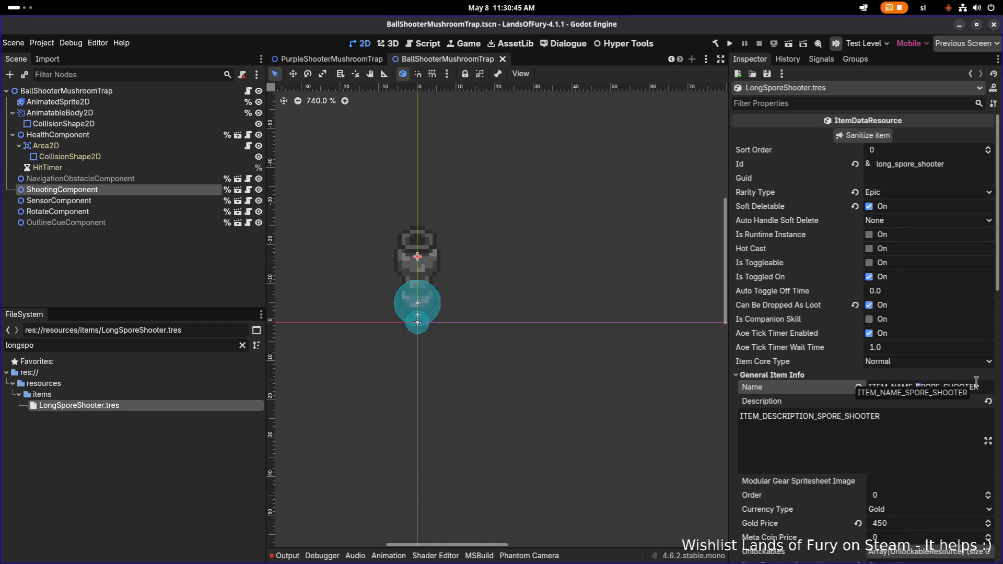
pyautogui.write('LONG_')
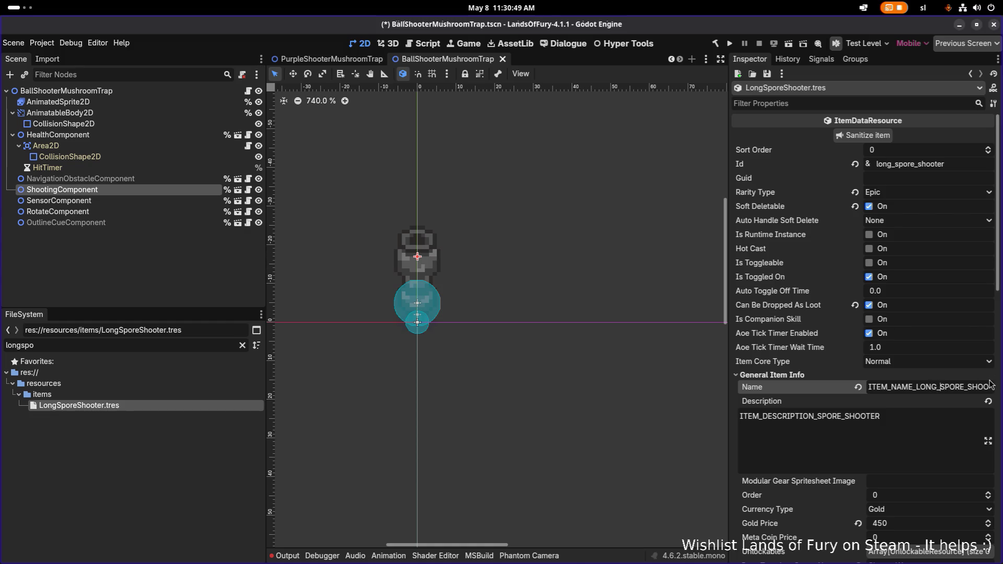
pyautogui.hotkey('ctrl', 'a')
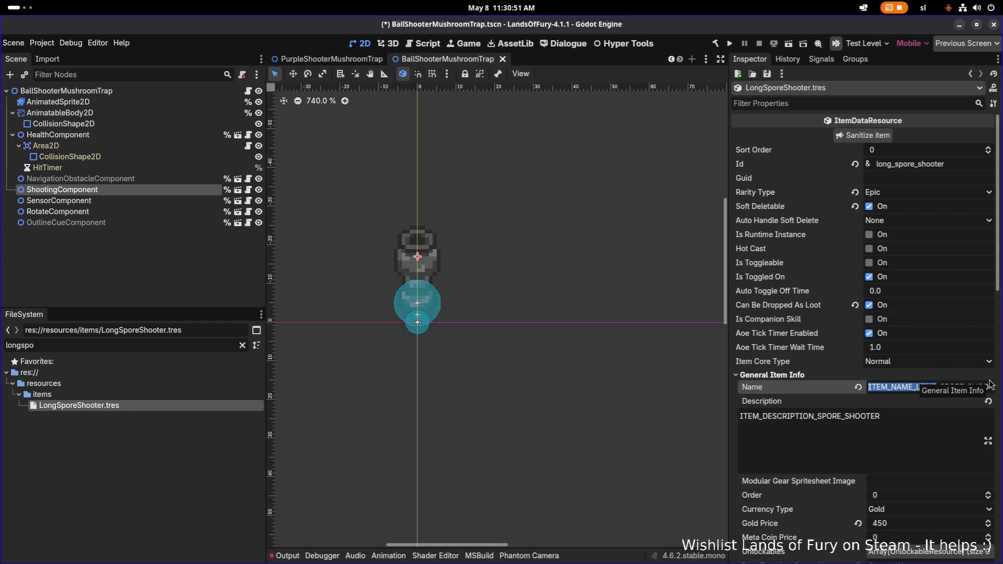
pyautogui.press('Tab')
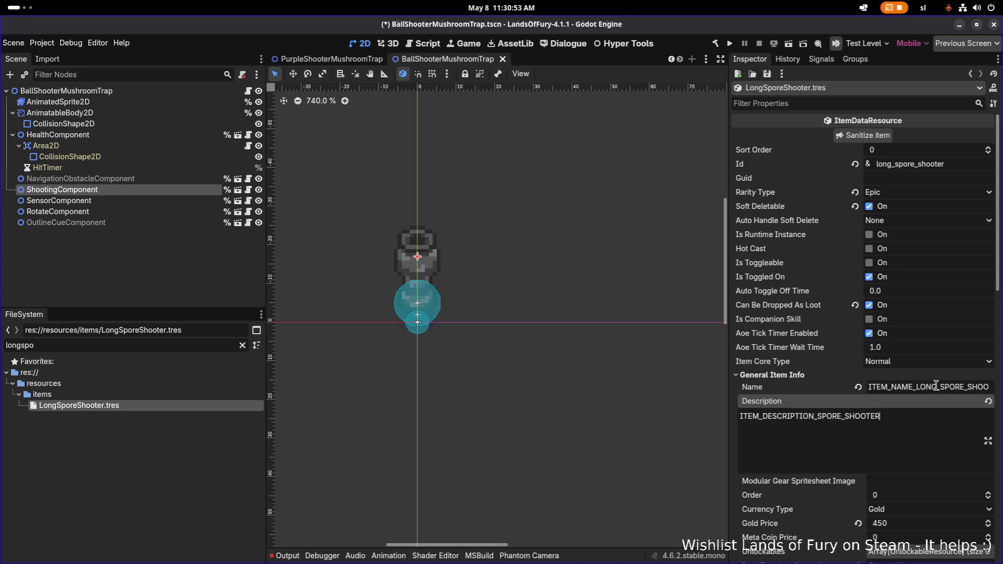
pyautogui.click(937, 387)
pyautogui.moveTo(938, 387); pyautogui.dragTo(916, 386)
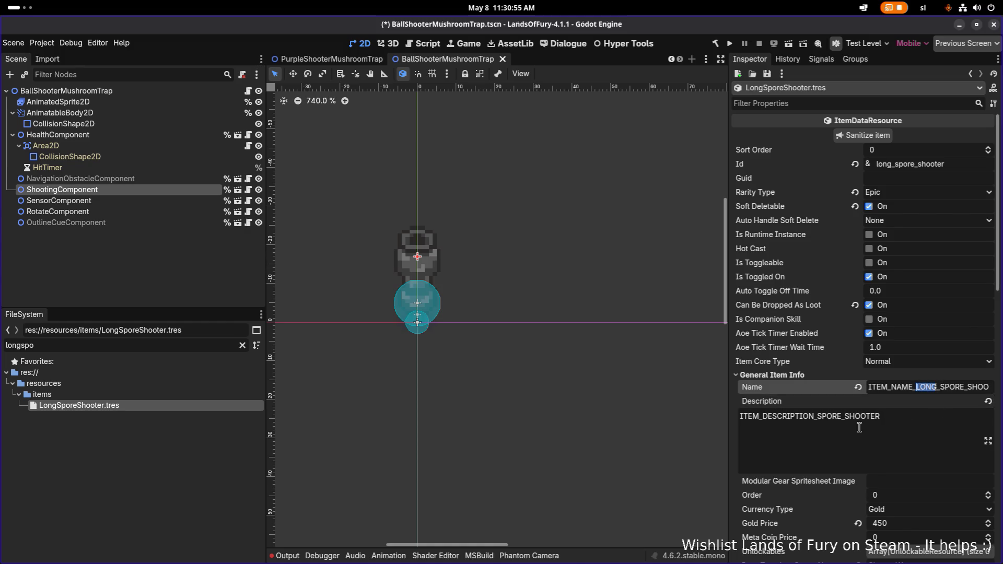
pyautogui.click(814, 416)
pyautogui.scroll(-2, 945, 407)
pyautogui.write('_LONG')
pyautogui.hotkey('ctrl', 's')
# Scroll down to the Runes and Item Effects settings and widen the Inspector
pyautogui.click(933, 377)
pyautogui.scroll(-8, 932, 371)
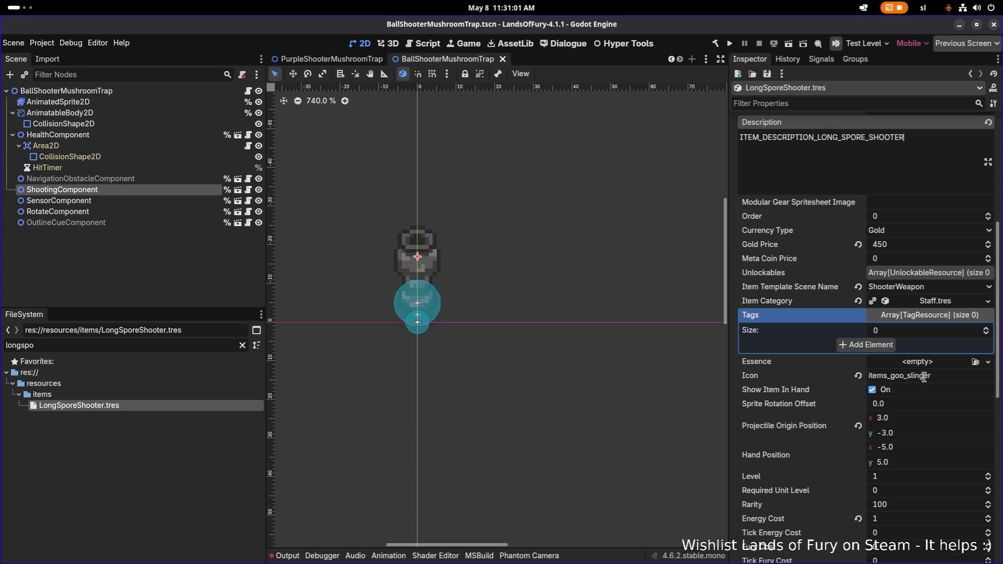
pyautogui.scroll(-14, 928, 361)
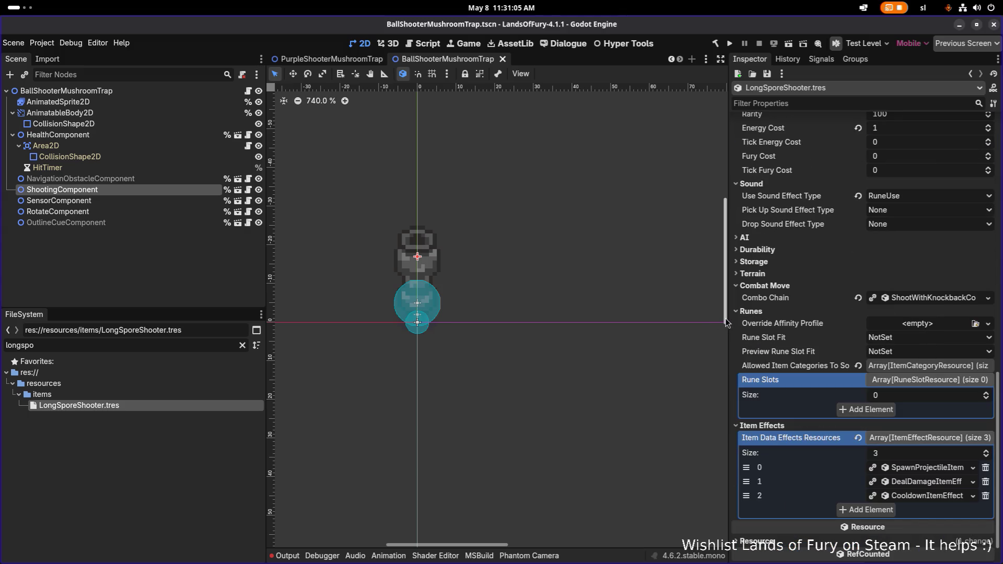
pyautogui.moveTo(727, 318); pyautogui.dragTo(654, 317)
pyautogui.scroll(-1, 889, 366)
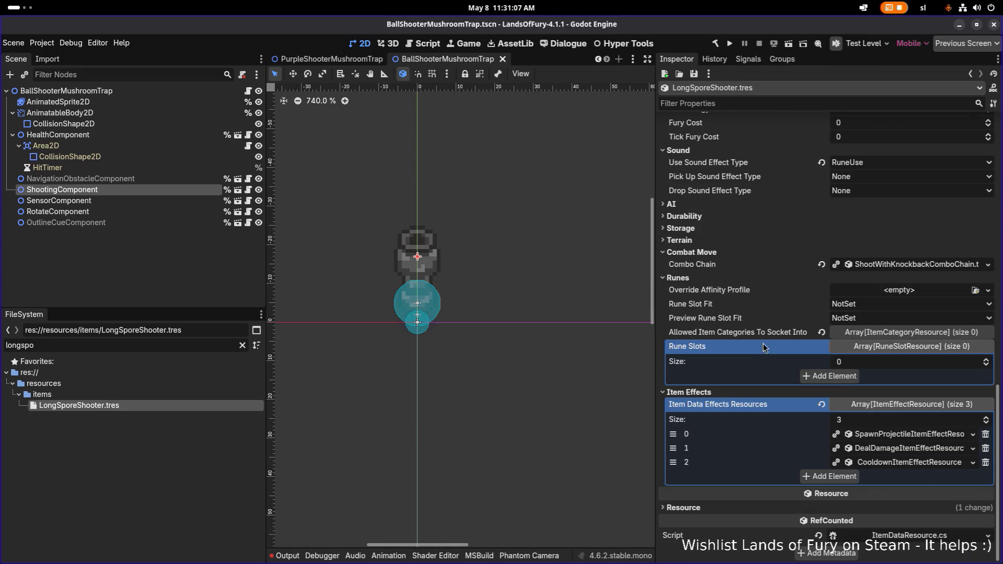
# Make the SpawnProjectile effect unique recursively, excluding its projectile data
pyautogui.rightClick(917, 436)
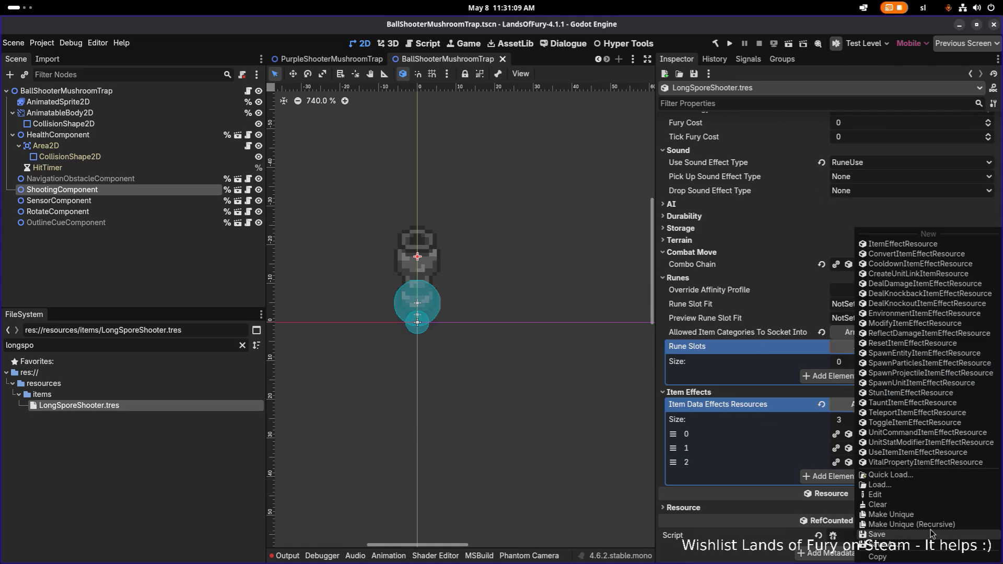
pyautogui.click(933, 525)
pyautogui.click(392, 241)
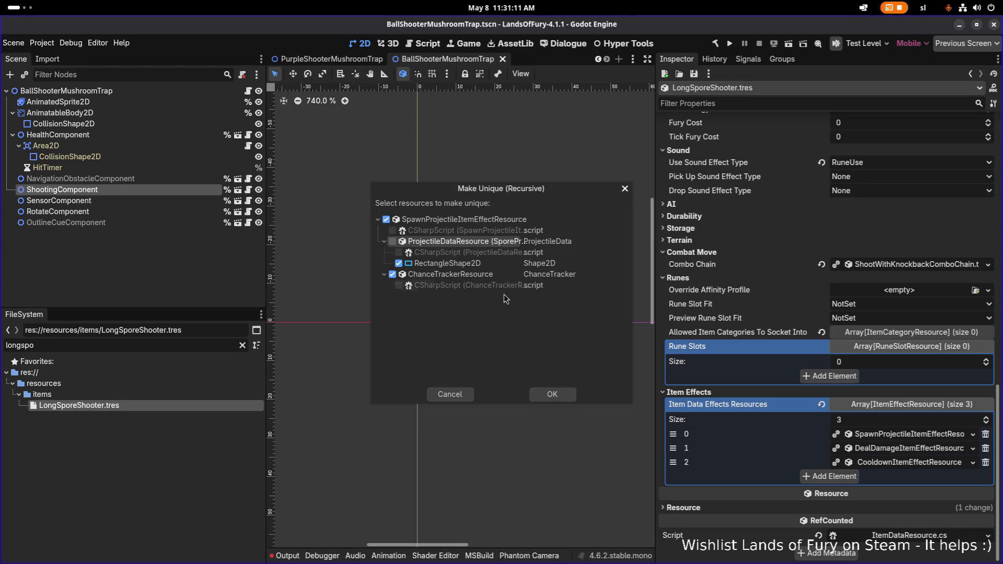
pyautogui.click(553, 395)
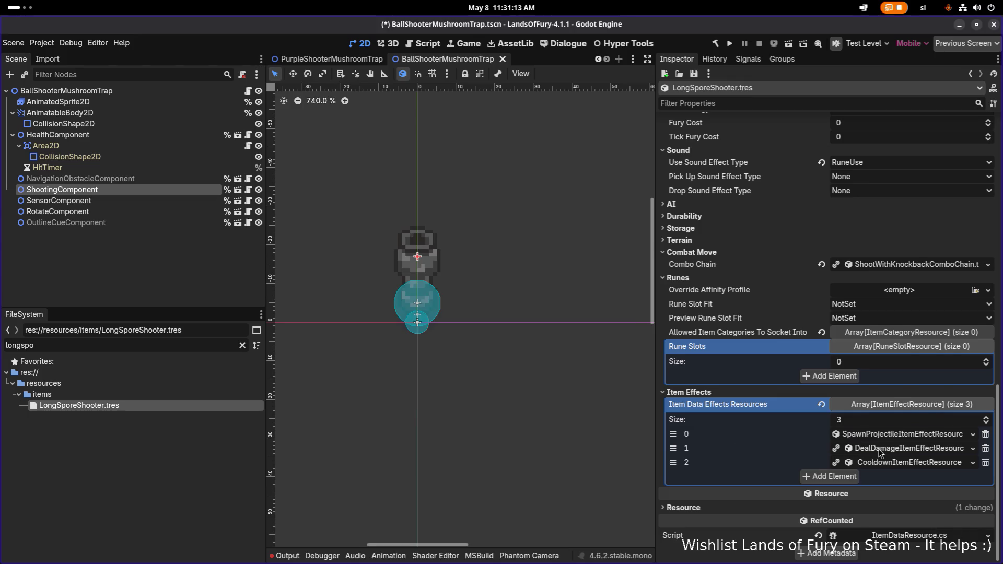
# Make the DealDamage effect unique recursively, excluding its damage stat resource
pyautogui.rightClick(879, 450)
pyautogui.click(919, 526)
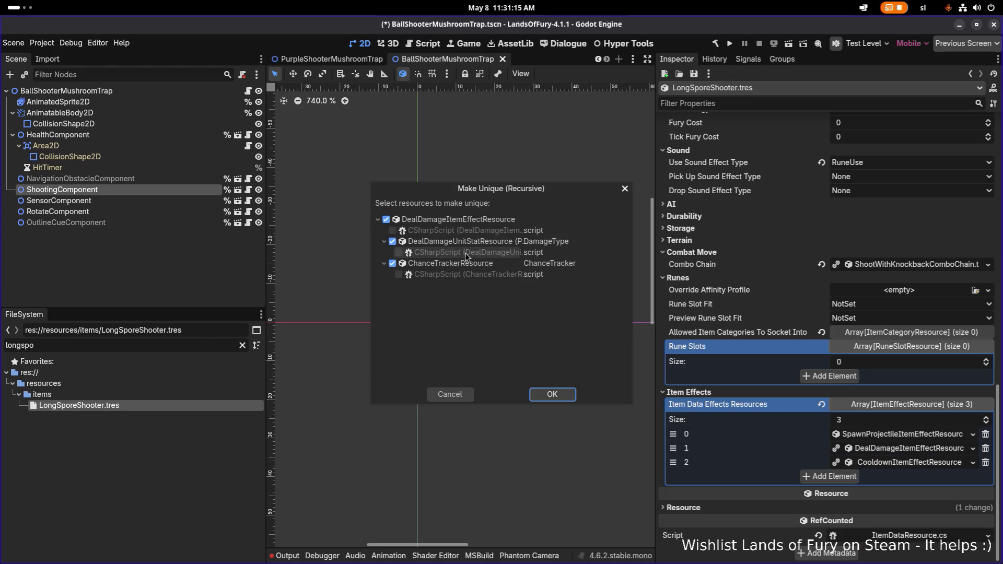
pyautogui.click(469, 243)
pyautogui.click(560, 396)
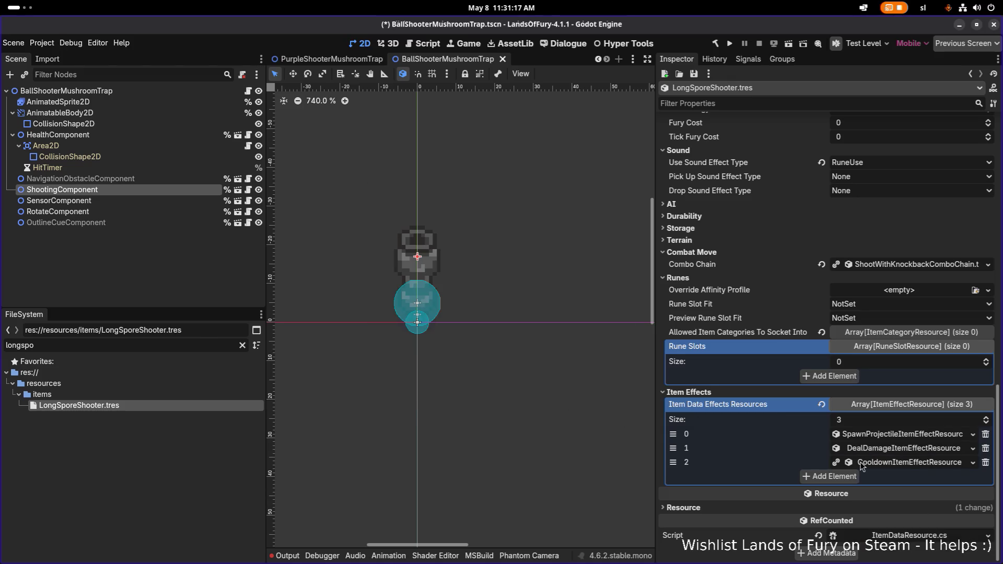
# Make the Cooldown effect unique recursively, keeping the chance tracker included
pyautogui.rightClick(908, 463)
pyautogui.click(946, 526)
pyautogui.click(476, 241)
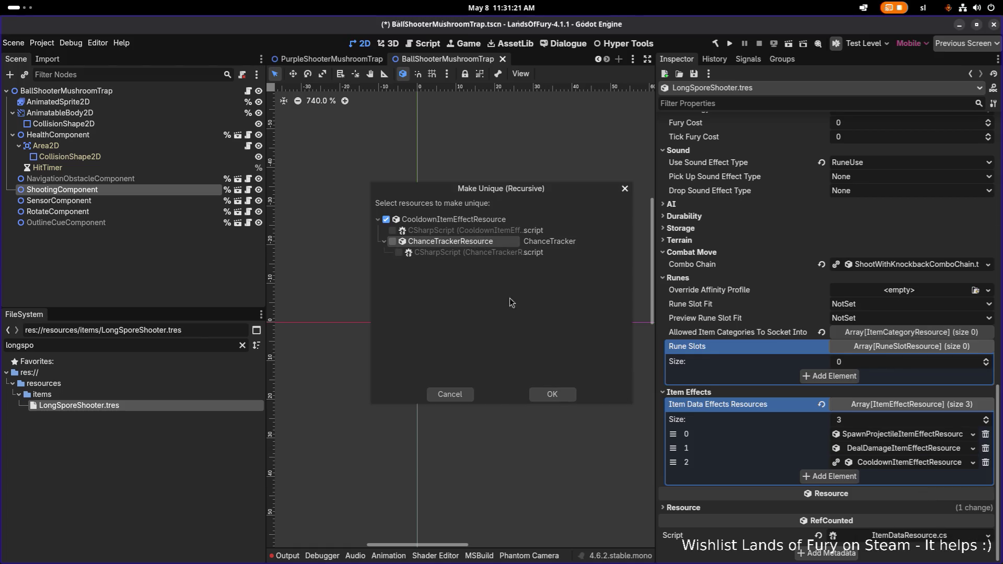
pyautogui.click(393, 241)
pyautogui.click(553, 397)
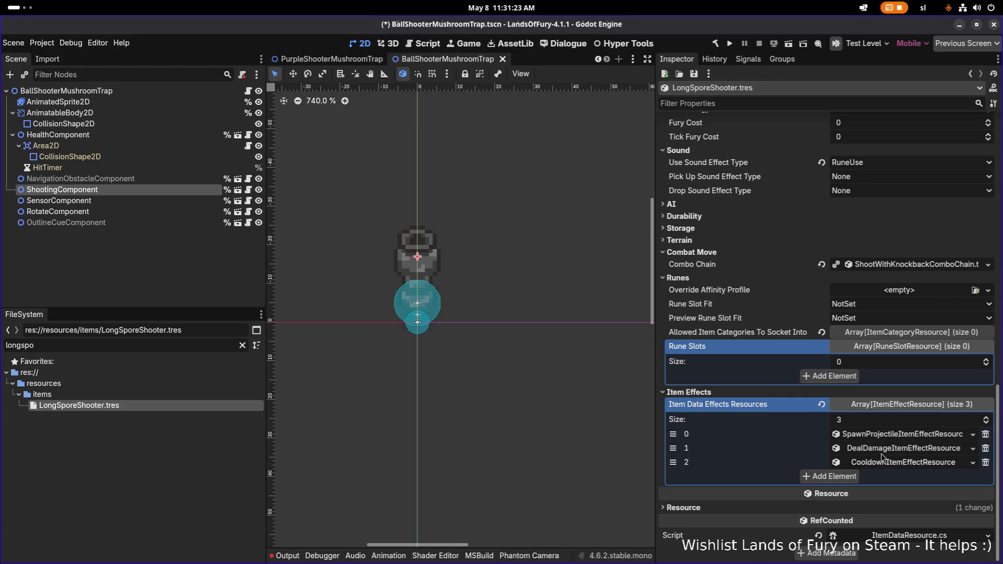
# Remake SpawnProjectile and DealDamage unique with all resources, then expand SpawnProjectile
pyautogui.rightClick(891, 439)
pyautogui.click(939, 525)
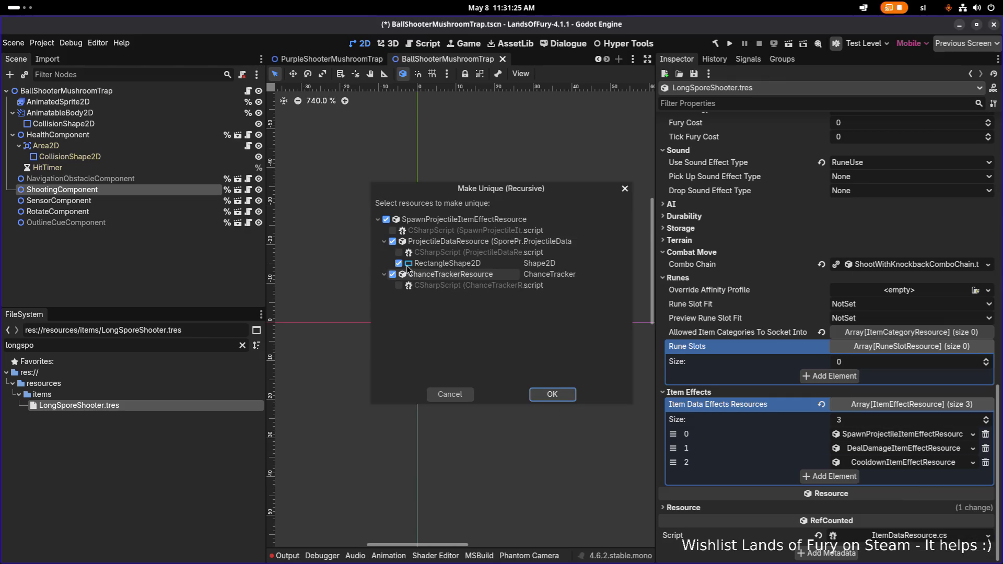
pyautogui.click(553, 398)
pyautogui.rightClick(876, 449)
pyautogui.click(912, 529)
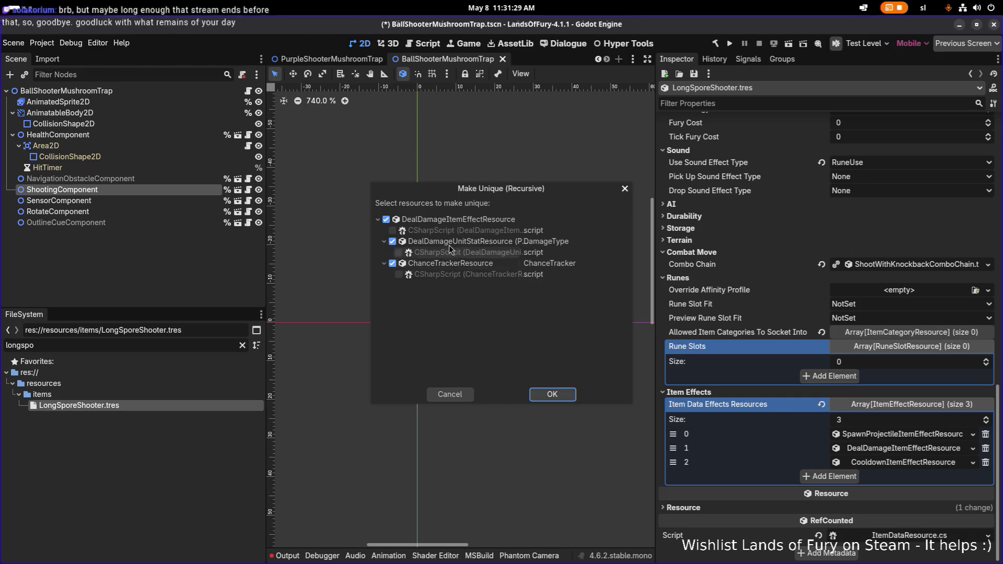
pyautogui.click(552, 395)
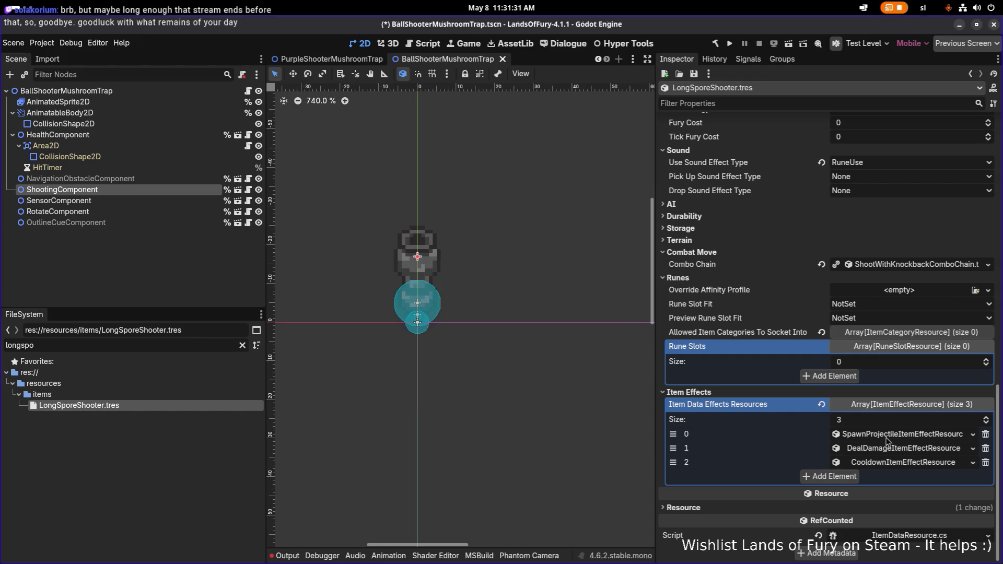
pyautogui.click(884, 435)
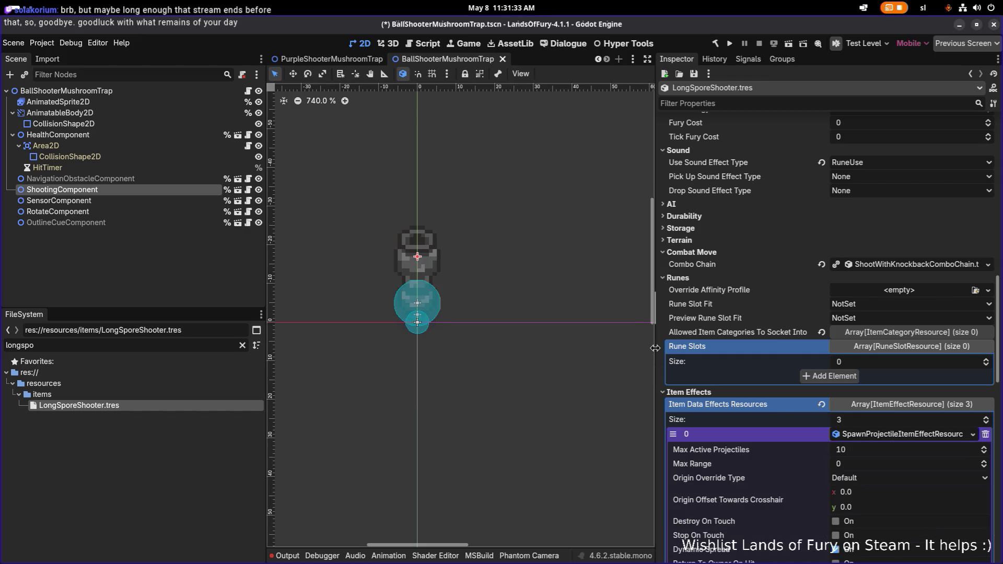
pyautogui.moveTo(655, 348); pyautogui.dragTo(588, 348)
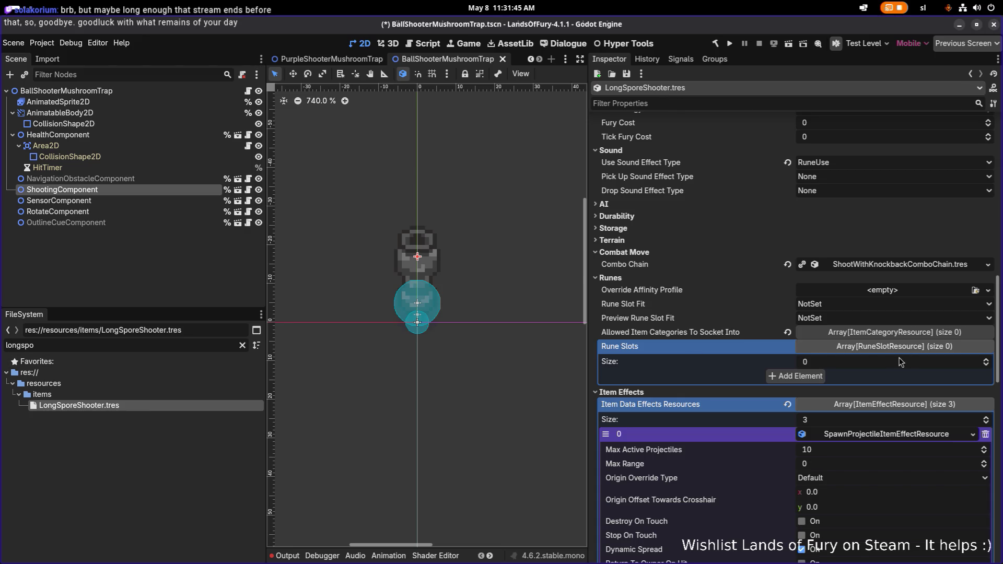
# Show the Projectile Data's SporeProjectile.tres in FileSystem and open it
pyautogui.scroll(-5, 902, 362)
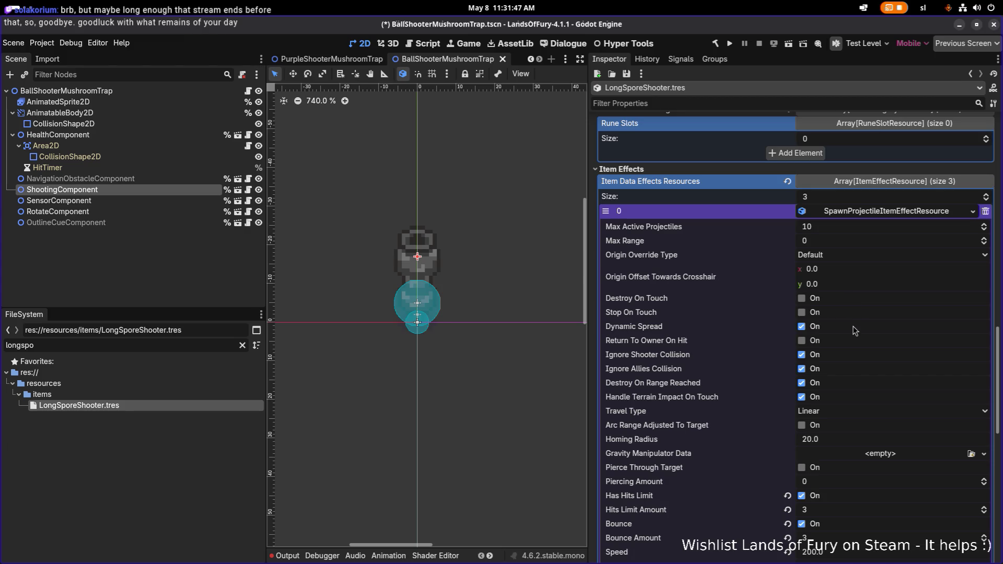
pyautogui.scroll(-6, 857, 337)
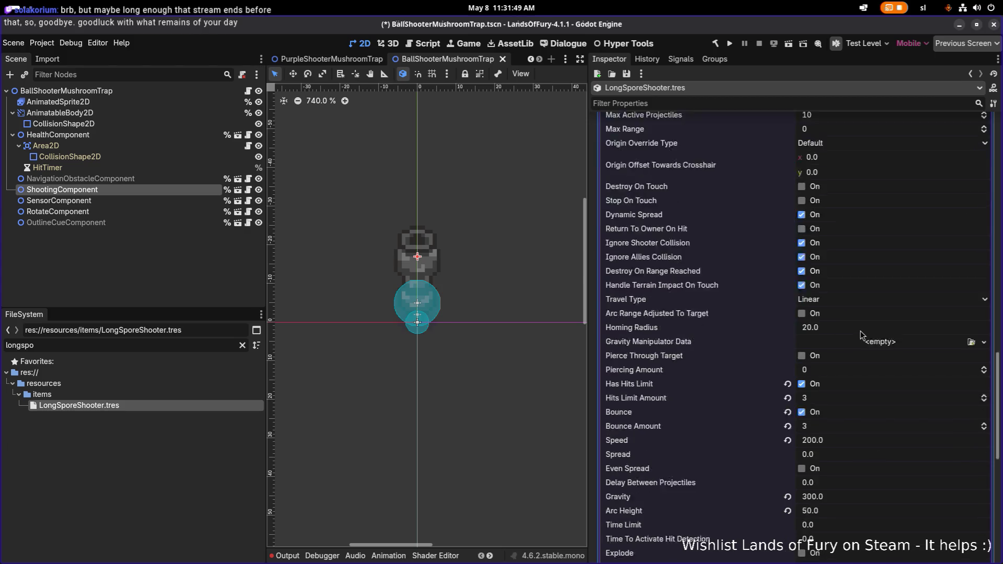
pyautogui.scroll(-1, 862, 335)
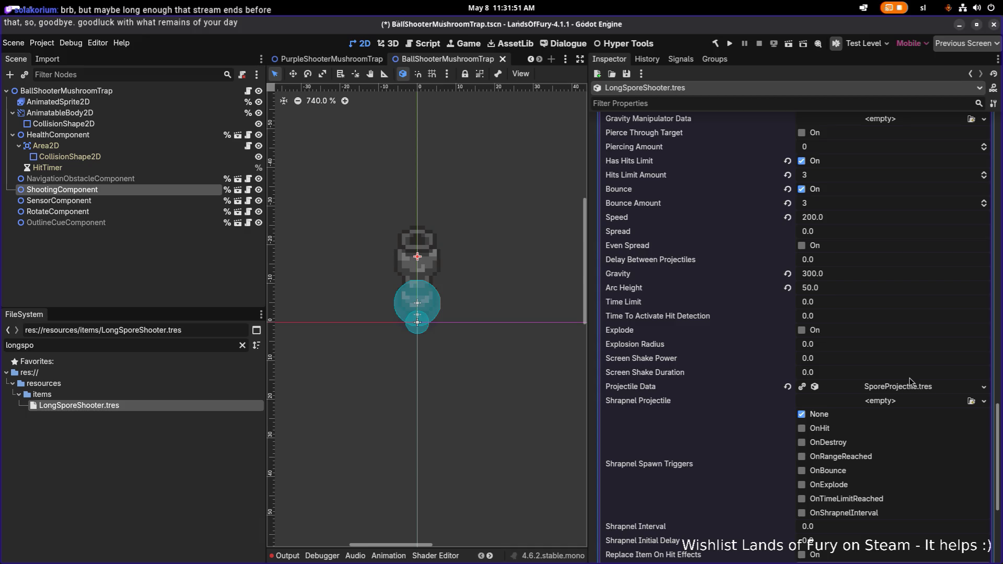
pyautogui.click(952, 390)
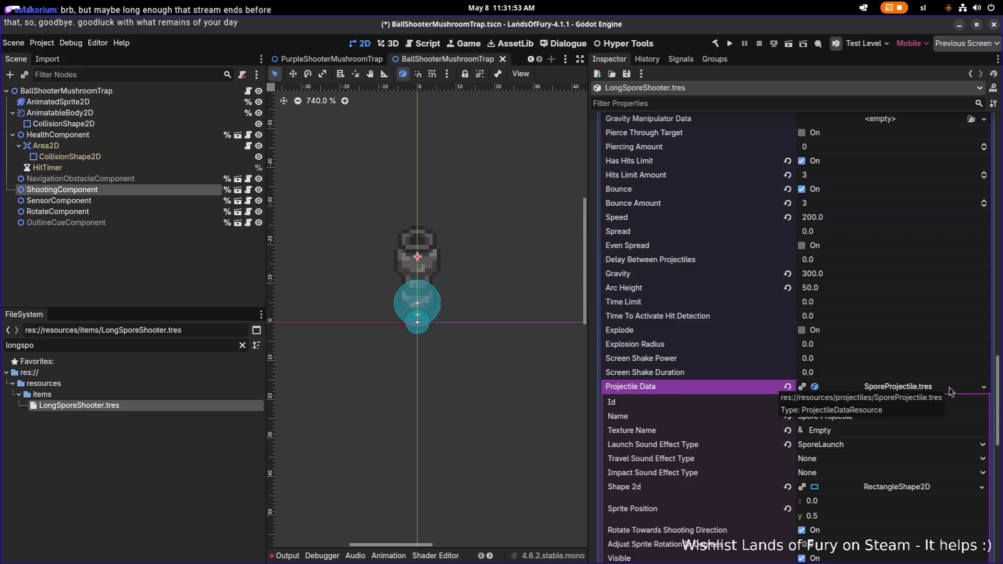
pyautogui.click(949, 390)
pyautogui.rightClick(935, 390)
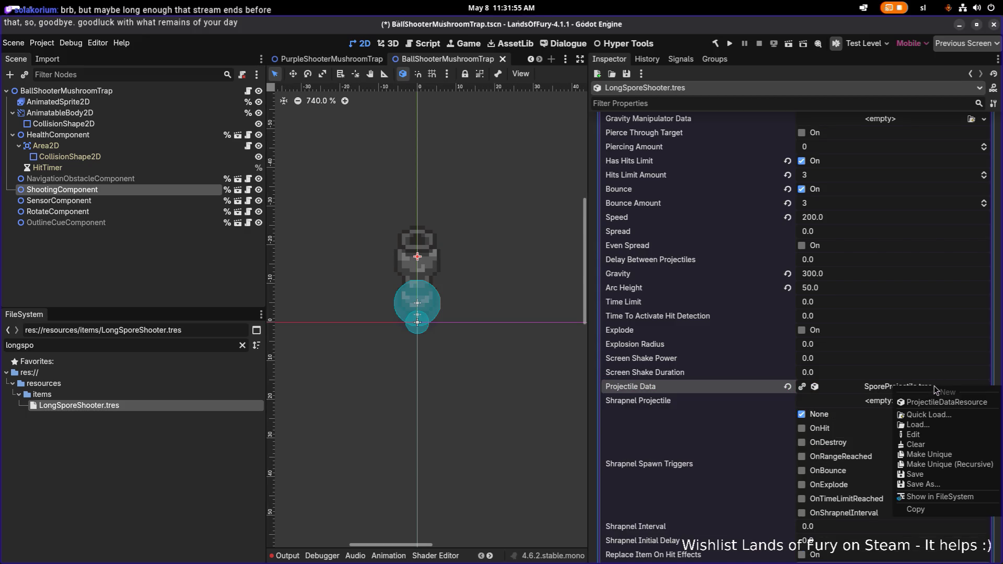
pyautogui.click(957, 498)
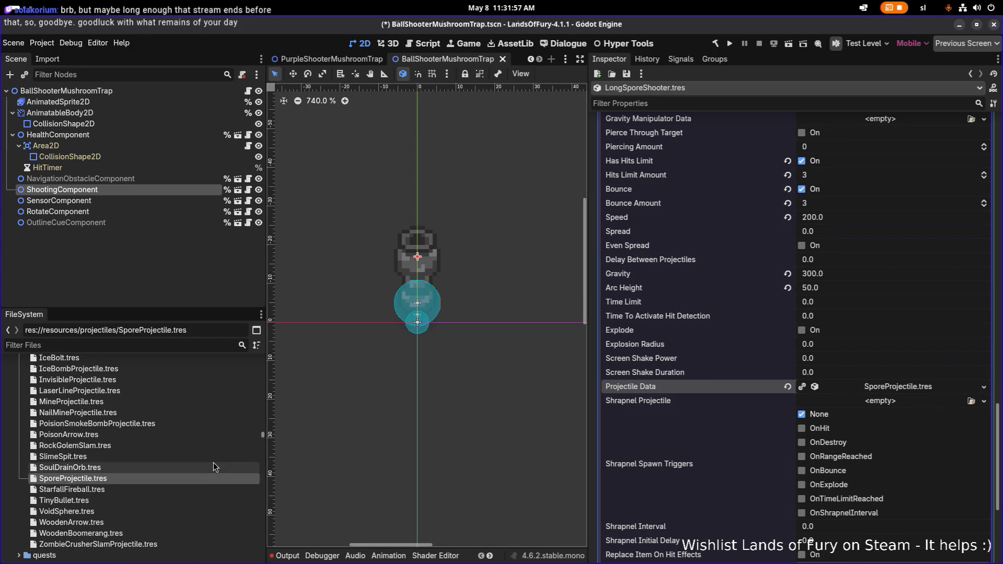
pyautogui.click(202, 478)
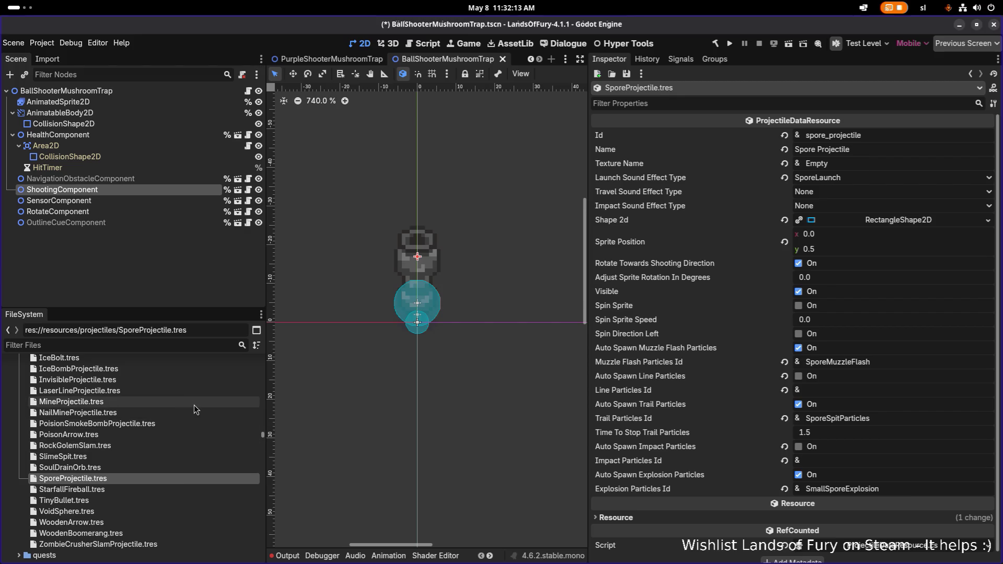
# Browse the projectiles folder and select the RockGolemSlam projectile file
pyautogui.scroll(3, 185, 406)
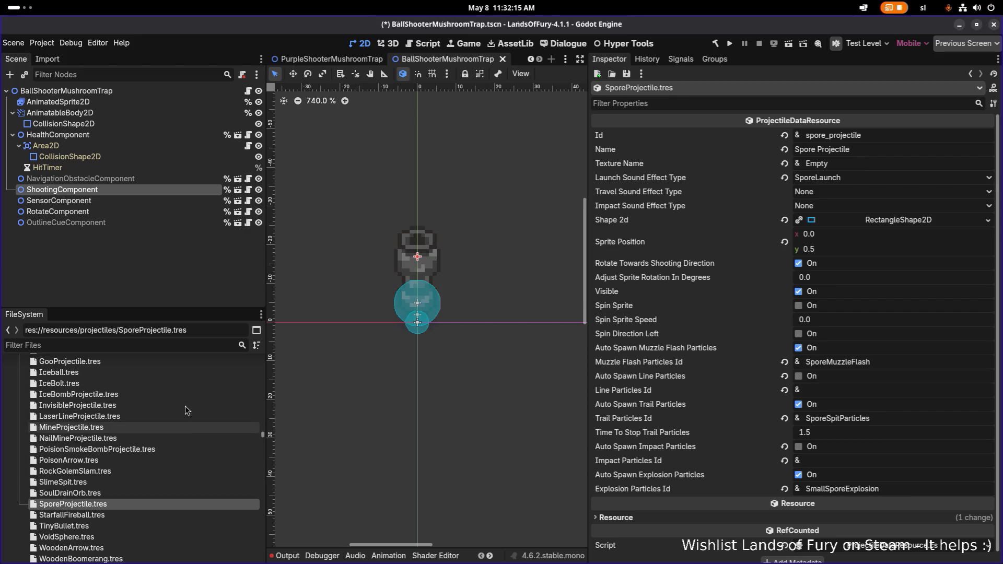
pyautogui.scroll(1, 185, 406)
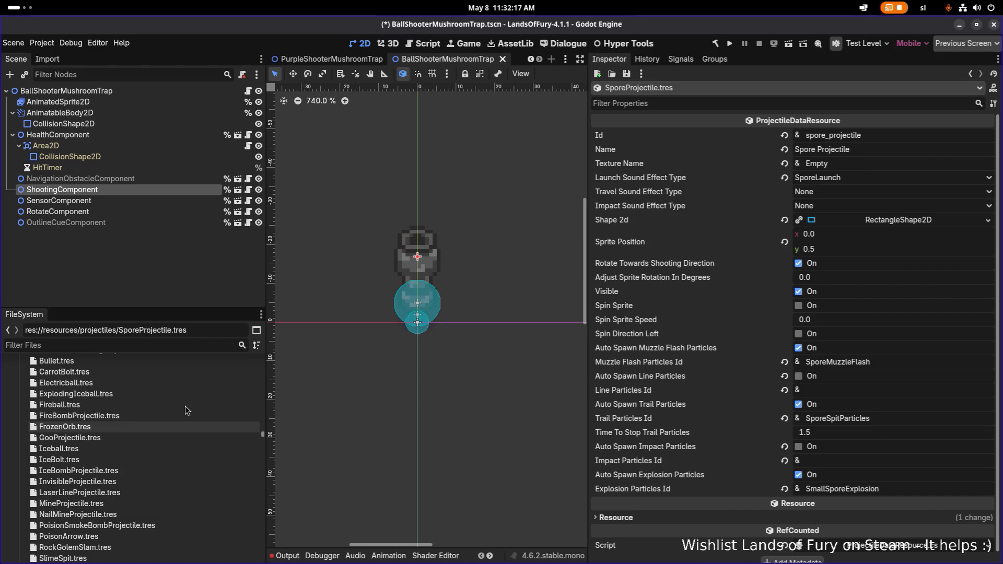
pyautogui.scroll(2, 185, 400)
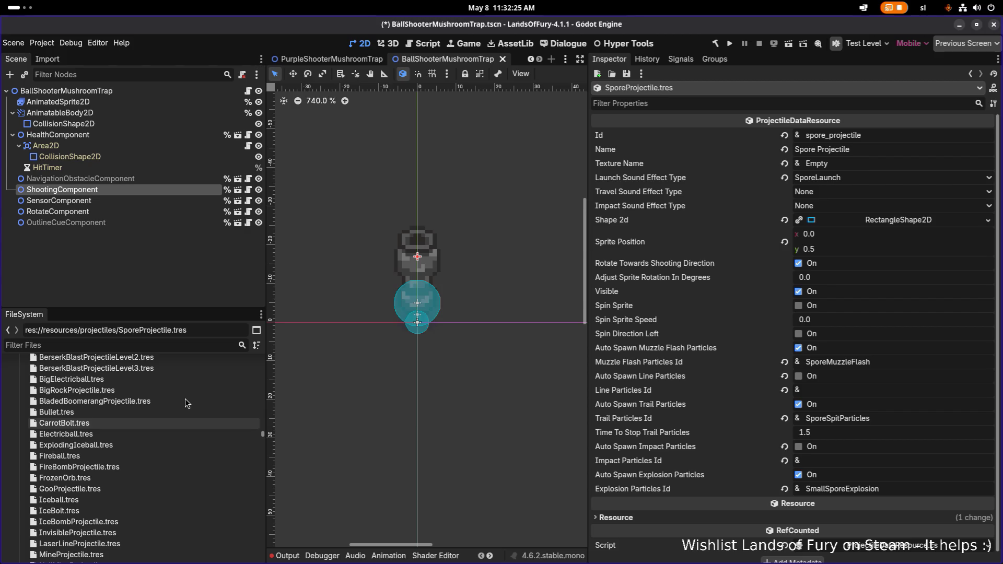
pyautogui.scroll(1, 185, 399)
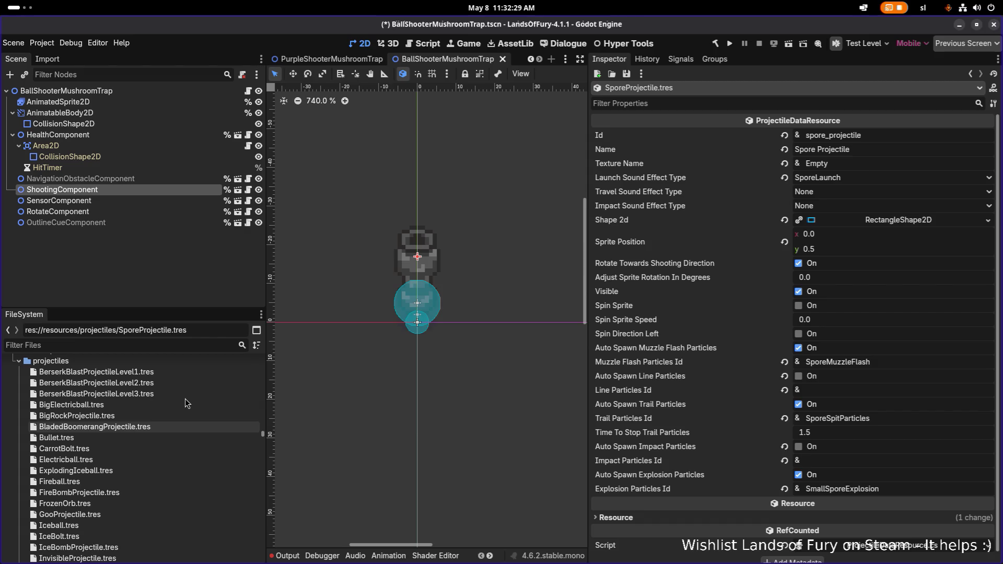
pyautogui.scroll(-2, 185, 400)
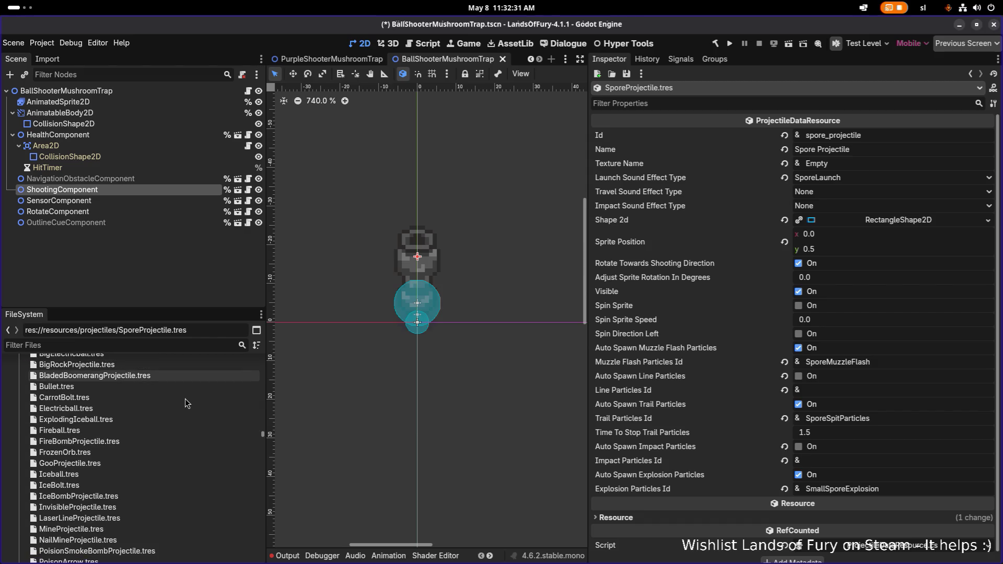
pyautogui.scroll(-2, 185, 399)
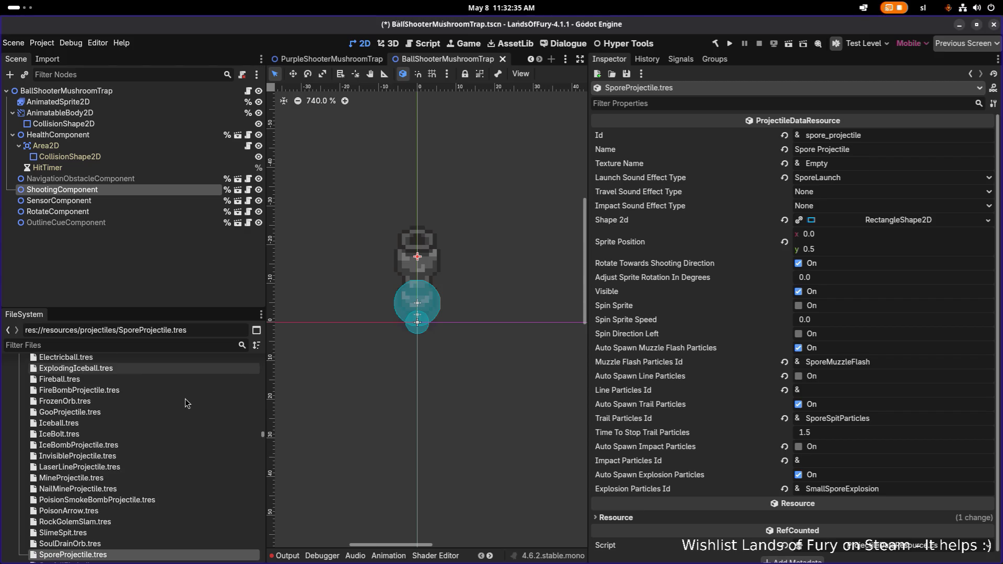
pyautogui.scroll(-1, 185, 399)
pyautogui.scroll(-2, 185, 399)
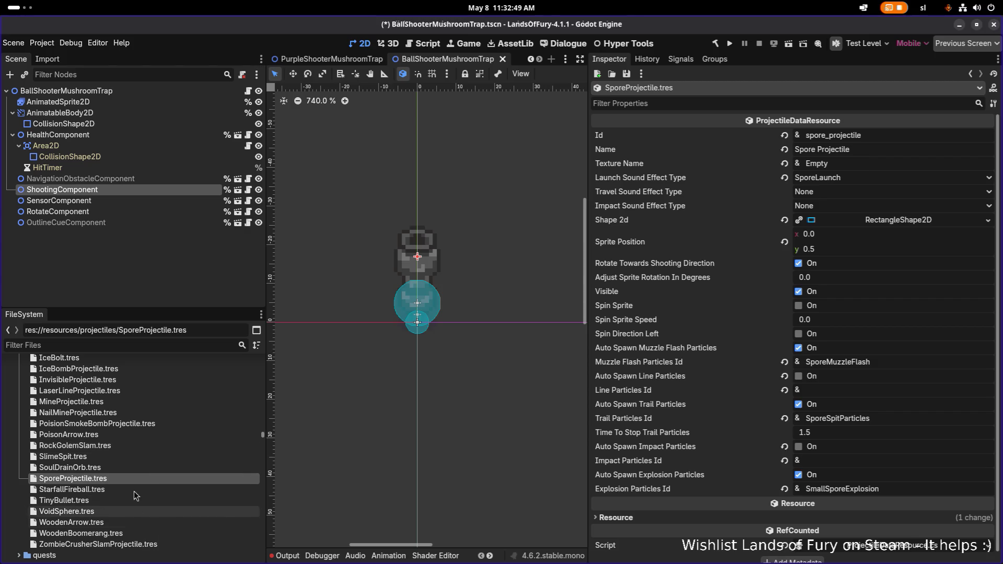
pyautogui.click(143, 449)
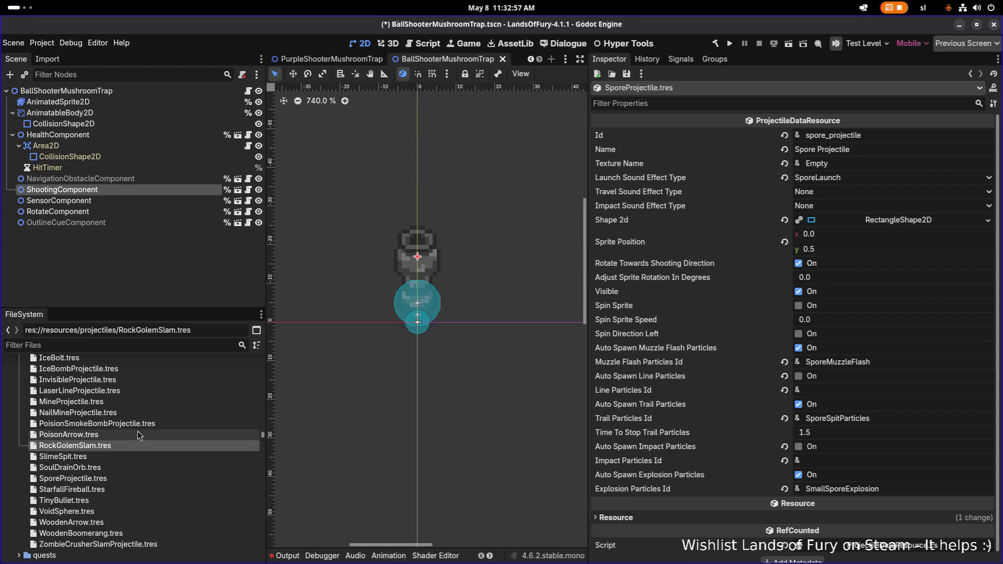
# Open FrozenOrb.tres to compare its frozen_orb settings and 5.0 px CircleShape2D
pyautogui.scroll(1, 138, 434)
pyautogui.scroll(1, 137, 436)
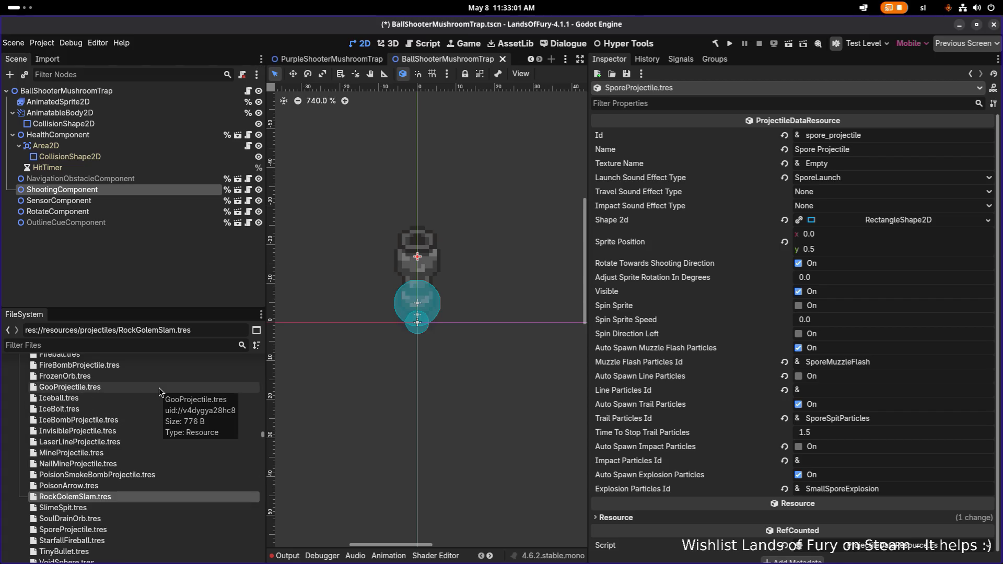
pyautogui.click(152, 375)
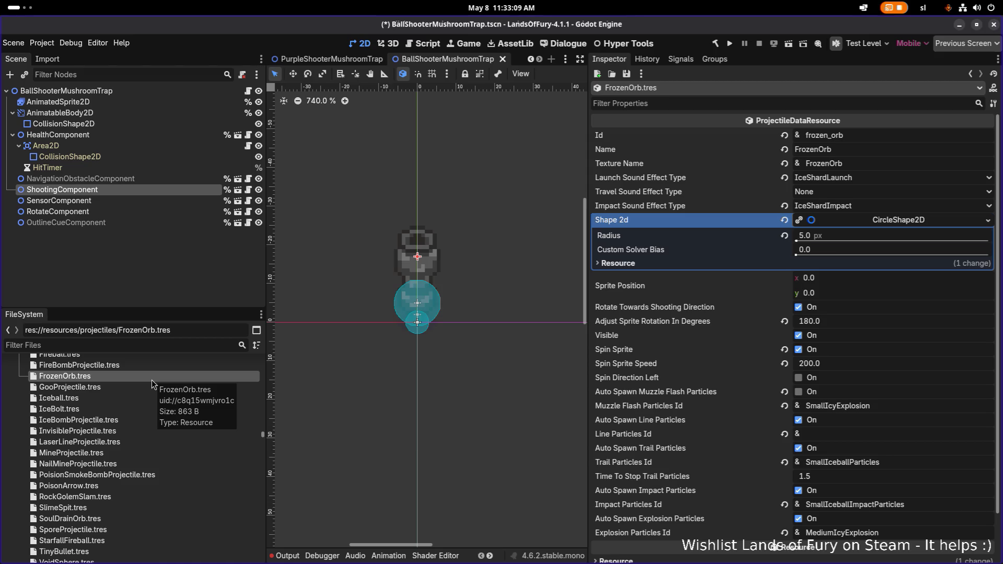
# Open RockGolemSlam.tres to show its RectangleShape2D and BigRock texture settings
pyautogui.scroll(2, 152, 380)
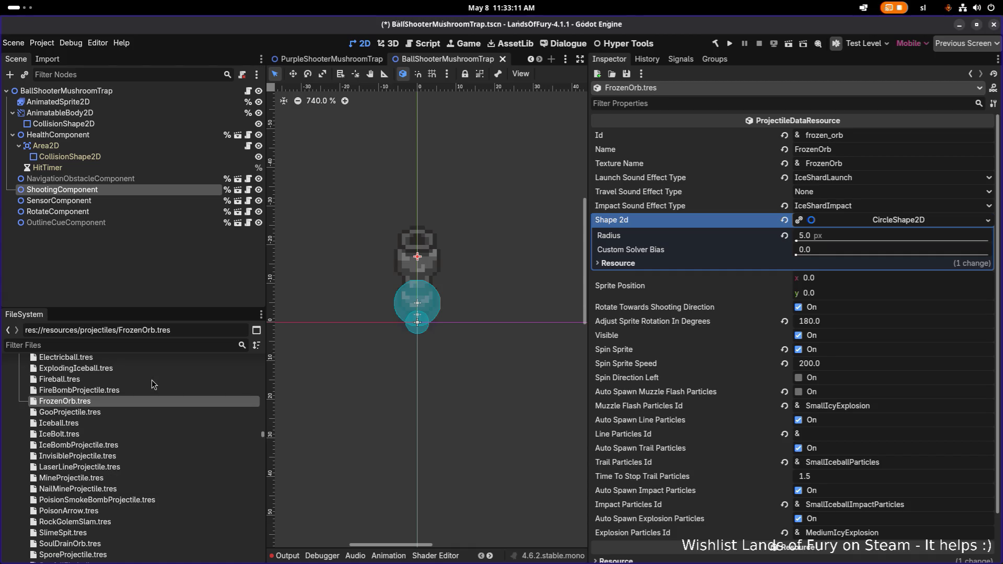
pyautogui.scroll(2, 152, 380)
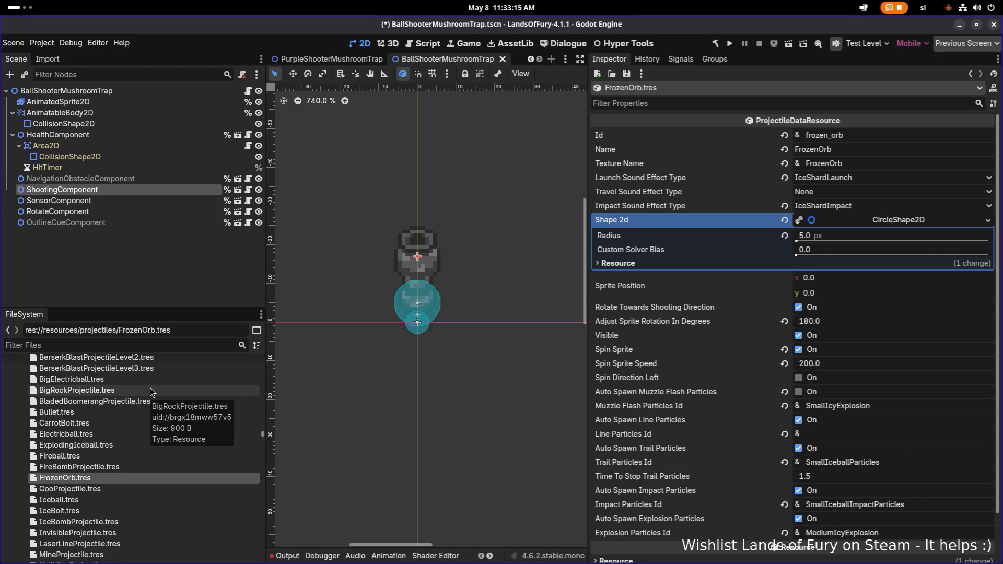
pyautogui.scroll(1, 152, 389)
pyautogui.scroll(-1, 150, 392)
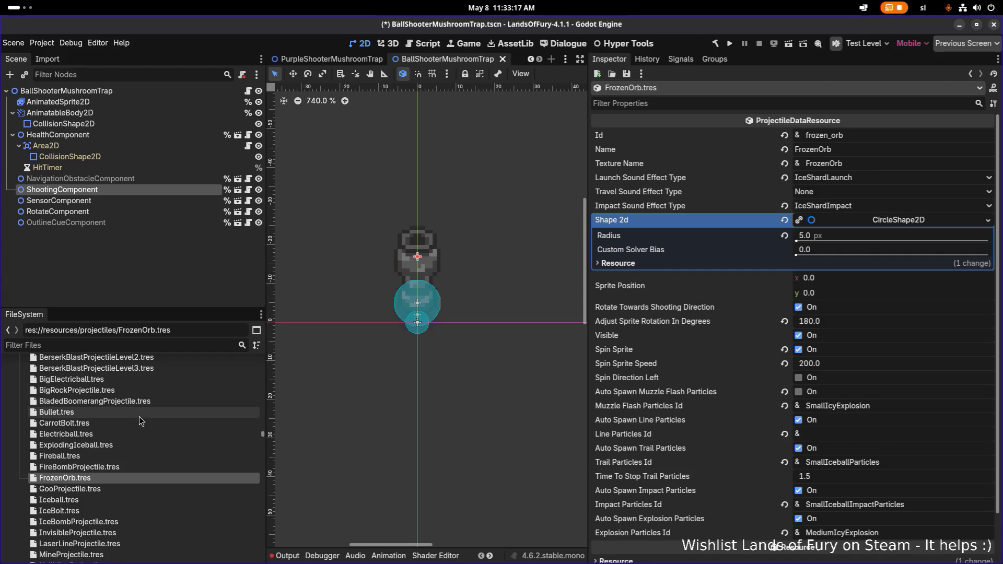
pyautogui.scroll(-2, 131, 460)
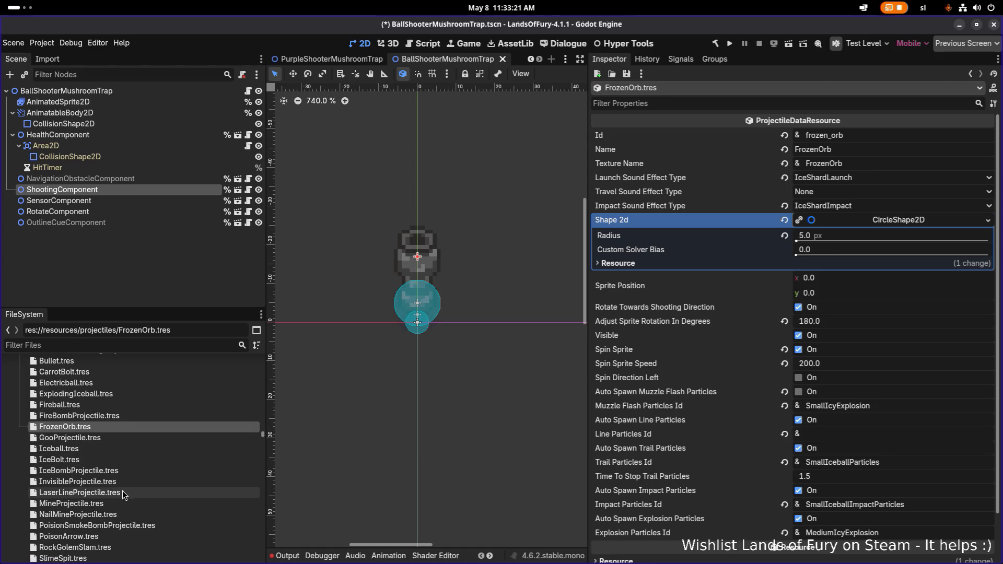
pyautogui.scroll(-1, 104, 504)
pyautogui.scroll(-1, 112, 507)
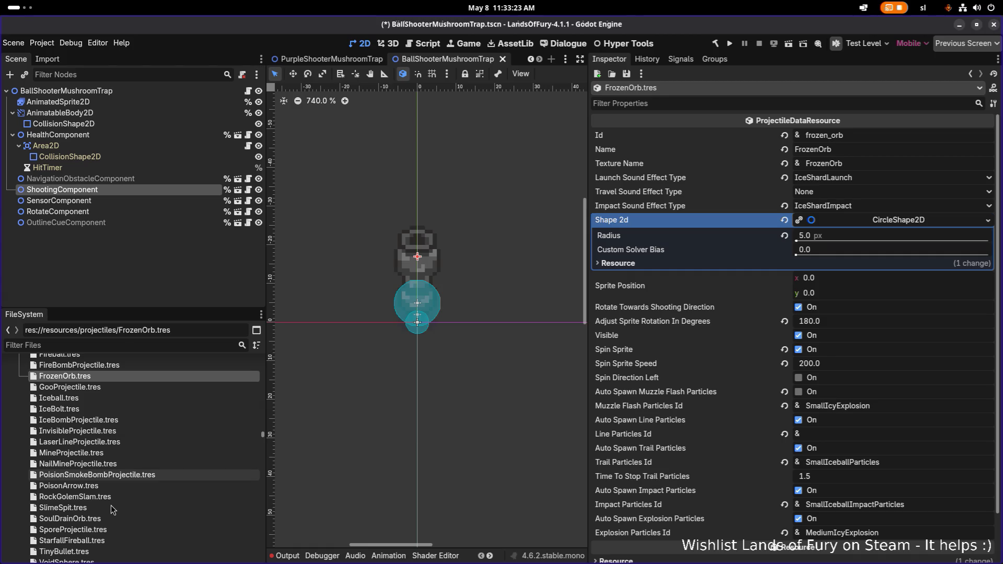
pyautogui.click(117, 500)
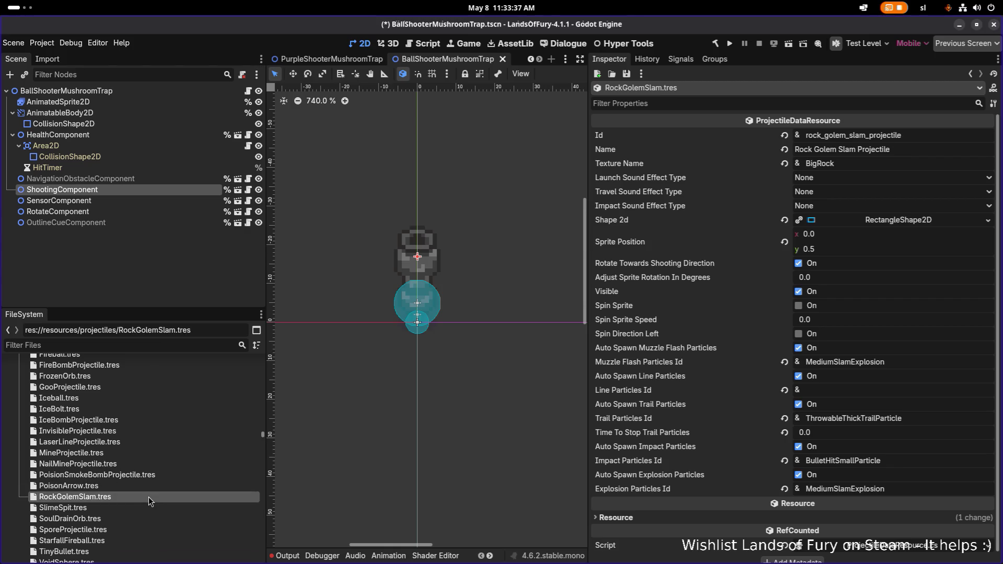
# Duplicate RockGolemSlam.tres as RockShooterProjectile.tres in the projectiles folder
pyautogui.hotkey('ctrl', 'd')
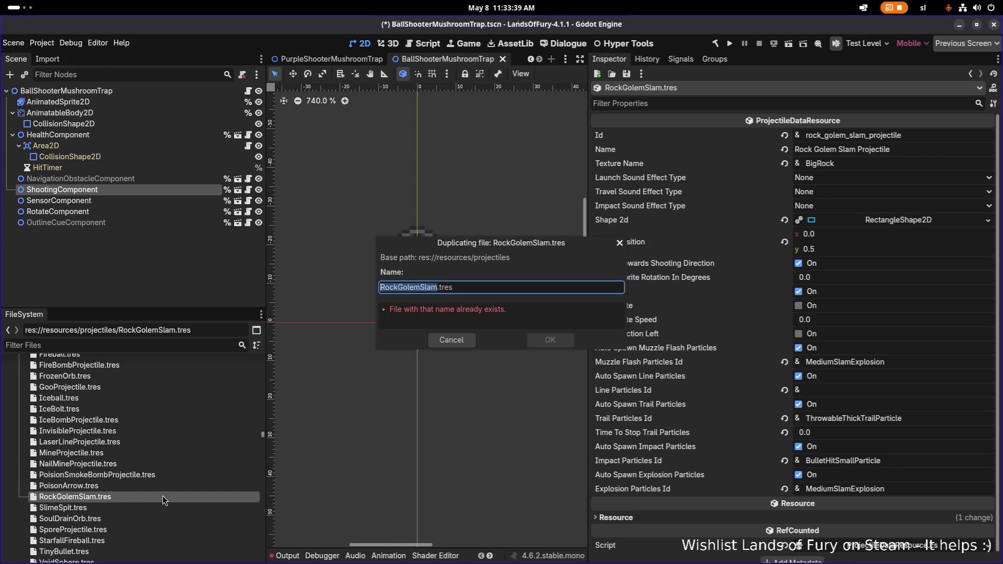
pyautogui.press('Home')
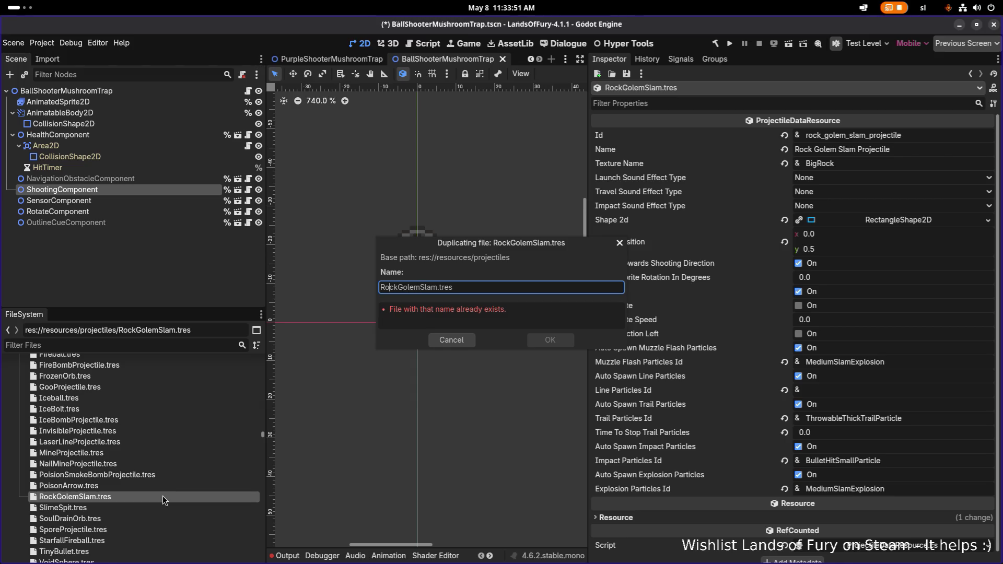
pyautogui.hotkey('ctrl', 'shift', 'Right')
pyautogui.write('ShooterProjectile')
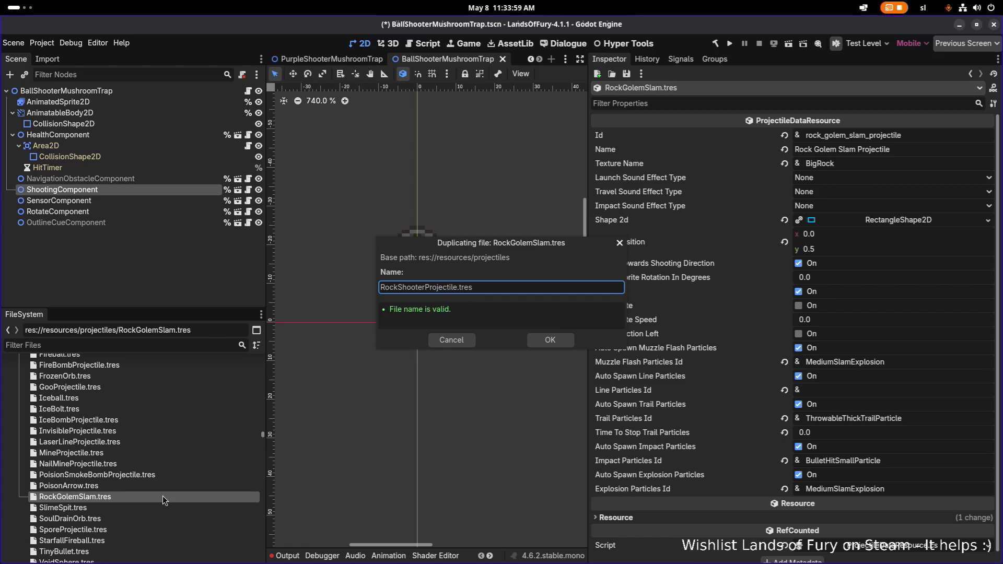
pyautogui.press('Return')
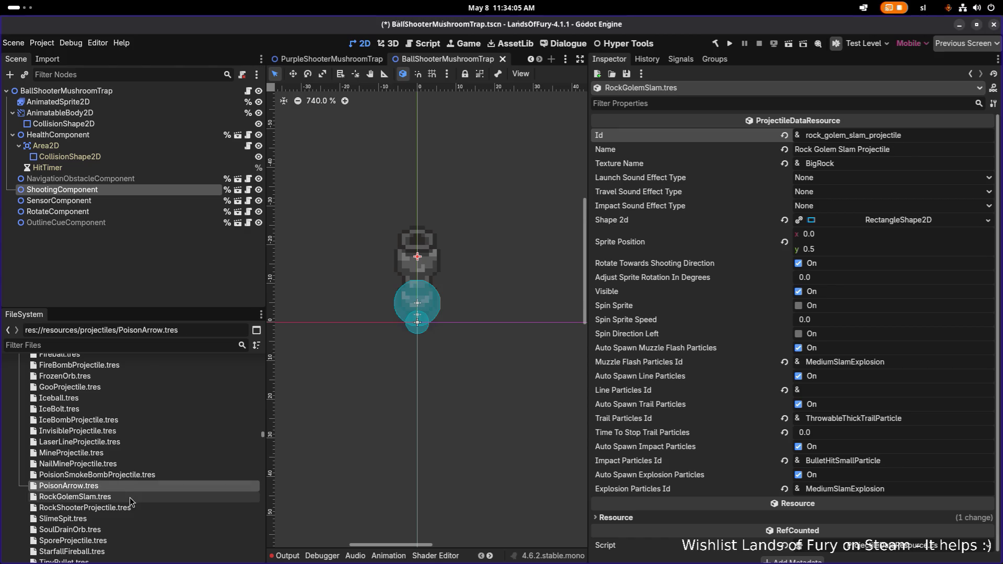
pyautogui.scroll(-2, 133, 491)
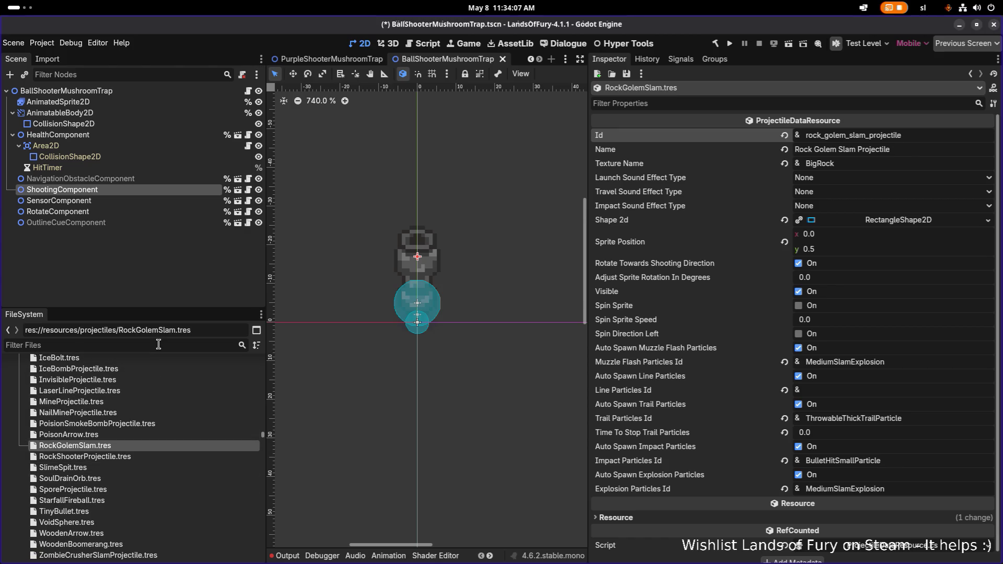
# Filter FileSystem for 'rocksho' and select RockShooterProjectile.tres, keeping its file name
pyautogui.write('rocksho')
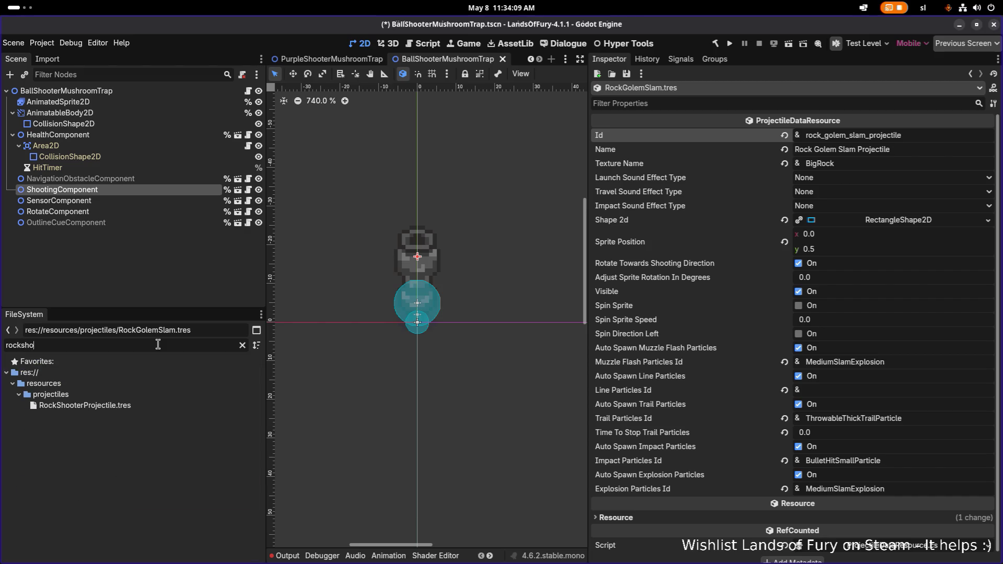
pyautogui.click(159, 407)
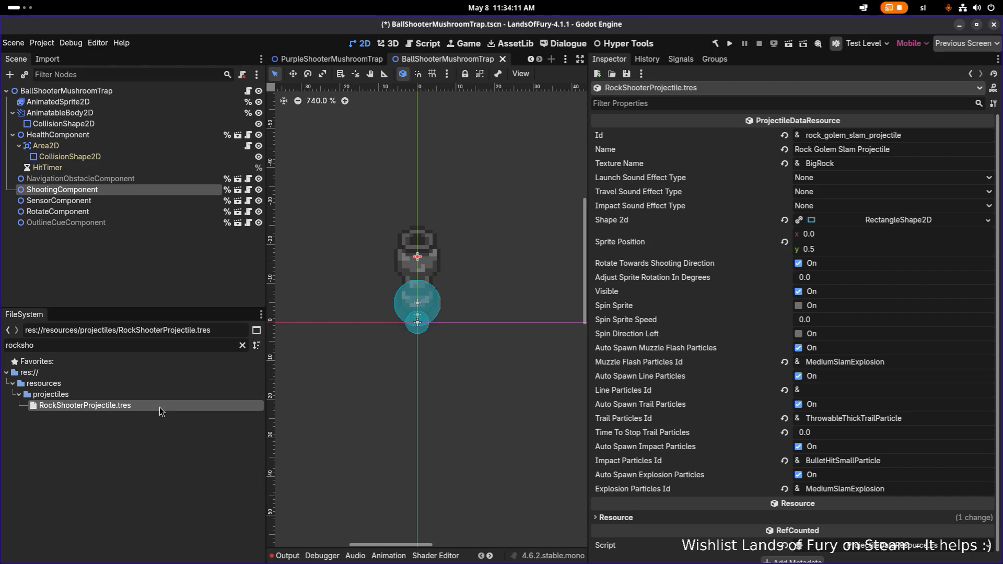
pyautogui.press('F2')
pyautogui.press('Escape')
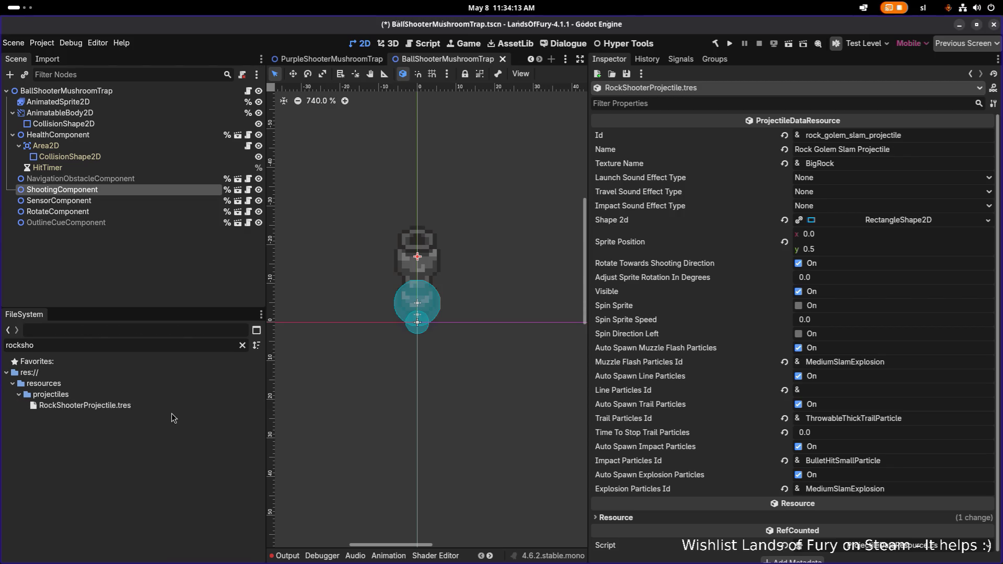
# Set Id to rock_shooter_projectile and Name to 'Rock Shooter Projectile', then save
pyautogui.doubleClick(913, 136)
pyautogui.write('rock_')
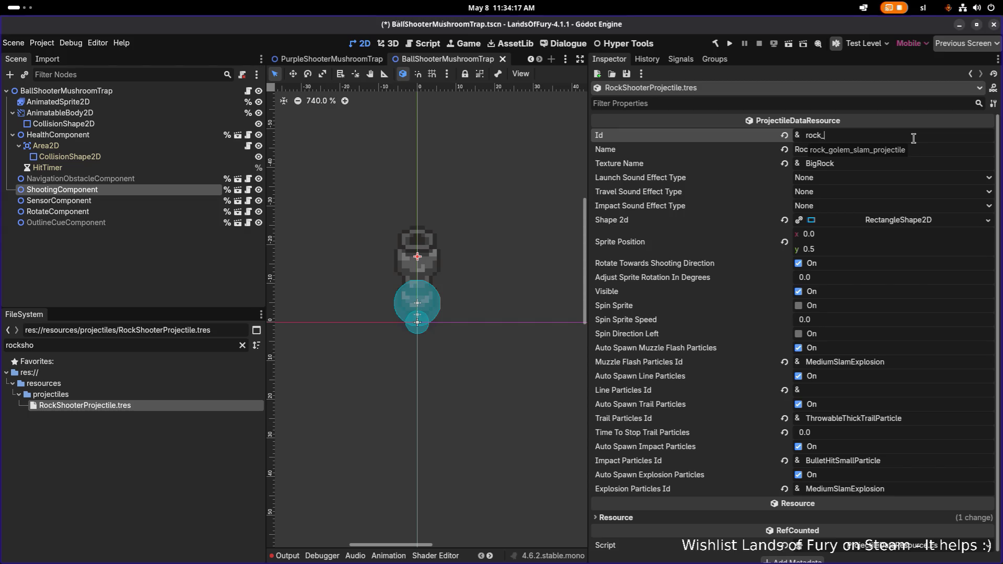
pyautogui.write('shooter_projectile')
pyautogui.press('Tab')
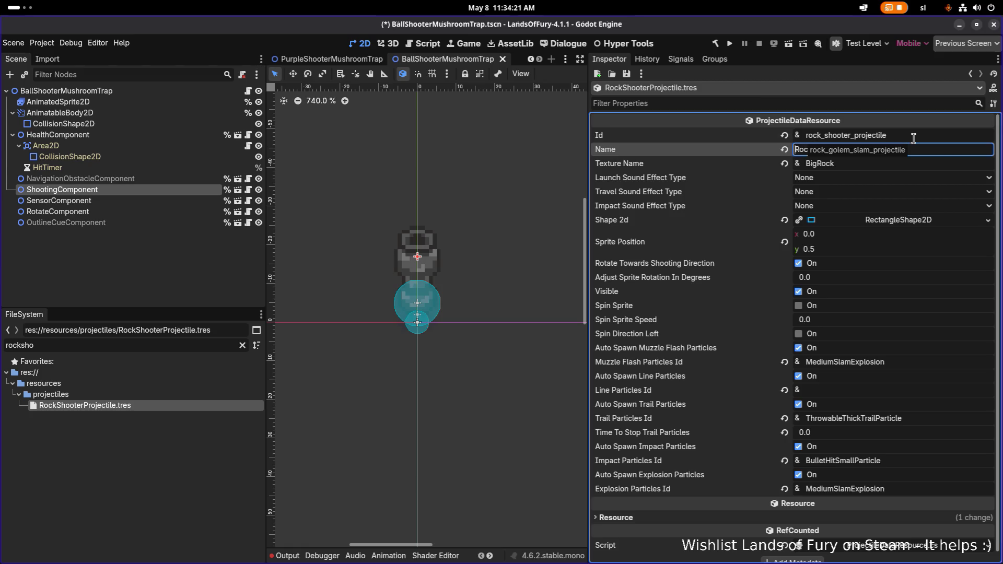
pyautogui.write('k Golem Slam Projectile')
pyautogui.press('Return')
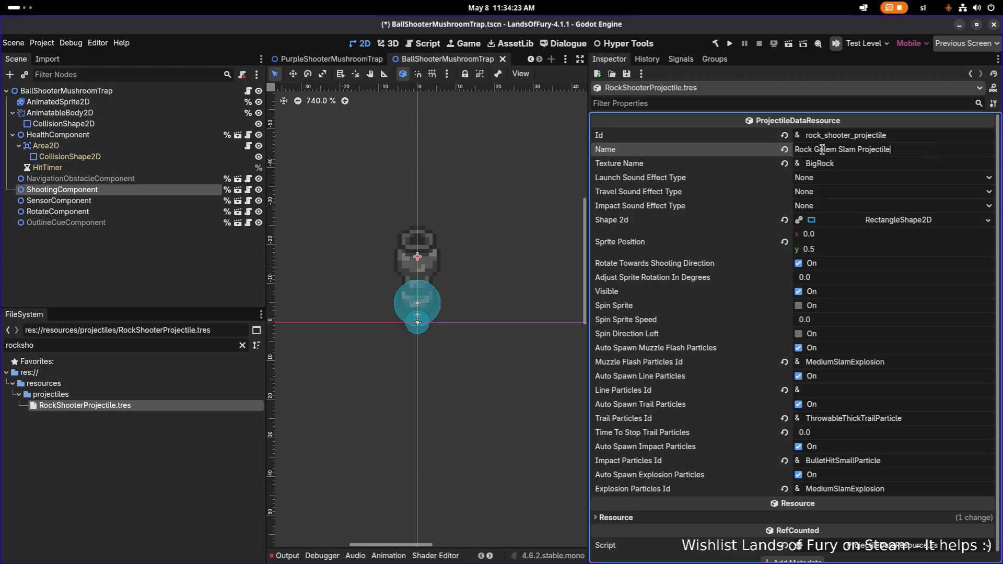
pyautogui.hotkey('shift', 'End')
pyautogui.write('S')
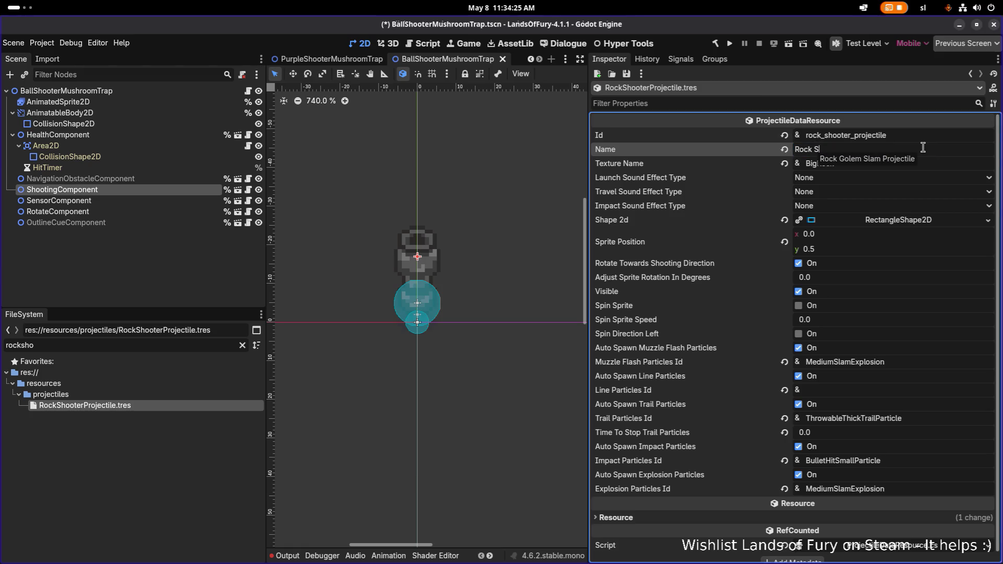
pyautogui.write('hooter Projectile')
pyautogui.hotkey('ctrl', 's')
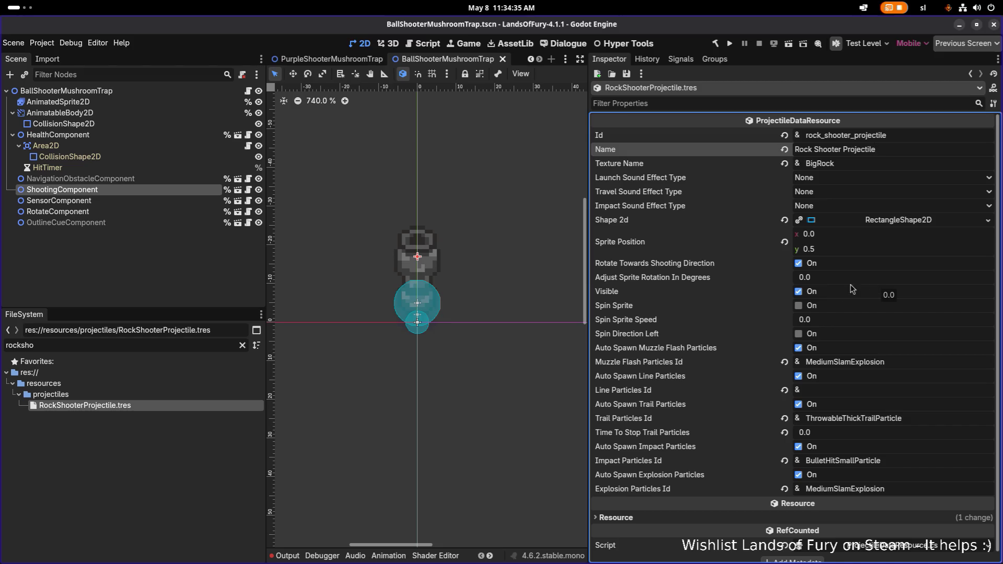
pyautogui.click(204, 409)
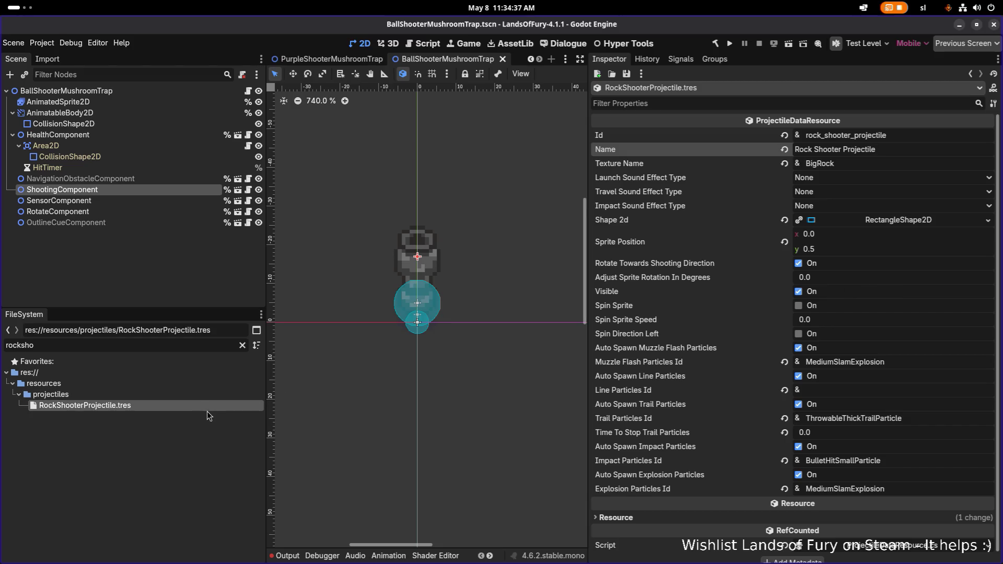
# Filter FileSystem for 'longs' and select the LongSporeShooter.tres item resource
pyautogui.click(190, 399)
pyautogui.click(192, 406)
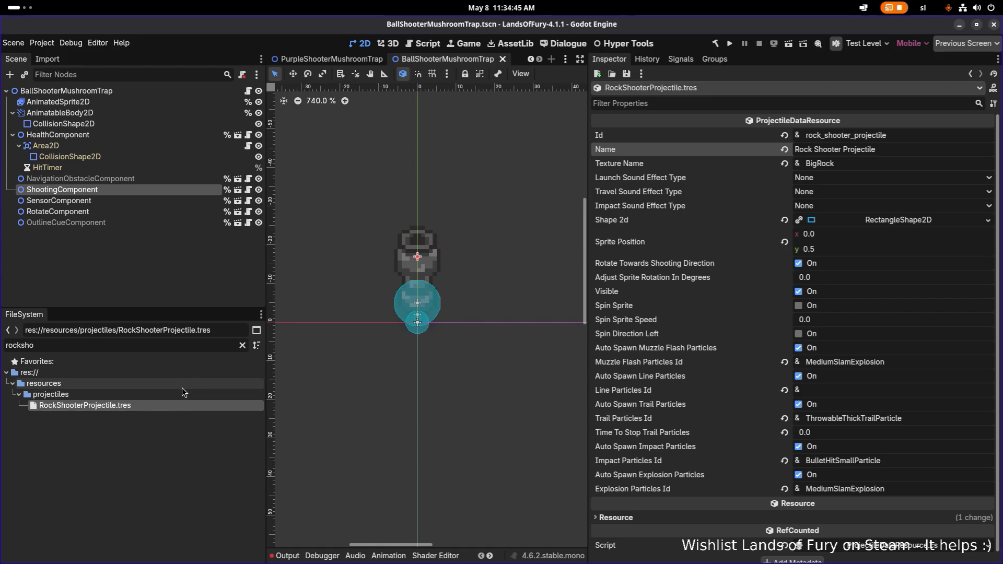
pyautogui.click(188, 394)
pyautogui.click(186, 406)
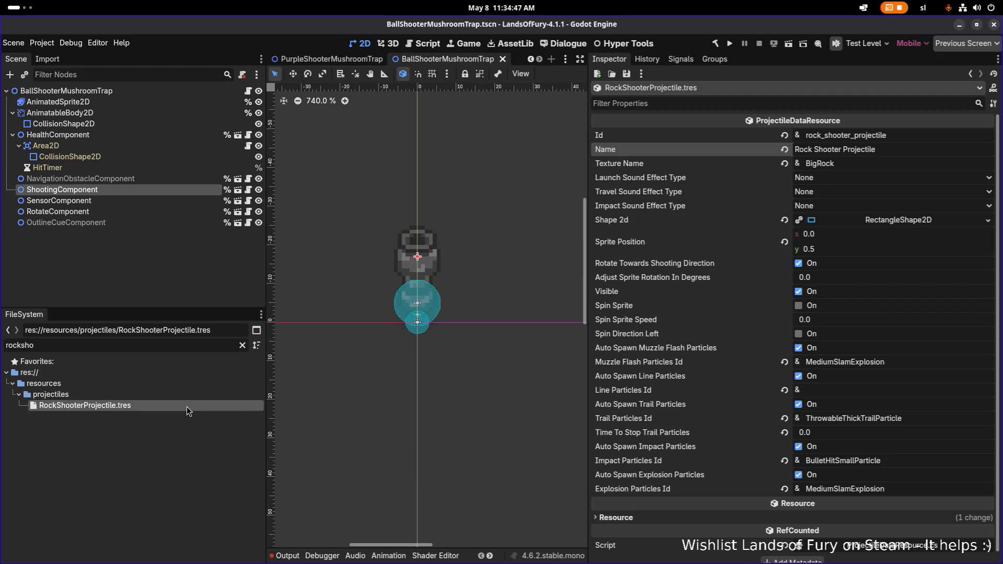
pyautogui.doubleClick(153, 347)
pyautogui.write('longs')
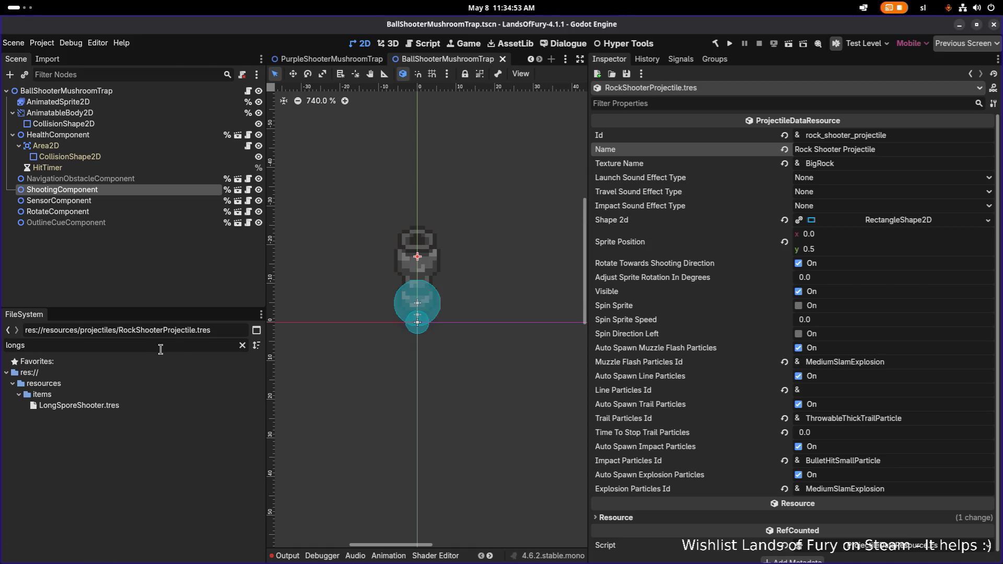
pyautogui.click(212, 407)
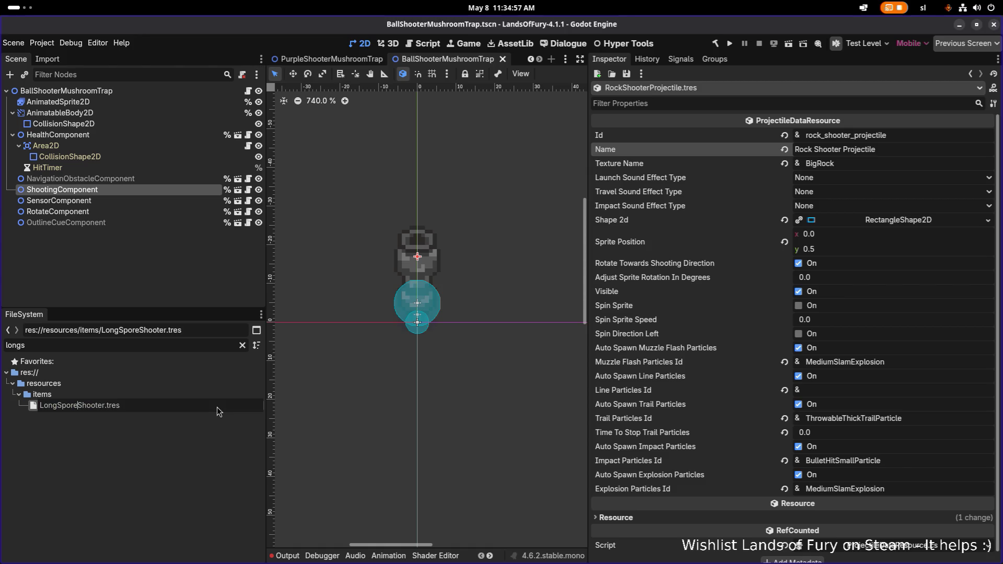
# Rename it to RockShooter.tres and filter FileSystem for 'rockshooter'
pyautogui.hotkey('shift', 'Home')
pyautogui.press('BackSpace')
pyautogui.write('Rock')
pyautogui.press('Return')
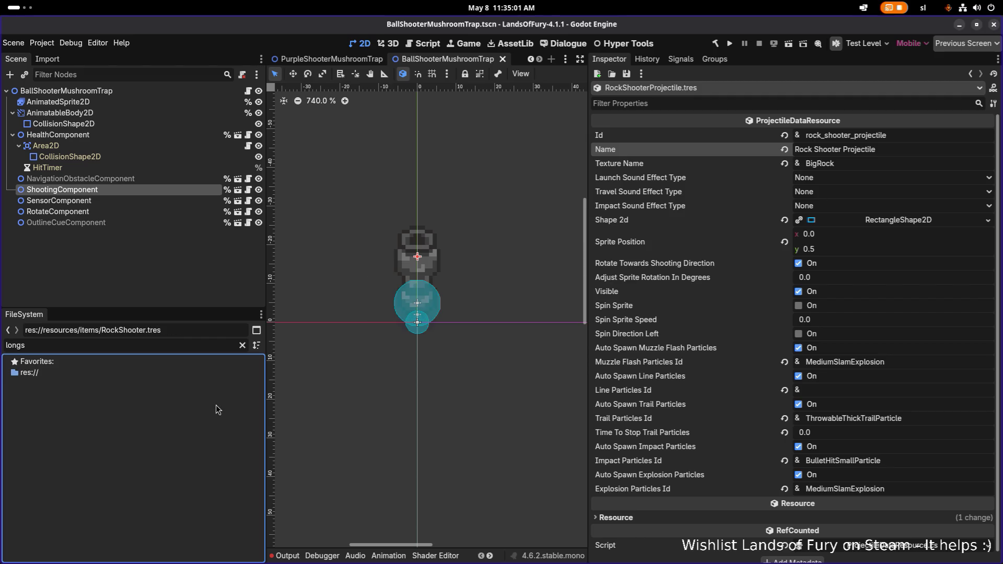
pyautogui.click(219, 347)
pyautogui.hotkey('ctrl', 'a')
pyautogui.write('roc')
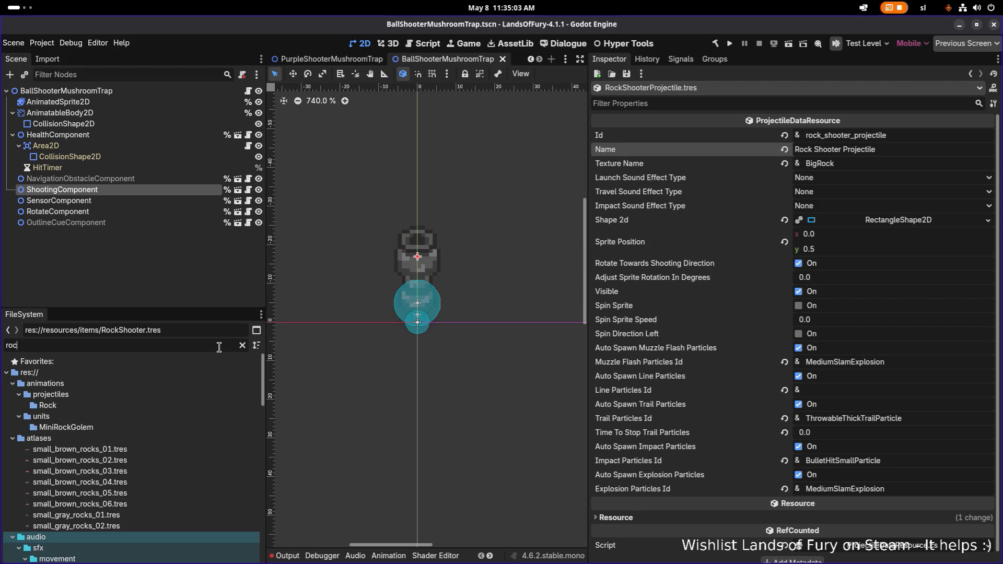
pyautogui.write('kshooter')
# Select RockShooter.tres in FileSystem, leaving its name unchanged
pyautogui.click(108, 406)
pyautogui.press('F2')
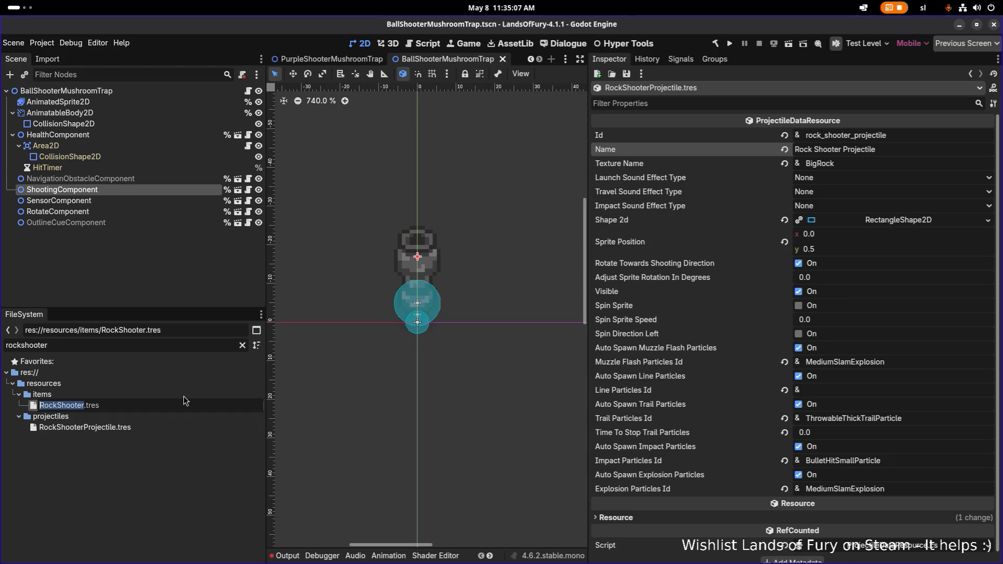
pyautogui.press('Escape')
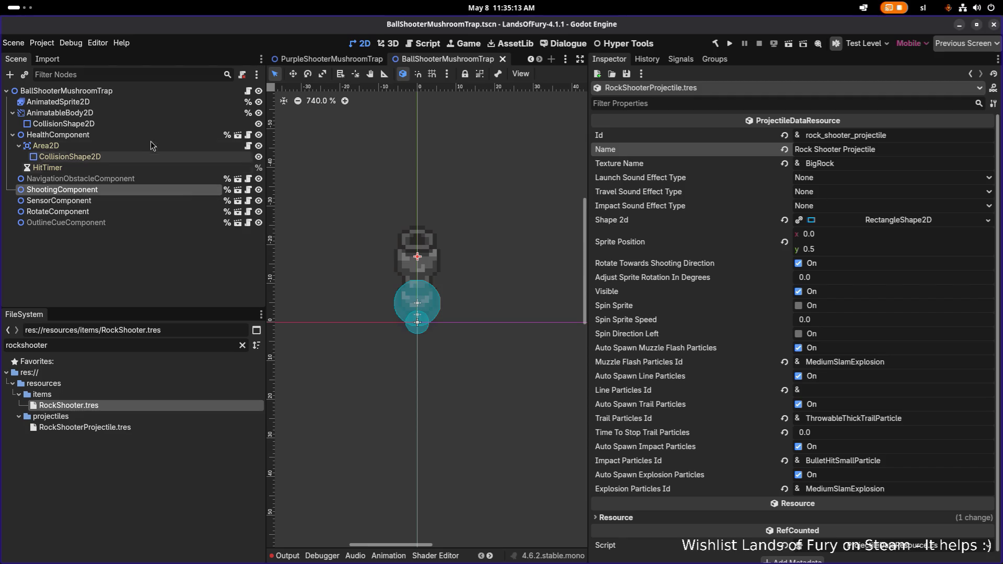
# Rename the root node BallShooterMushroomTrap to RockShooterMushroomTrap and save the scene
pyautogui.click(199, 91)
pyautogui.press('F2')
pyautogui.click(199, 92)
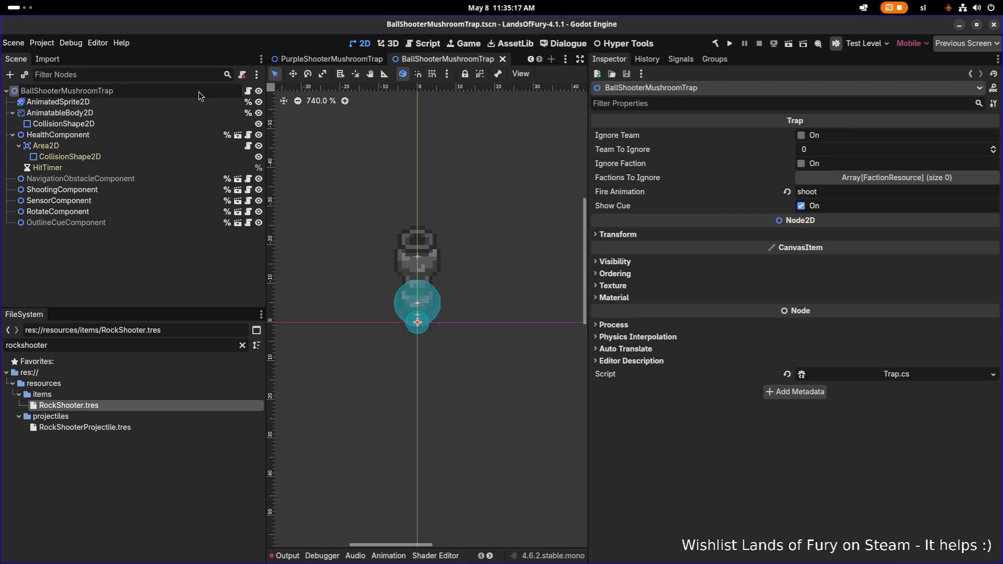
pyautogui.press('Delete')
pyautogui.press('Delete')
pyautogui.press('Delete')
pyautogui.write('Rcok')
pyautogui.press('Delete')
pyautogui.press('Right')
pyautogui.write('c')
pyautogui.press('Return')
pyautogui.hotkey('ctrl', 's')
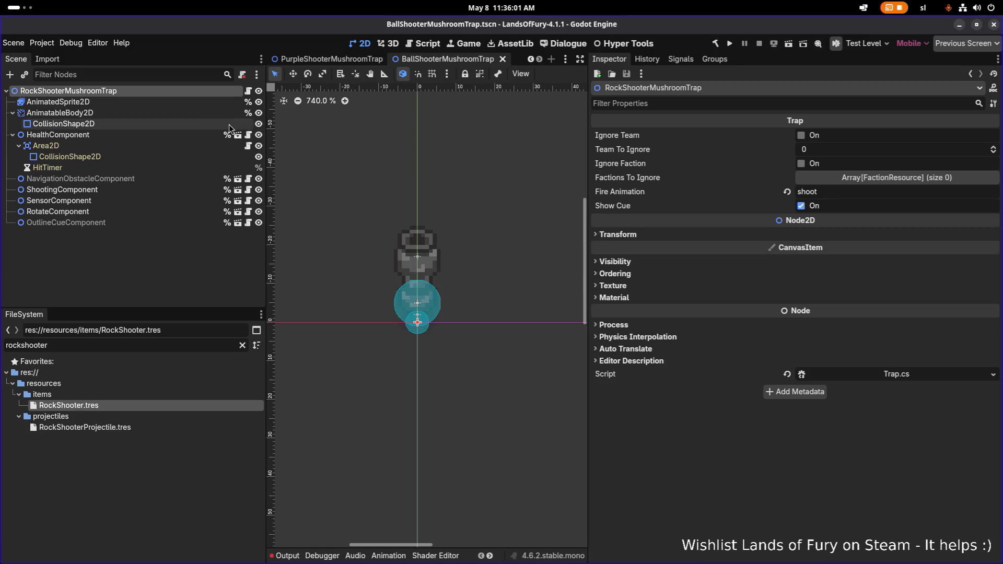
pyautogui.doubleClick(200, 90)
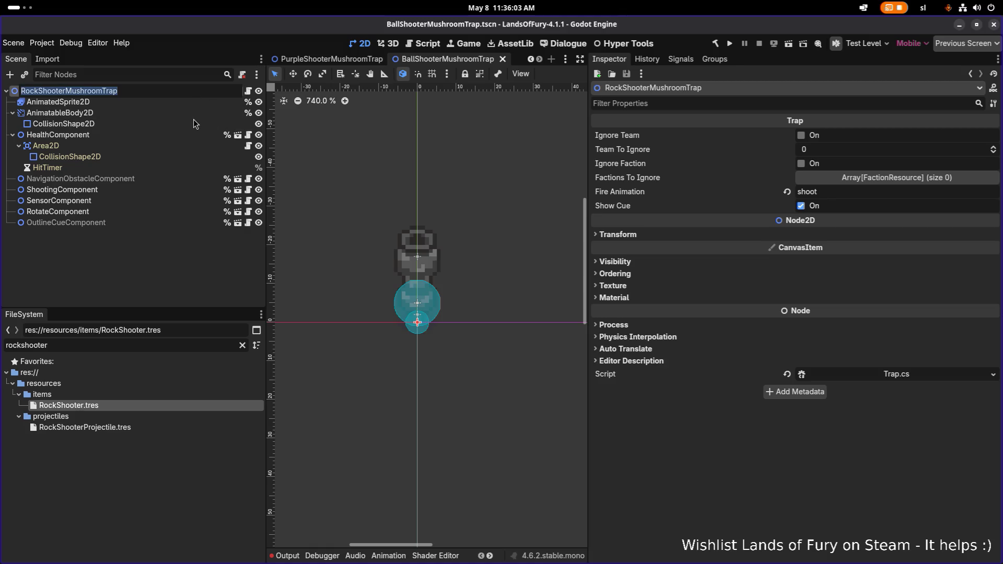
pyautogui.click(183, 133)
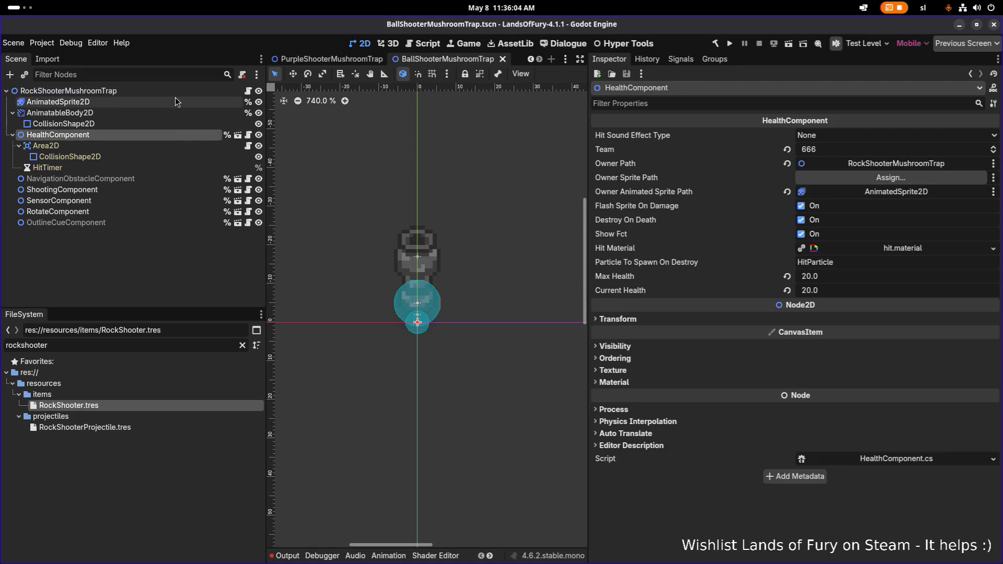
# Quick Load RockShooterProjectile.tres as Projectile Data in RockShooter.tres's projectile-spawning effect
pyautogui.click(159, 406)
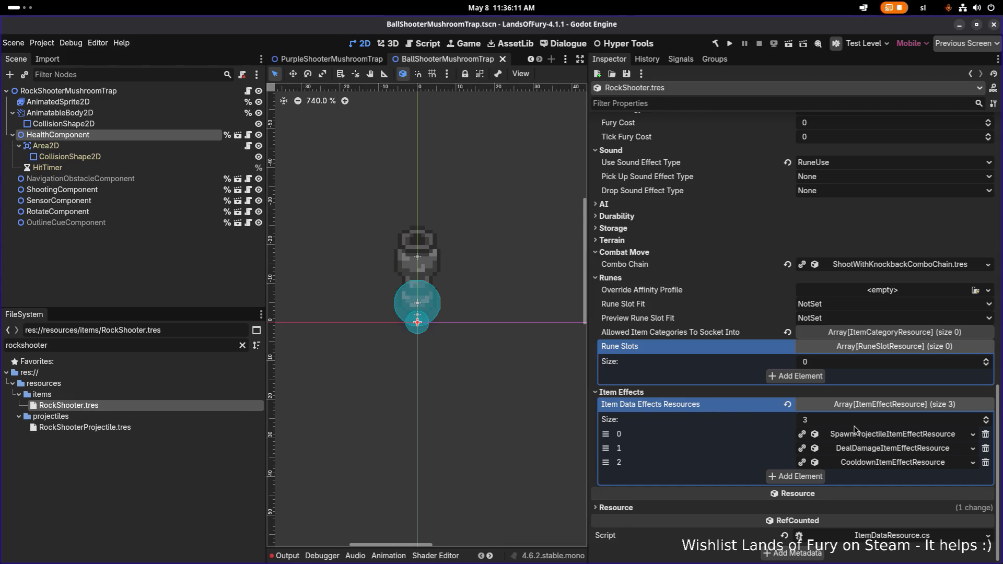
pyautogui.click(865, 436)
pyautogui.scroll(-6, 869, 436)
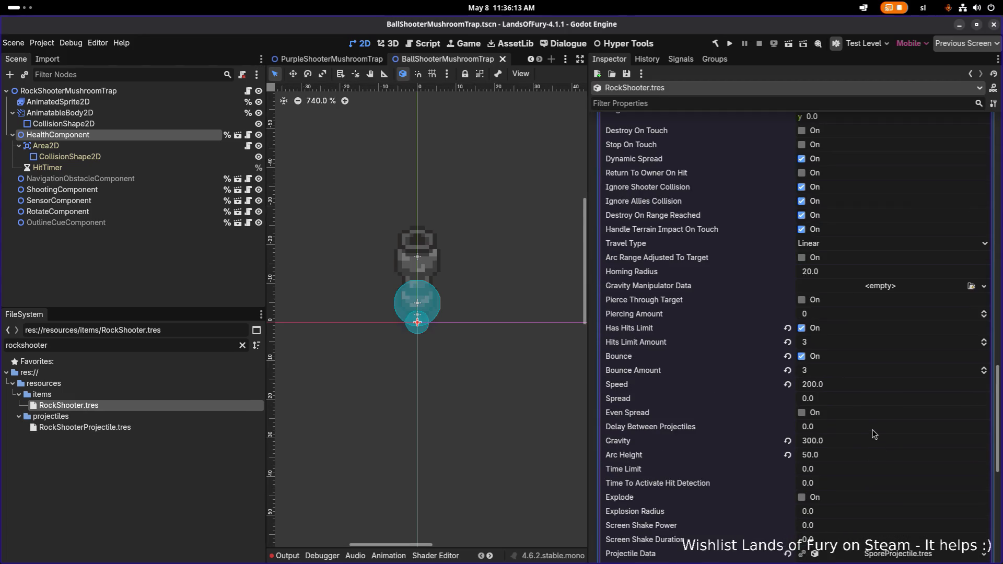
pyautogui.scroll(-5, 919, 374)
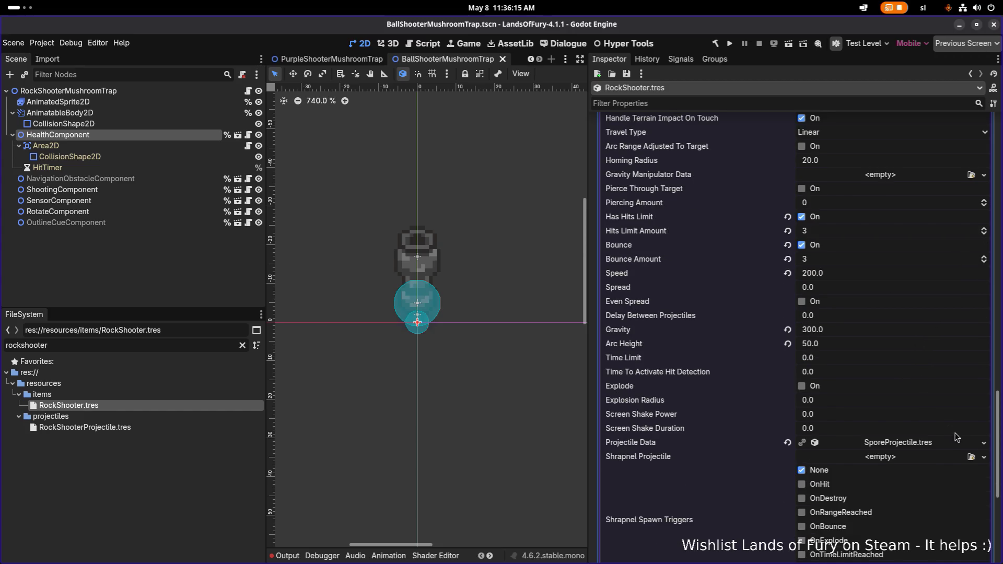
pyautogui.click(984, 443)
pyautogui.click(946, 462)
pyautogui.write('rock')
pyautogui.press('Down')
pyautogui.press('Return')
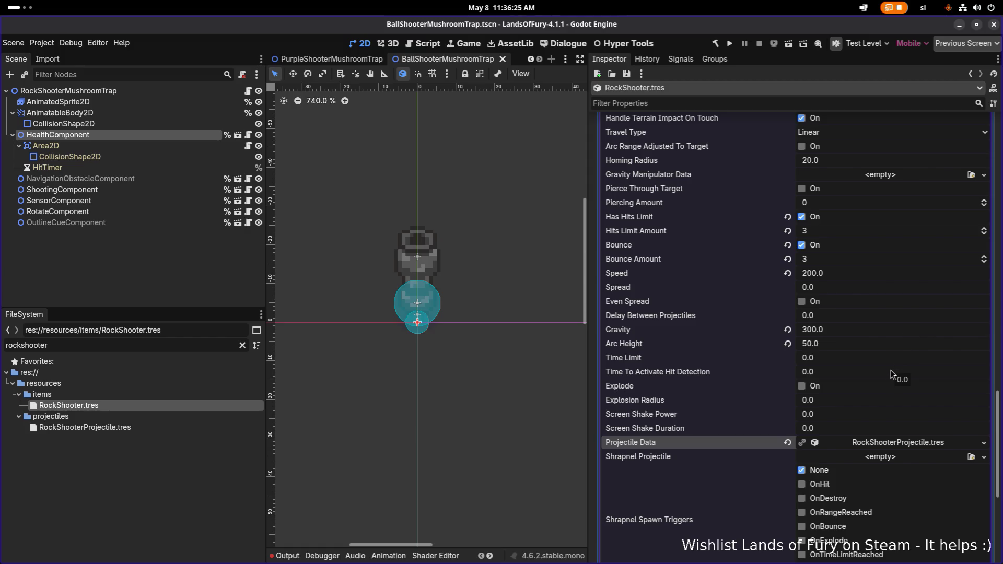
pyautogui.scroll(-3, 893, 374)
pyautogui.rightClick(897, 334)
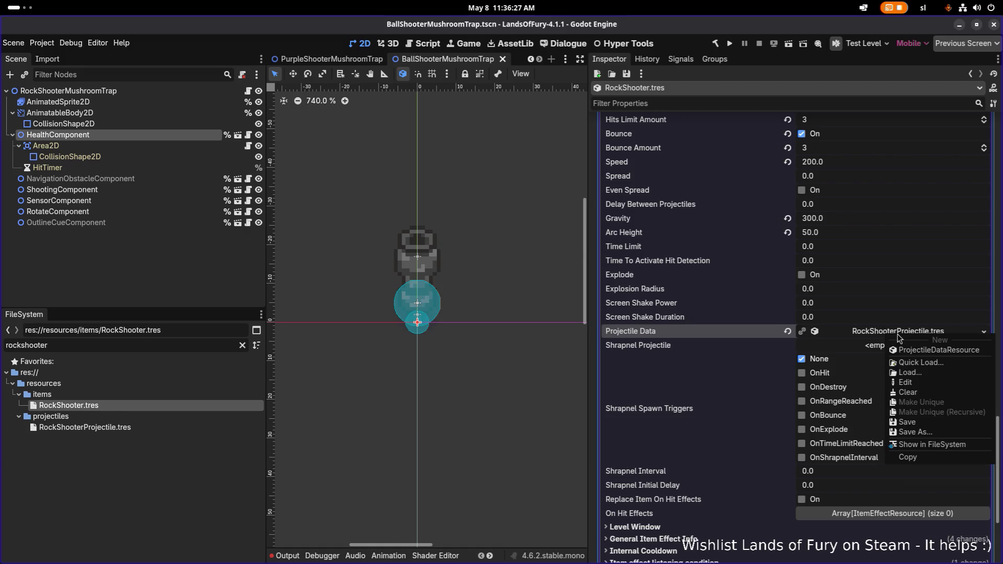
pyautogui.click(745, 334)
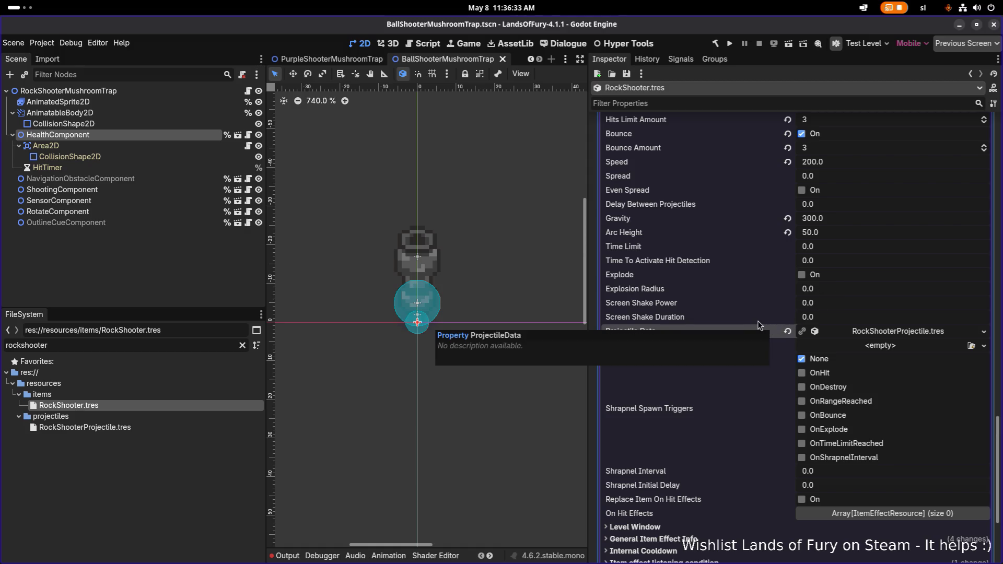
# Set the damage effect's Damage Type to BluntDamage.tres via Quick Load
pyautogui.scroll(-5, 755, 321)
pyautogui.click(860, 448)
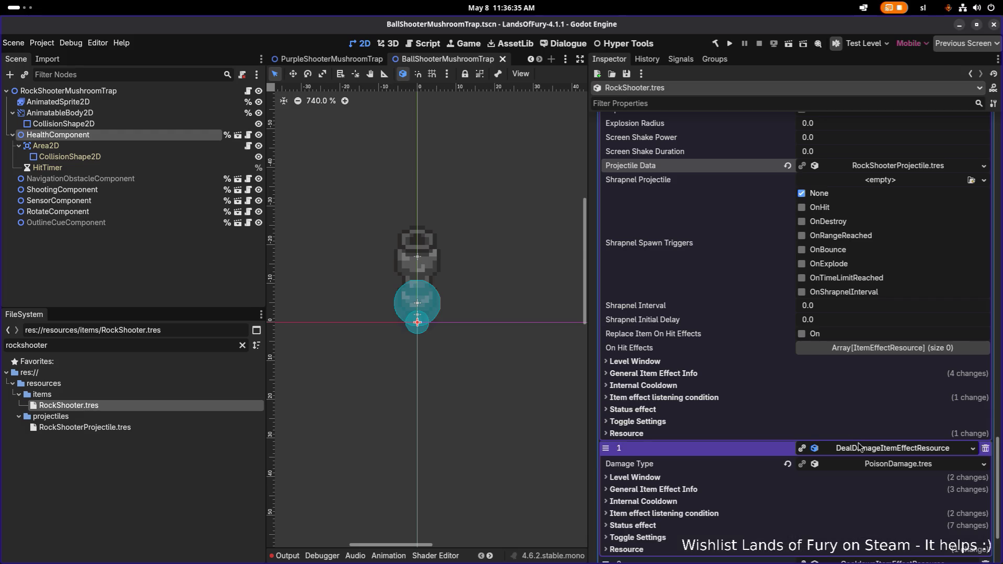
pyautogui.click(984, 467)
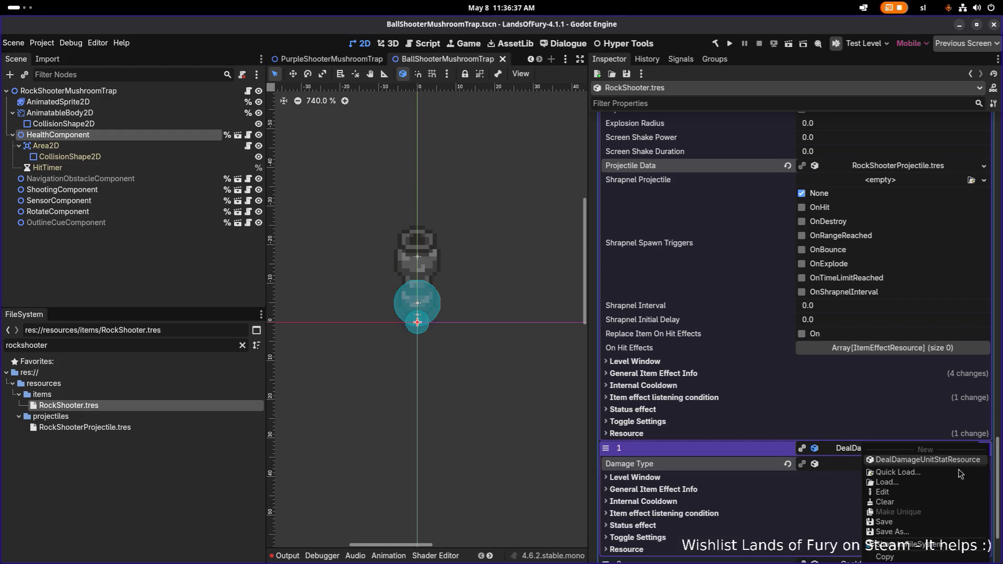
pyautogui.click(943, 471)
pyautogui.write('blunt')
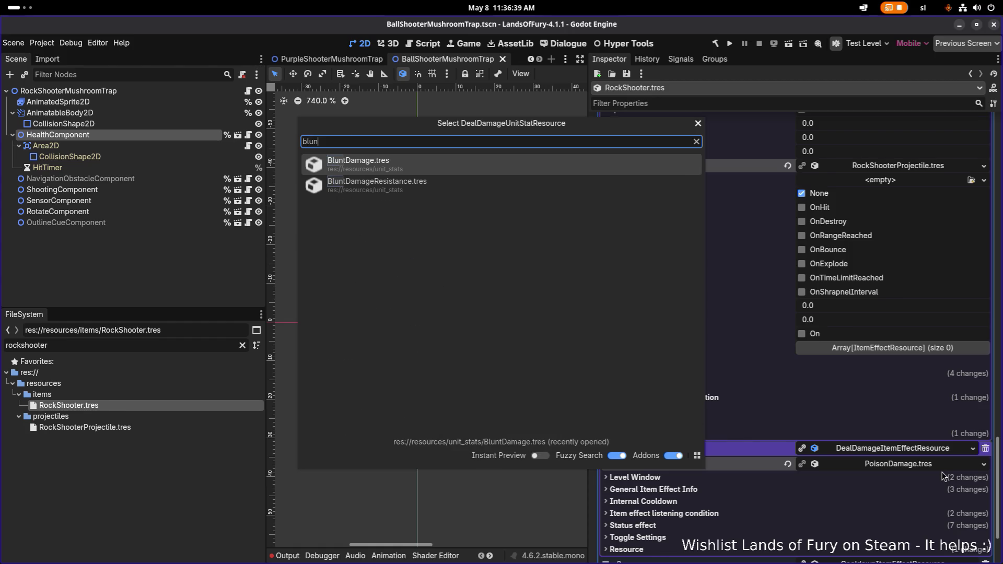
pyautogui.press('Return')
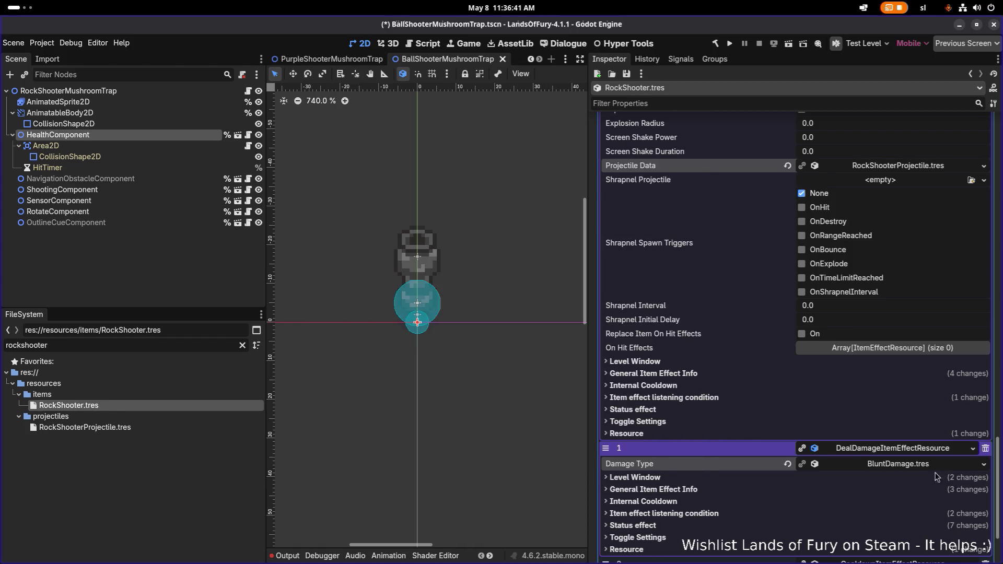
# Set the damage effect's Max Targets to 50
pyautogui.click(889, 490)
pyautogui.scroll(-3, 877, 491)
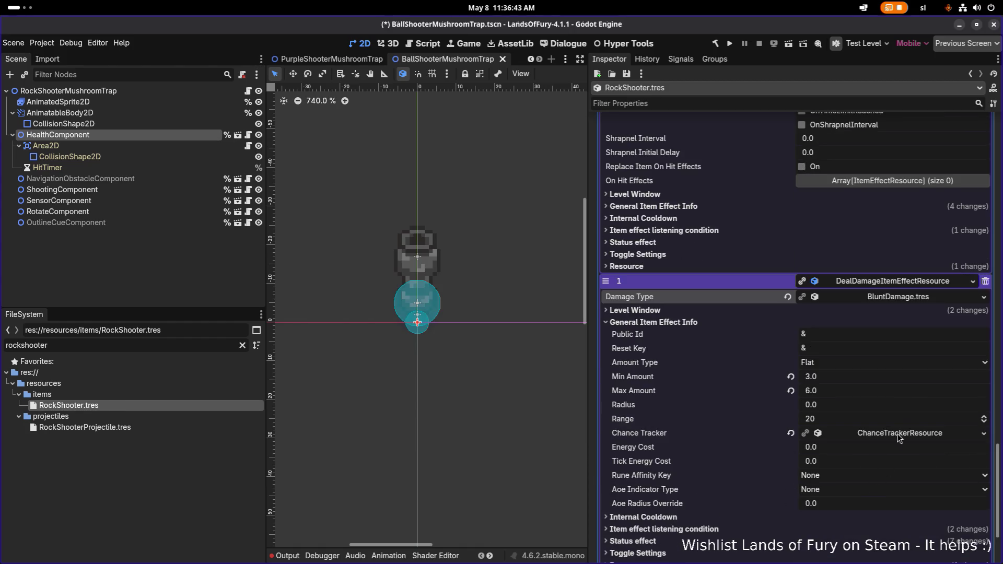
pyautogui.click(900, 393)
pyautogui.scroll(-2, 904, 413)
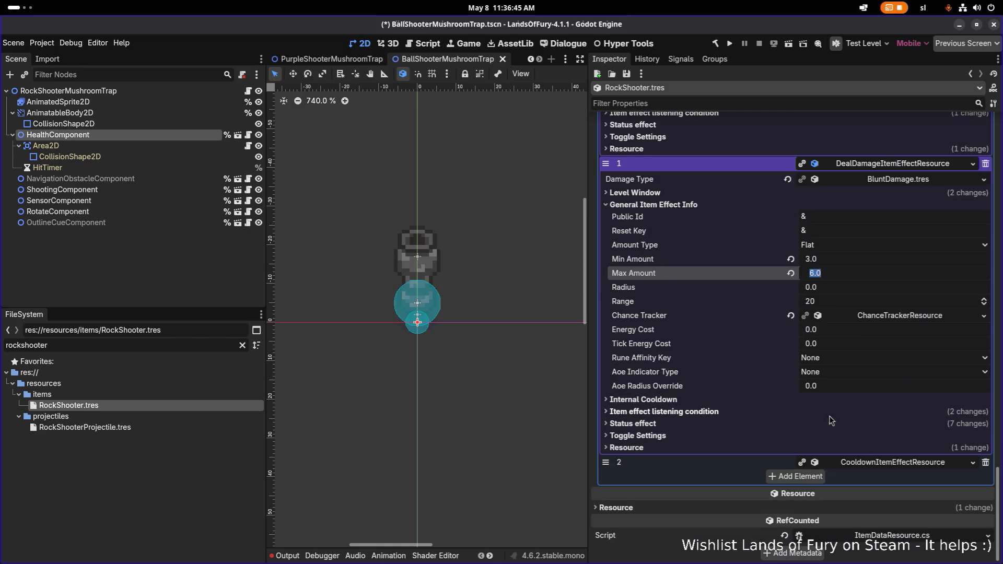
pyautogui.click(797, 421)
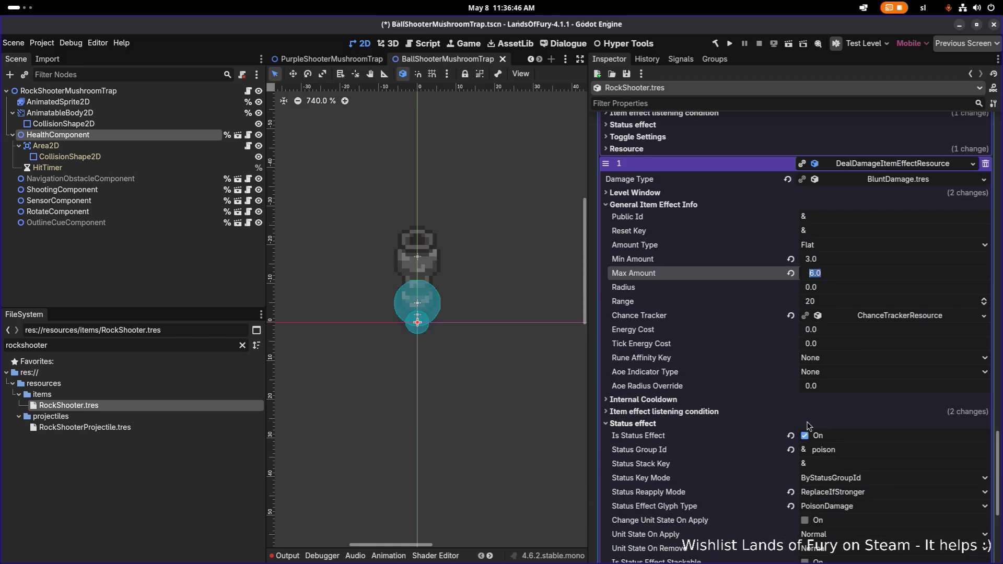
pyautogui.click(747, 415)
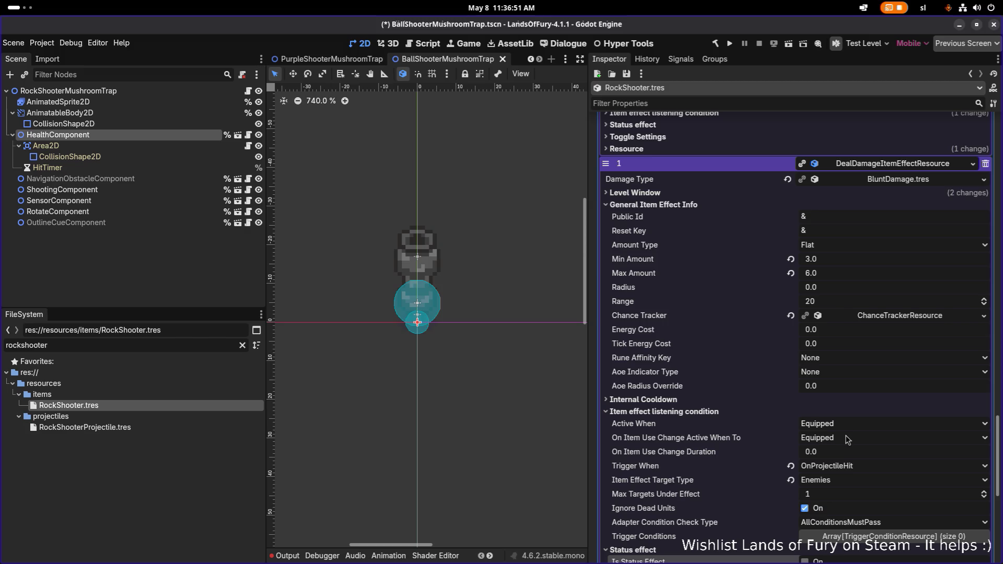
pyautogui.click(838, 494)
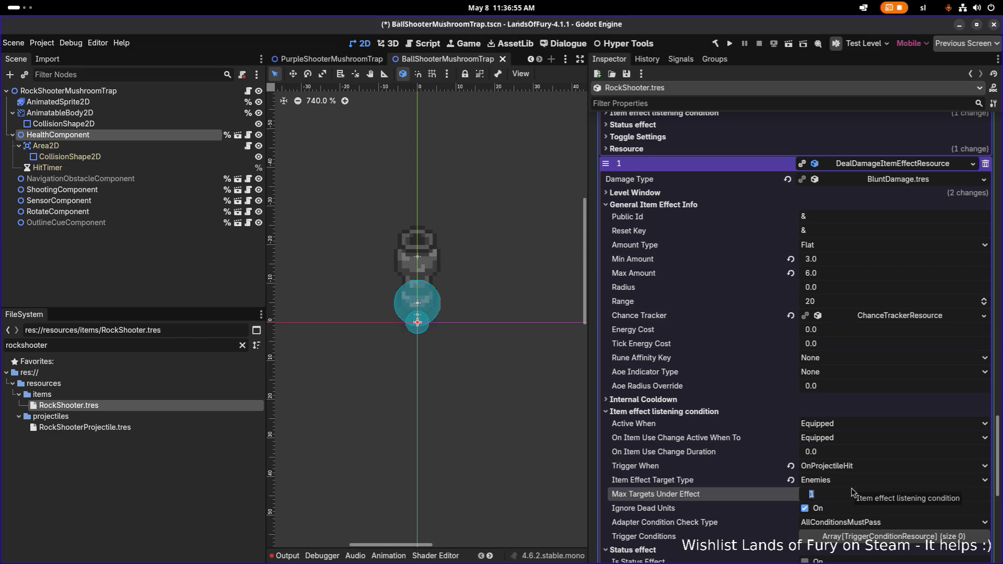
pyautogui.write('50')
pyautogui.press('Return')
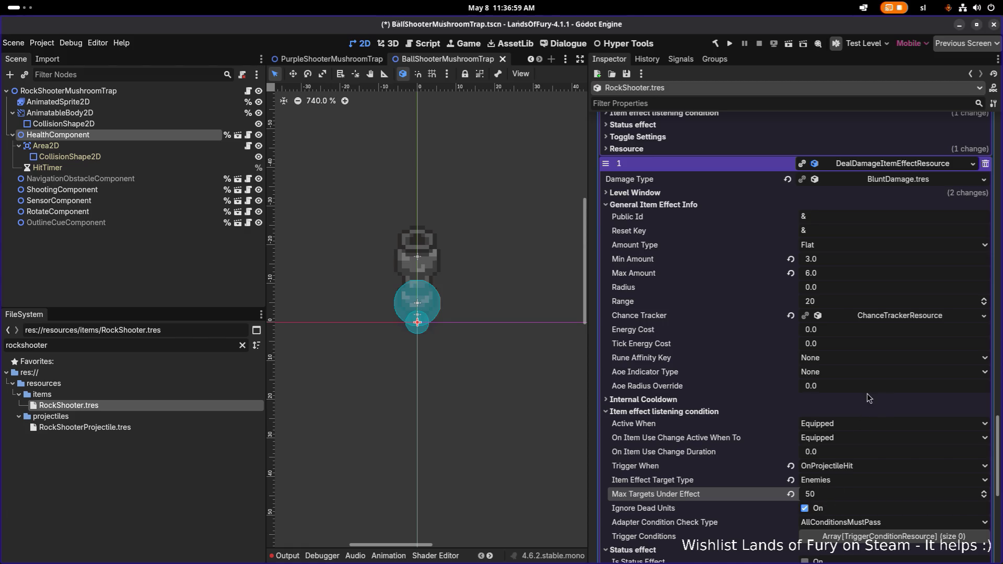
# Set damage Min Amount 10 and Max Amount 15, then save
pyautogui.scroll(3, 869, 398)
pyautogui.click(862, 371)
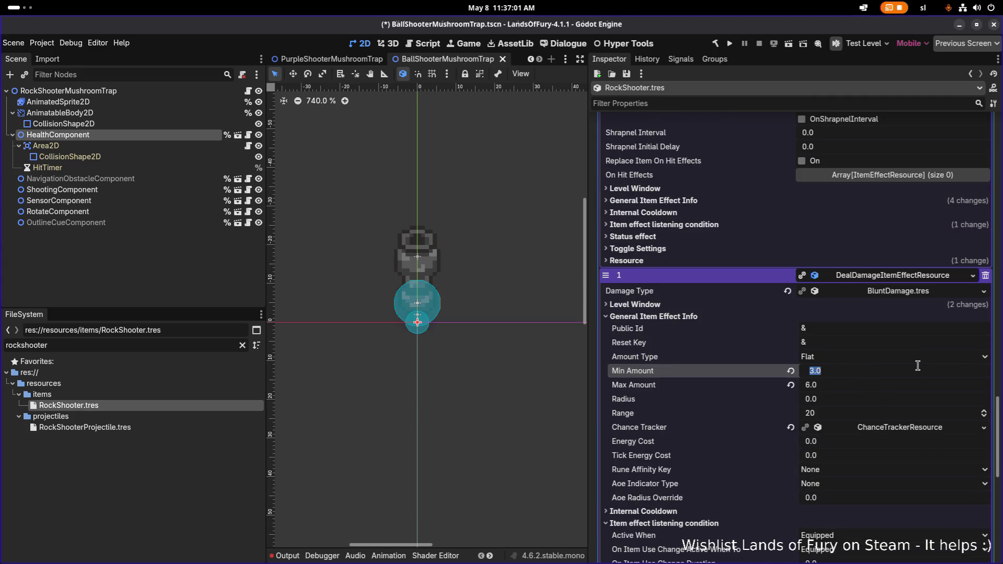
pyautogui.write('10')
pyautogui.press('Tab')
pyautogui.write('15')
pyautogui.press('Return')
pyautogui.hotkey('ctrl', 's')
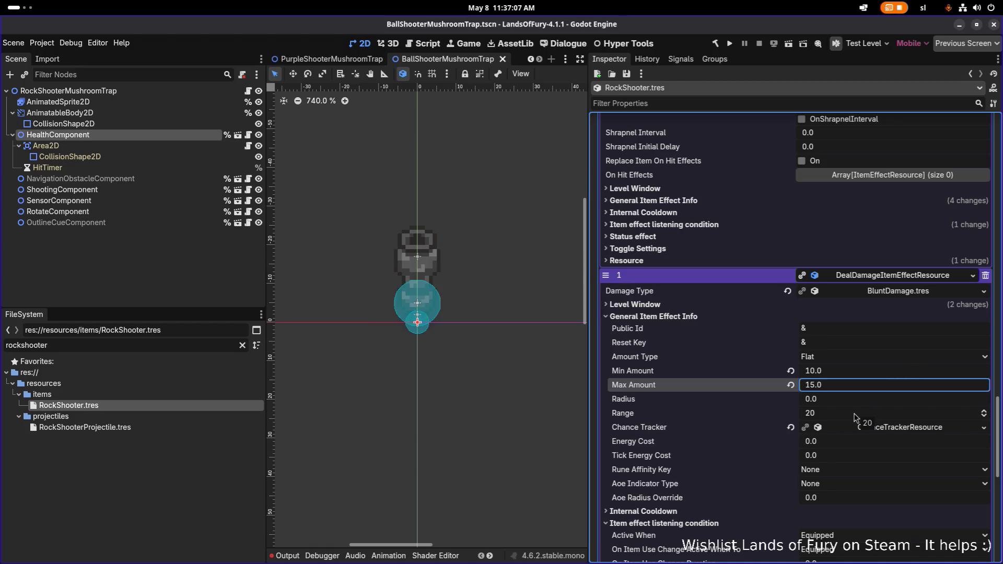
pyautogui.scroll(2, 833, 321)
pyautogui.scroll(-3, 833, 322)
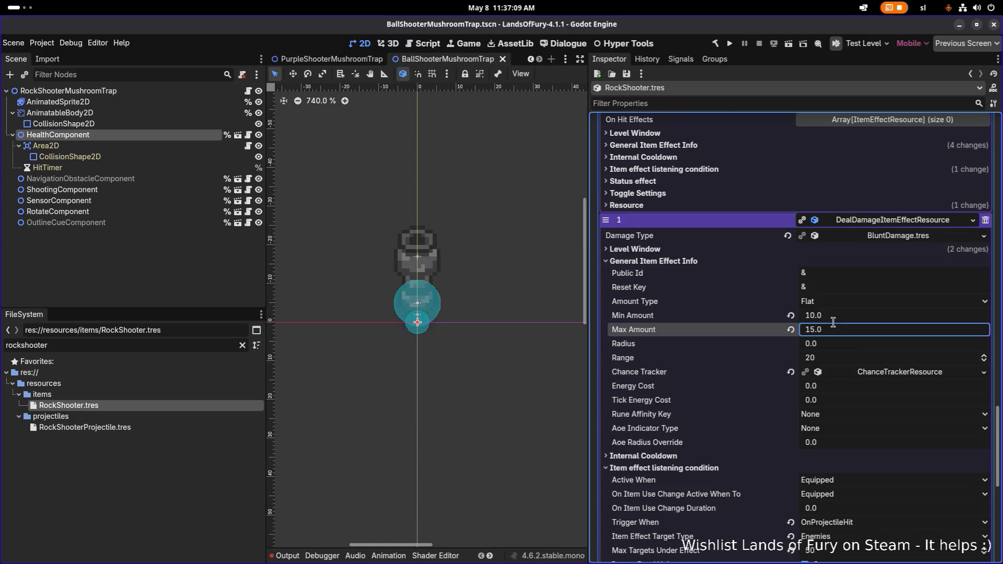
pyautogui.click(854, 358)
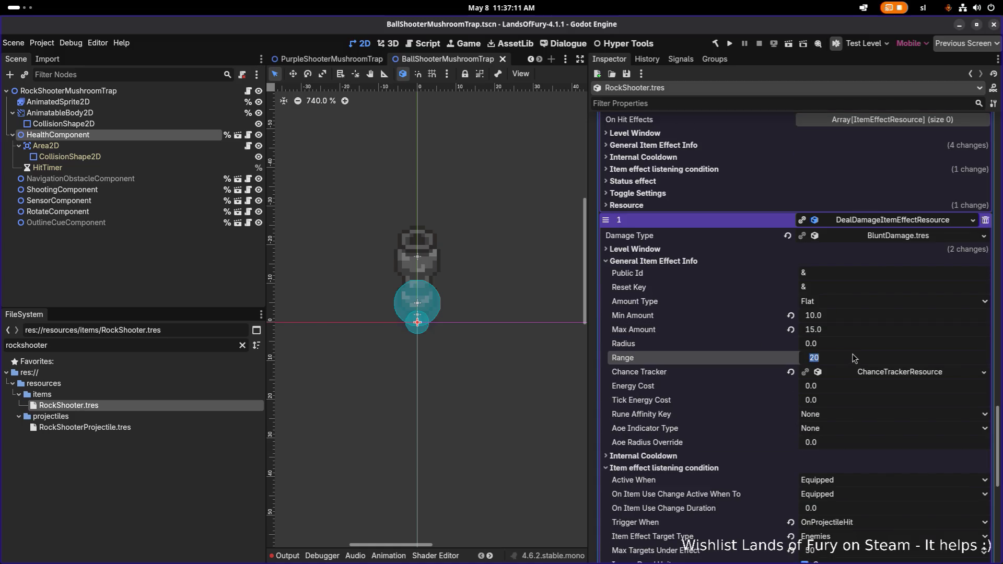
pyautogui.scroll(10, 877, 301)
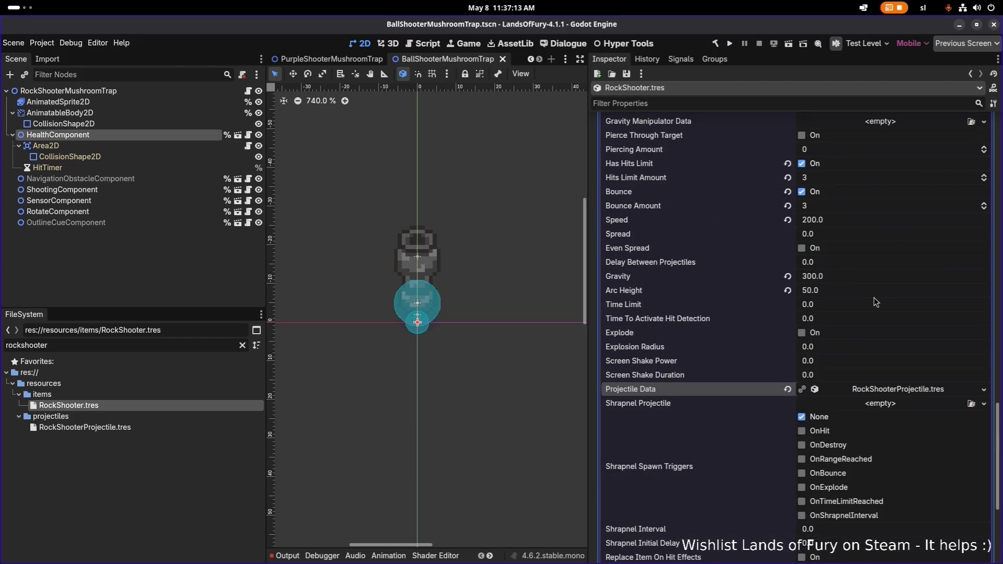
# Set the projectile effect's range to 360 and save
pyautogui.scroll(-10, 864, 299)
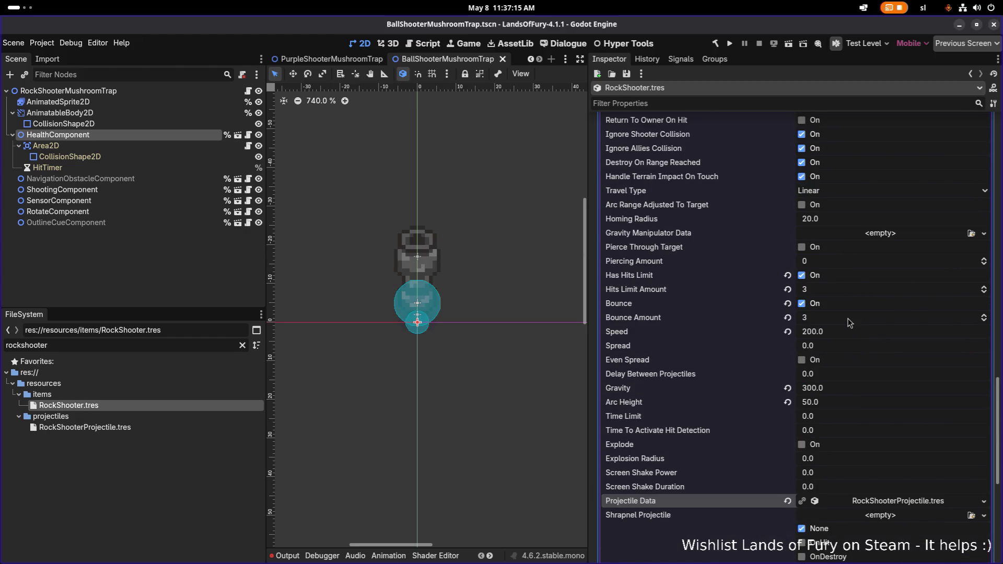
pyautogui.click(803, 372)
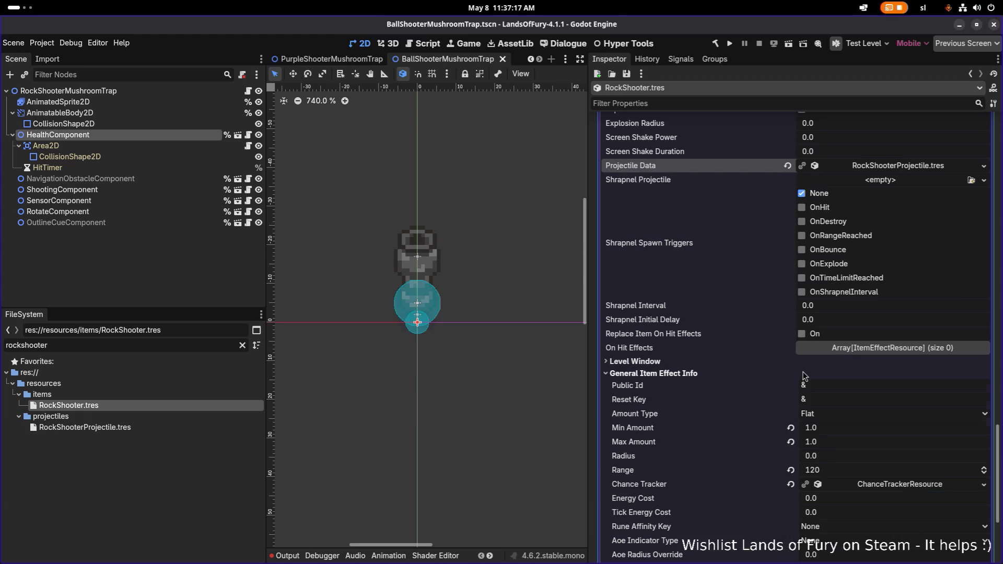
pyautogui.scroll(-1, 862, 468)
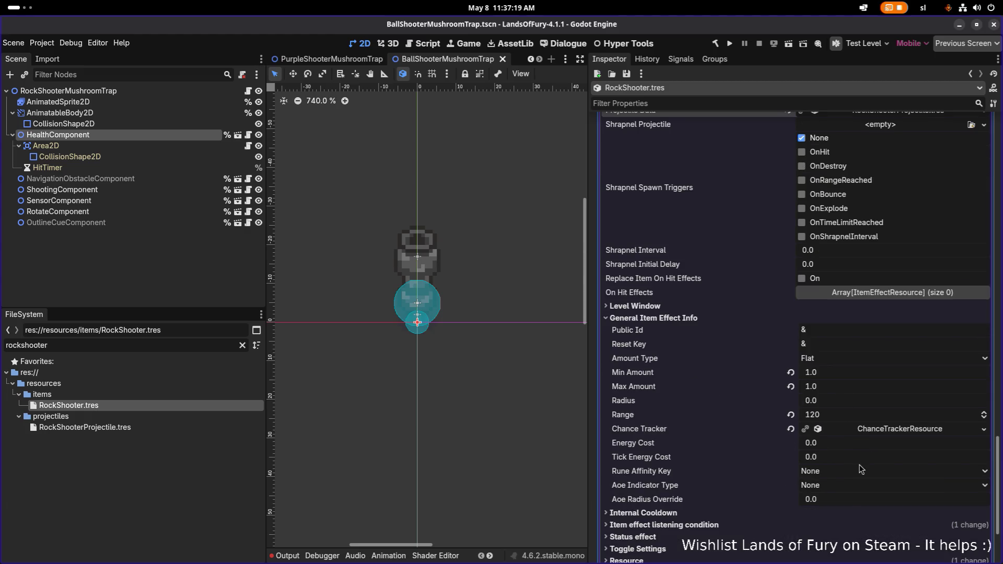
pyautogui.click(869, 415)
pyautogui.write('360')
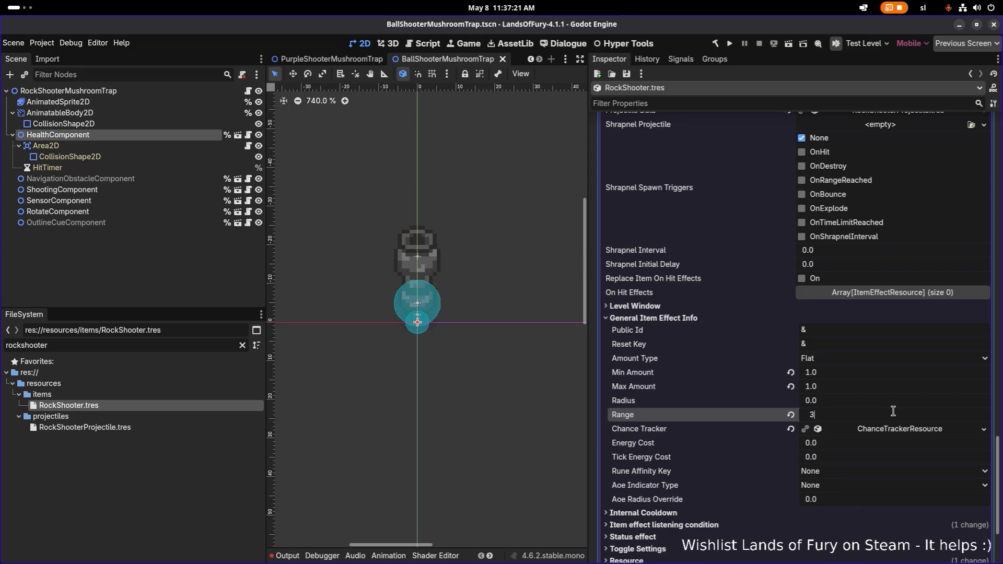
pyautogui.press('Return')
pyautogui.hotkey('ctrl', 's')
# Set Hits Limit Amount to 10 and Bounce Amount to 50, then save
pyautogui.scroll(10, 888, 411)
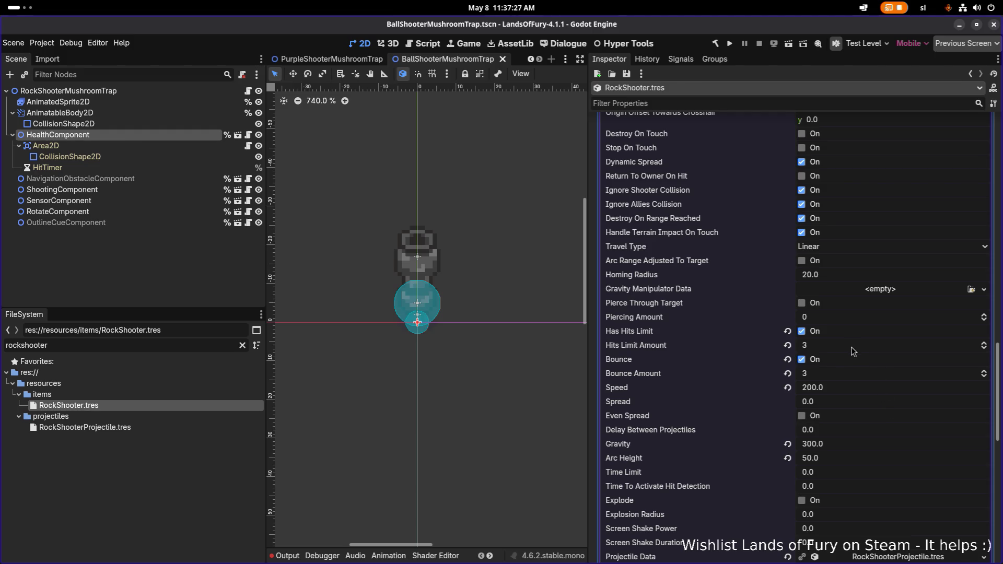
pyautogui.click(858, 347)
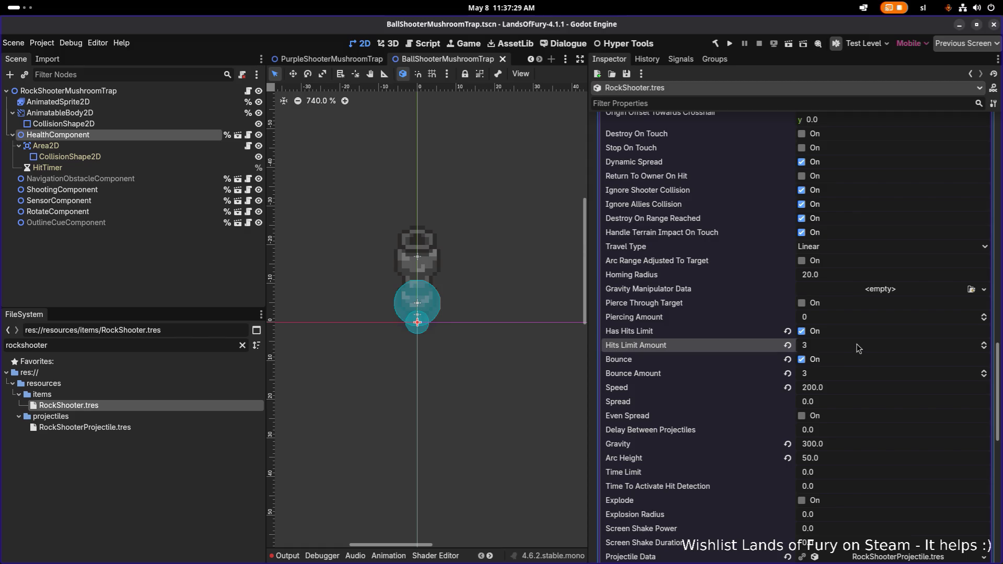
pyautogui.write('10')
pyautogui.press('Return')
pyautogui.click(854, 379)
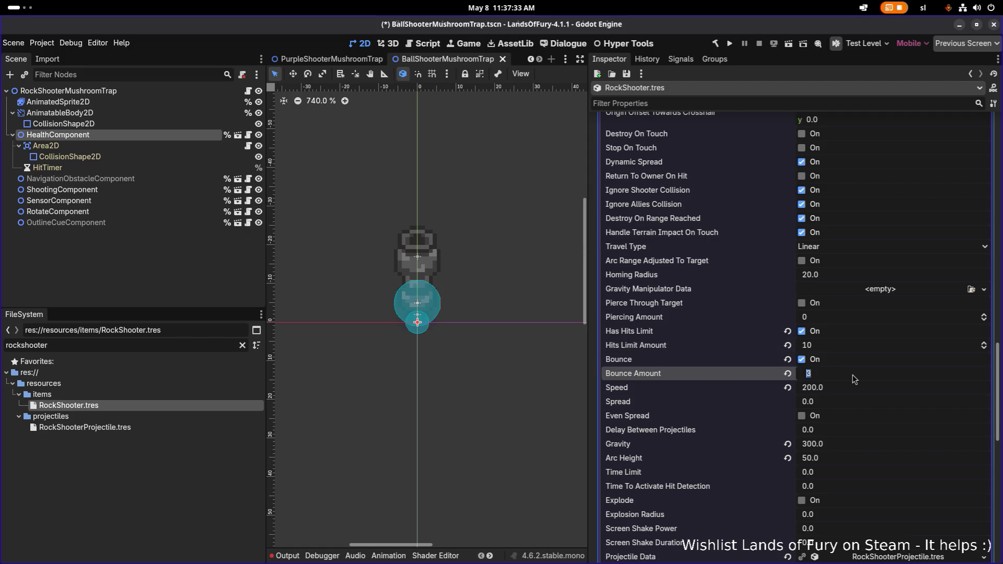
pyautogui.write('50')
pyautogui.press('Return')
pyautogui.hotkey('ctrl', 's')
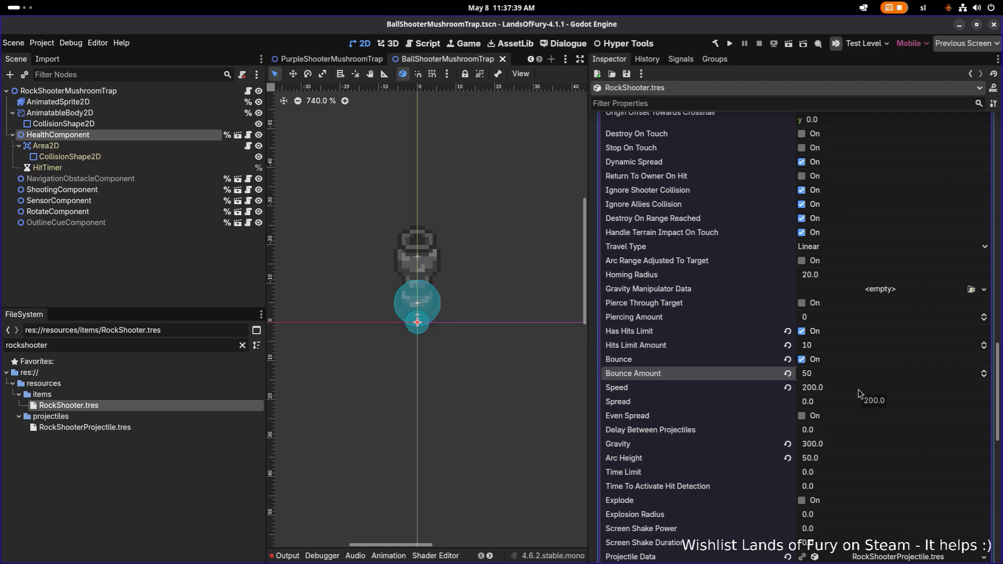
pyautogui.click(863, 389)
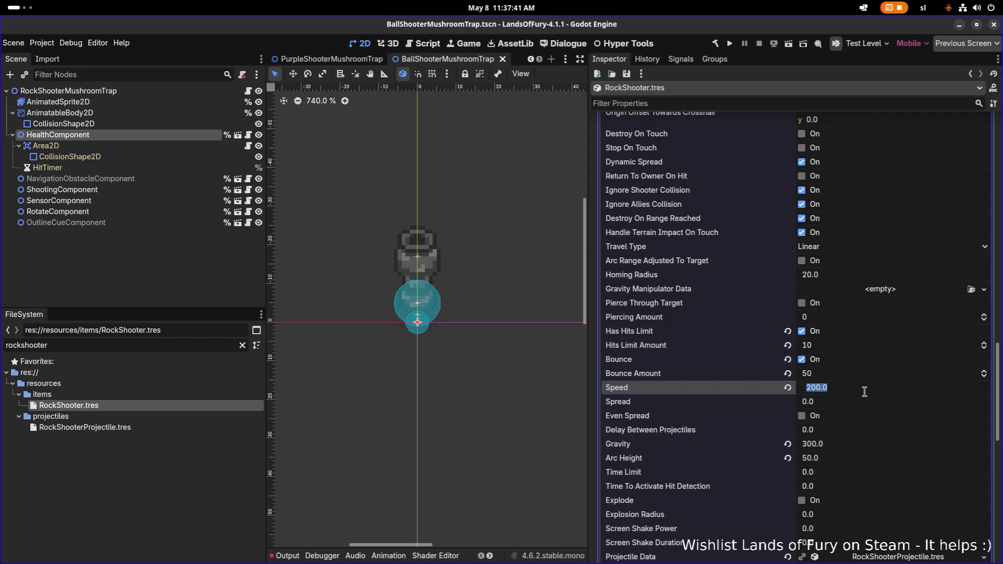
pyautogui.hotkey('ctrl', 's')
# Set the effect's Max Amount to 3 and save
pyautogui.scroll(5, 801, 348)
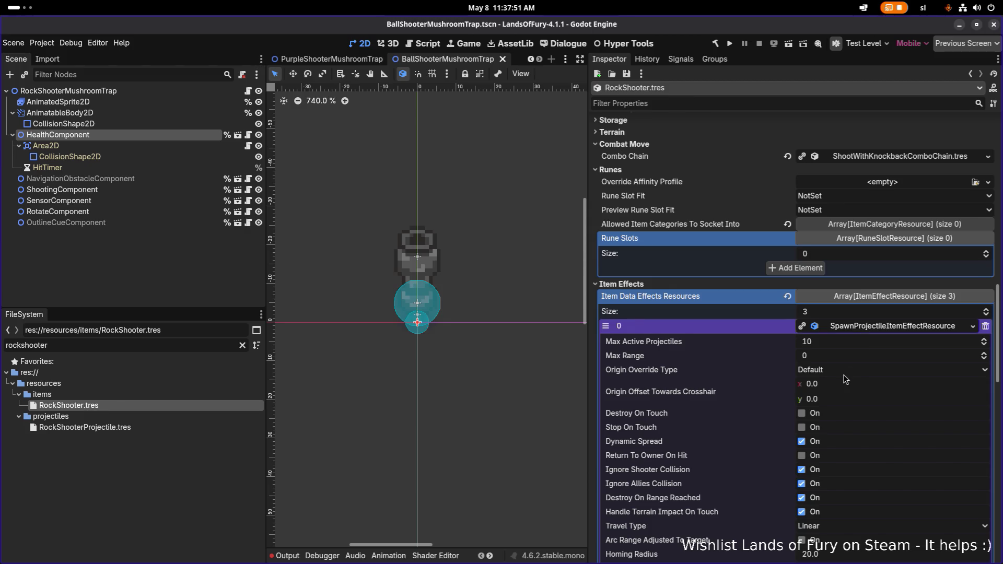
pyautogui.scroll(-4, 846, 380)
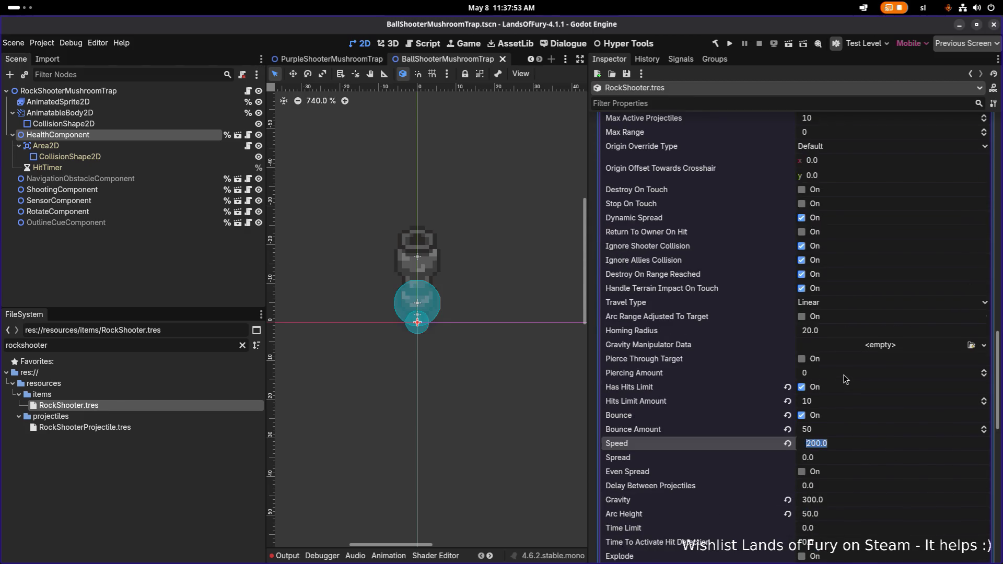
pyautogui.scroll(-8, 846, 379)
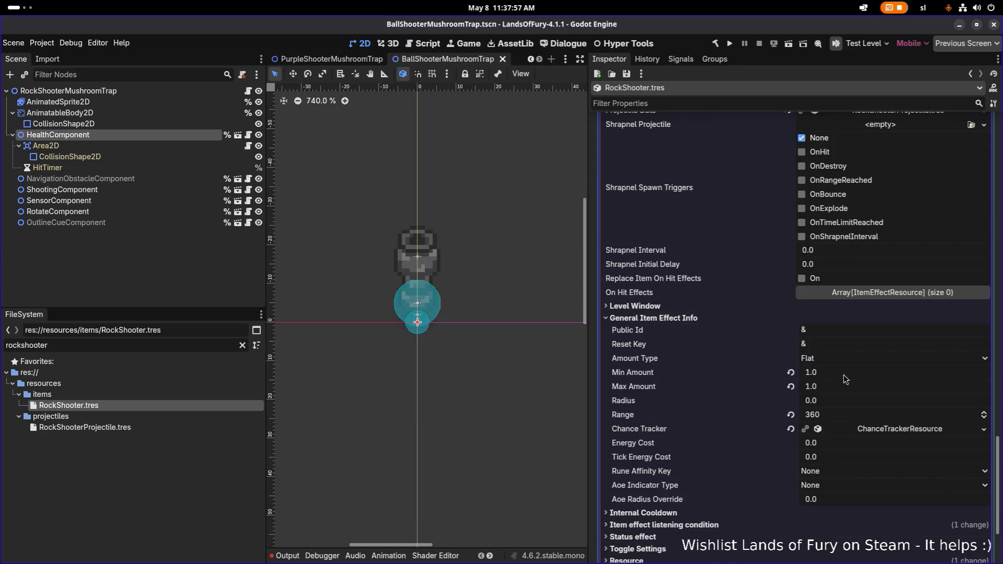
pyautogui.click(846, 379)
pyautogui.click(843, 390)
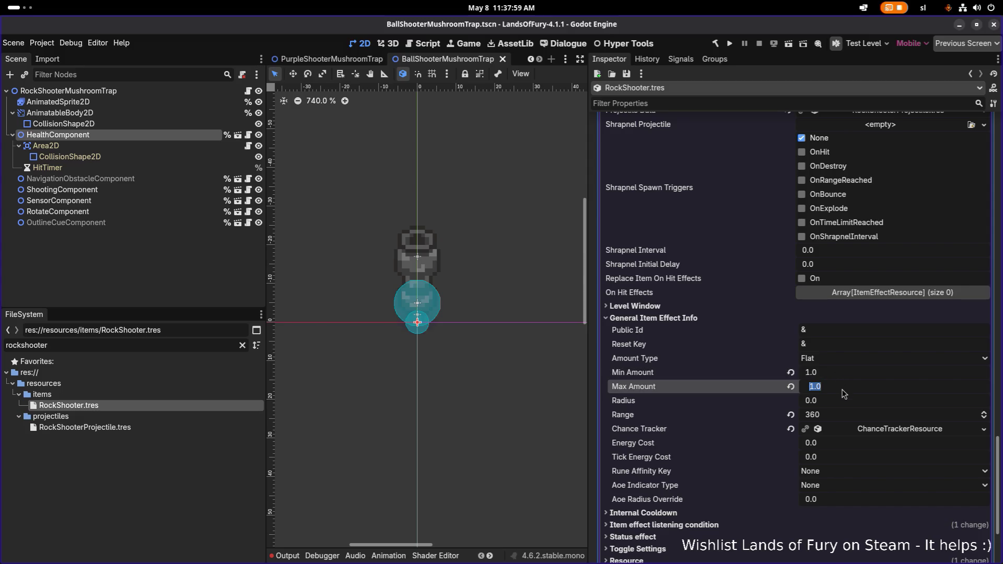
pyautogui.write('3')
pyautogui.hotkey('ctrl', 's')
# Set Delay Between Projectiles to 0.2
pyautogui.scroll(10, 843, 395)
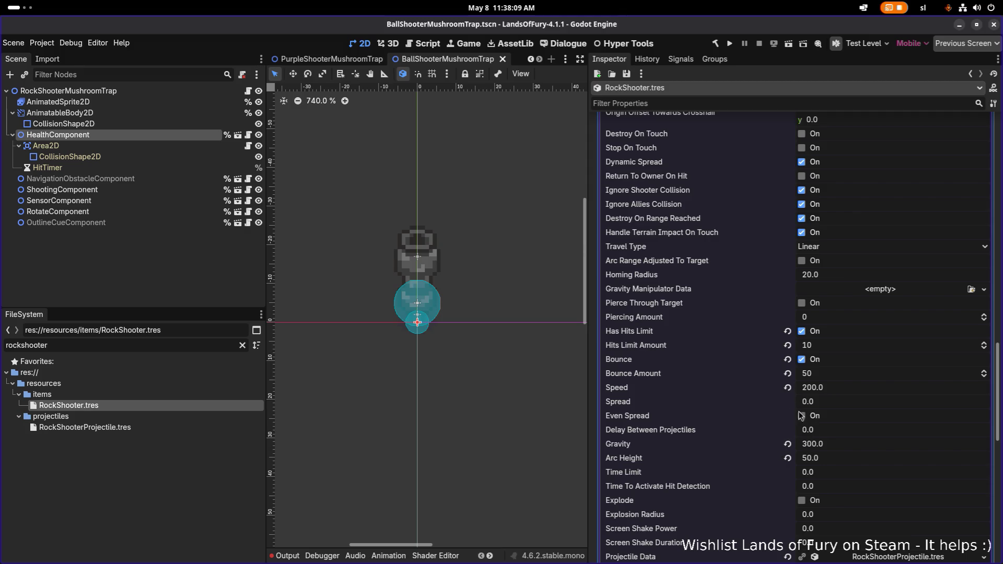
pyautogui.scroll(3, 808, 370)
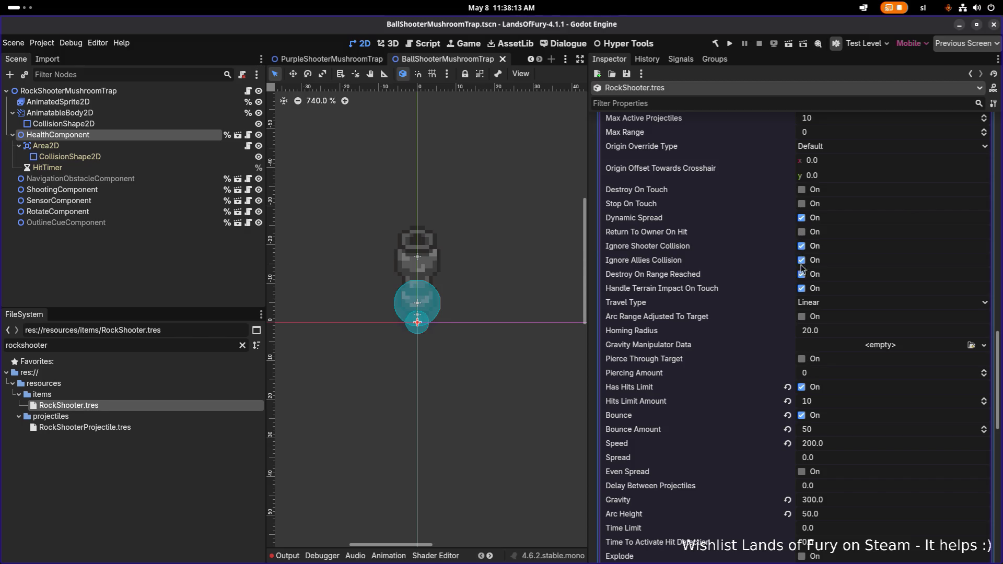
pyautogui.scroll(-6, 800, 345)
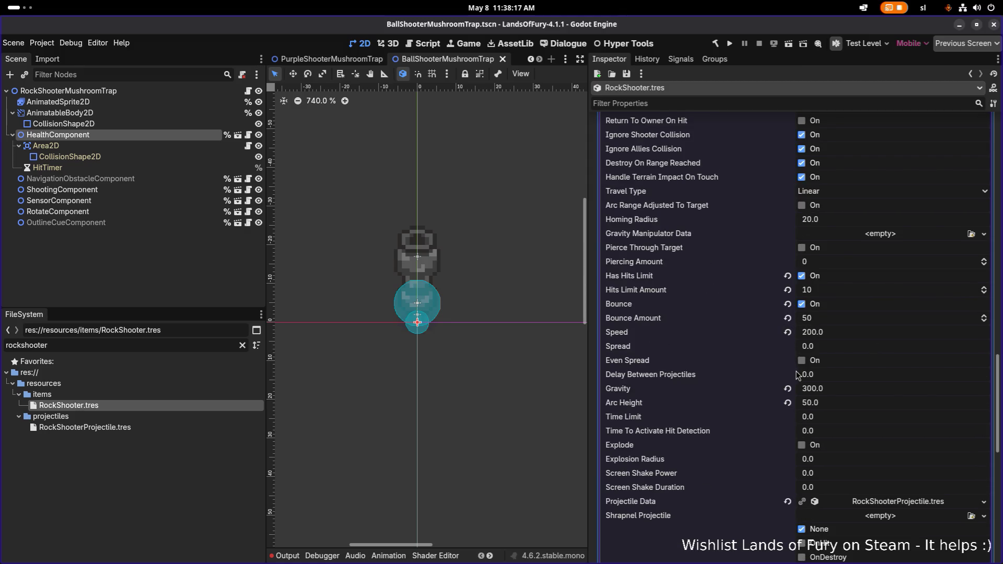
pyautogui.click(827, 375)
pyautogui.write('0')
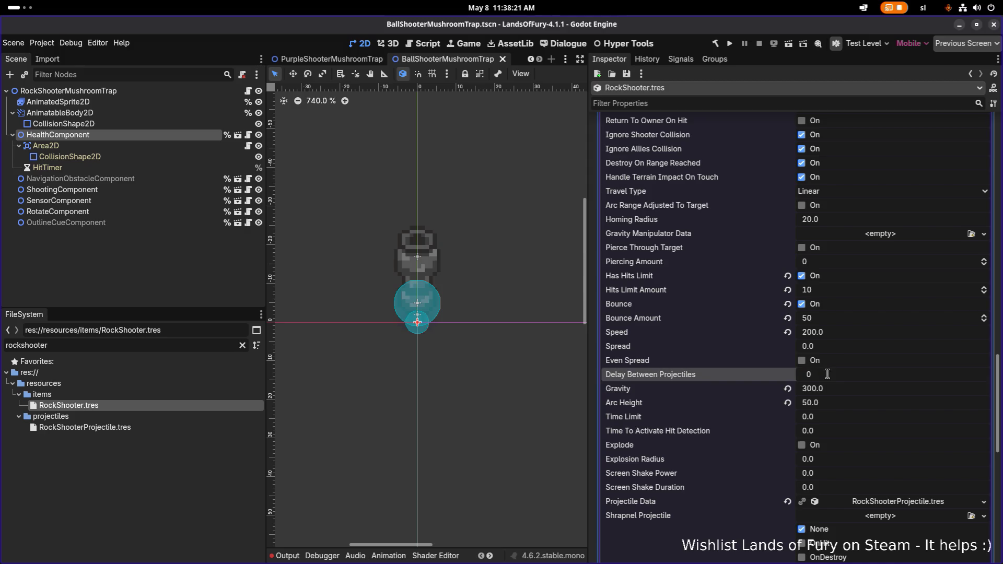
pyautogui.press('Return')
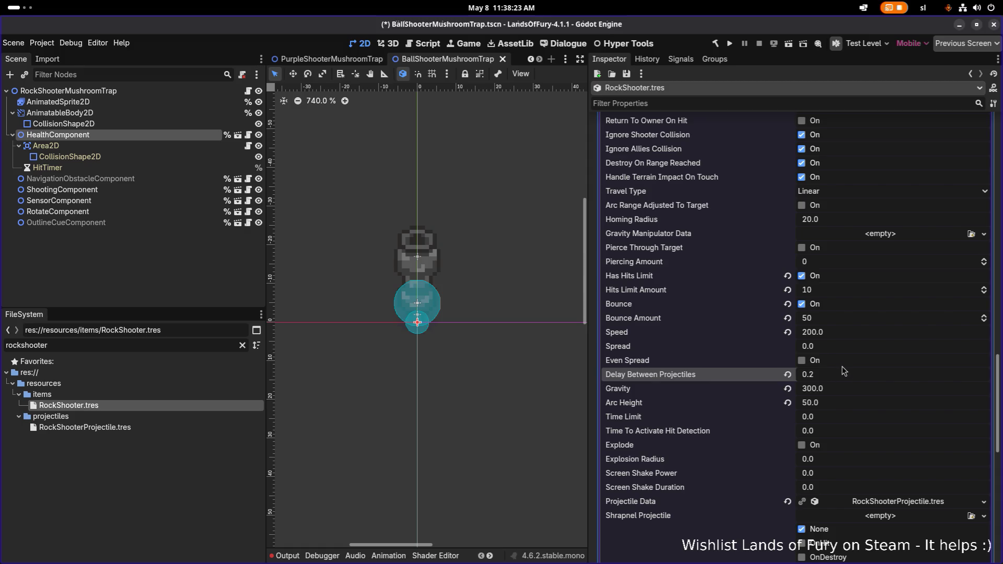
# Save the scene with the projectile delay change
pyautogui.hotkey('ctrl', 's')
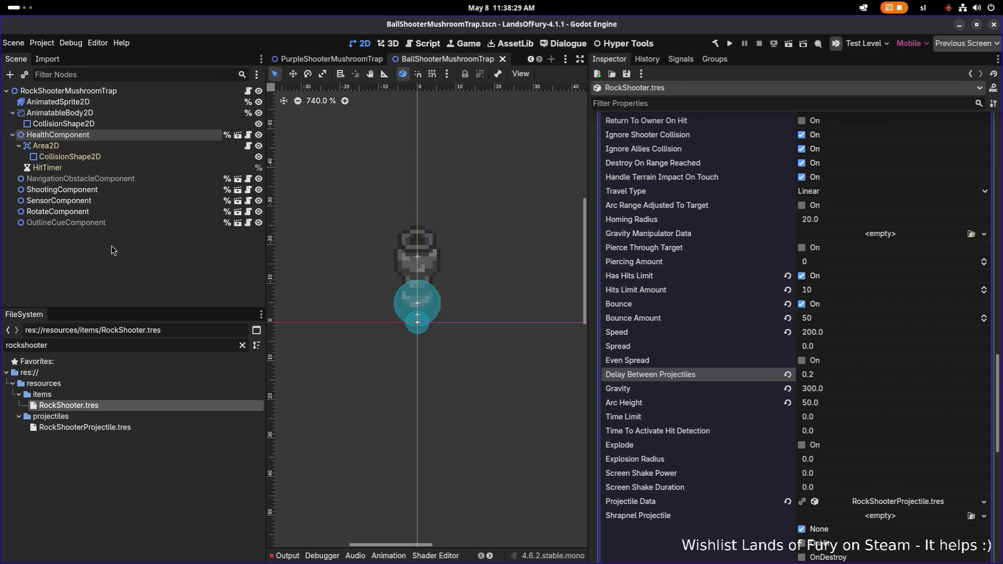
pyautogui.doubleClick(121, 92)
pyautogui.hotkey('ctrl', 'c')
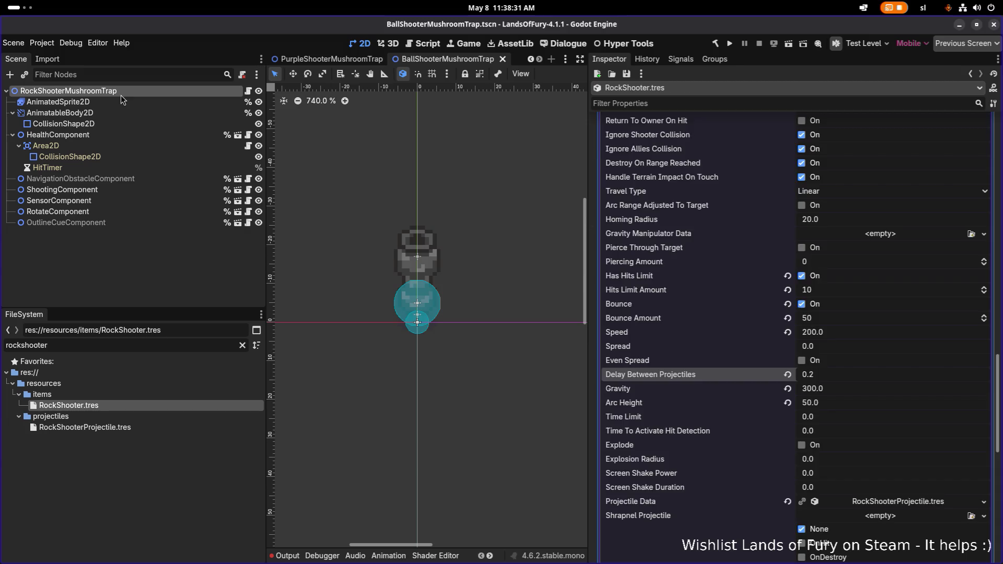
pyautogui.click(132, 280)
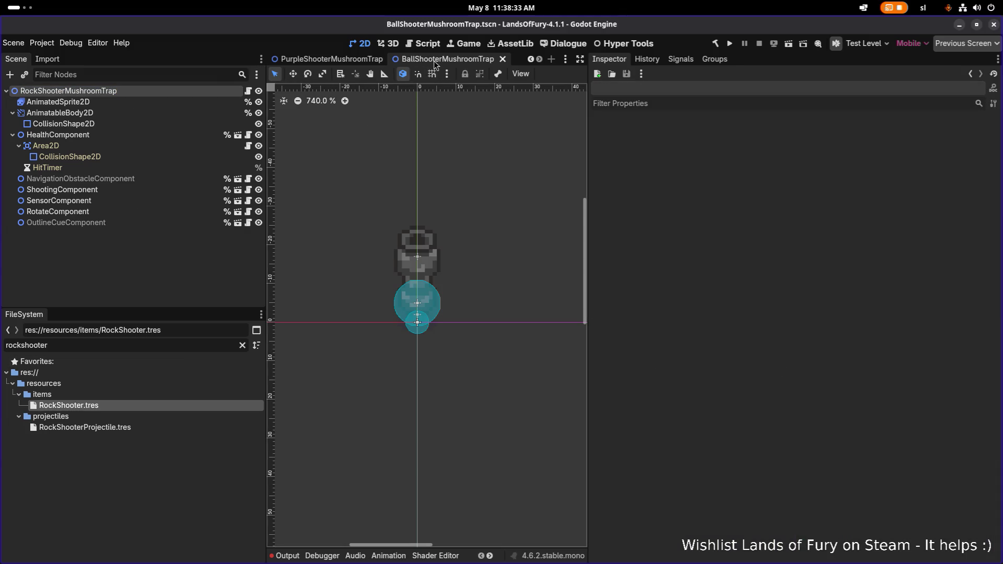
# Rename the revealed trap scene file to RockShooterMushroomTrap.tscn, then quick-open search 'testle'
pyautogui.rightClick(138, 91)
pyautogui.click(177, 242)
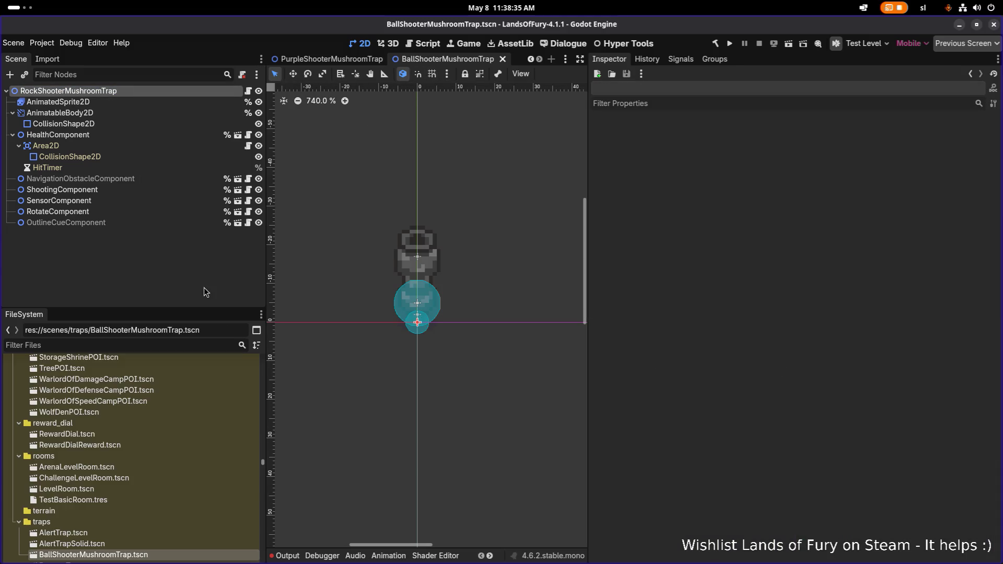
pyautogui.press('F2')
pyautogui.hotkey('ctrl', 'v')
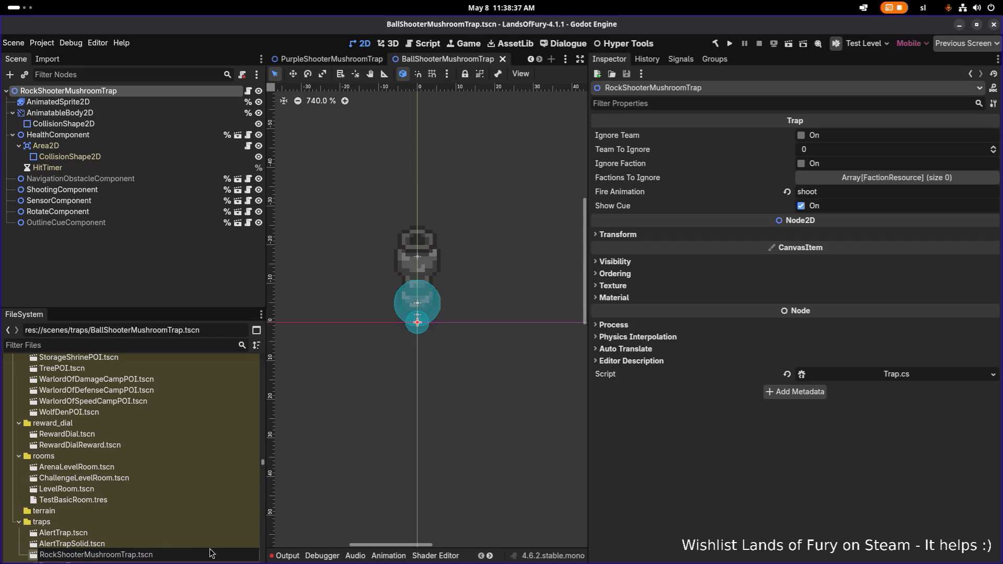
pyautogui.press('Return')
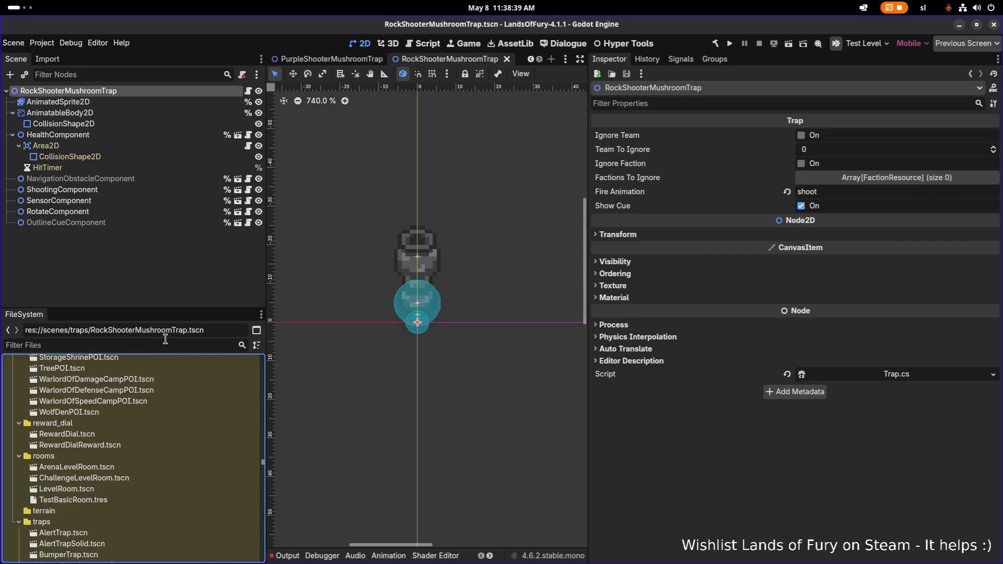
pyautogui.hotkey('ctrl', 'shift', 'o')
pyautogui.write('testle')
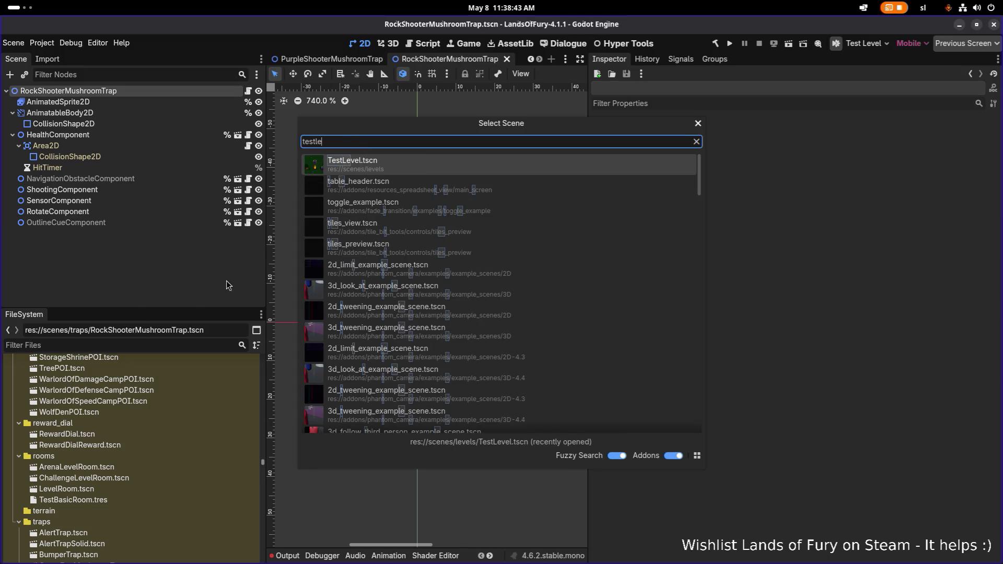
# Open TestLevel.tscn and filter FileSystem for 'rocksho'
pyautogui.doubleClick(387, 168)
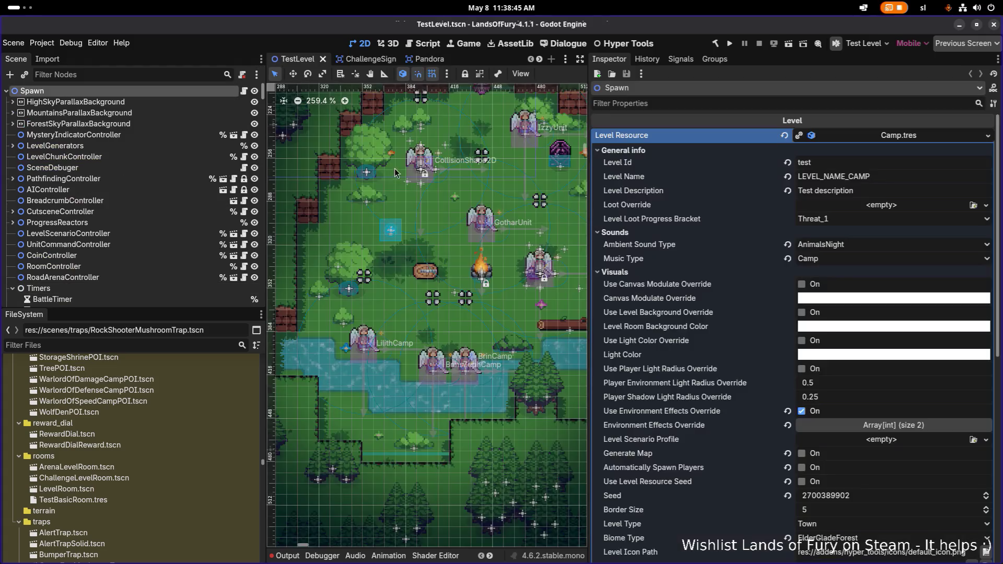
pyautogui.write('rocksho')
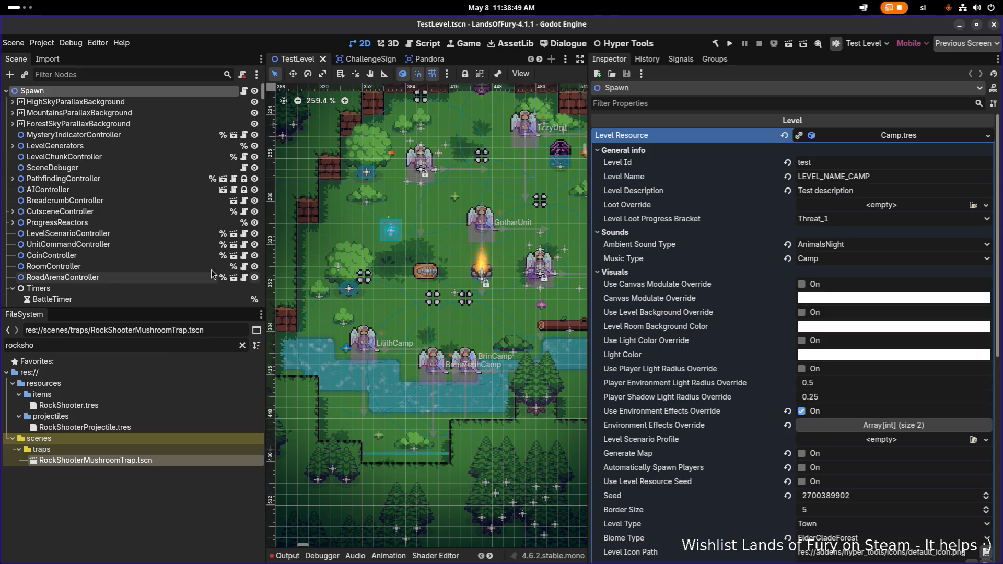
pyautogui.scroll(-5, 152, 275)
pyautogui.scroll(3, 152, 275)
pyautogui.scroll(2, 152, 281)
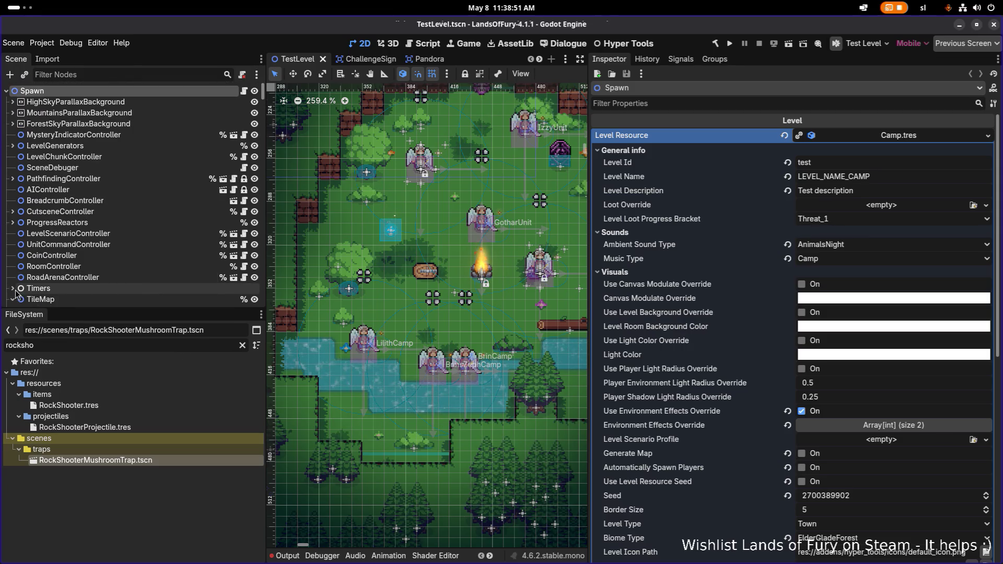
pyautogui.scroll(-10, 104, 221)
pyautogui.scroll(3, 104, 221)
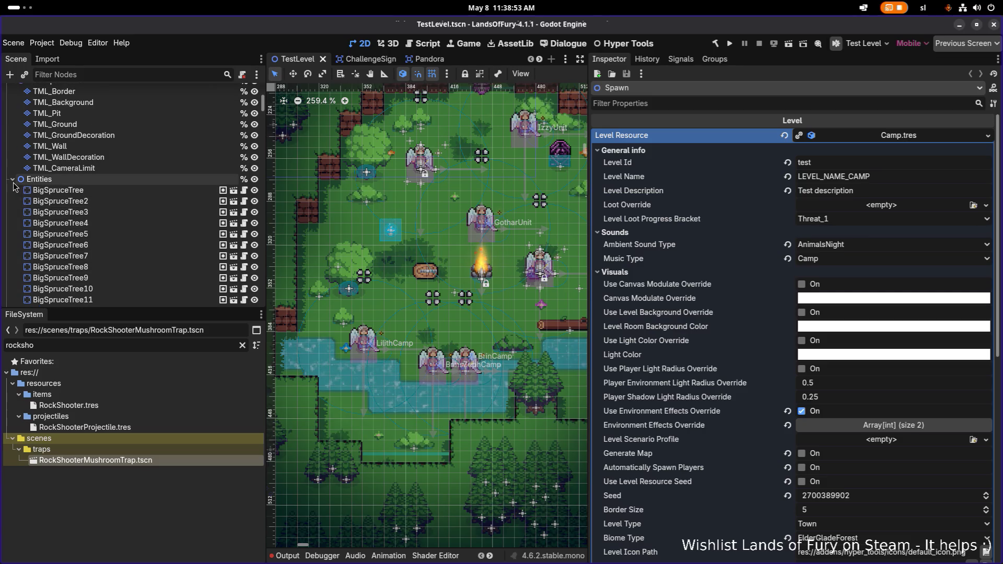
# Collapse the TileMap node and select the ChallengeLevelRoom node under Entities
pyautogui.click(12, 265)
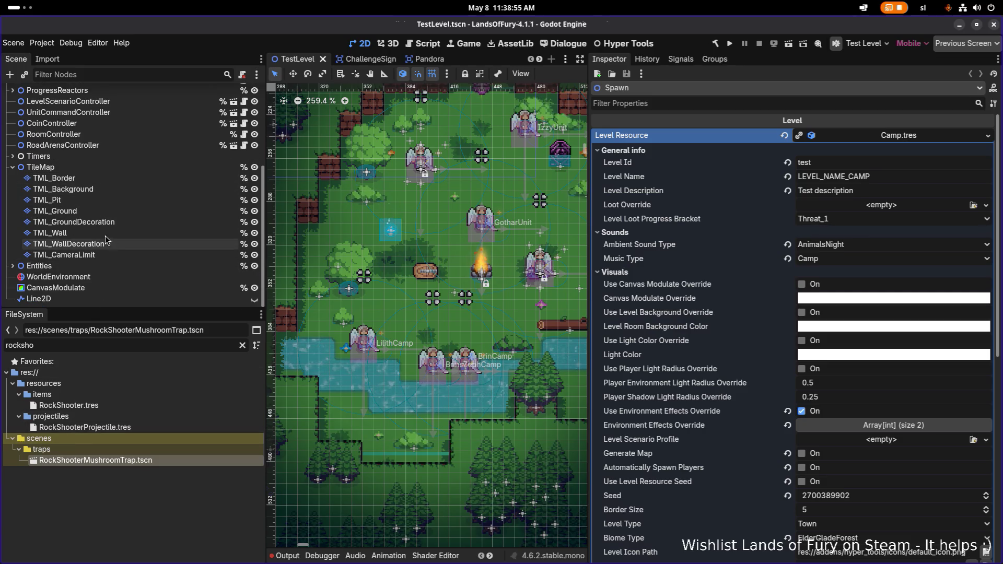
pyautogui.click(13, 167)
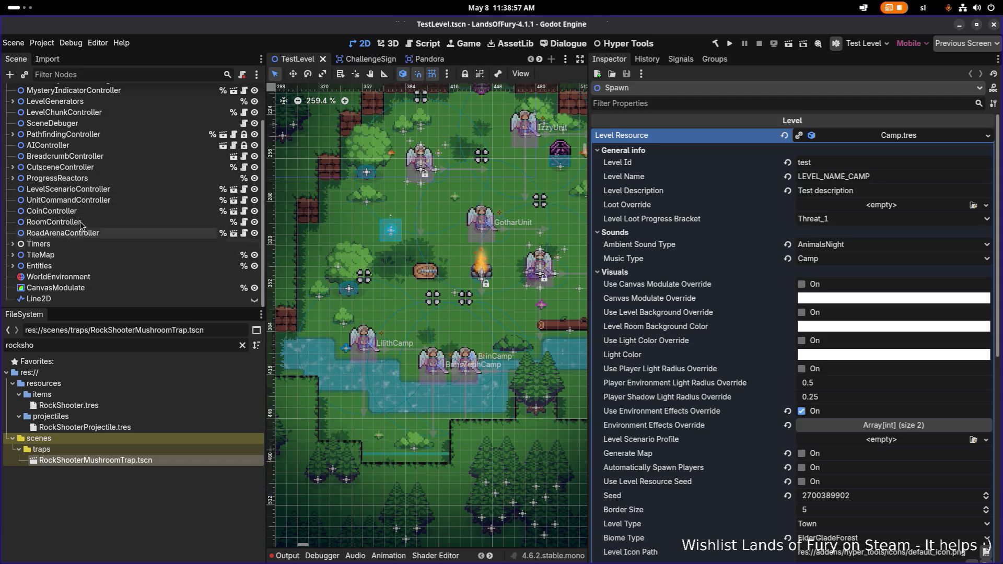
pyautogui.click(12, 266)
pyautogui.scroll(-5, 118, 296)
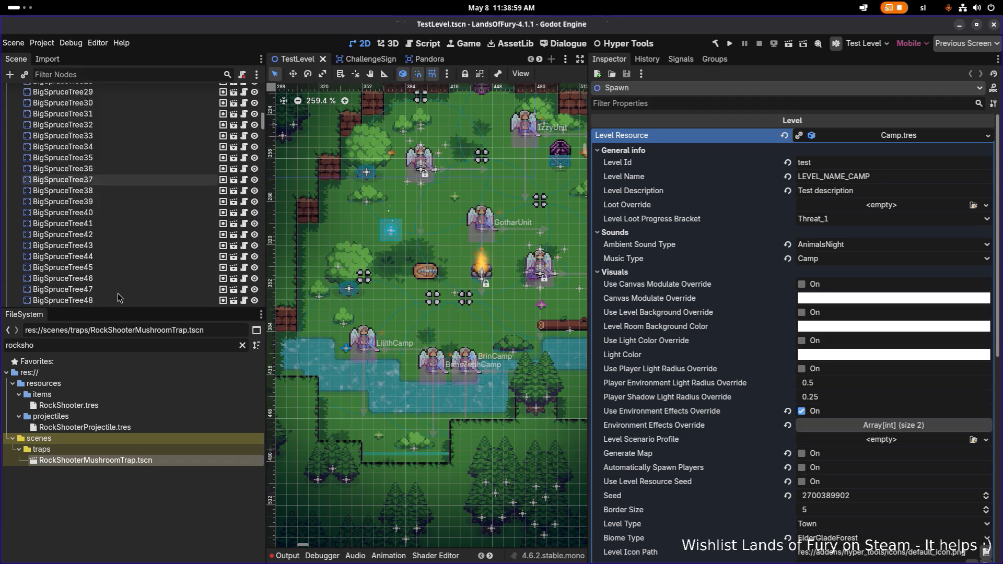
pyautogui.scroll(-5, 118, 296)
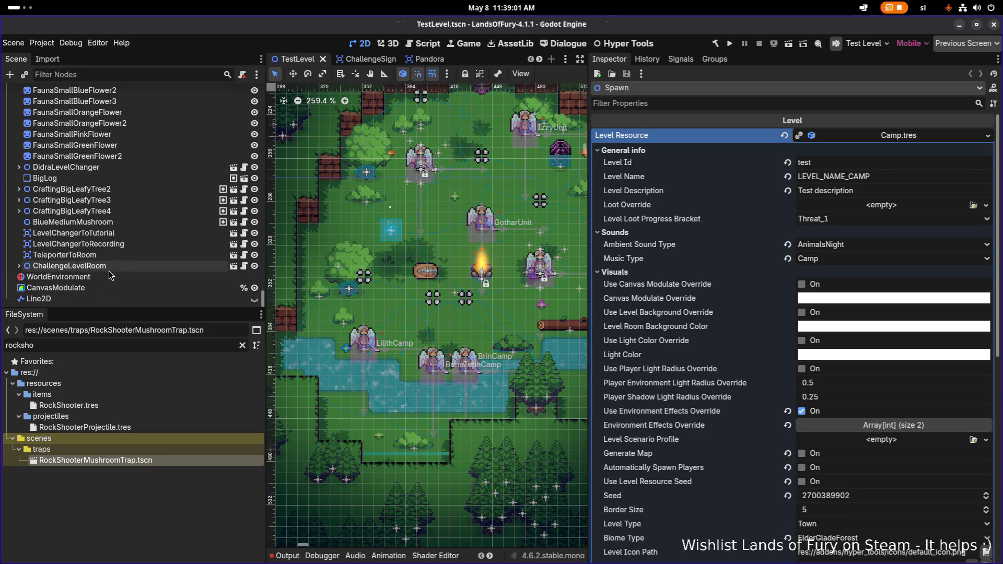
pyautogui.click(115, 265)
pyautogui.scroll(3, 115, 277)
pyautogui.scroll(-5, 115, 274)
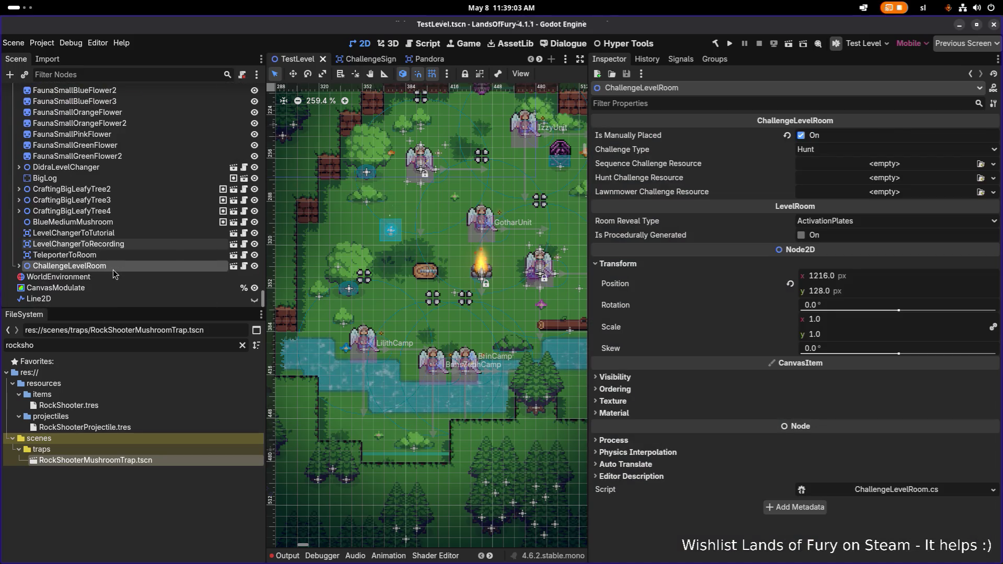
# Drag RockShooterMushroomTrap.tscn into the level beside the camp and save
pyautogui.moveTo(90, 459)
pyautogui.mouseDown()
pyautogui.moveTo(275, 386)
pyautogui.moveTo(431, 246)
pyautogui.mouseUp()
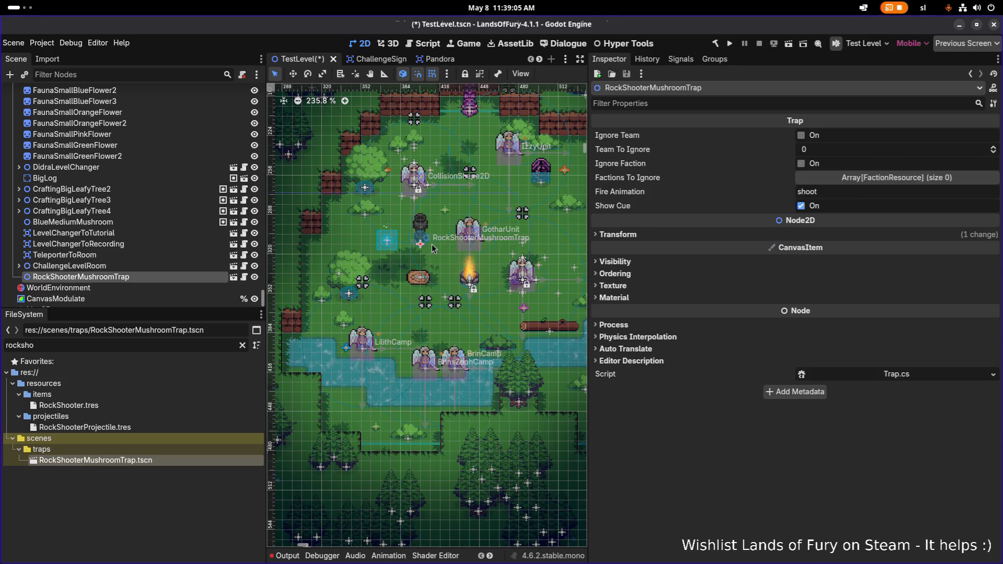
pyautogui.scroll(-1, 342, 279)
pyautogui.moveTo(340, 278)
pyautogui.mouseDown()
pyautogui.moveTo(544, 261)
pyautogui.moveTo(511, 271)
pyautogui.mouseUp()
pyautogui.hotkey('ctrl', 's')
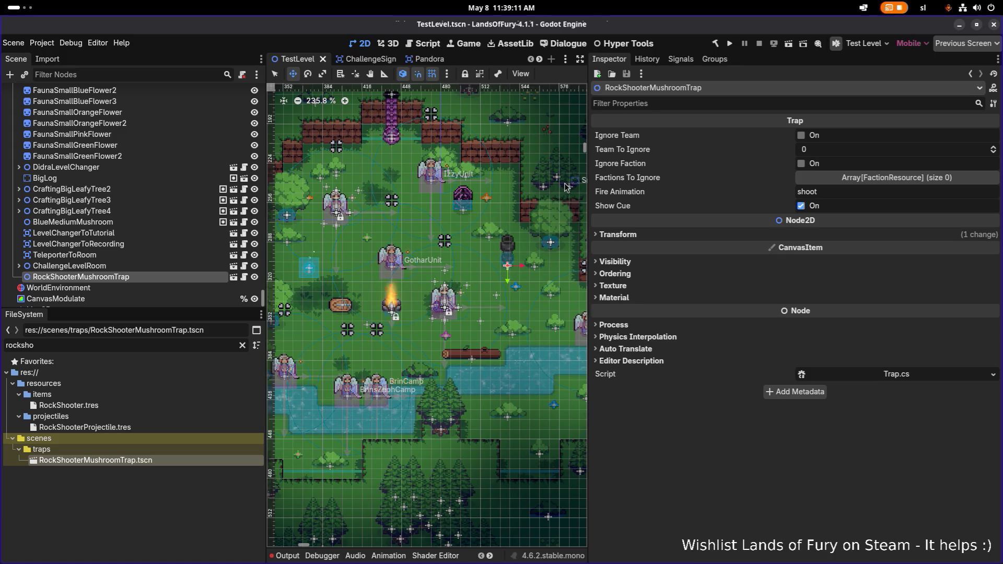
# Briefly test-run the level, stop it, and reopen RockShooterMushroomTrap.tscn for editing
pyautogui.click(731, 44)
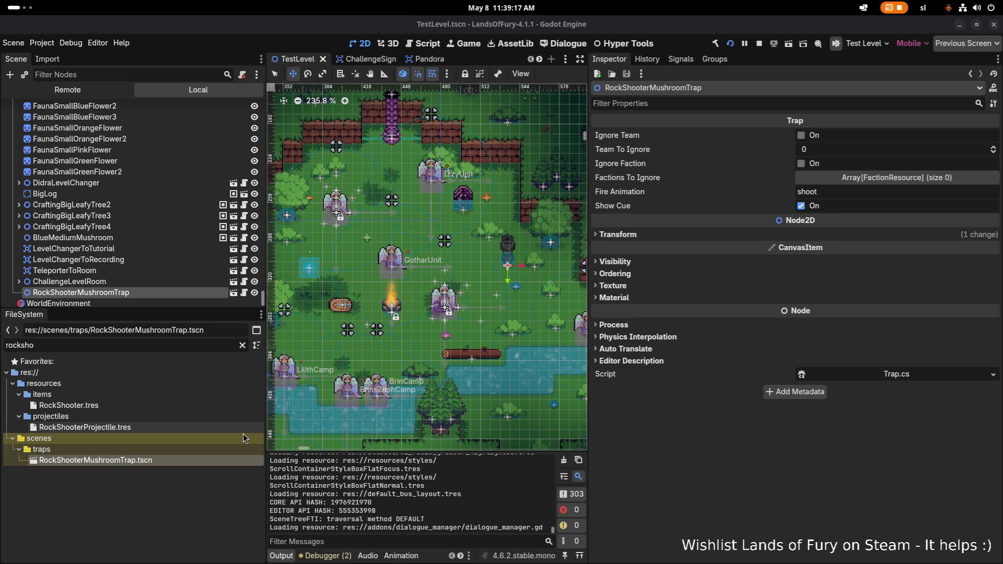
pyautogui.hotkey('alt', 'F4')
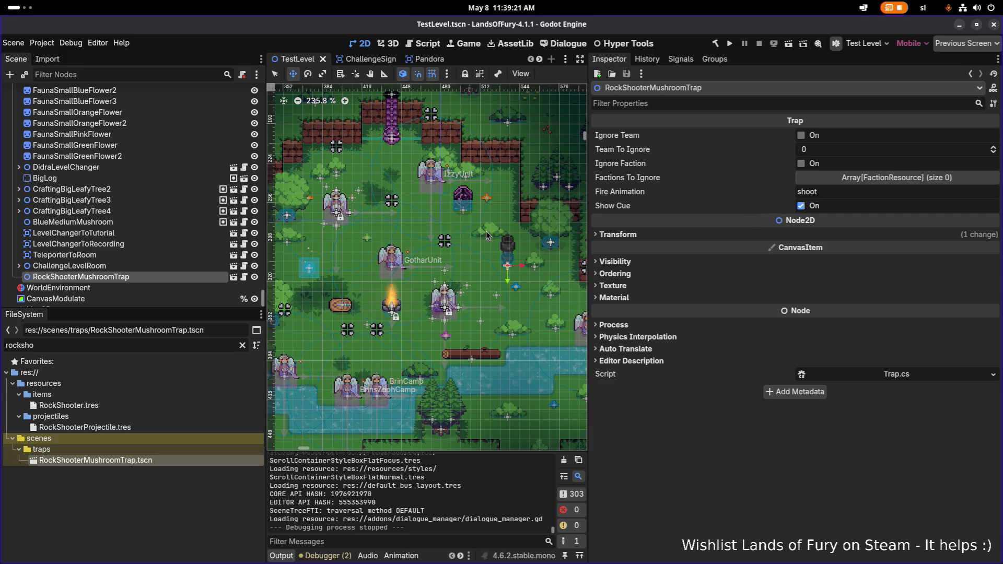
pyautogui.click(233, 278)
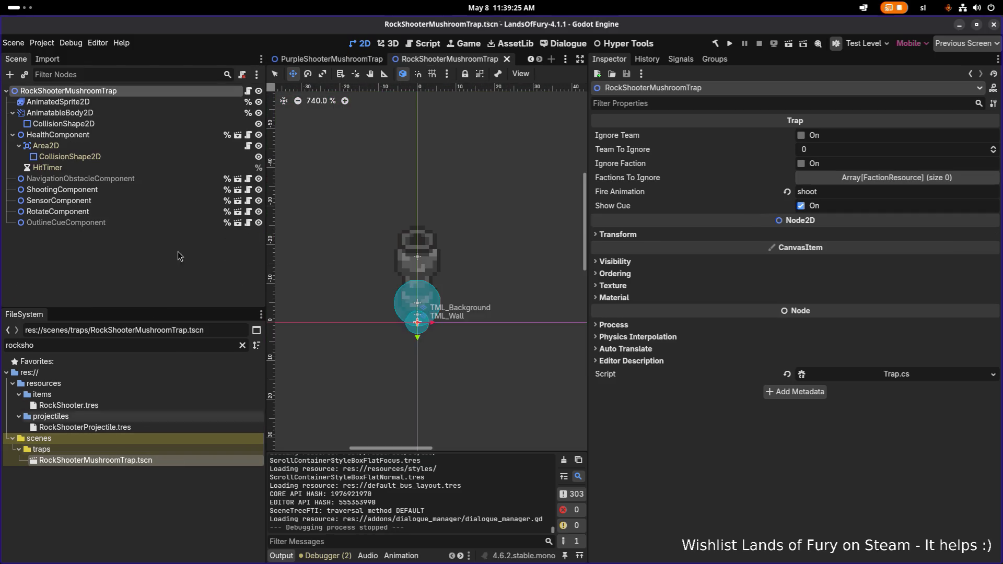
# Change the ShootingComponent's Weapon Id from spore_shooter to rock_shooter and save the trap scene
pyautogui.click(146, 190)
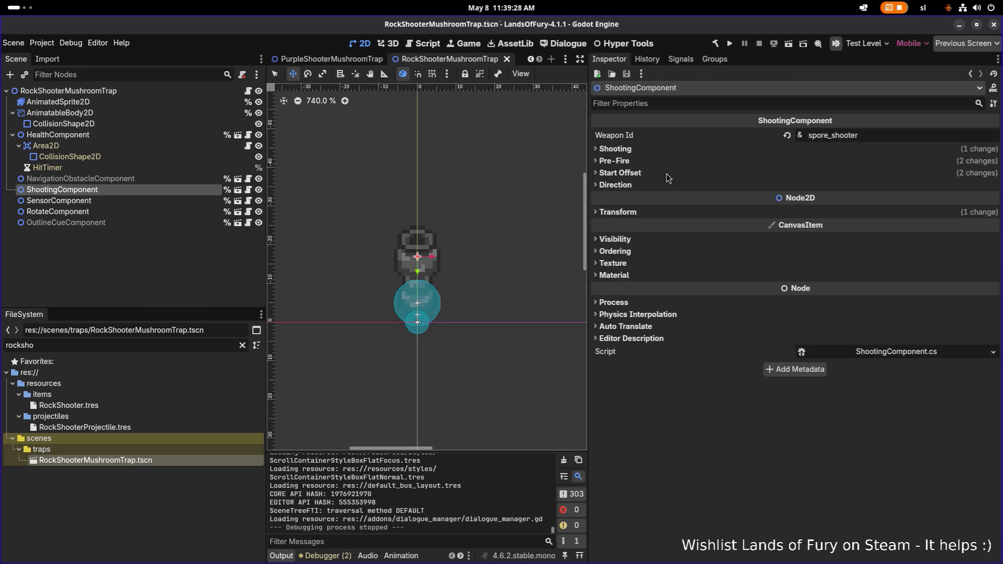
pyautogui.click(882, 135)
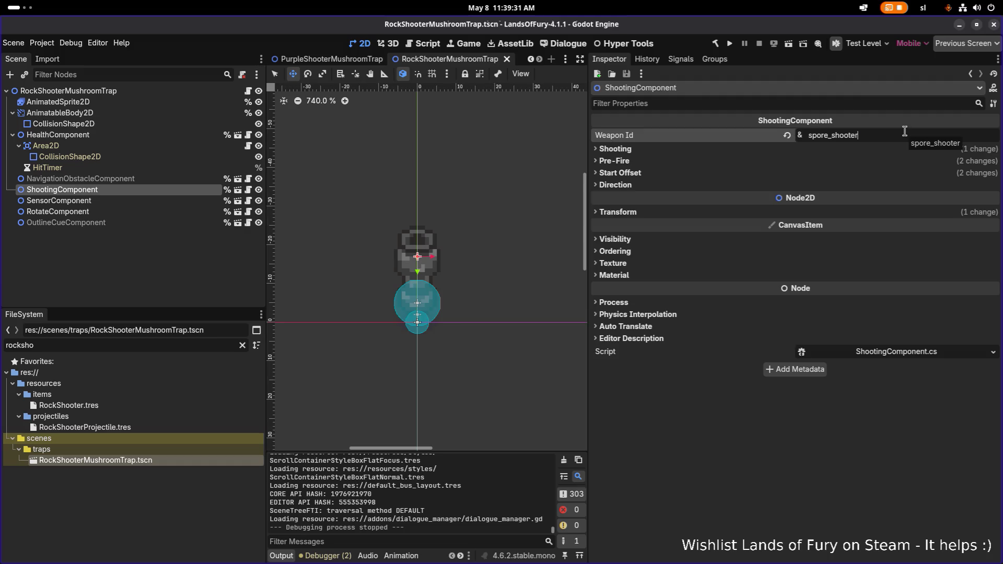
pyautogui.hotkey('ctrl', 'a')
pyautogui.write('rock')
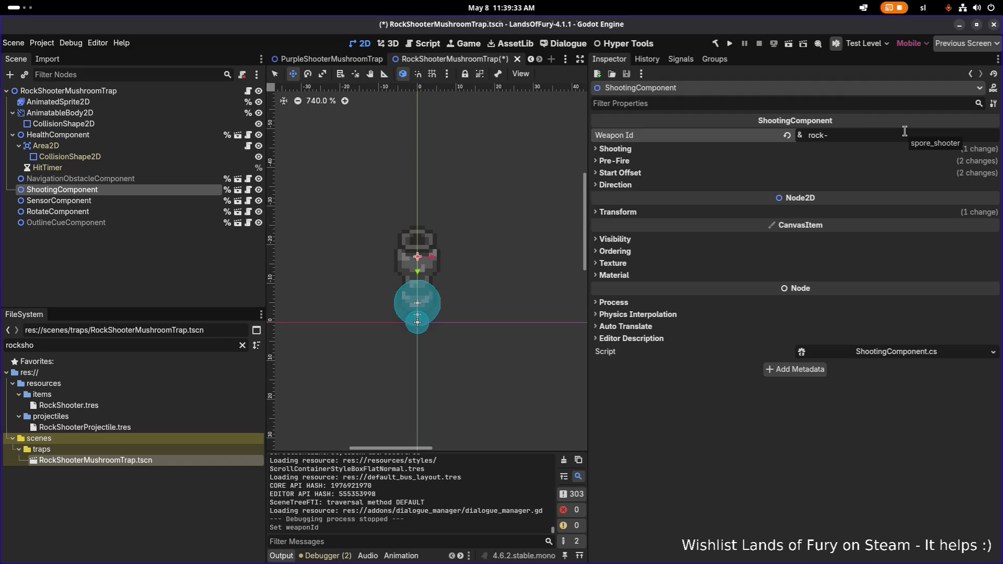
pyautogui.write('_shooter')
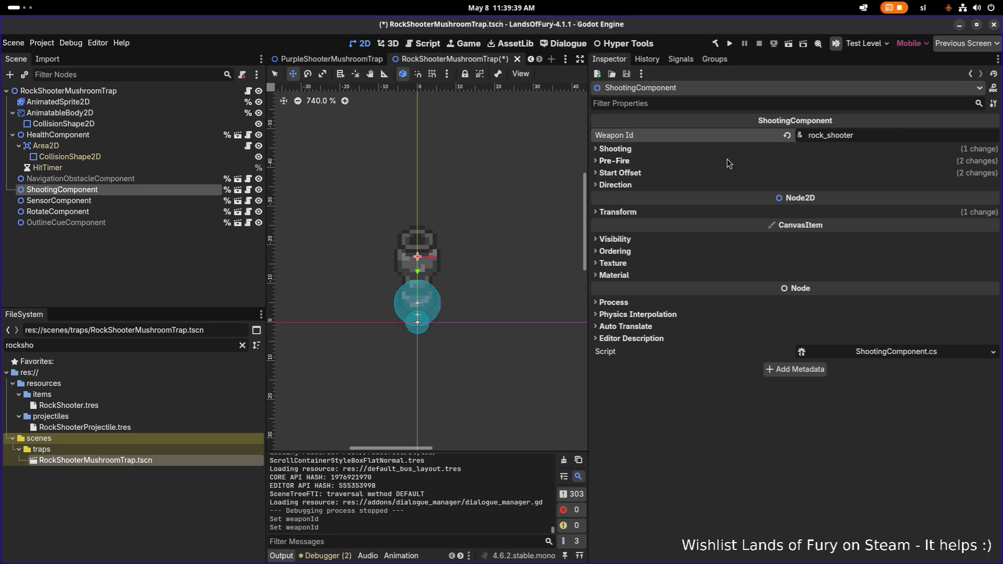
pyautogui.click(728, 148)
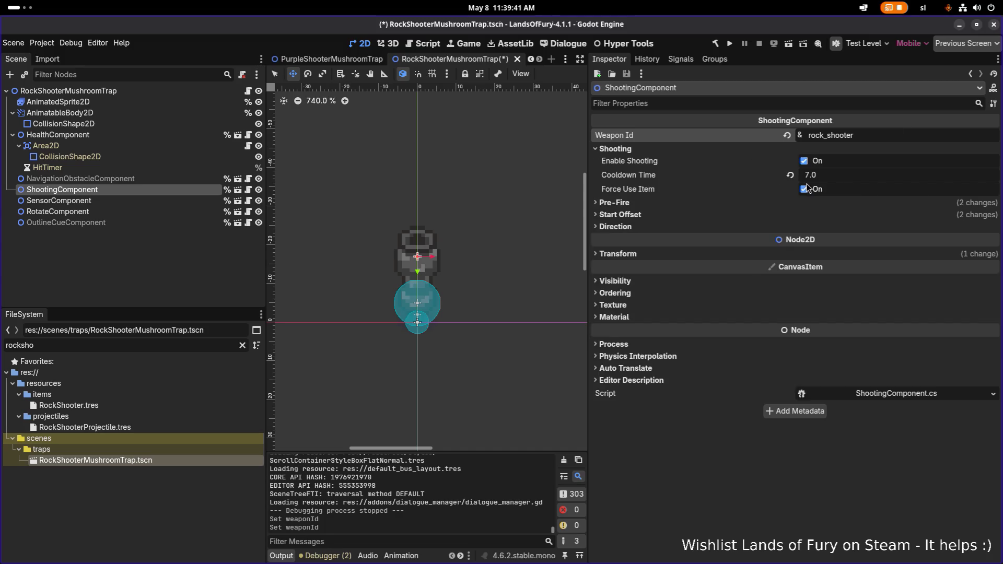
pyautogui.hotkey('ctrl', 's')
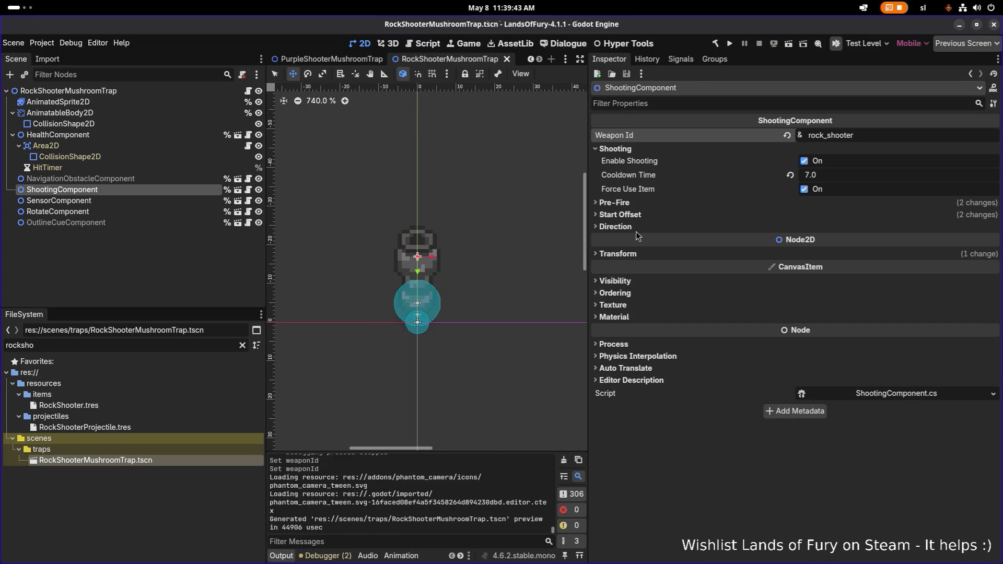
# Review the Pre-Fire, Start Offset and Direction settings, then open the RockShooter.tres item resource
pyautogui.click(644, 206)
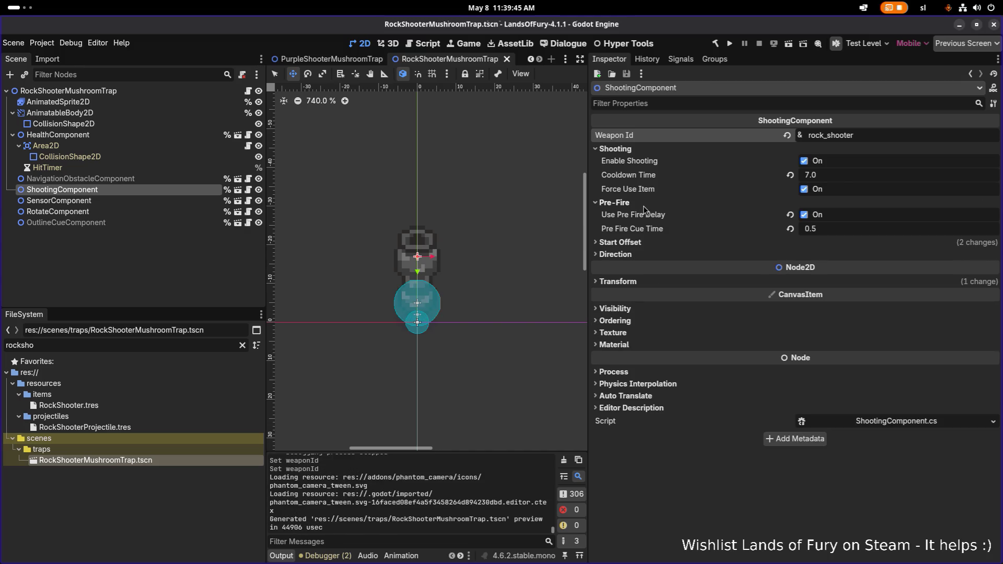
pyautogui.click(644, 205)
pyautogui.click(640, 215)
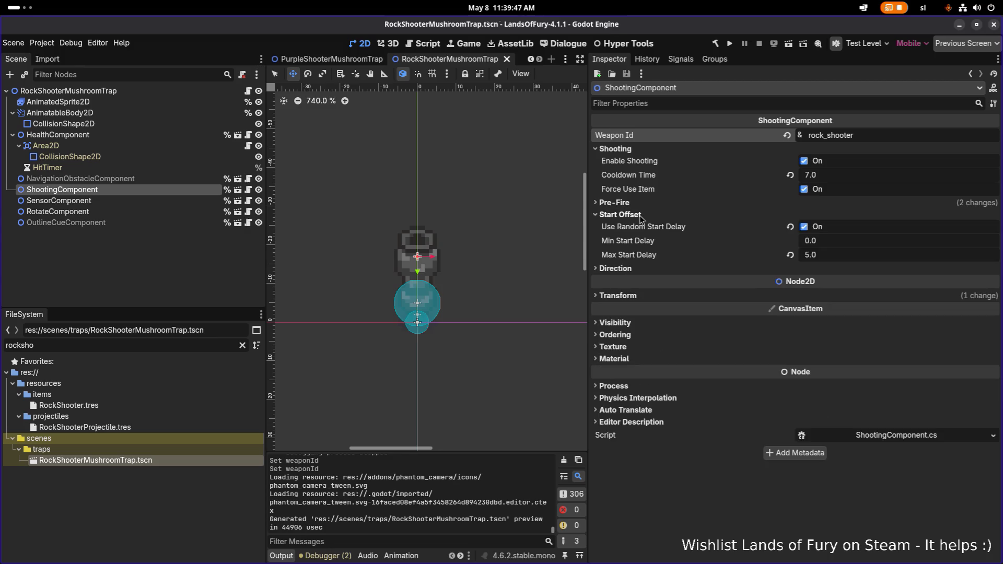
pyautogui.click(640, 215)
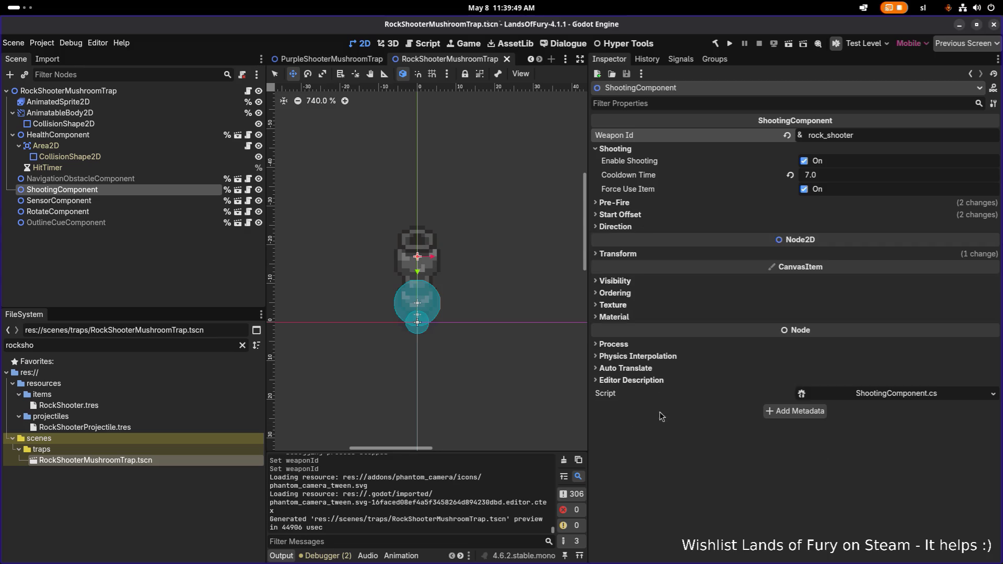
pyautogui.click(648, 229)
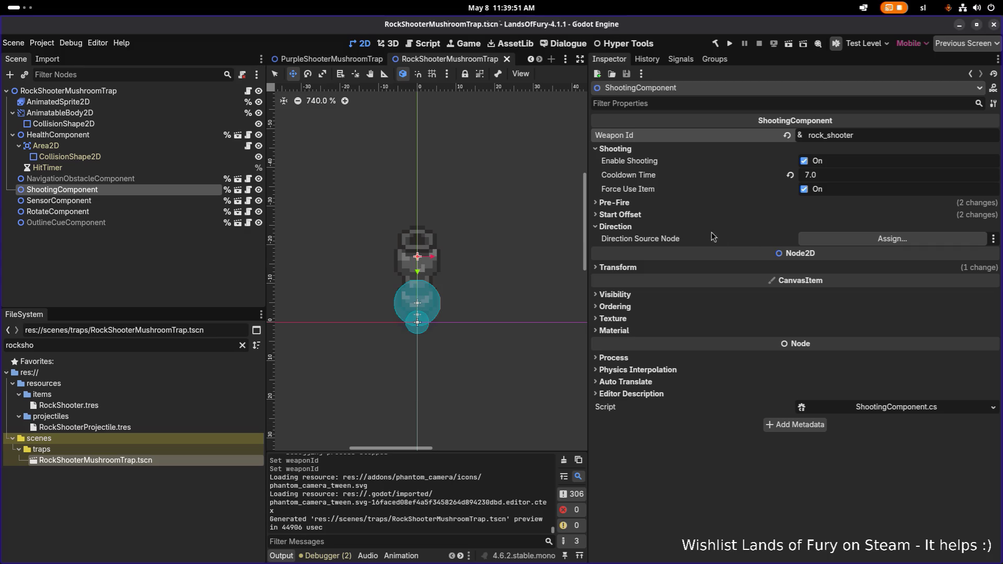
pyautogui.click(690, 229)
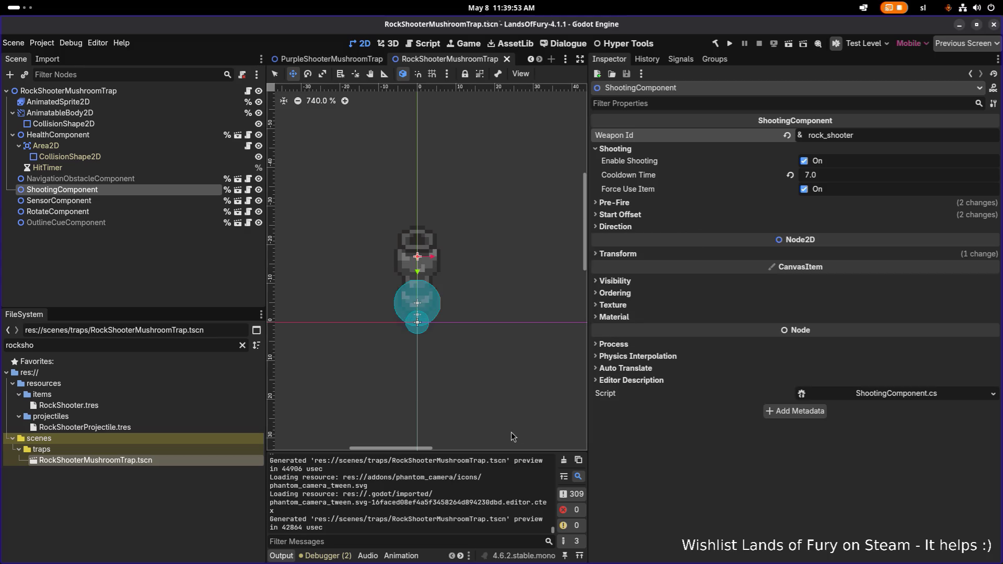
pyautogui.click(189, 346)
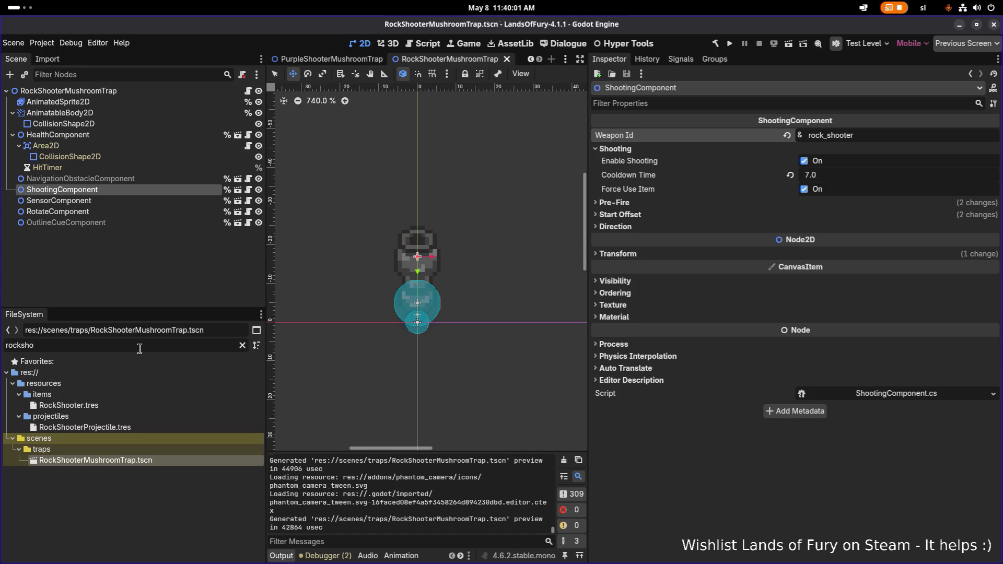
pyautogui.click(108, 406)
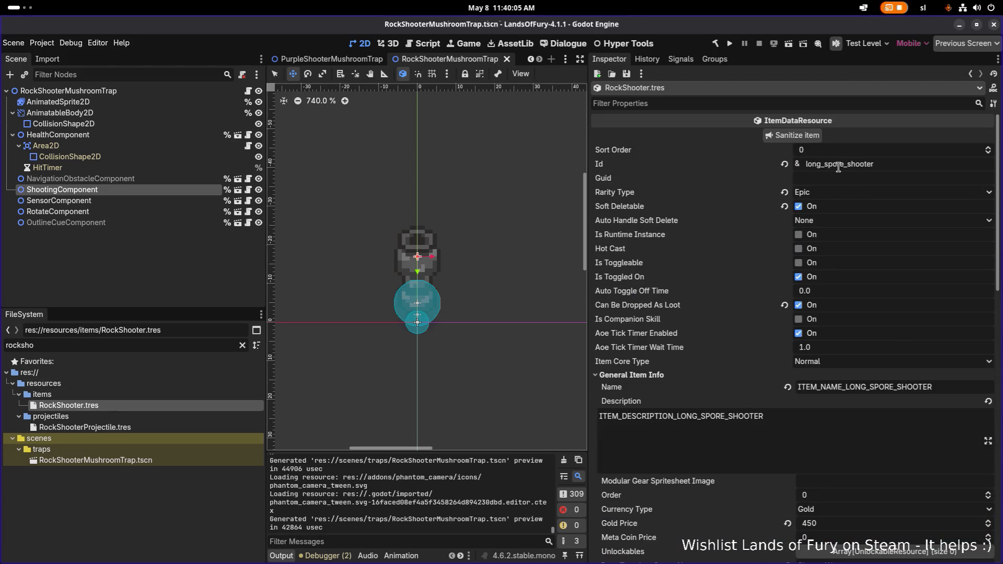
# Change the RockShooter item's Id from long_spore_shooter to rock_shooter and save it
pyautogui.click(908, 168)
pyautogui.write('rock')
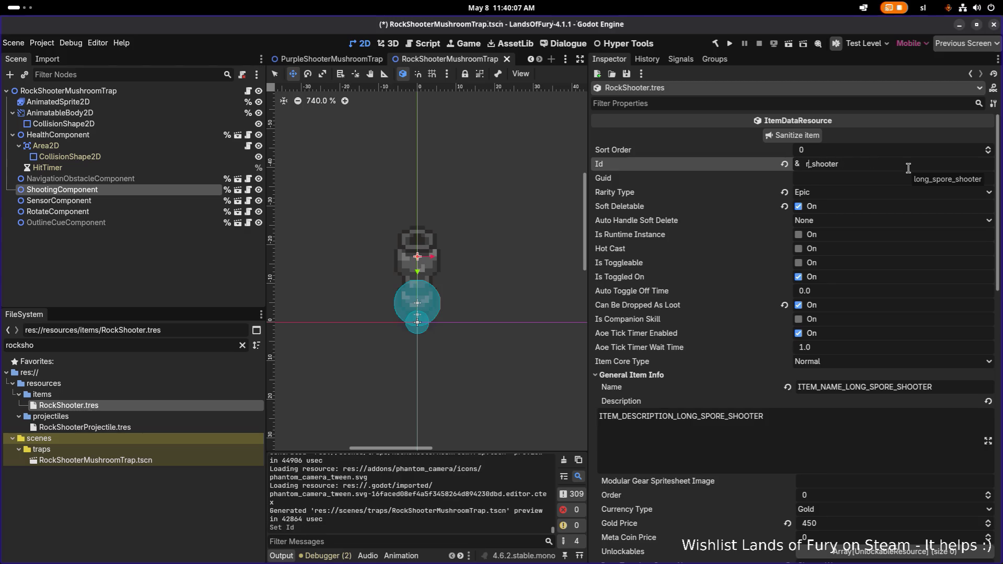
pyautogui.hotkey('ctrl', 's')
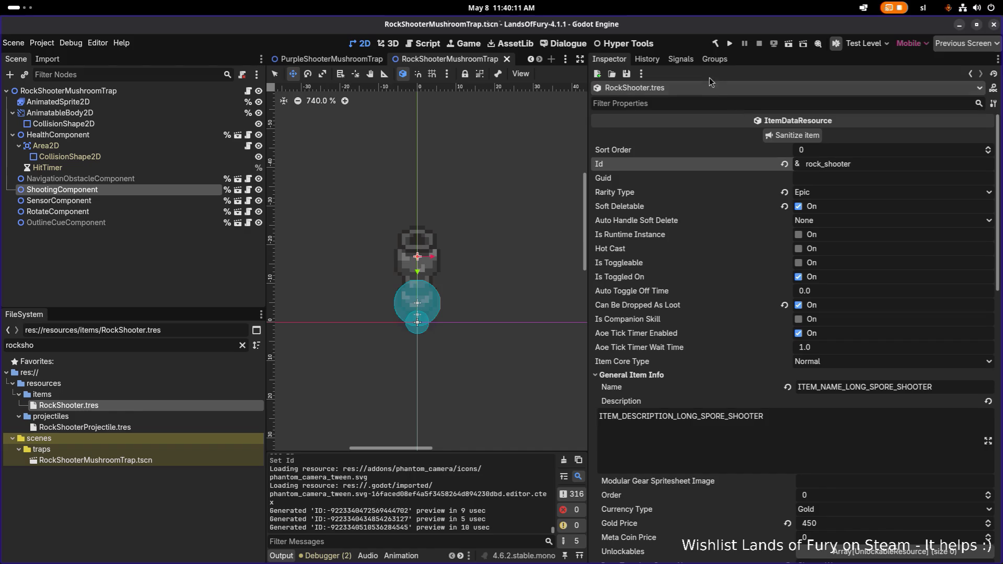
# Launch the game to test the rock-shooting trap
pyautogui.scroll(-8, 805, 274)
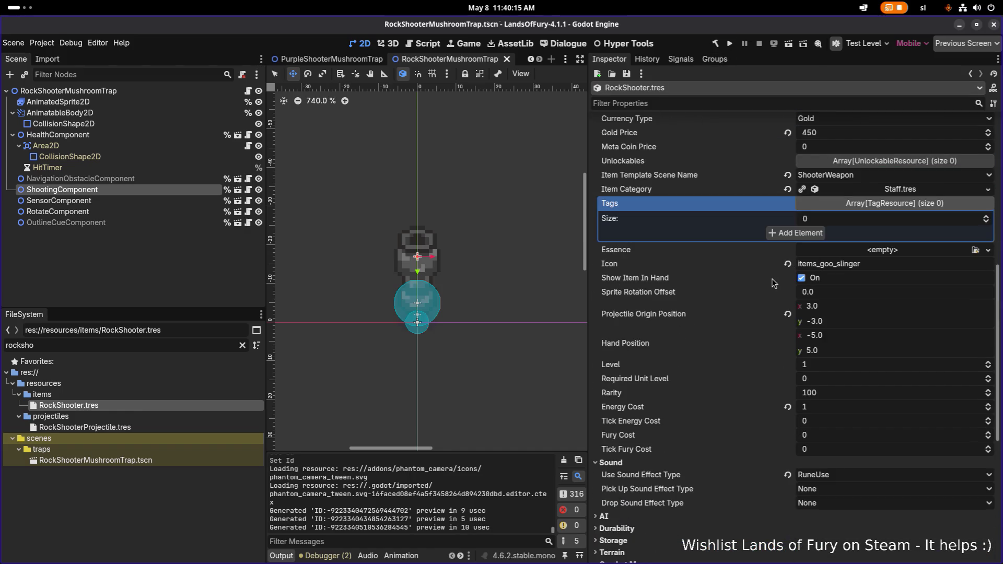
pyautogui.scroll(8, 767, 283)
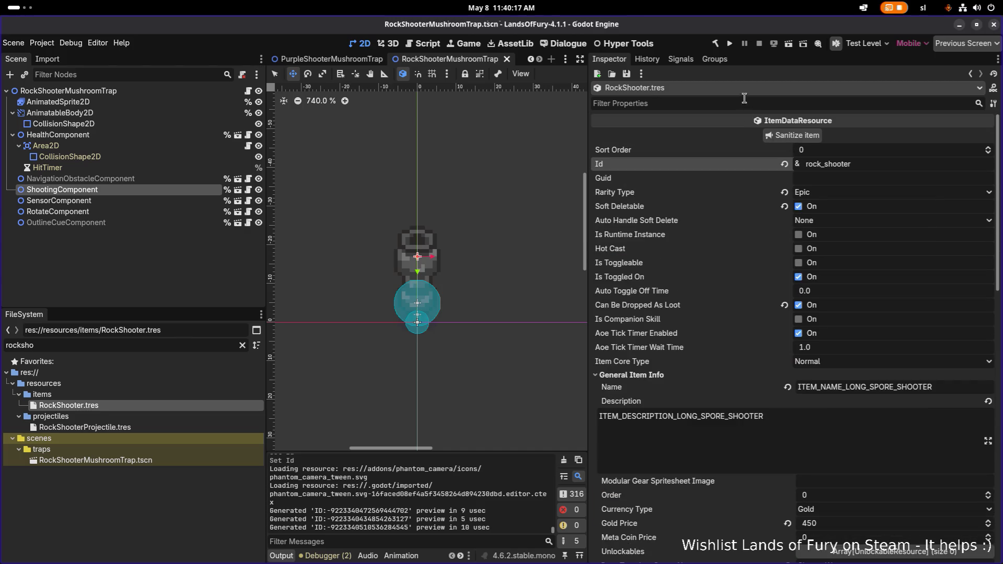
pyautogui.click(728, 44)
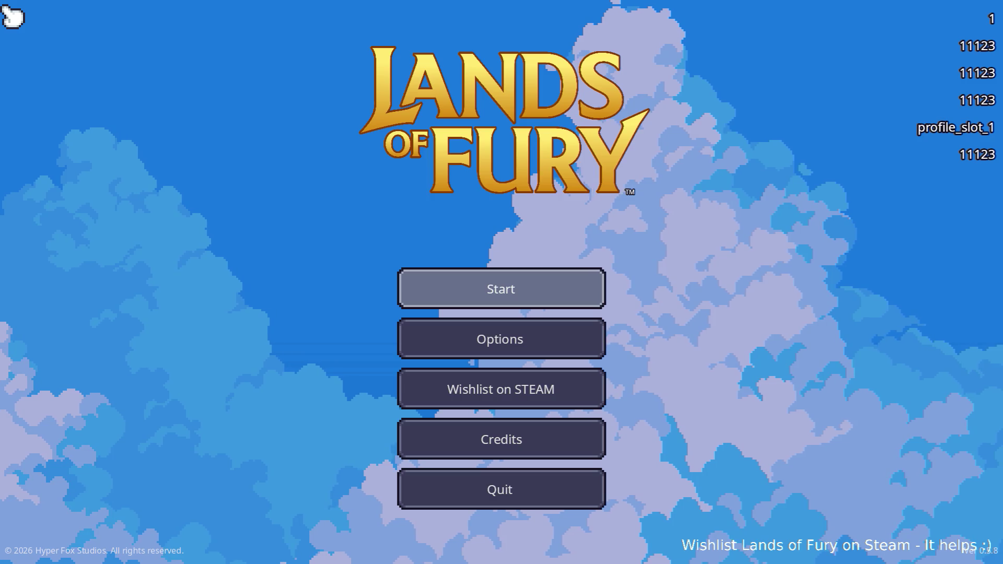
# Start a game in The Glade, swing the sword, and step left and right near the trap
pyautogui.press('Return')
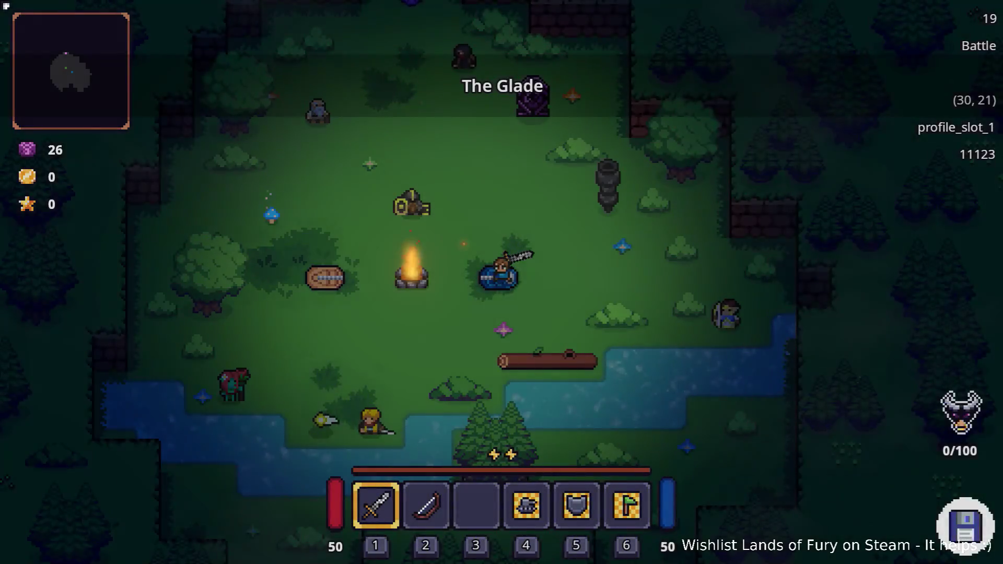
pyautogui.click(488, 264)
pyautogui.press('i')
pyautogui.press('i')
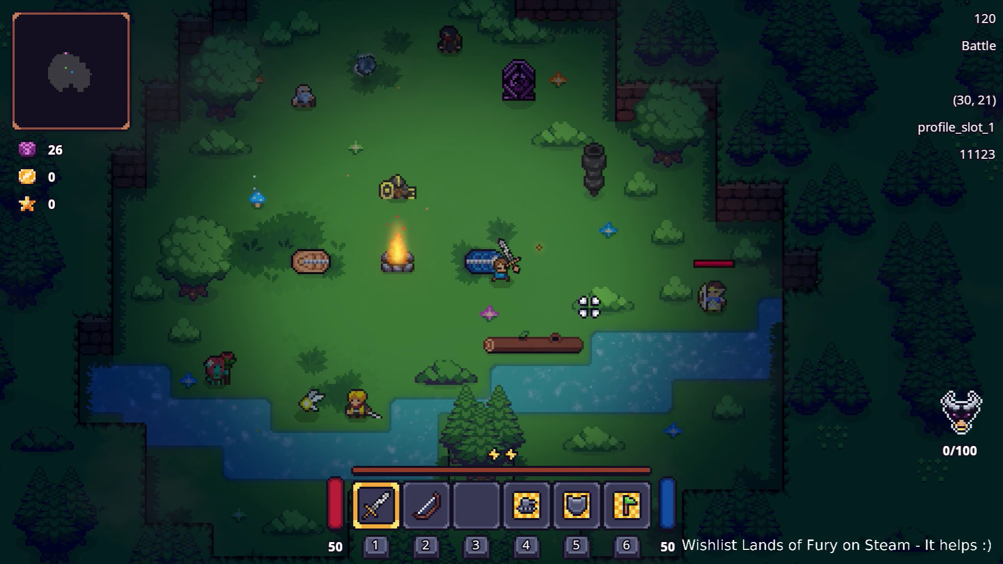
pyautogui.press('a')
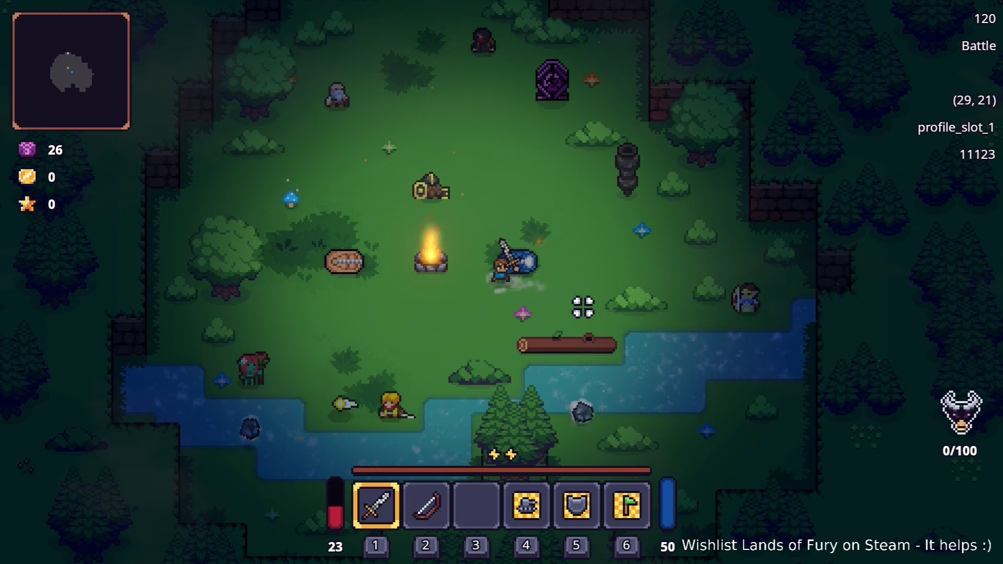
pyautogui.press('d')
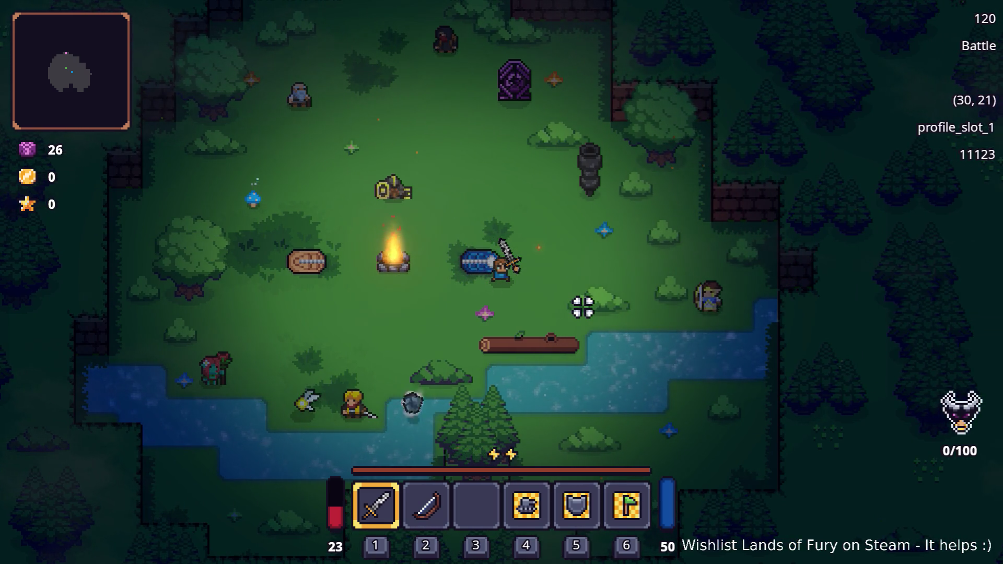